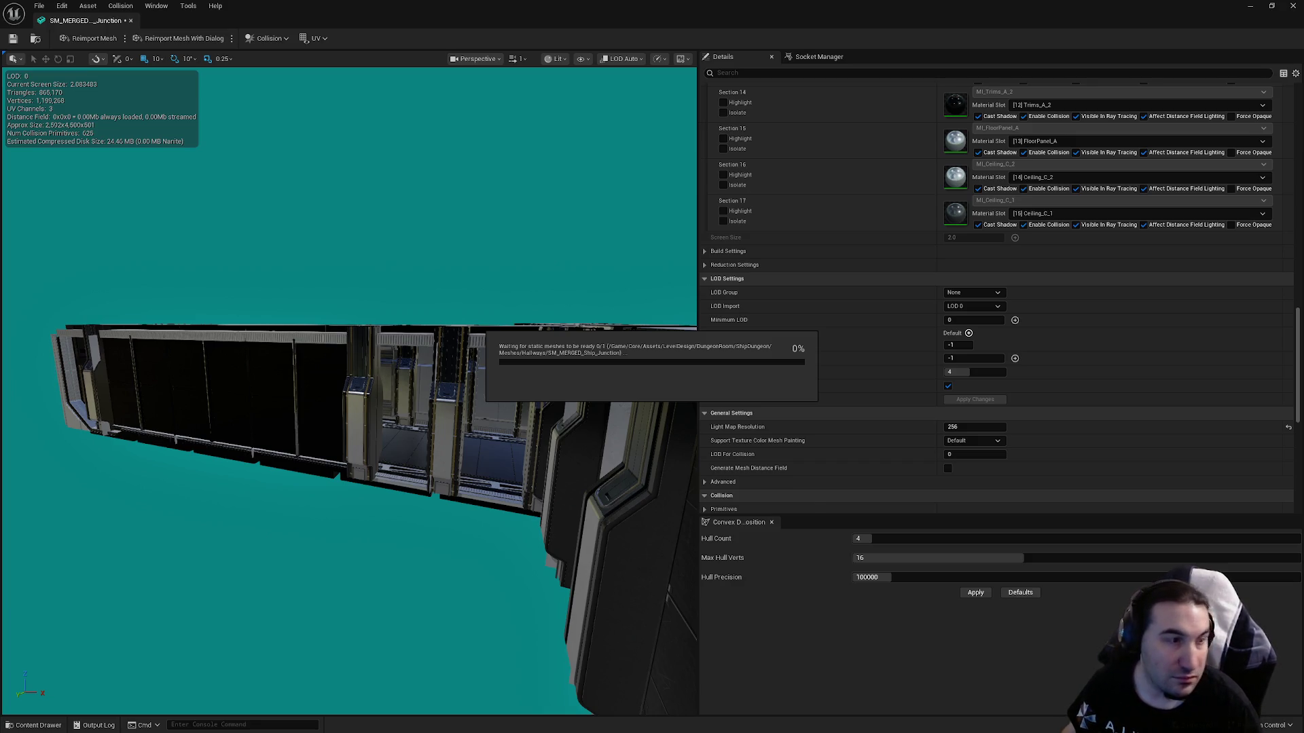
Switch off Auto Compute LOD Distances on the SM_MERGED junction mesh.
{"action": "key", "text": "super"}
{"action": "mouse_move", "coordinate": [608, 724]}
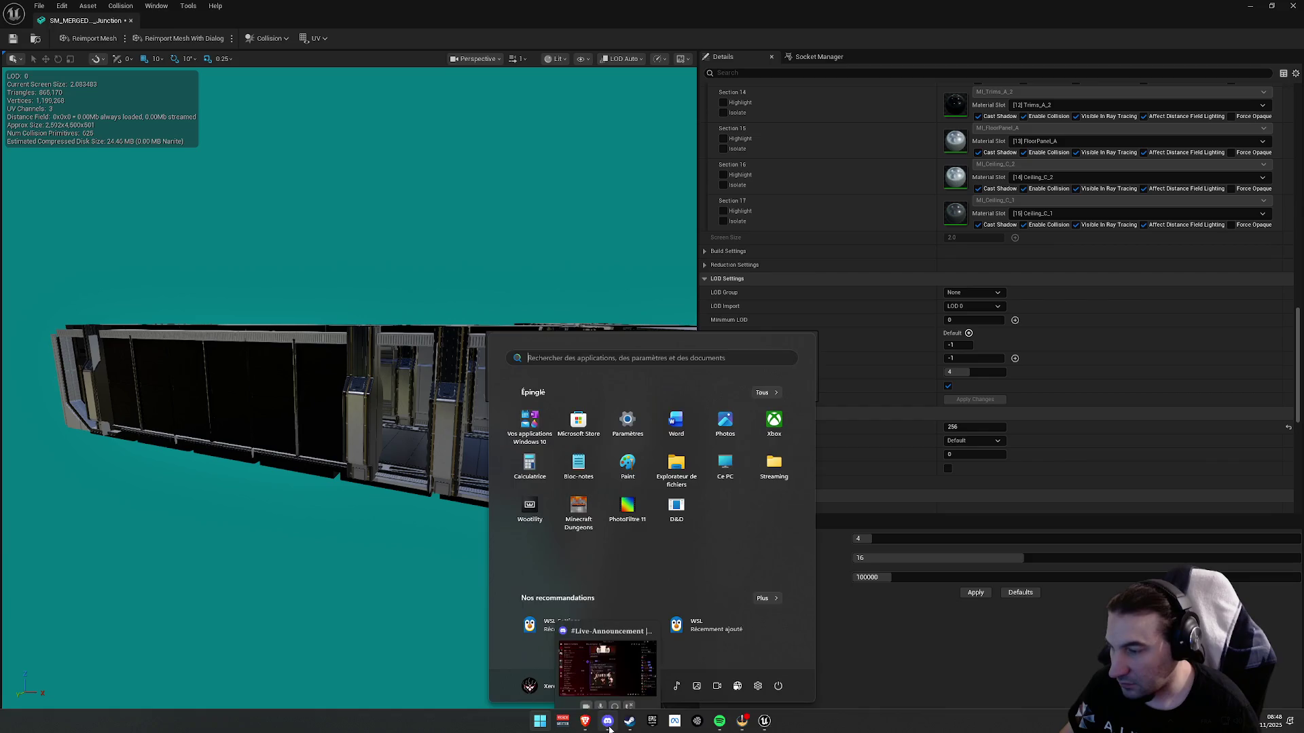
{"action": "key", "text": "super"}
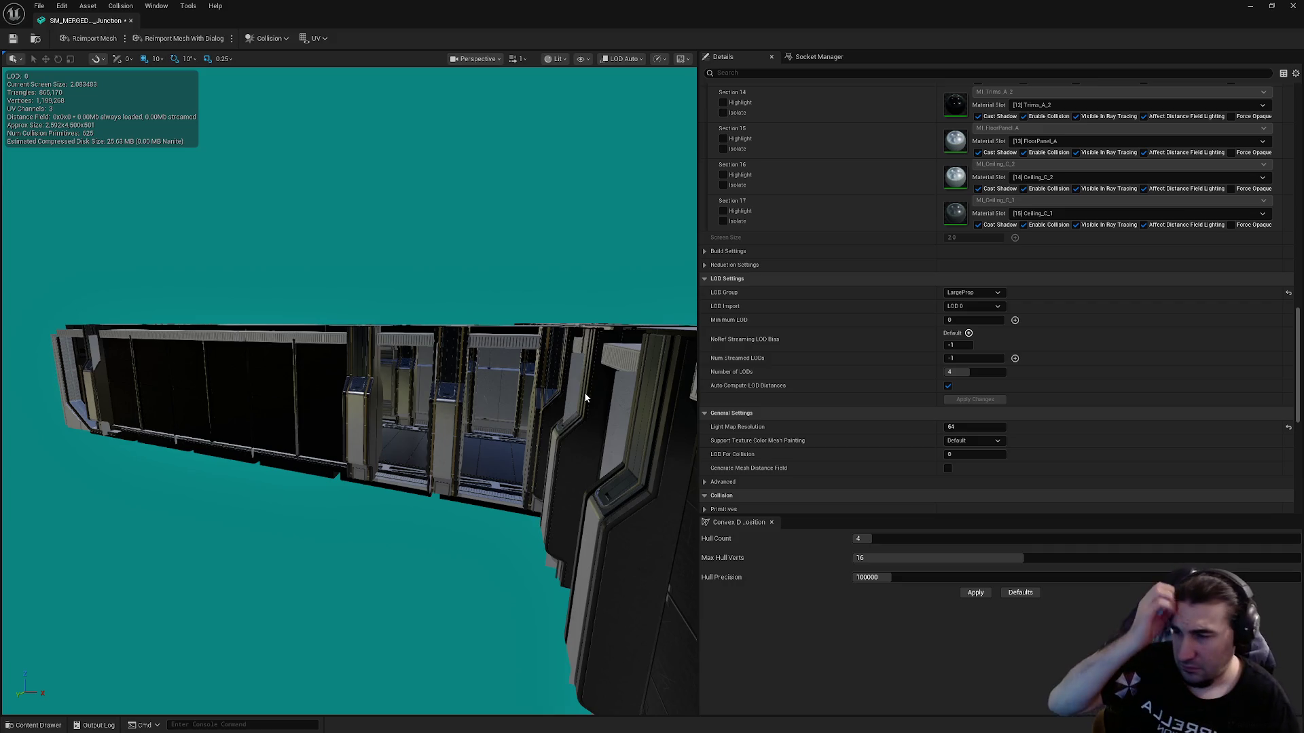
{"action": "left_click", "coordinate": [958, 395]}
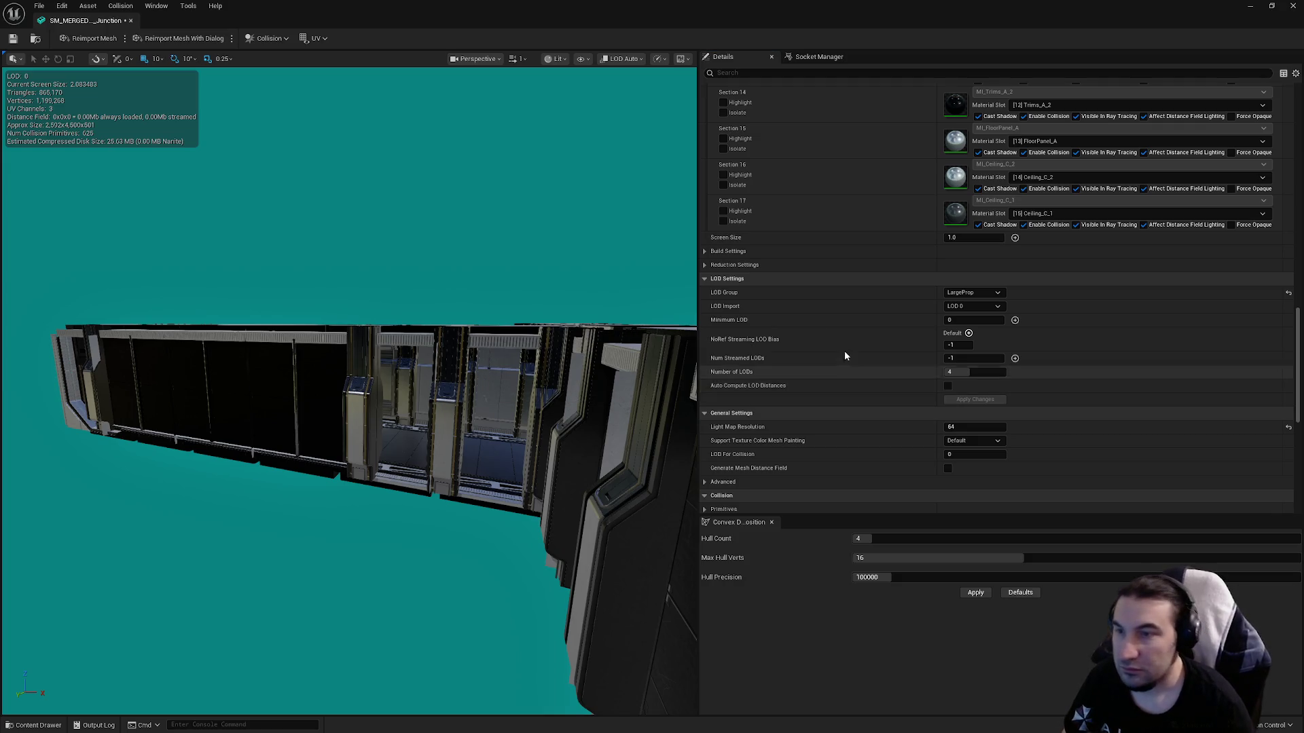
Save the mesh, preview LOD 1 and set its screen size to 0.85.
{"action": "key", "text": "ctrl+s"}
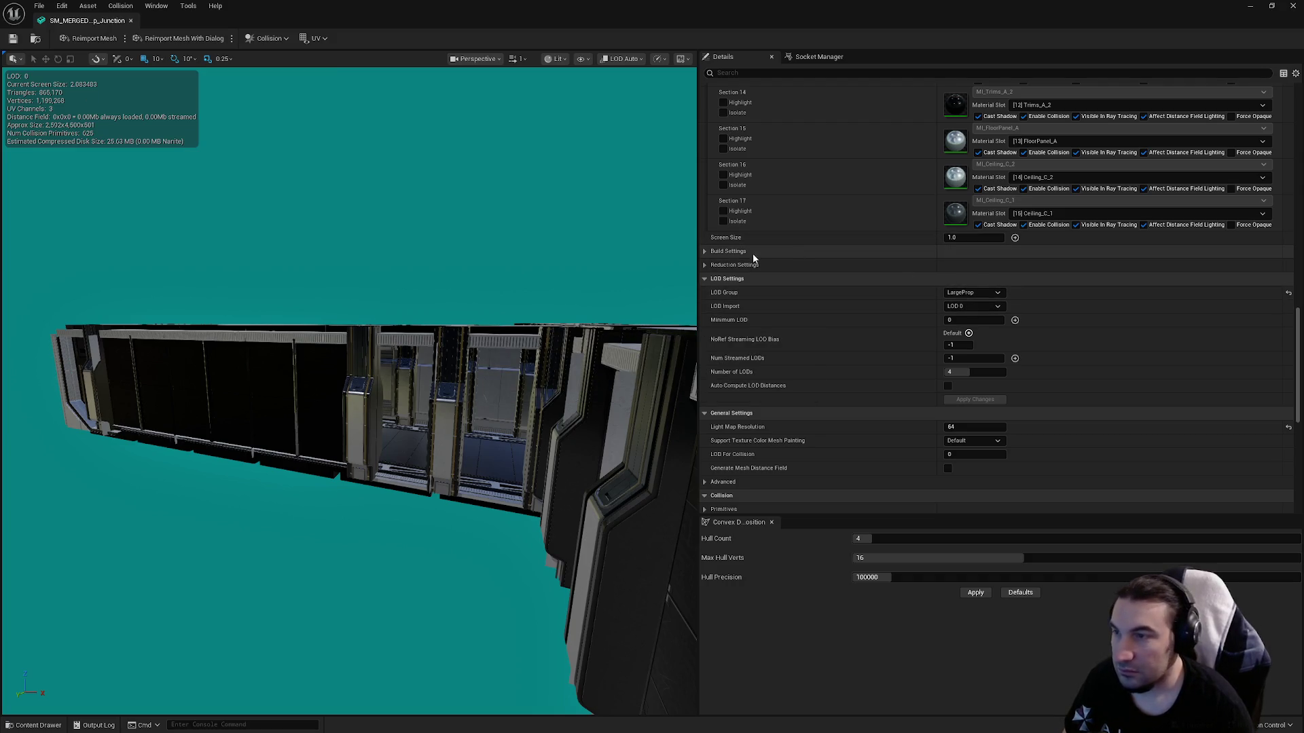
{"action": "scroll", "coordinate": [994, 313], "scroll_direction": "up", "scroll_amount": 10}
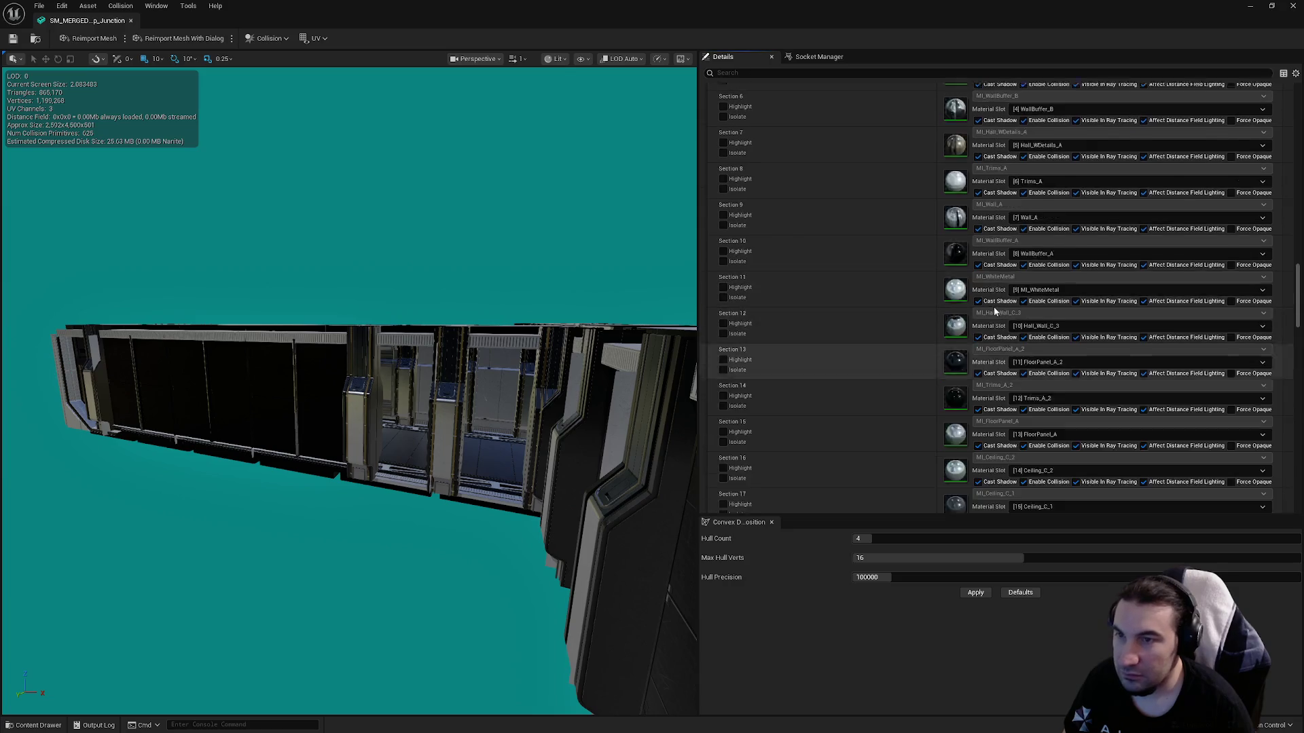
{"action": "scroll", "coordinate": [992, 315], "scroll_direction": "up", "scroll_amount": 5}
{"action": "left_click", "coordinate": [981, 341]}
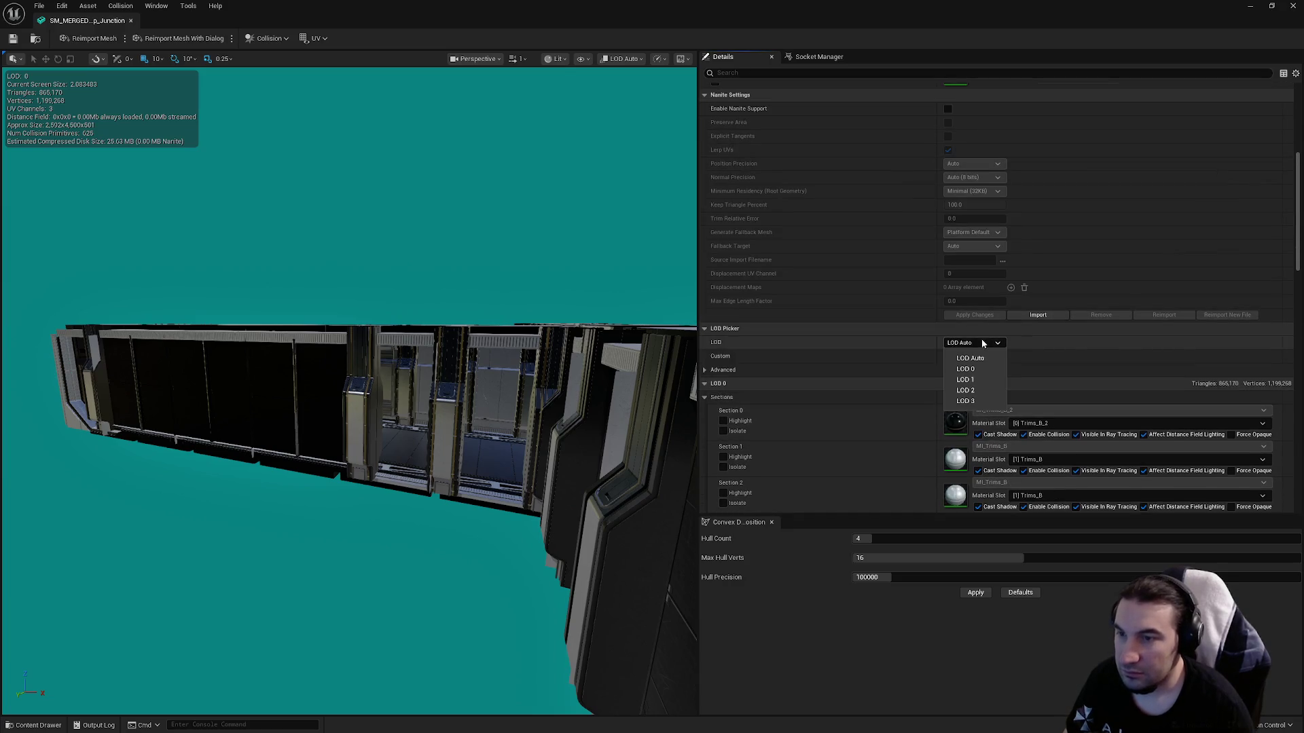
{"action": "left_click", "coordinate": [979, 380]}
{"action": "mouse_move", "coordinate": [533, 315]}
{"action": "left_mouse_down"}
{"action": "mouse_move", "coordinate": [533, 286]}
{"action": "mouse_move", "coordinate": [475, 298]}
{"action": "mouse_move", "coordinate": [516, 340]}
{"action": "mouse_move", "coordinate": [394, 340]}
{"action": "left_mouse_up"}
{"action": "scroll", "coordinate": [957, 290], "scroll_direction": "down", "scroll_amount": 4}
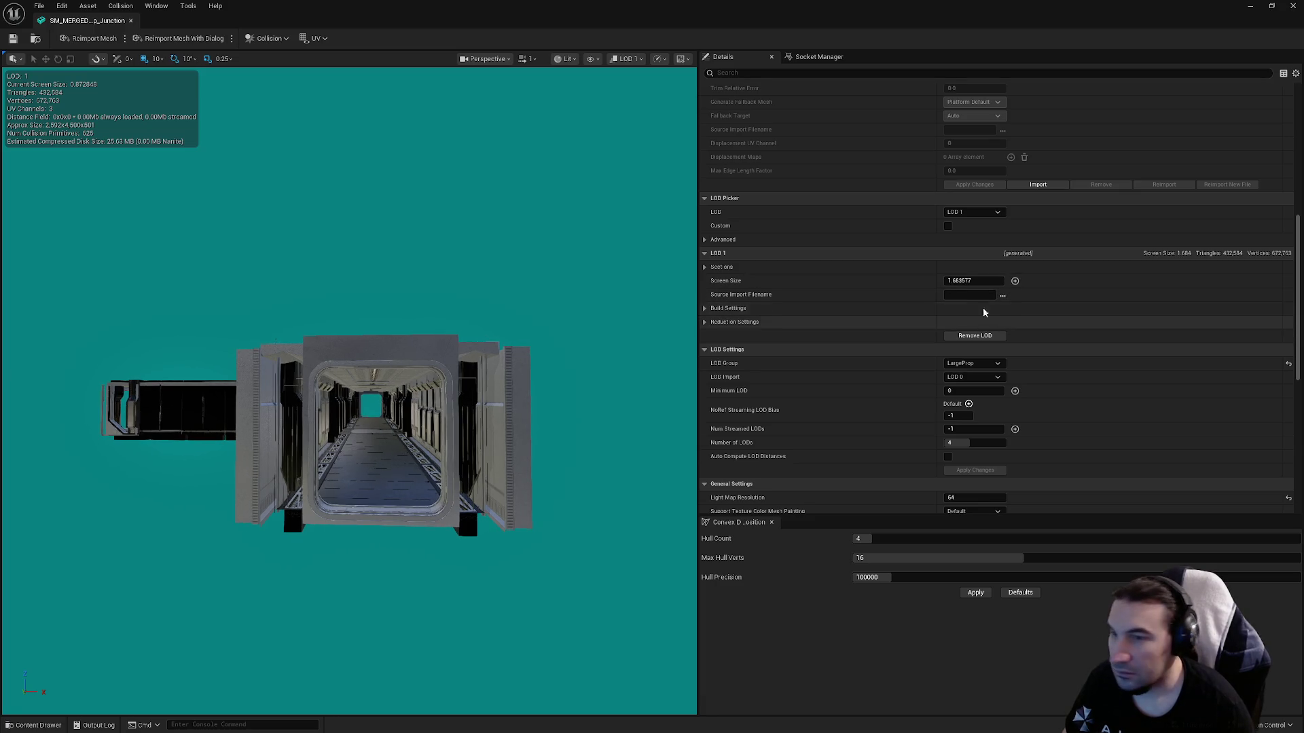
{"action": "left_click", "coordinate": [968, 282]}
{"action": "type", "text": "0.85"}
{"action": "key", "text": "Return"}
Preview LOD 2 and set its screen size to 0.65.
{"action": "left_click", "coordinate": [976, 213]}
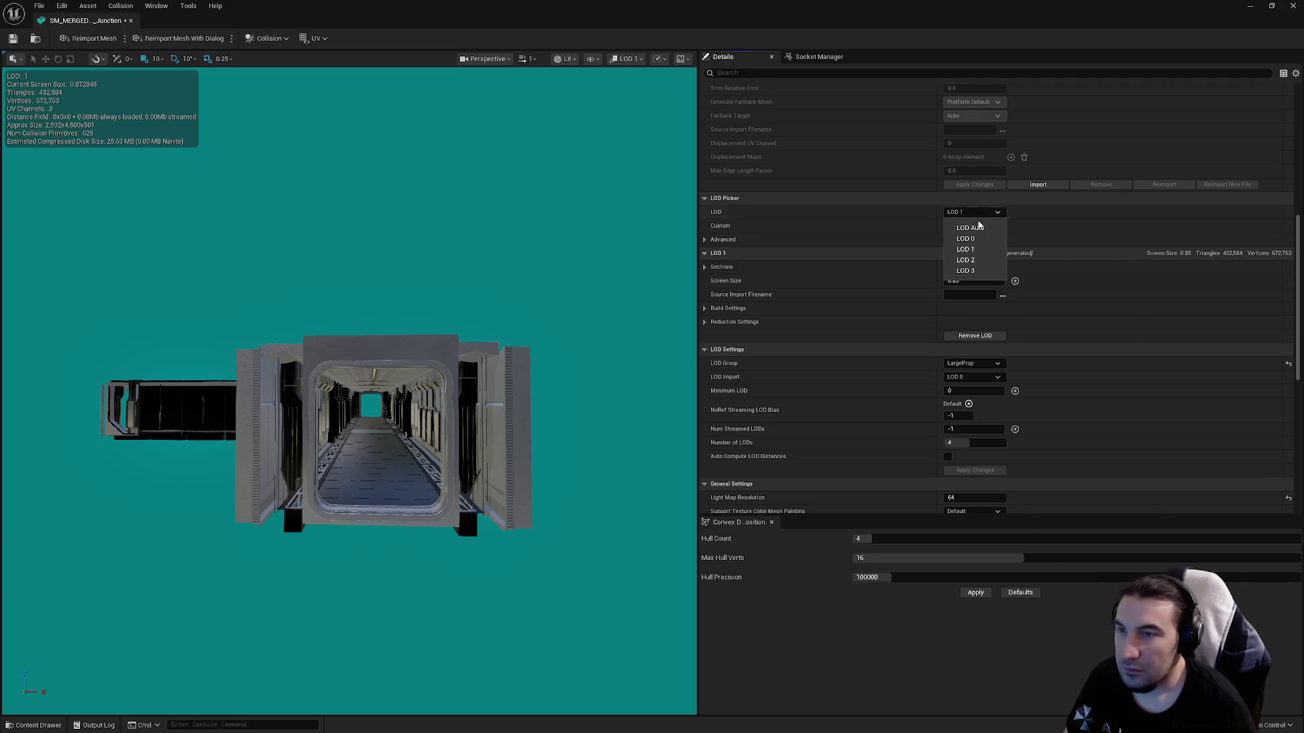
{"action": "left_click", "coordinate": [965, 260]}
{"action": "scroll", "coordinate": [326, 414], "scroll_direction": "down", "scroll_amount": 2}
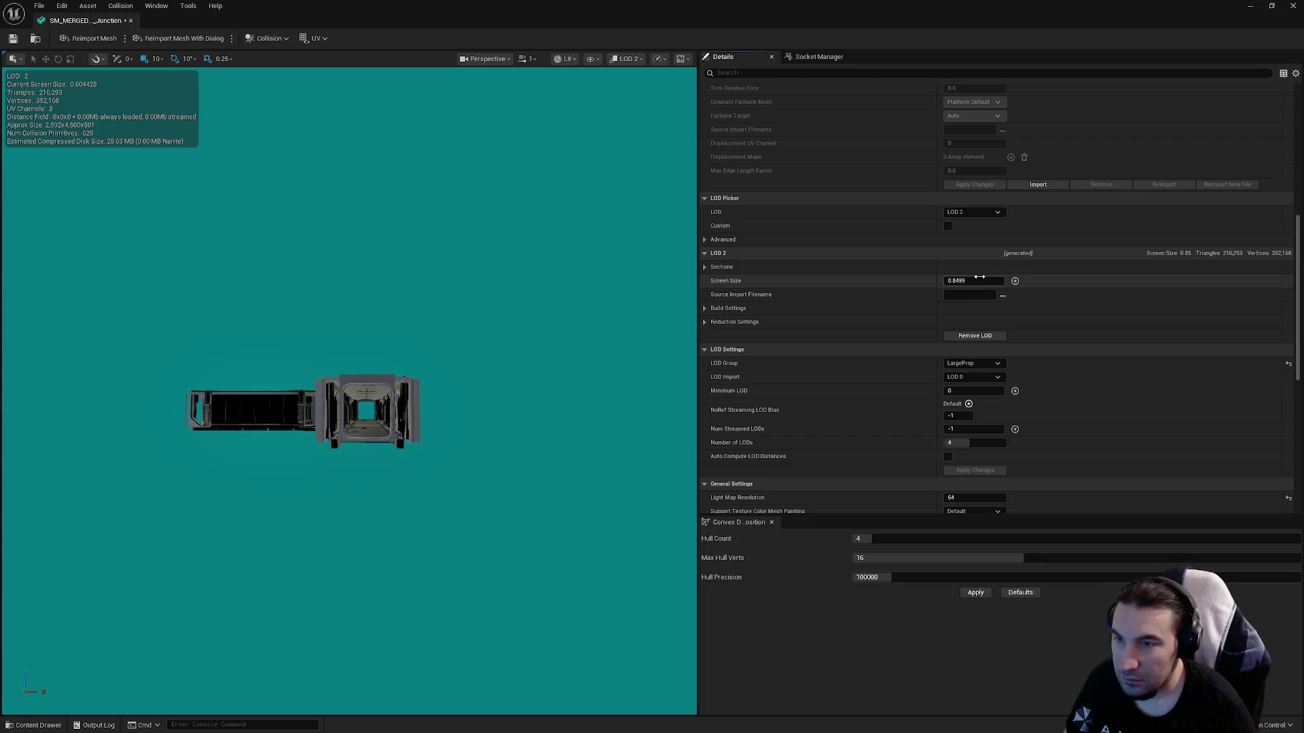
{"action": "left_click", "coordinate": [979, 277]}
{"action": "type", "text": "0.65"}
{"action": "key", "text": "Return"}
Set LOD 3's screen size to 0.4 after testing LOD switching in the viewport.
{"action": "left_click", "coordinate": [973, 212]}
{"action": "left_click", "coordinate": [965, 268]}
{"action": "scroll", "coordinate": [326, 394], "scroll_direction": "down", "scroll_amount": 5}
{"action": "scroll", "coordinate": [340, 373], "scroll_direction": "down", "scroll_amount": 2}
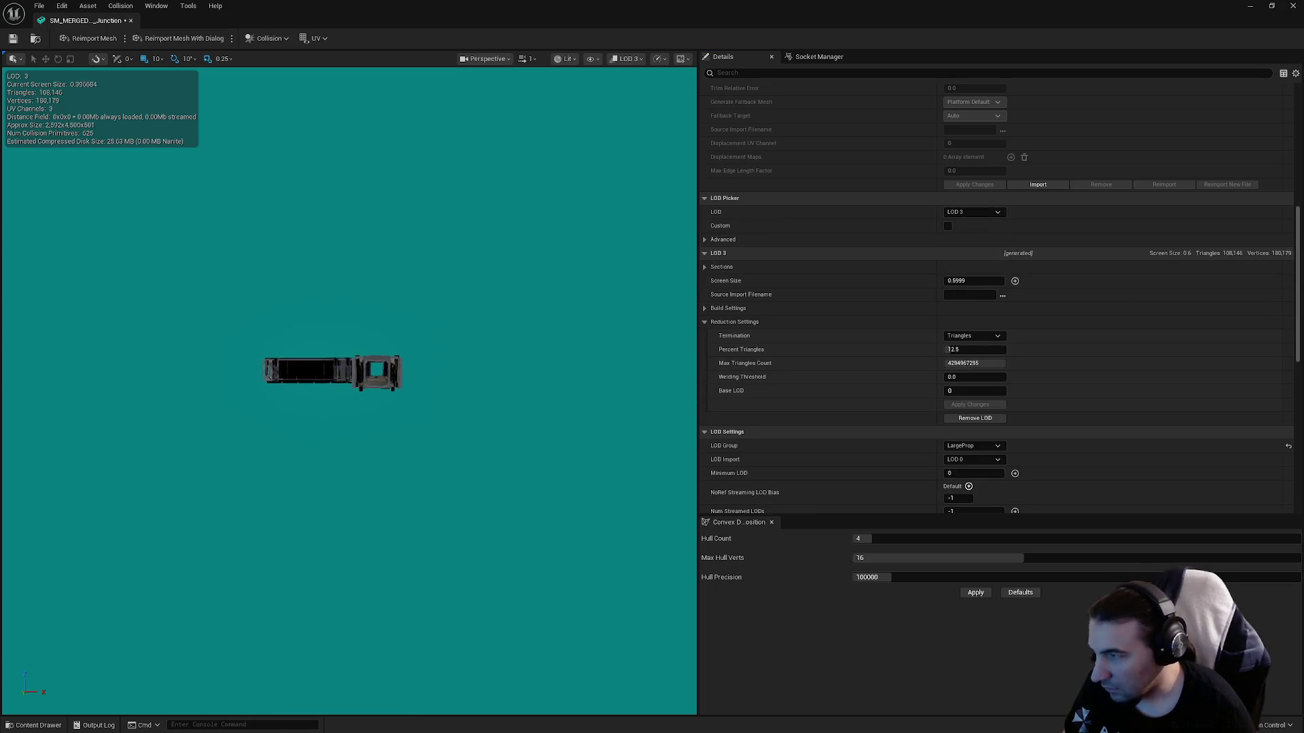
{"action": "left_click", "coordinate": [955, 281]}
{"action": "type", "text": "0.35"}
{"action": "key", "text": "Return"}
{"action": "mouse_move", "coordinate": [596, 285]}
{"action": "left_mouse_down"}
{"action": "mouse_move", "coordinate": [628, 329]}
{"action": "mouse_move", "coordinate": [628, 306]}
{"action": "left_mouse_up"}
{"action": "mouse_move", "coordinate": [402, 334]}
{"action": "left_mouse_down"}
{"action": "mouse_move", "coordinate": [402, 349]}
{"action": "mouse_move", "coordinate": [402, 334]}
{"action": "left_mouse_up"}
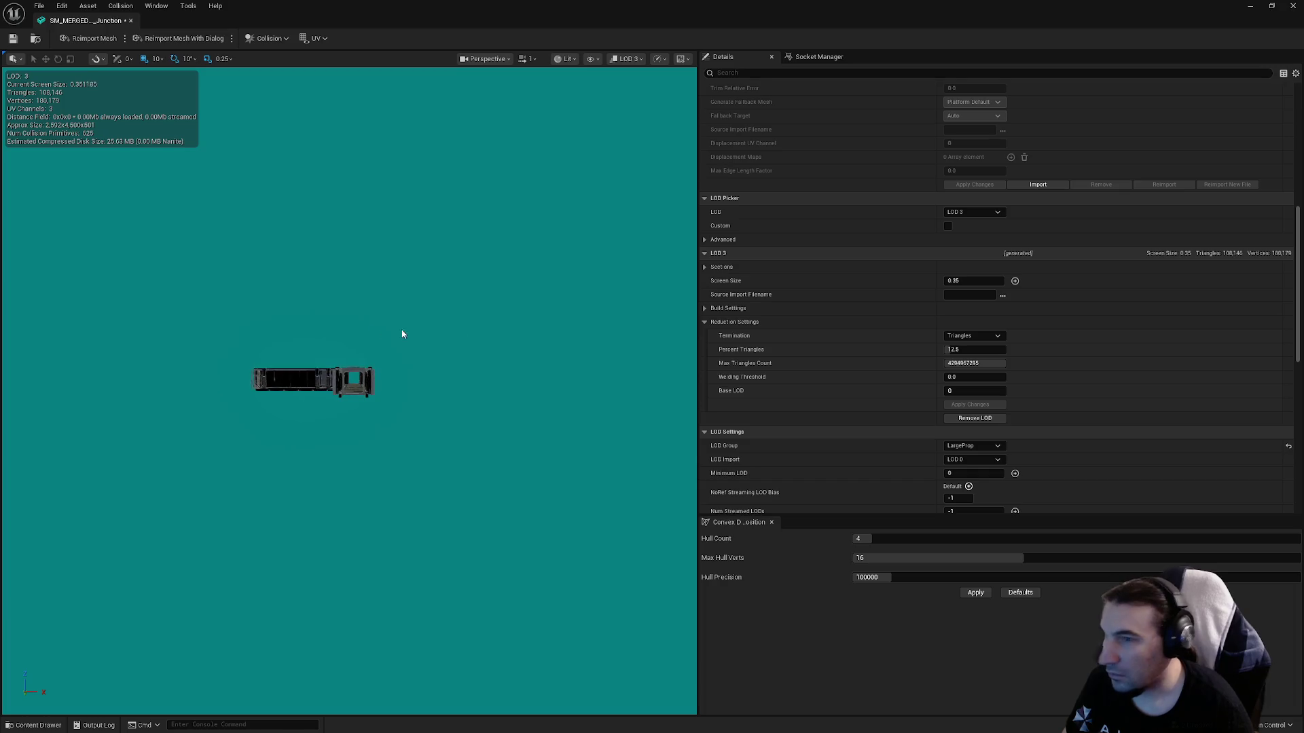
{"action": "left_click", "coordinate": [991, 281]}
{"action": "type", "text": "0.4"}
{"action": "key", "text": "Return"}
Reduce LOD 3 to 1% triangles and apply the changes.
{"action": "left_click", "coordinate": [975, 349]}
{"action": "type", "text": "1"}
{"action": "key", "text": "Return"}
{"action": "left_click", "coordinate": [977, 407]}
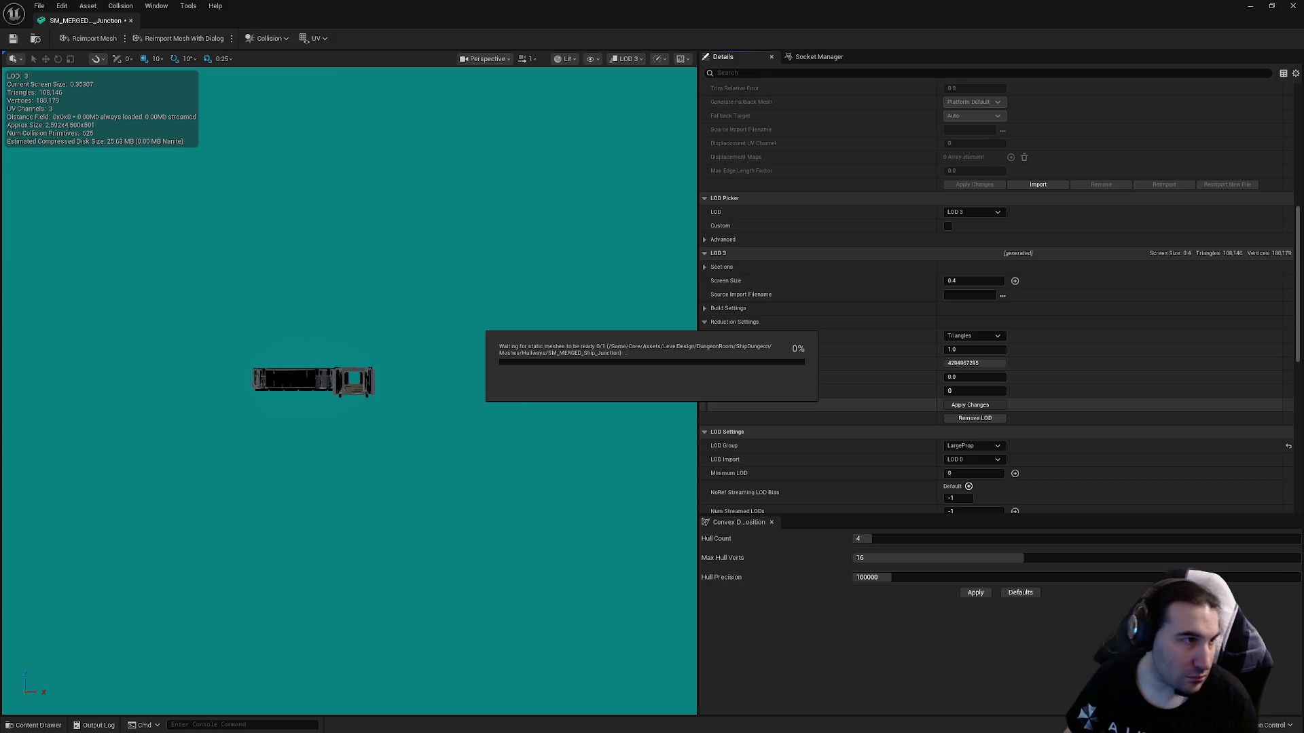
Save SM_MERGED_Ship_Junction with its newly generated LOD 3.
{"action": "key", "text": "super"}
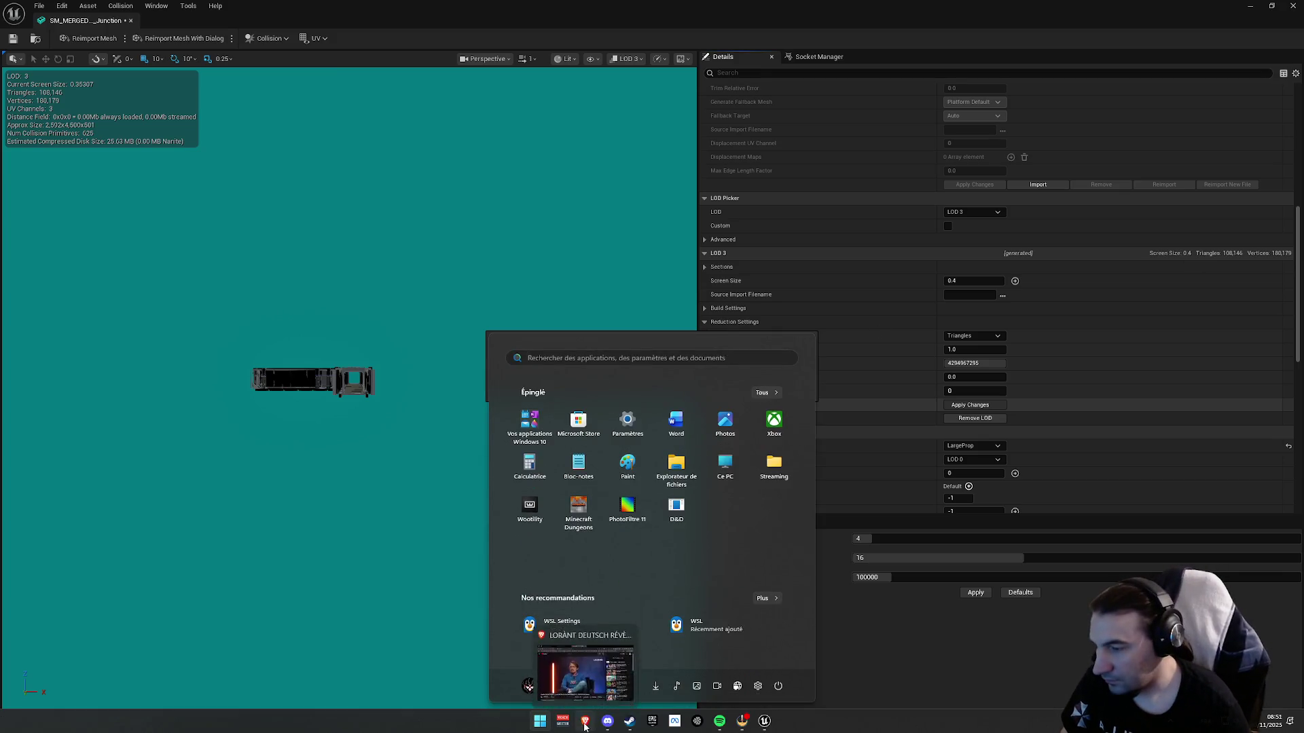
{"action": "key", "text": "super"}
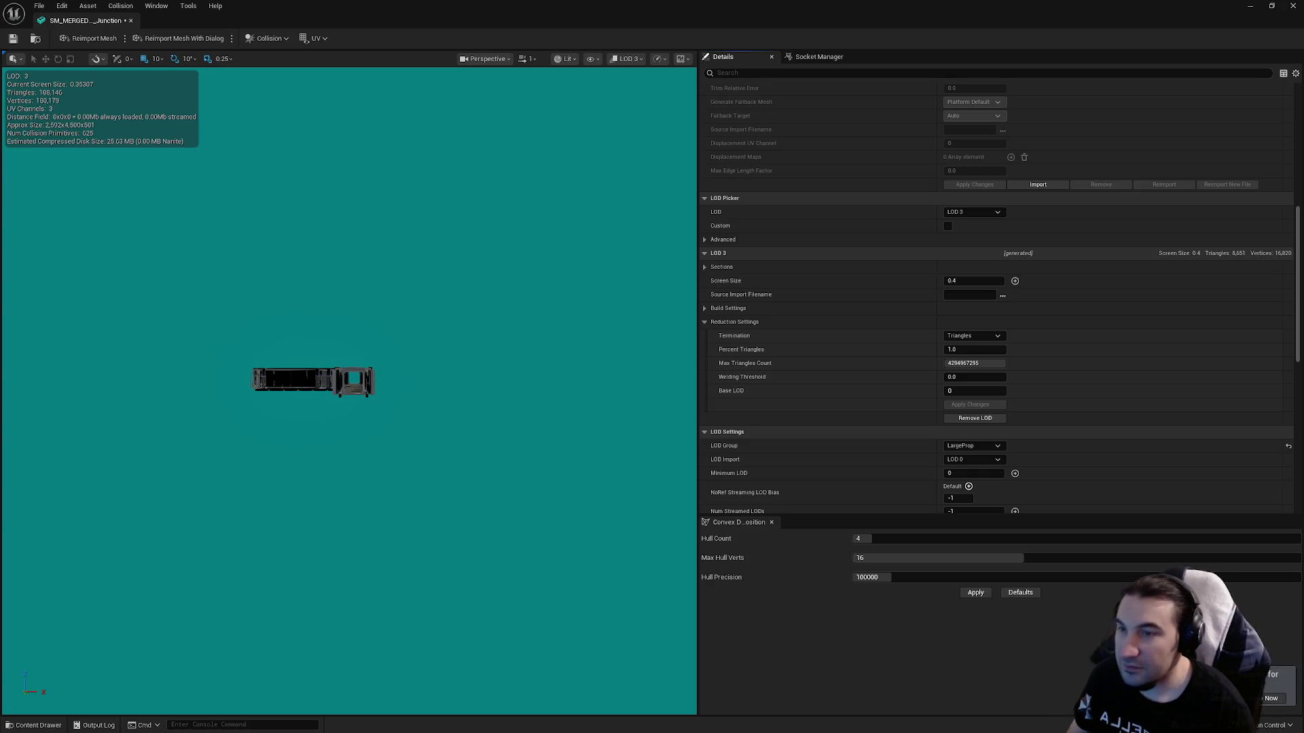
{"action": "key", "text": "ctrl+s"}
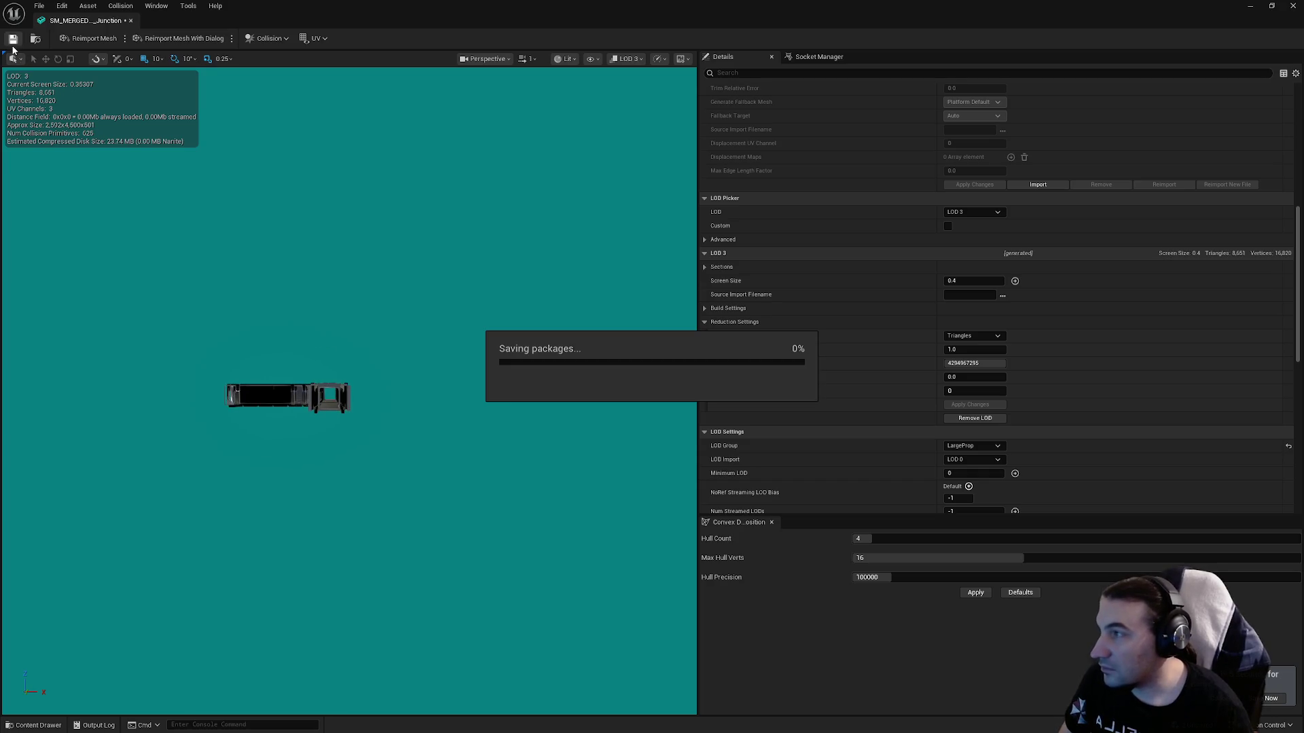
Review the Details panel and material slots, then close the junction Static Mesh Editor.
{"action": "scroll", "coordinate": [1086, 285], "scroll_direction": "down", "scroll_amount": 15}
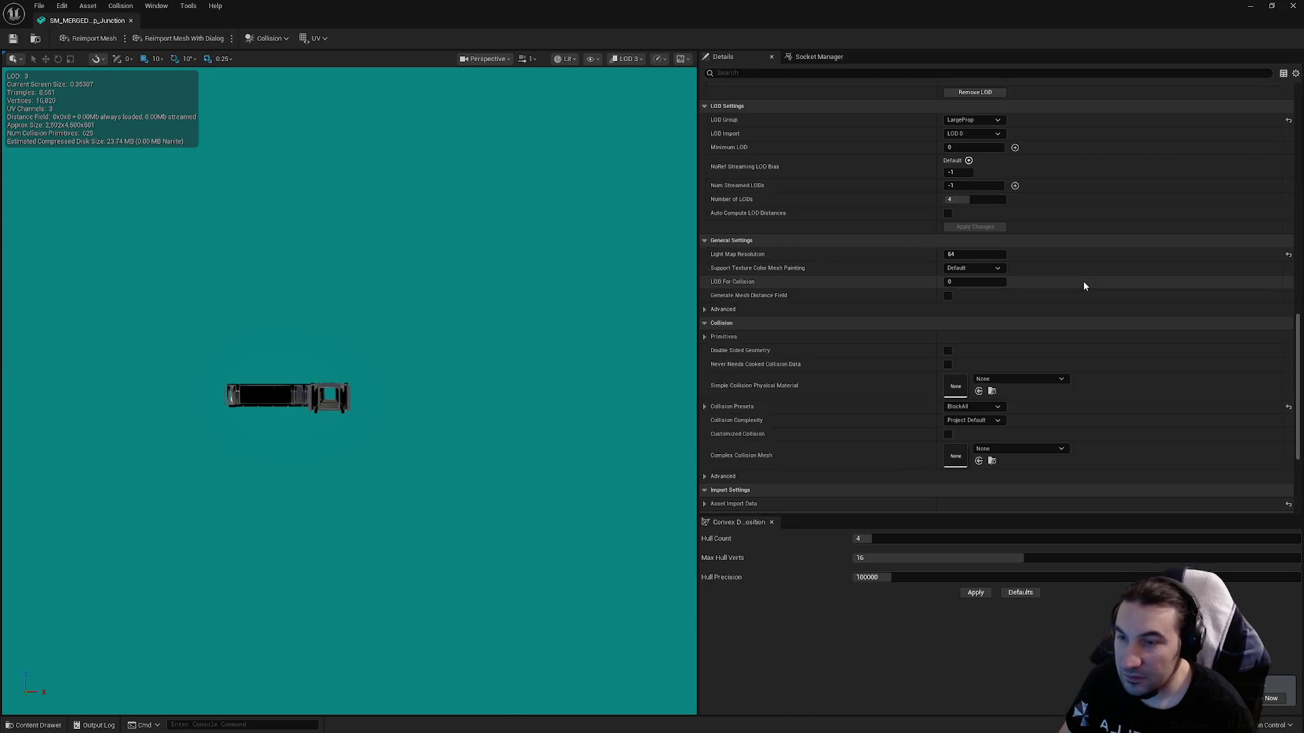
{"action": "scroll", "coordinate": [1082, 280], "scroll_direction": "down", "scroll_amount": 2}
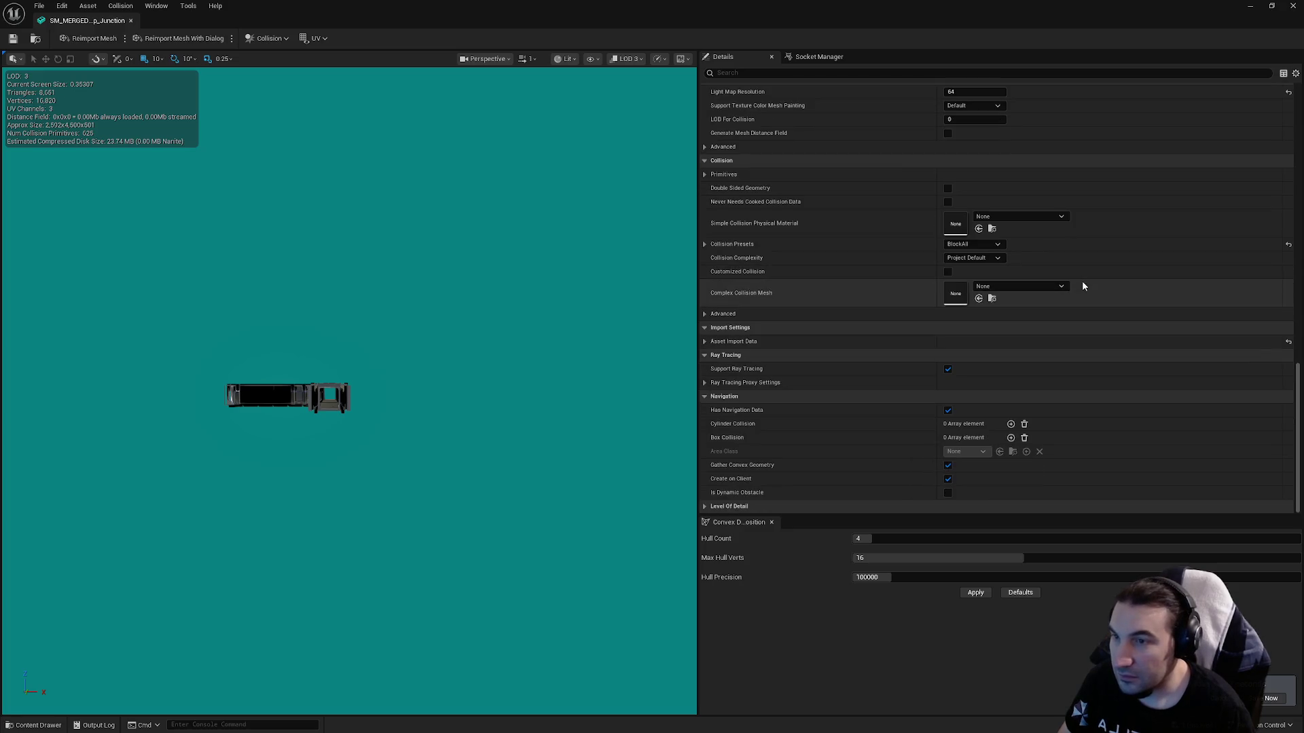
{"action": "scroll", "coordinate": [918, 349], "scroll_direction": "up", "scroll_amount": 15}
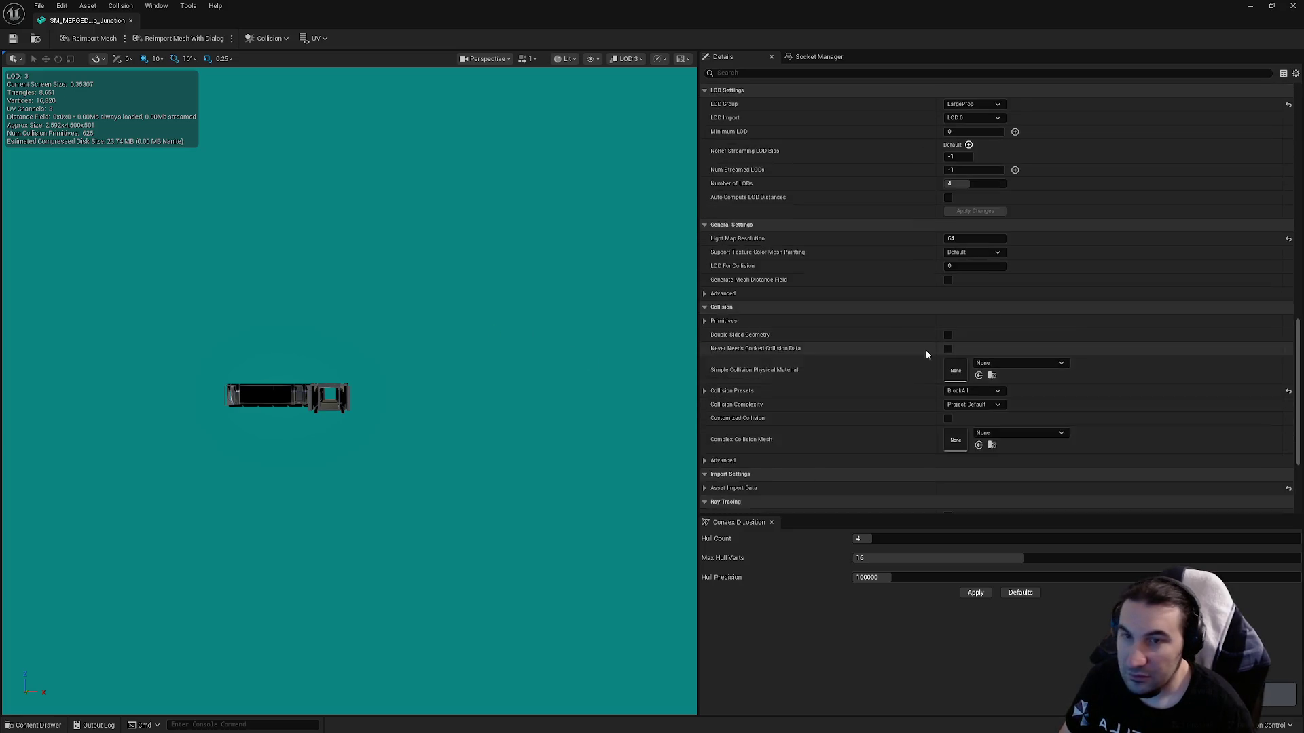
{"action": "scroll", "coordinate": [1300, 331], "scroll_direction": "up", "scroll_amount": 20}
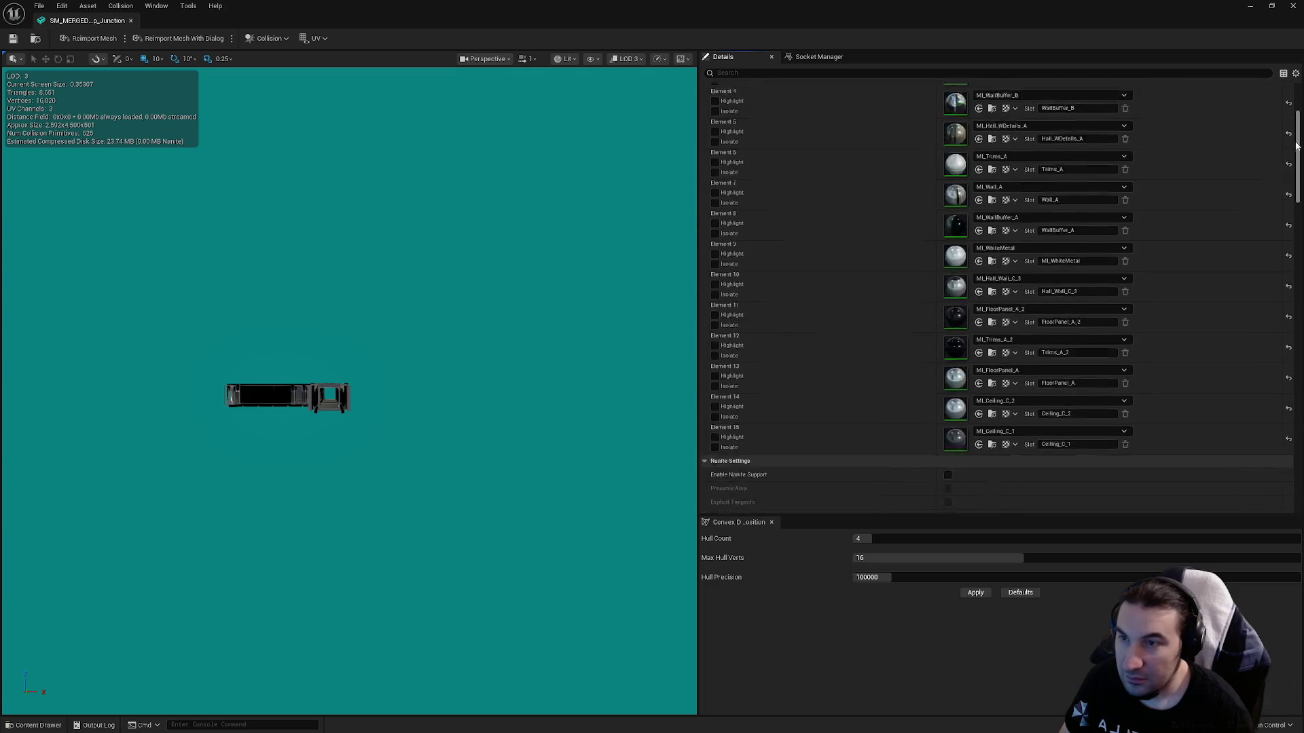
{"action": "scroll", "coordinate": [306, 387], "scroll_direction": "up", "scroll_amount": 5}
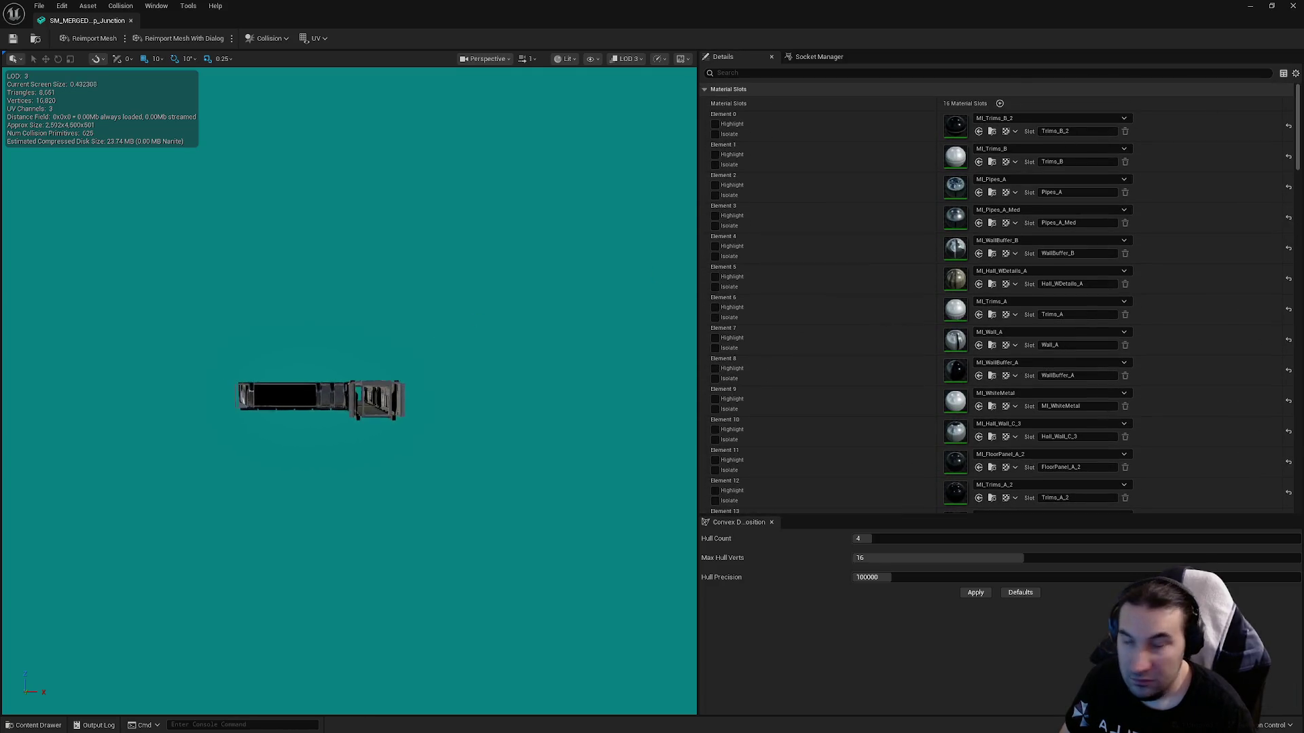
{"action": "scroll", "coordinate": [307, 432], "scroll_direction": "up", "scroll_amount": 10}
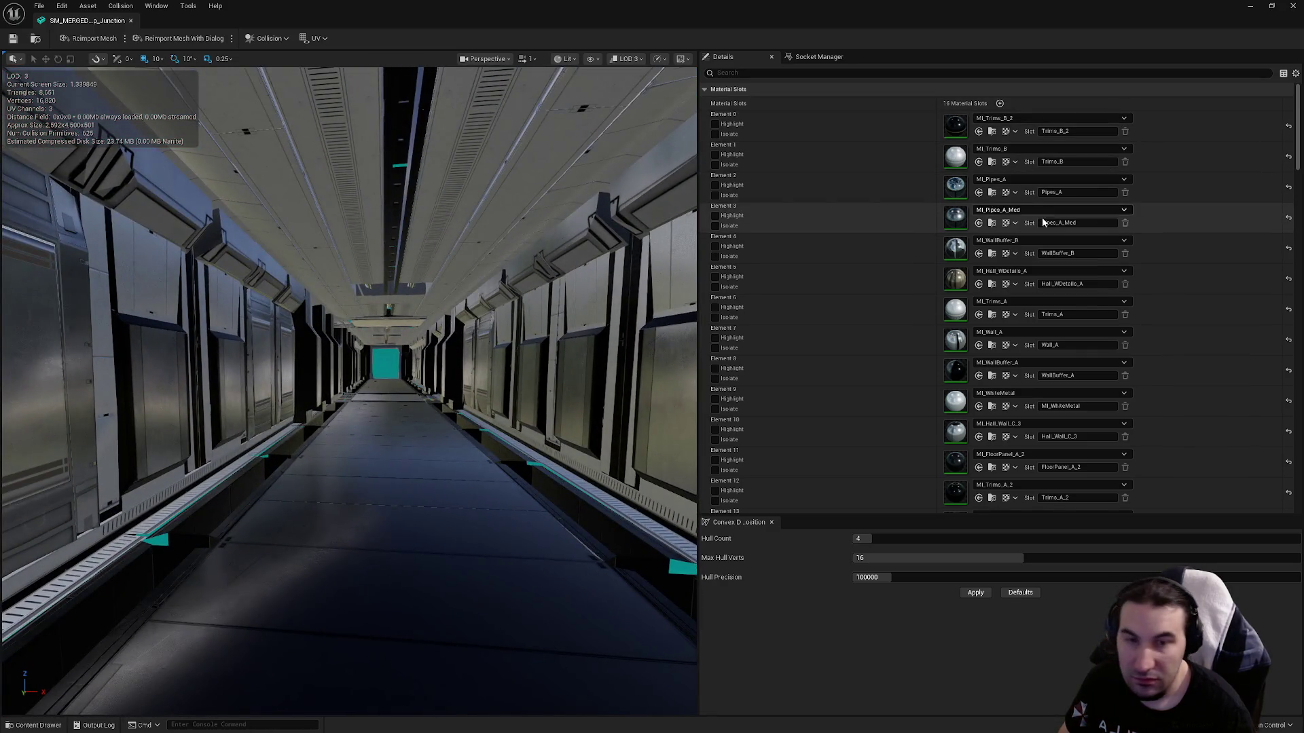
{"action": "scroll", "coordinate": [859, 137], "scroll_direction": "down", "scroll_amount": 2}
{"action": "scroll", "coordinate": [859, 139], "scroll_direction": "up", "scroll_amount": 3}
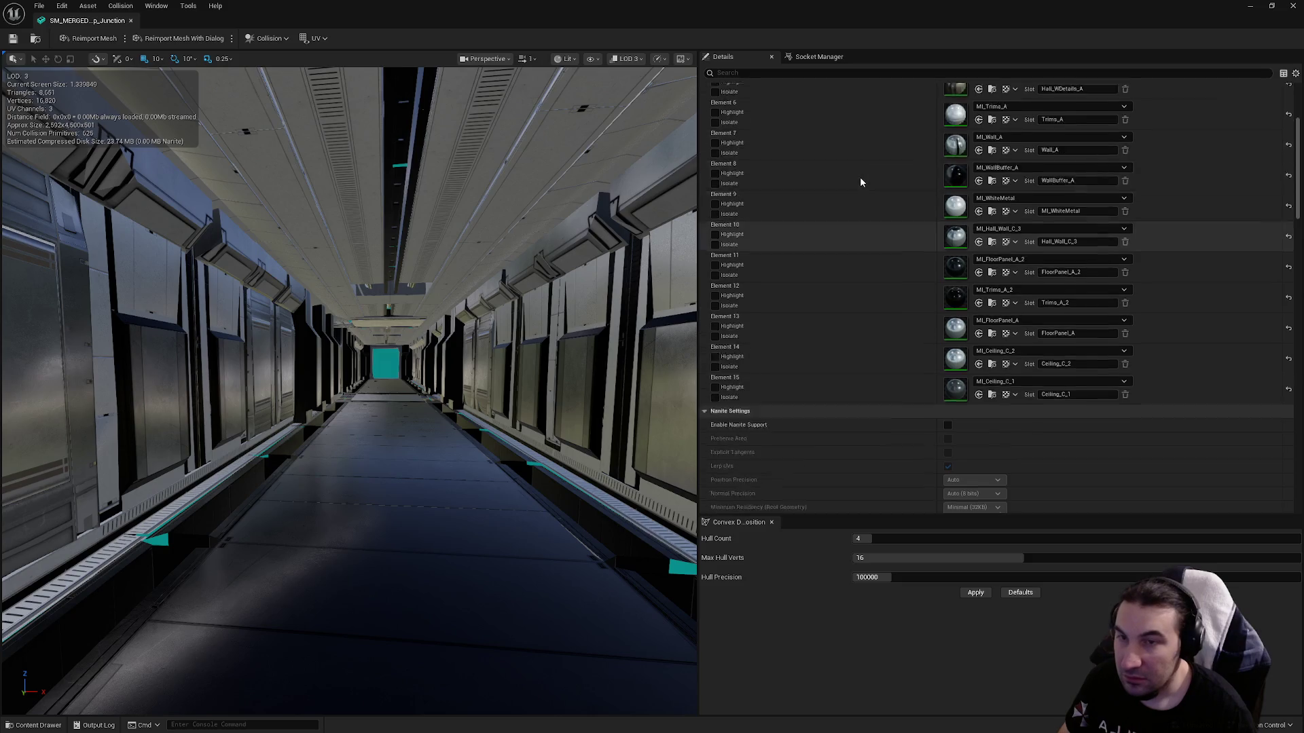
{"action": "scroll", "coordinate": [863, 188], "scroll_direction": "down", "scroll_amount": 10}
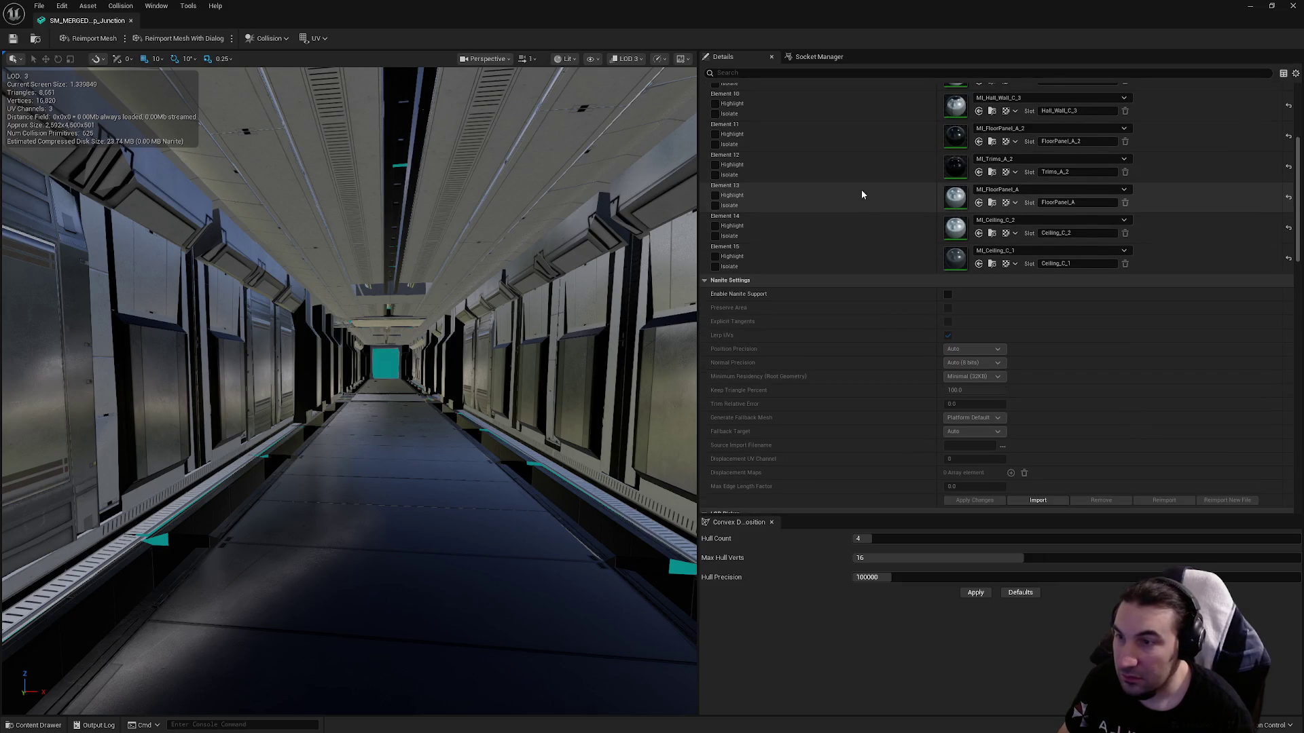
{"action": "left_click", "coordinate": [1292, 6]}
Save only the junction blueprint from the unsaved content list.
{"action": "left_click", "coordinate": [236, 550]}
{"action": "left_click", "coordinate": [727, 493]}
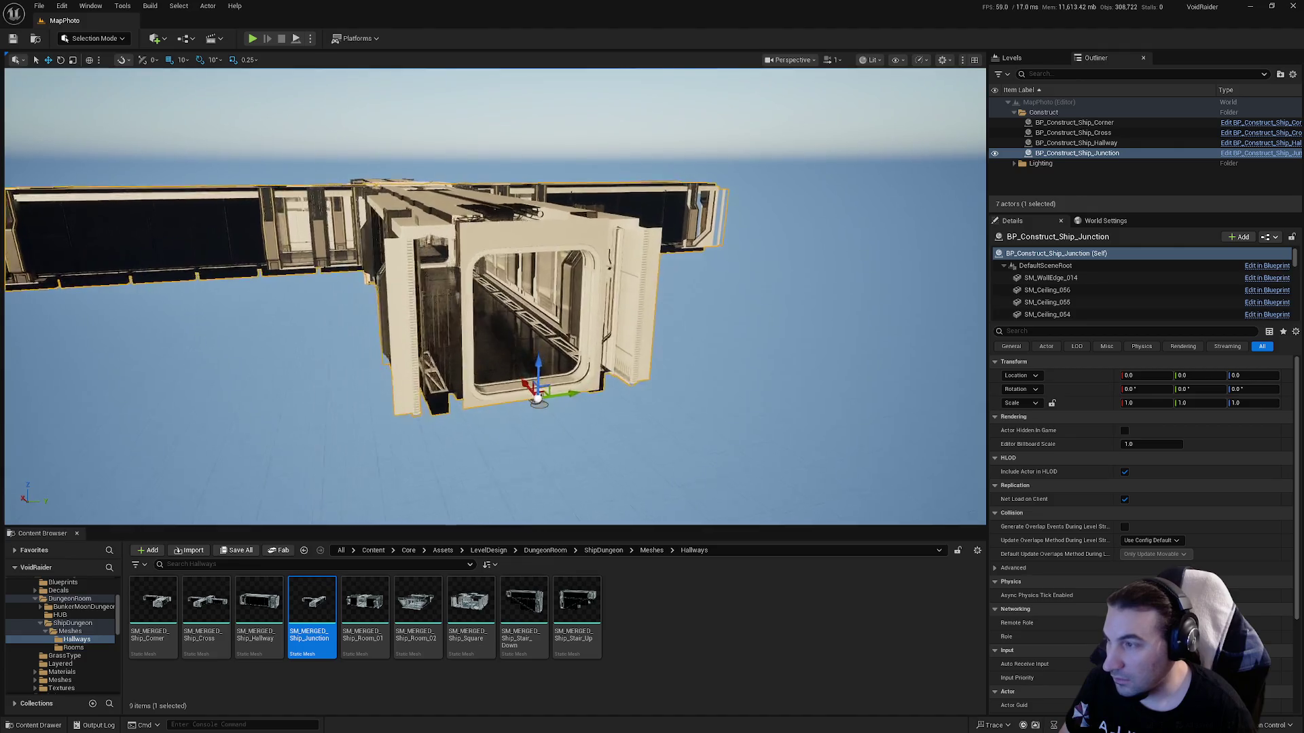
{"action": "scroll", "coordinate": [507, 483], "scroll_direction": "up", "scroll_amount": 6}
{"action": "scroll", "coordinate": [506, 483], "scroll_direction": "down", "scroll_amount": 10}
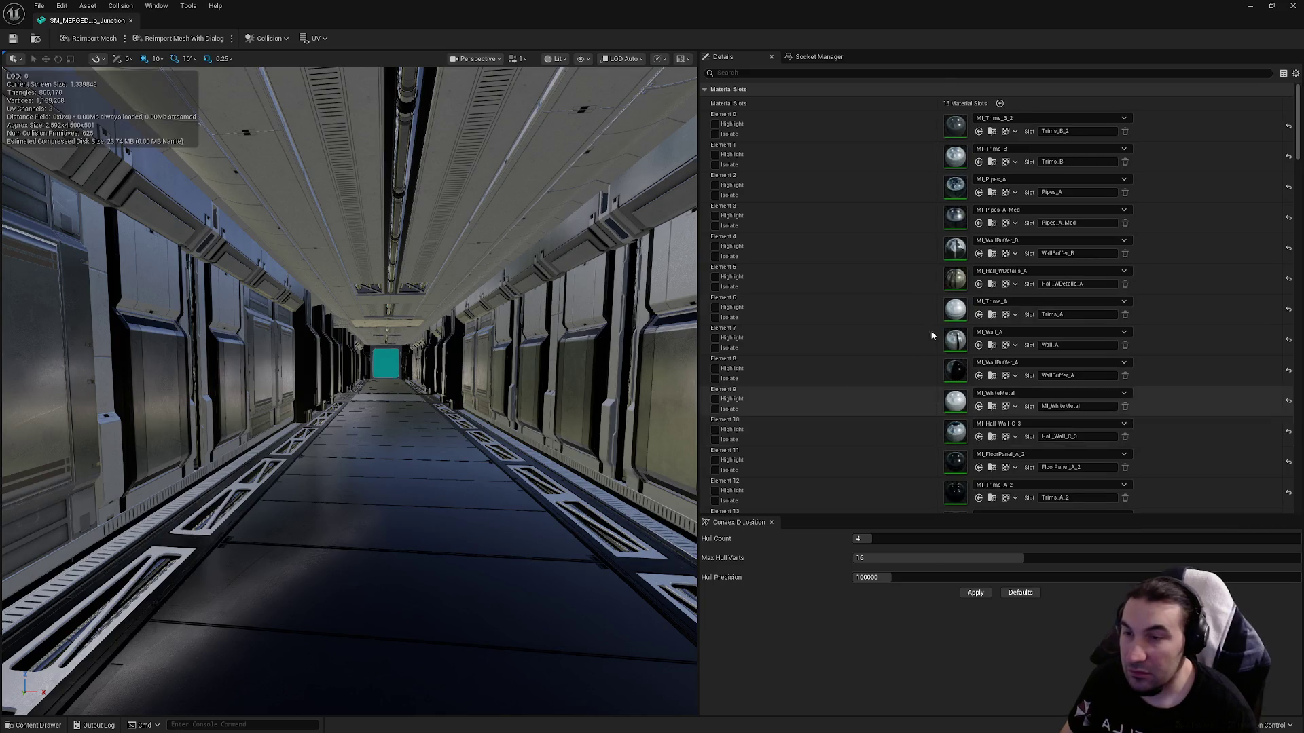
{"action": "scroll", "coordinate": [808, 227], "scroll_direction": "down", "scroll_amount": 10}
{"action": "scroll", "coordinate": [829, 190], "scroll_direction": "down", "scroll_amount": 5}
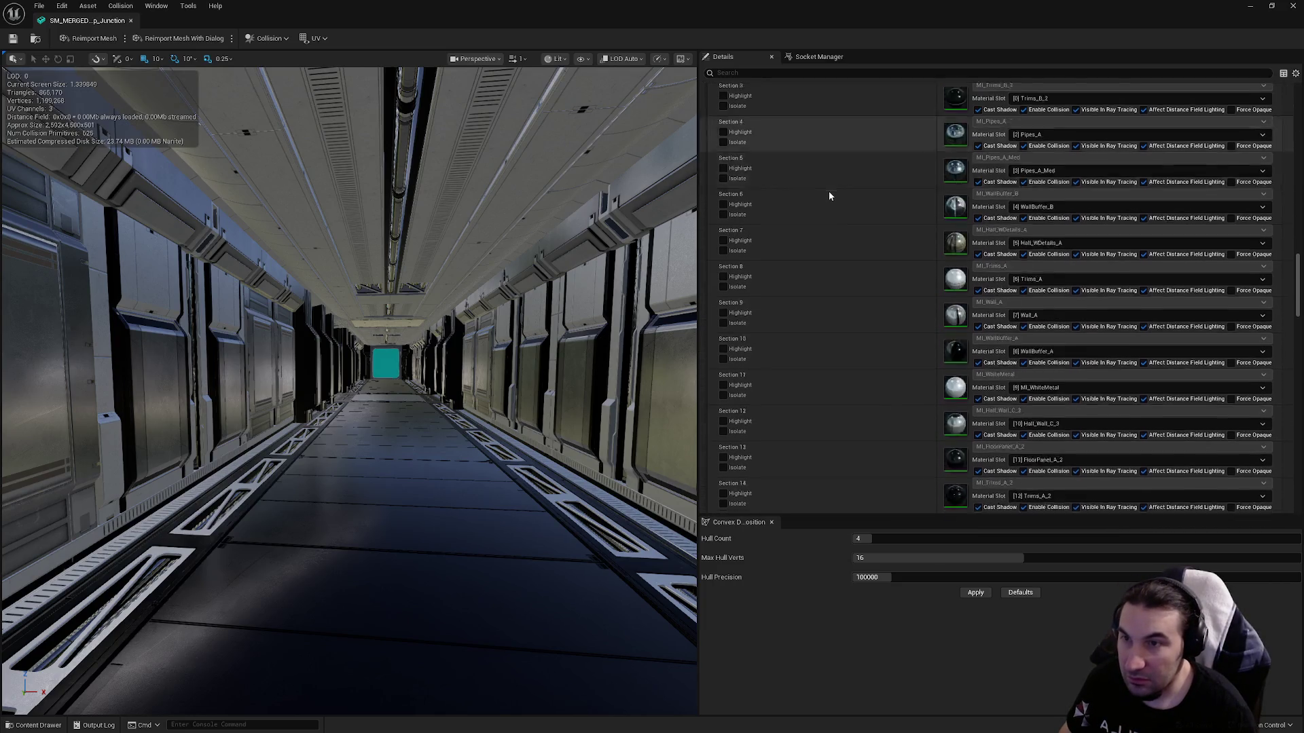
{"action": "scroll", "coordinate": [826, 190], "scroll_direction": "up", "scroll_amount": 8}
{"action": "scroll", "coordinate": [826, 198], "scroll_direction": "down", "scroll_amount": 5}
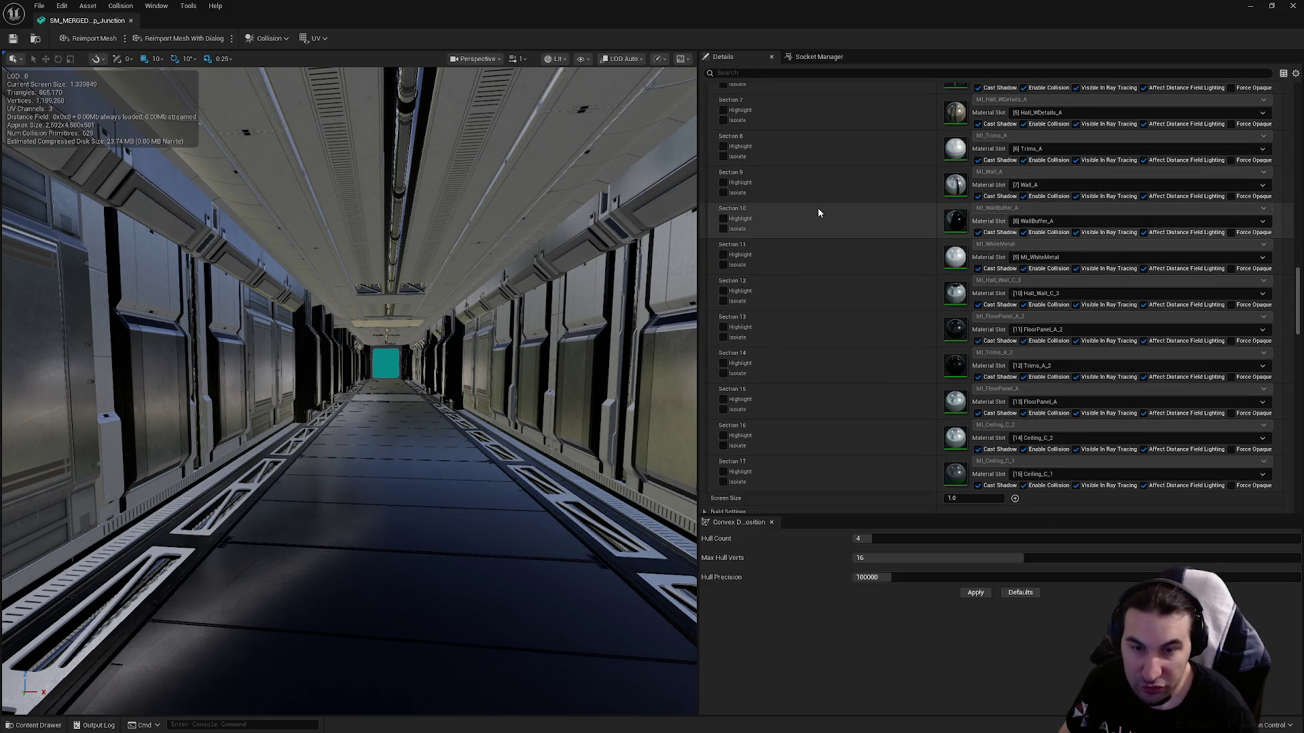
{"action": "scroll", "coordinate": [817, 210], "scroll_direction": "down", "scroll_amount": 5}
{"action": "scroll", "coordinate": [815, 212], "scroll_direction": "down", "scroll_amount": 2}
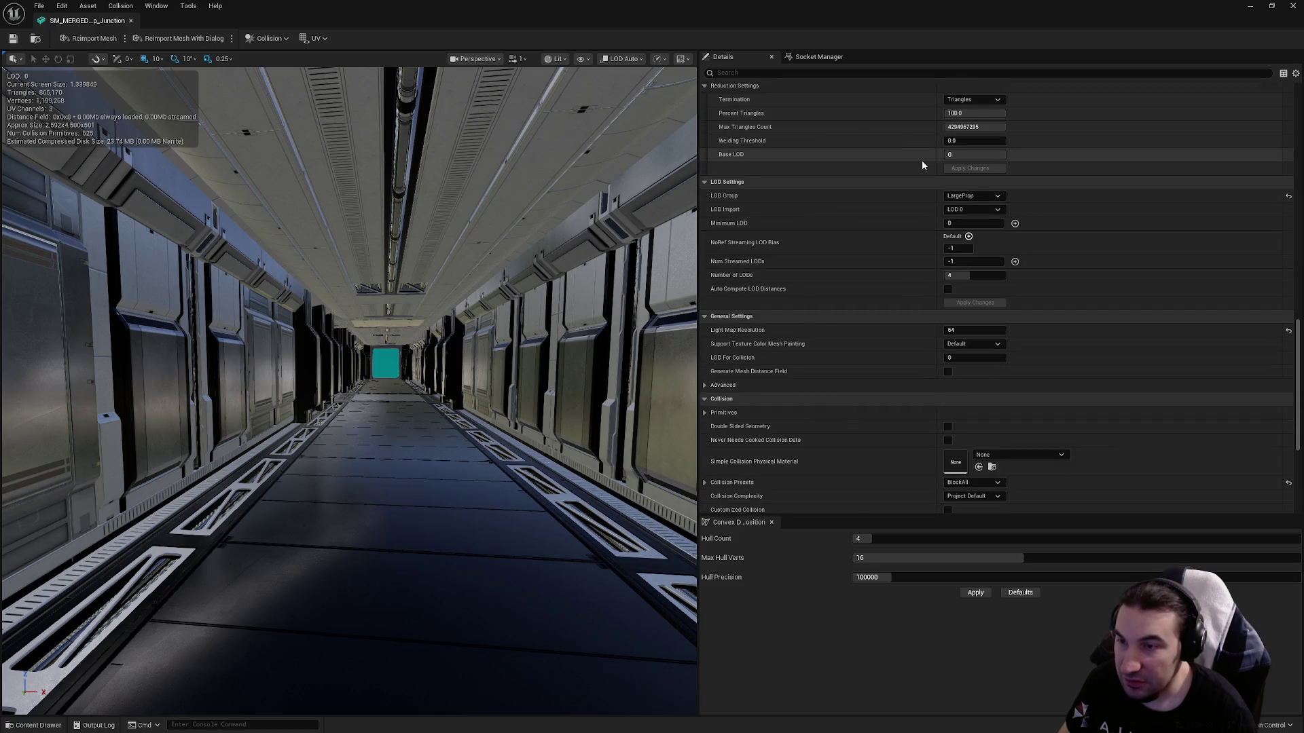
Close the junction mesh editor and browse the Content Browser tree.
{"action": "left_click", "coordinate": [1292, 6]}
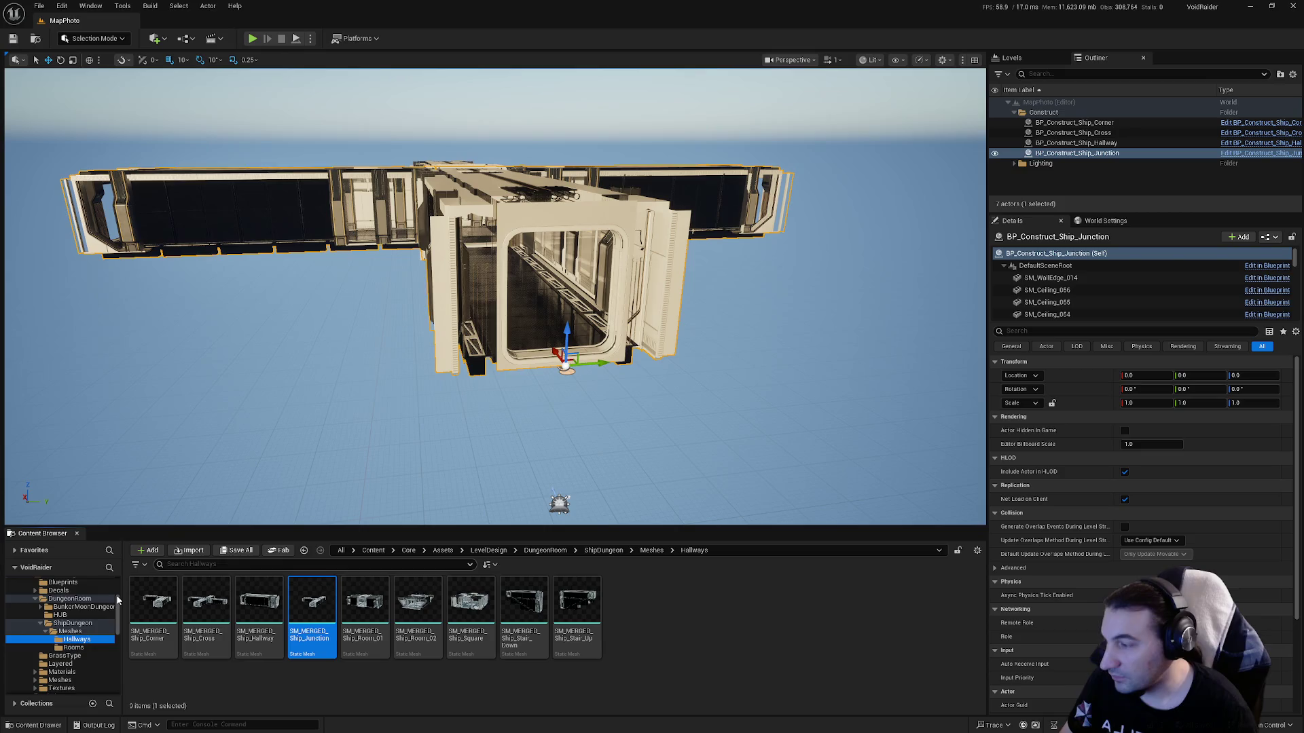
{"action": "scroll", "coordinate": [73, 628], "scroll_direction": "down", "scroll_amount": 5}
{"action": "scroll", "coordinate": [81, 631], "scroll_direction": "down", "scroll_amount": 5}
{"action": "scroll", "coordinate": [95, 641], "scroll_direction": "down", "scroll_amount": 5}
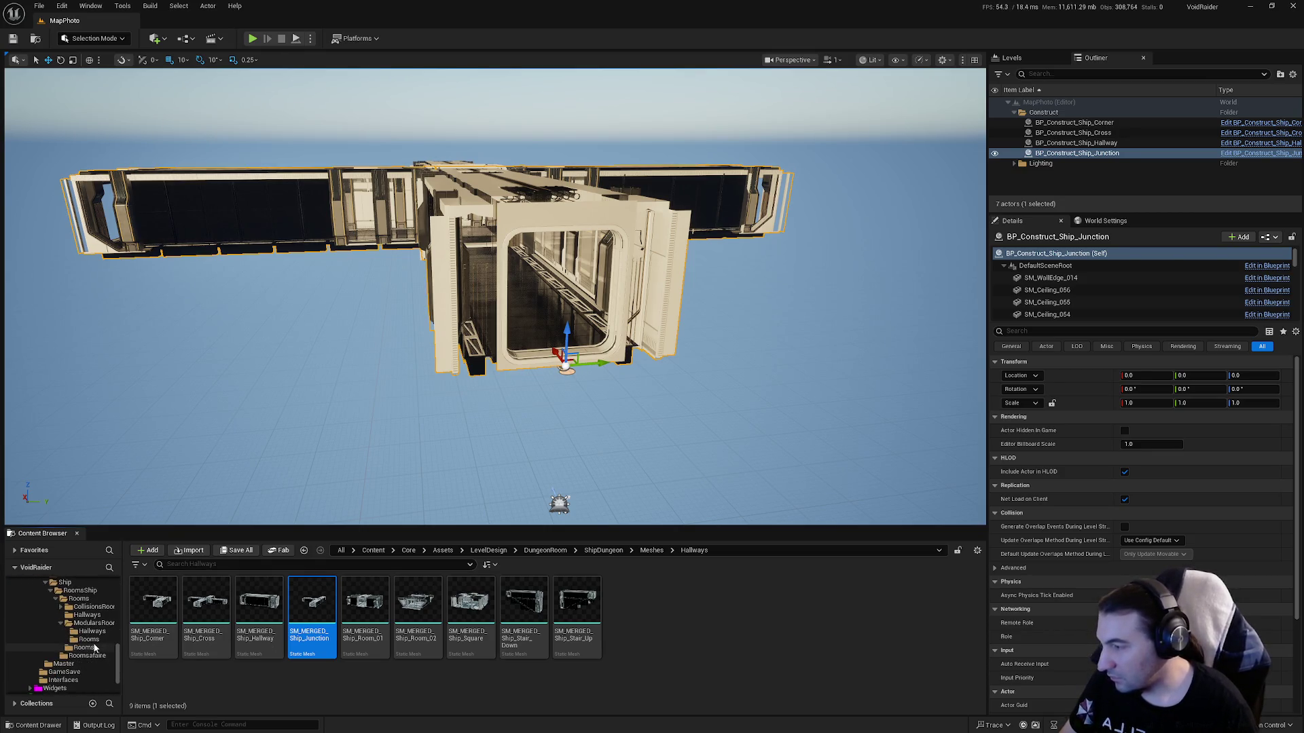
Place BP_Construct_Ship_Room_01 from Hallways into the level at location 0, 0, 0.
{"action": "left_click", "coordinate": [92, 631]}
{"action": "left_click_drag", "start_coordinate": [364, 604], "coordinate": [688, 412]}
{"action": "left_click", "coordinate": [1146, 375]}
{"action": "type", "text": "0"}
{"action": "left_click", "coordinate": [1202, 376]}
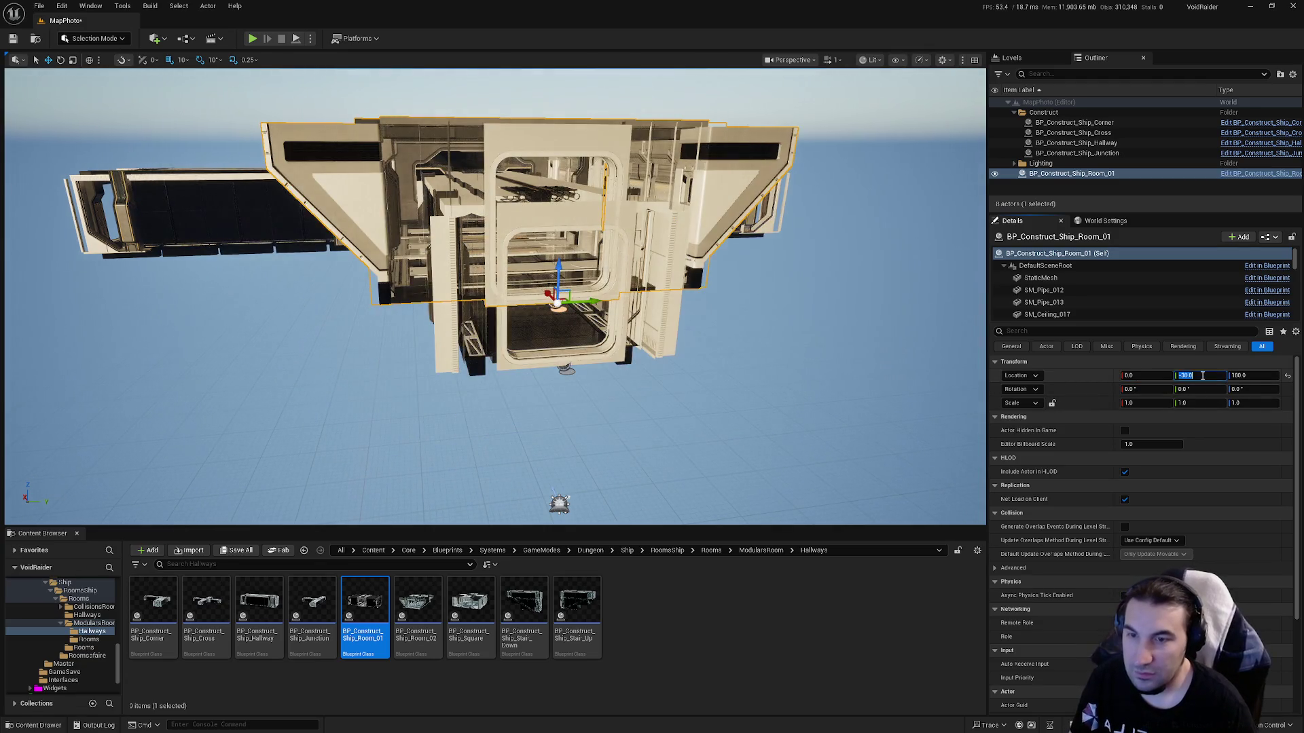
{"action": "type", "text": "0"}
{"action": "left_click", "coordinate": [1233, 375]}
{"action": "type", "text": "0"}
{"action": "key", "text": "Return"}
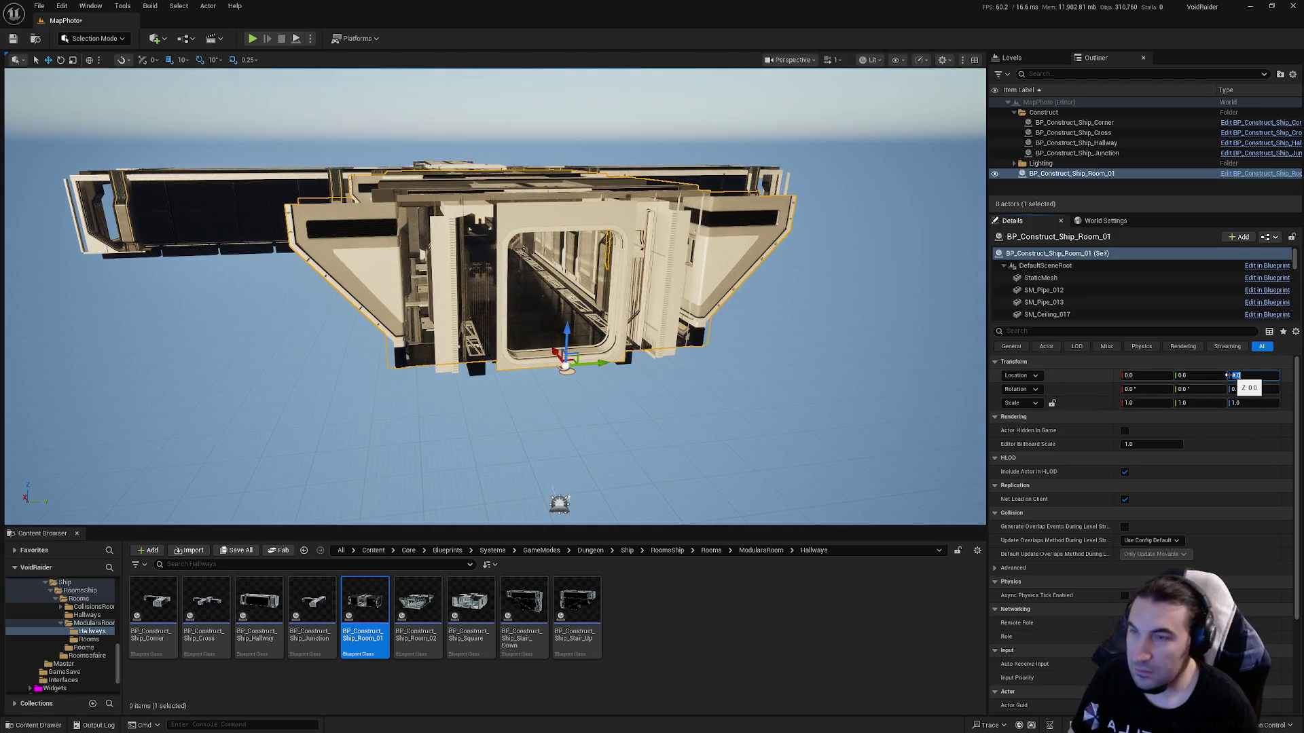
Move the Ship Room 01 actor into the Construct folder in the Outliner.
{"action": "left_click", "coordinate": [1099, 175]}
{"action": "left_click_drag", "start_coordinate": [1049, 115], "coordinate": [1046, 112]}
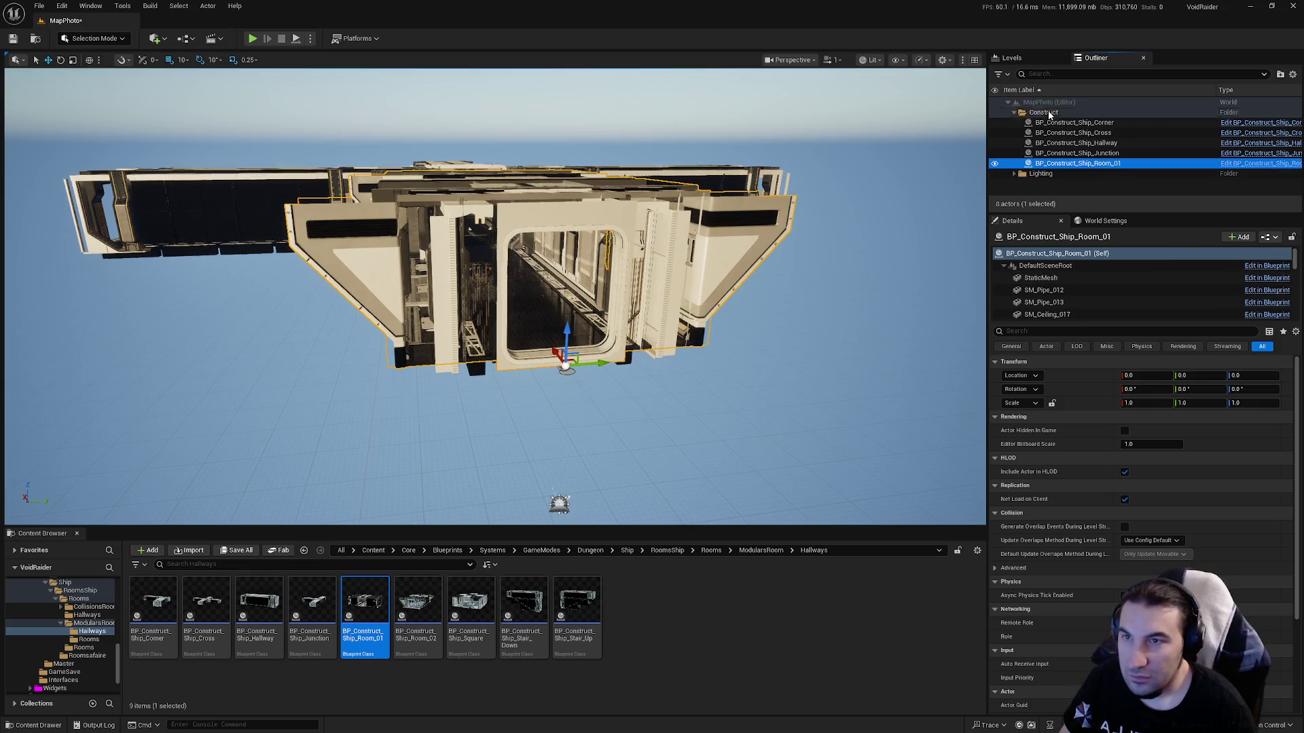
{"action": "left_click", "coordinate": [122, 5]}
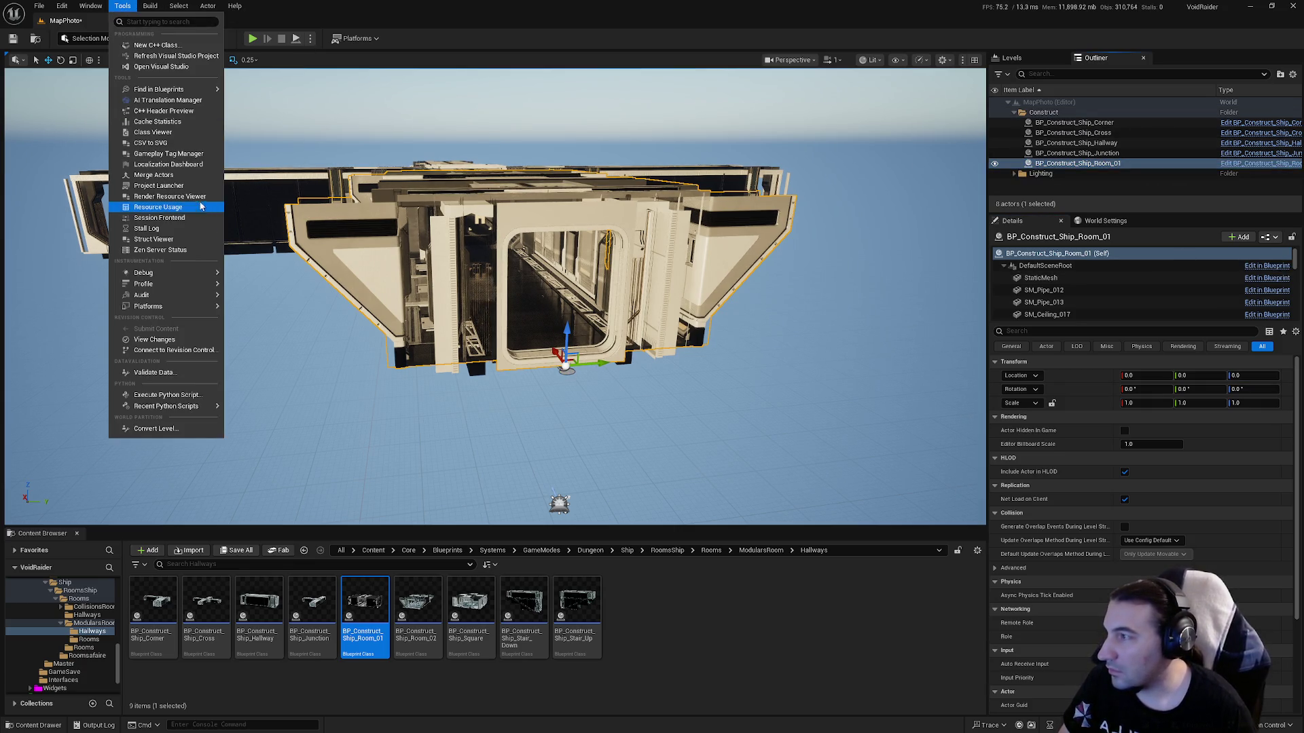
Merge the Room 01 actor, saving into Core/Assets/LevelDesign/DungeonRoom/ShipDungeon/Meshes/Hallways.
{"action": "left_click", "coordinate": [191, 175]}
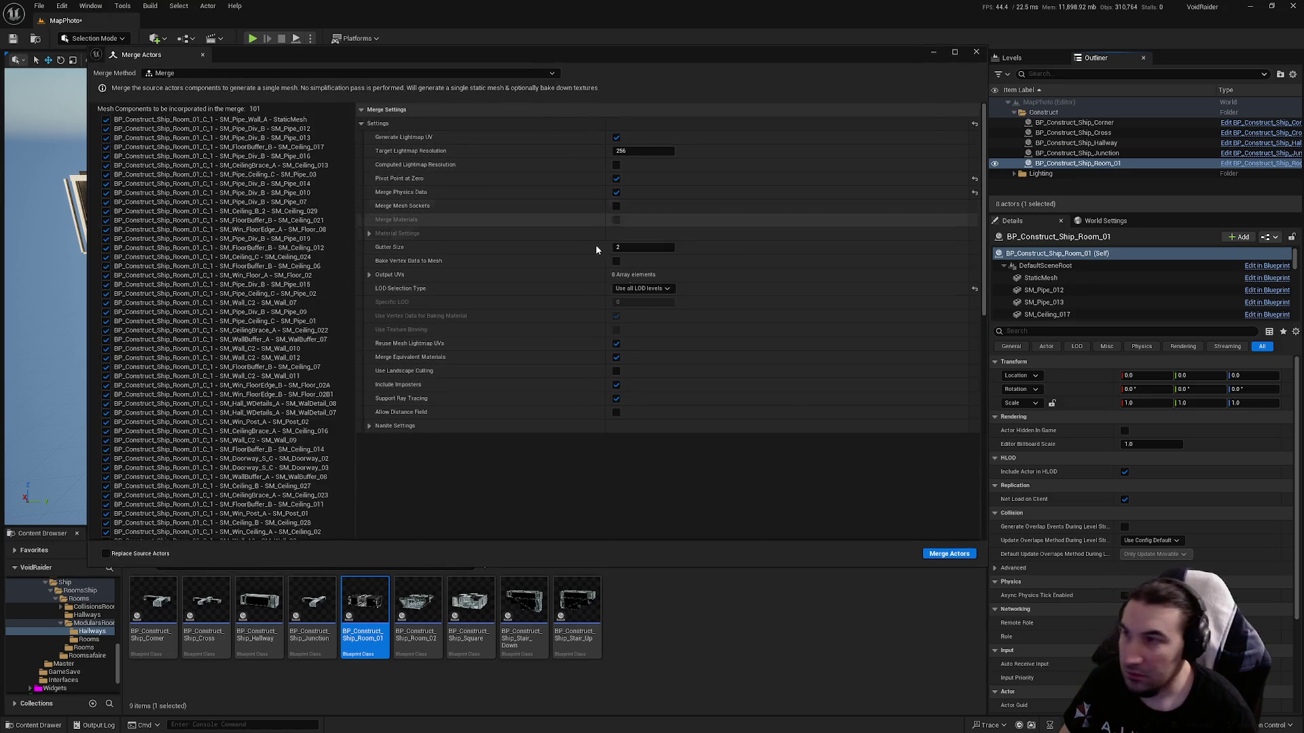
{"action": "left_click", "coordinate": [948, 554]}
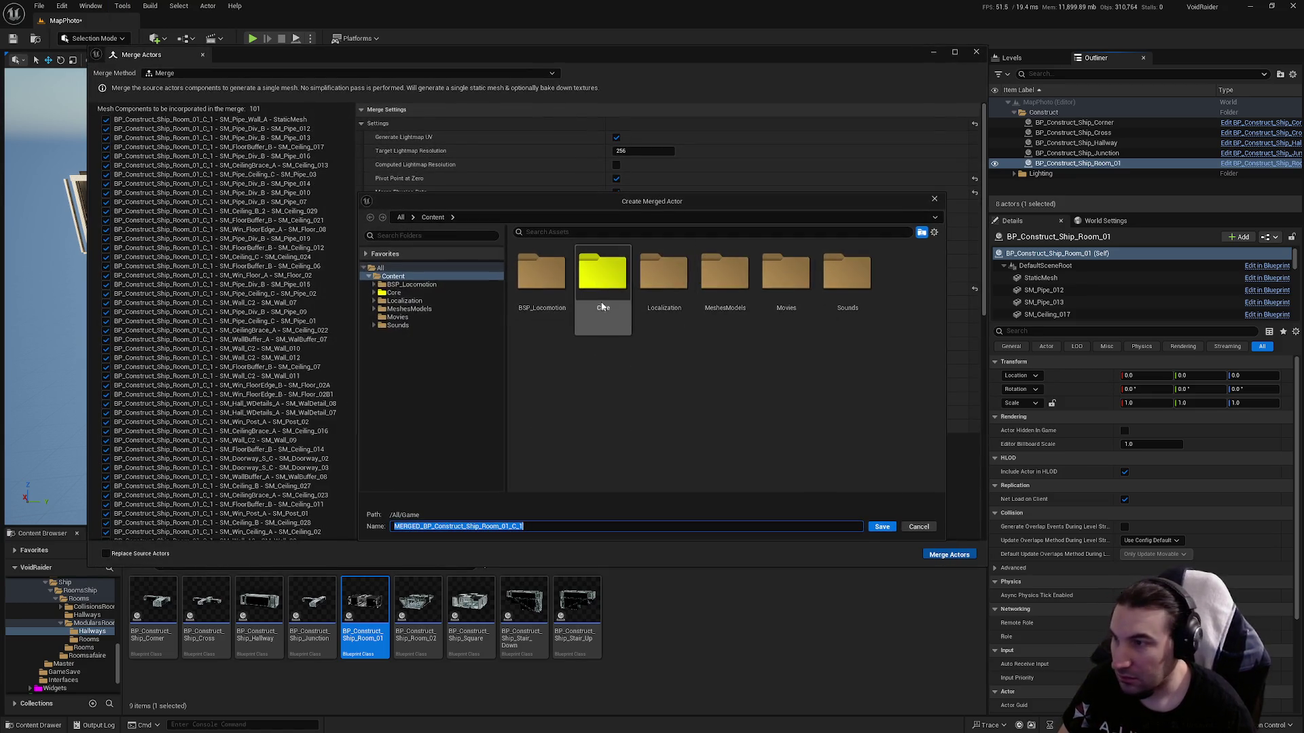
{"action": "double_click", "coordinate": [602, 307]}
{"action": "double_click", "coordinate": [547, 304]}
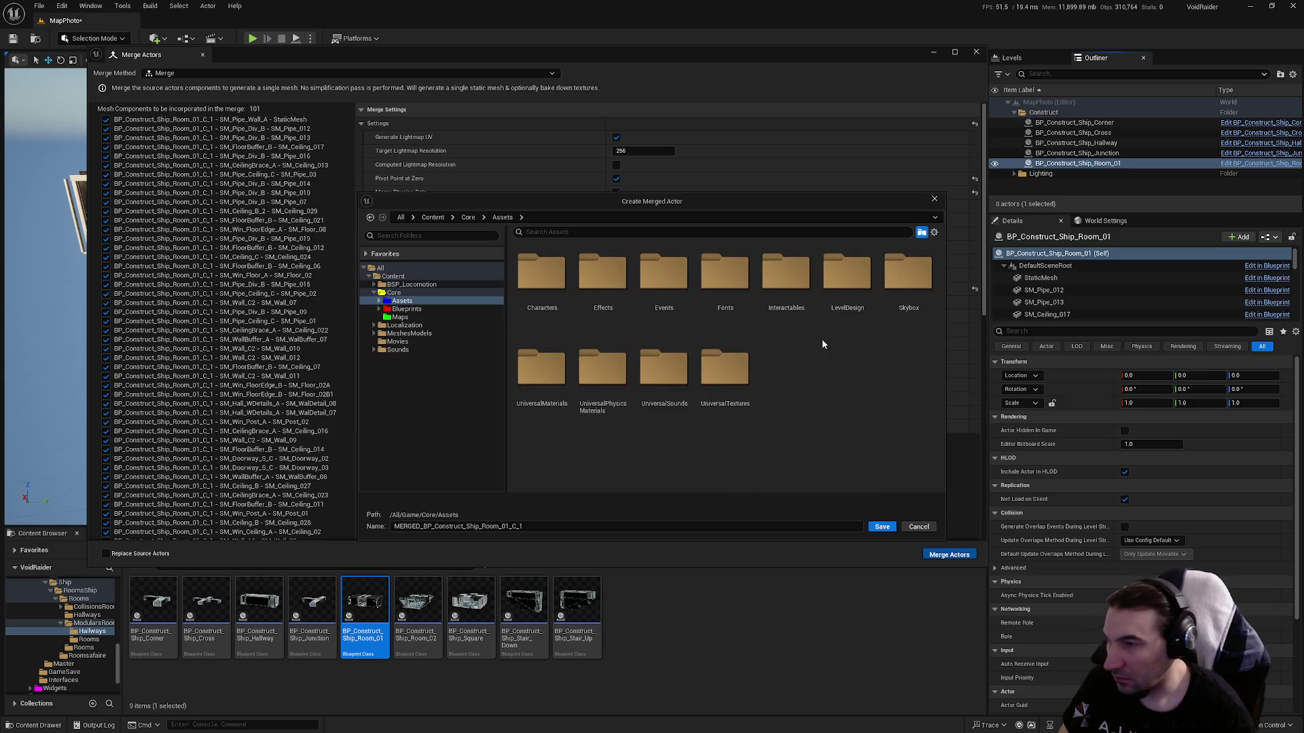
{"action": "double_click", "coordinate": [846, 329]}
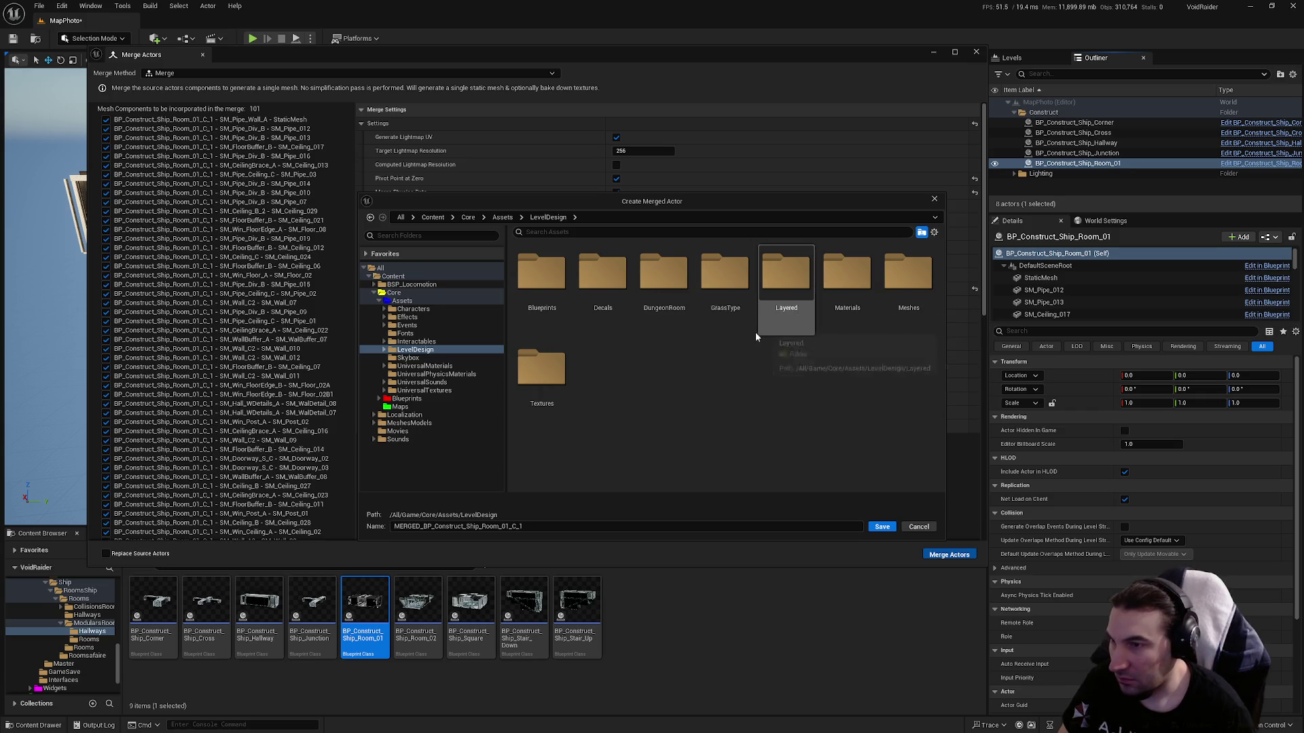
{"action": "double_click", "coordinate": [664, 306]}
{"action": "double_click", "coordinate": [656, 309]}
{"action": "left_click", "coordinate": [538, 307]}
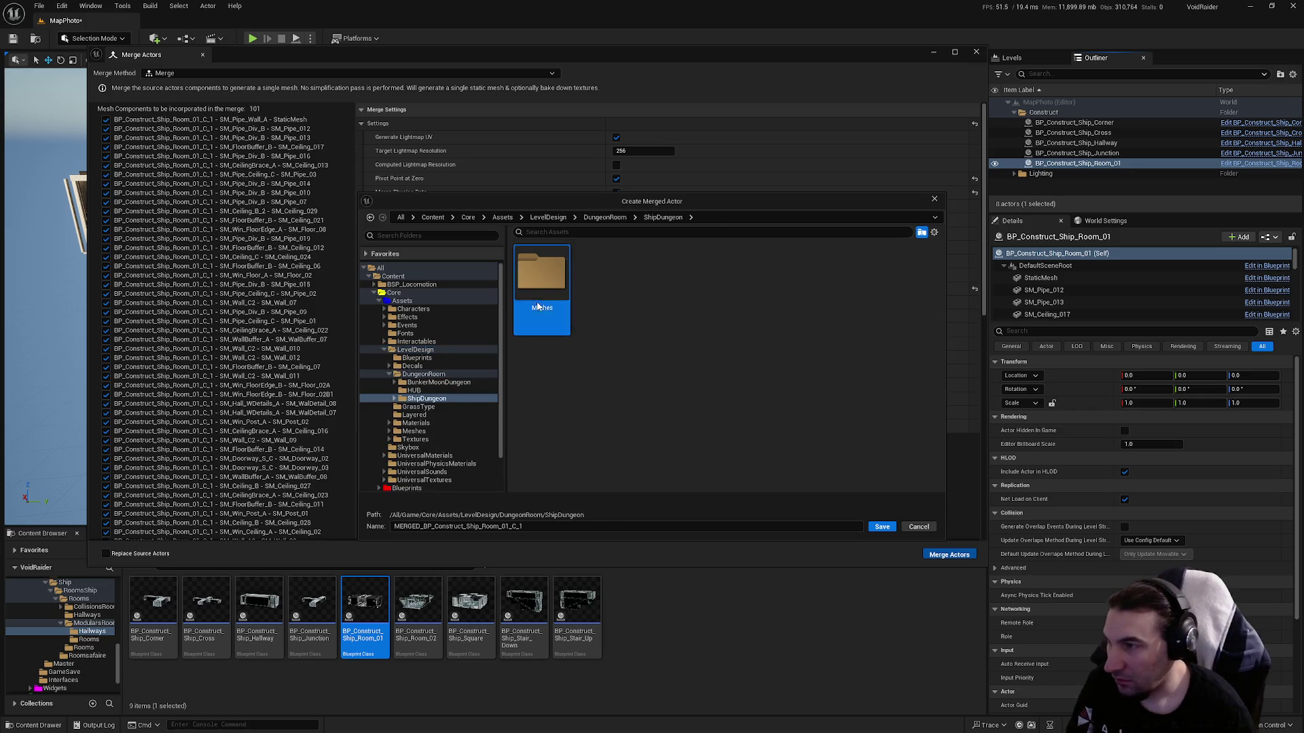
{"action": "double_click", "coordinate": [539, 306]}
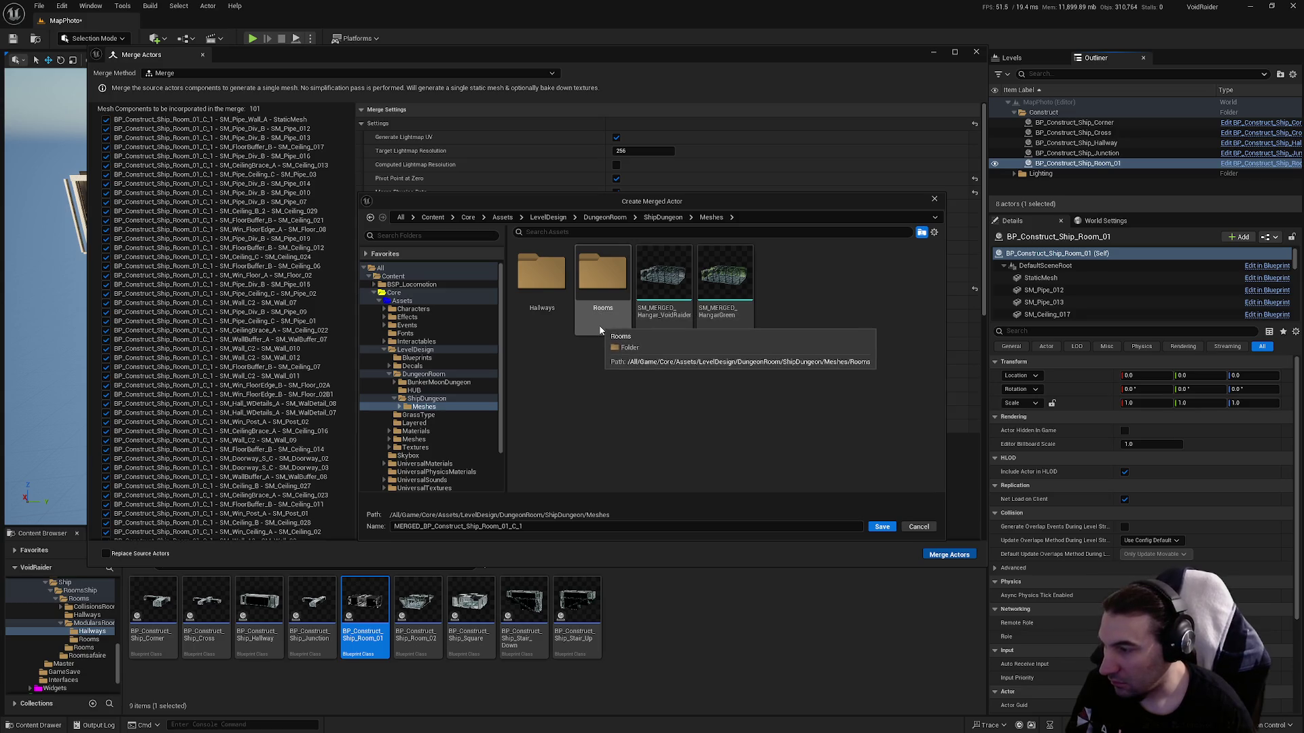
{"action": "double_click", "coordinate": [540, 306]}
Name the merged mesh SM_MERGED_Ship_Room_01, run the merge, and save all content.
{"action": "left_click", "coordinate": [781, 306]}
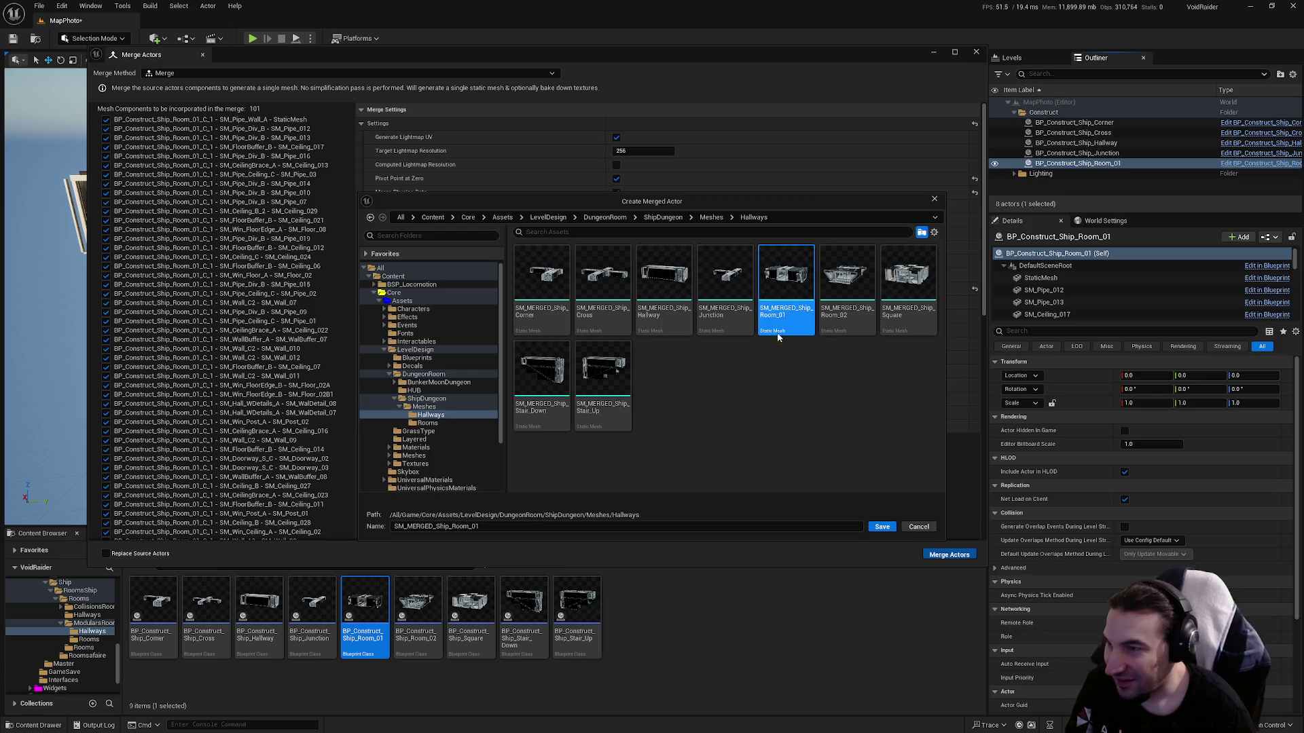
{"action": "left_click", "coordinate": [405, 527]}
{"action": "key", "text": "BackSpace"}
{"action": "key", "text": "BackSpace"}
{"action": "key", "text": "BackSpace"}
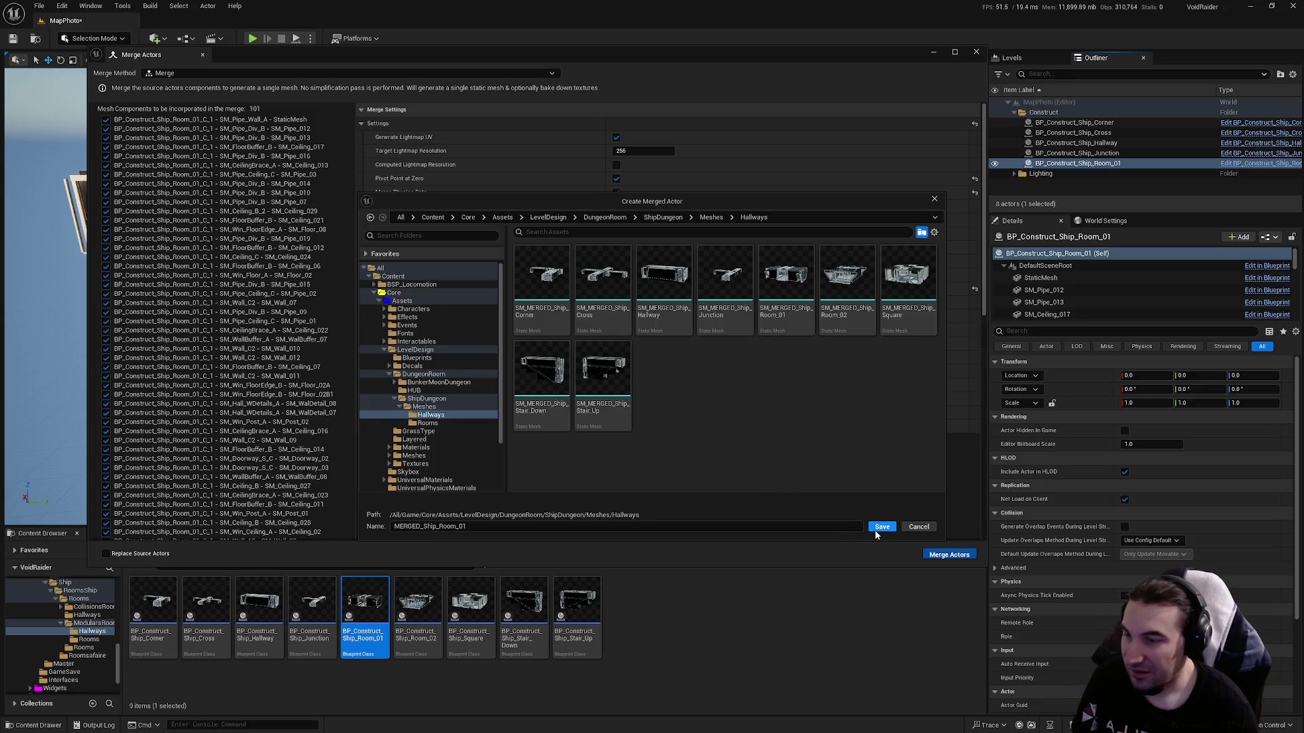
{"action": "left_click", "coordinate": [881, 527]}
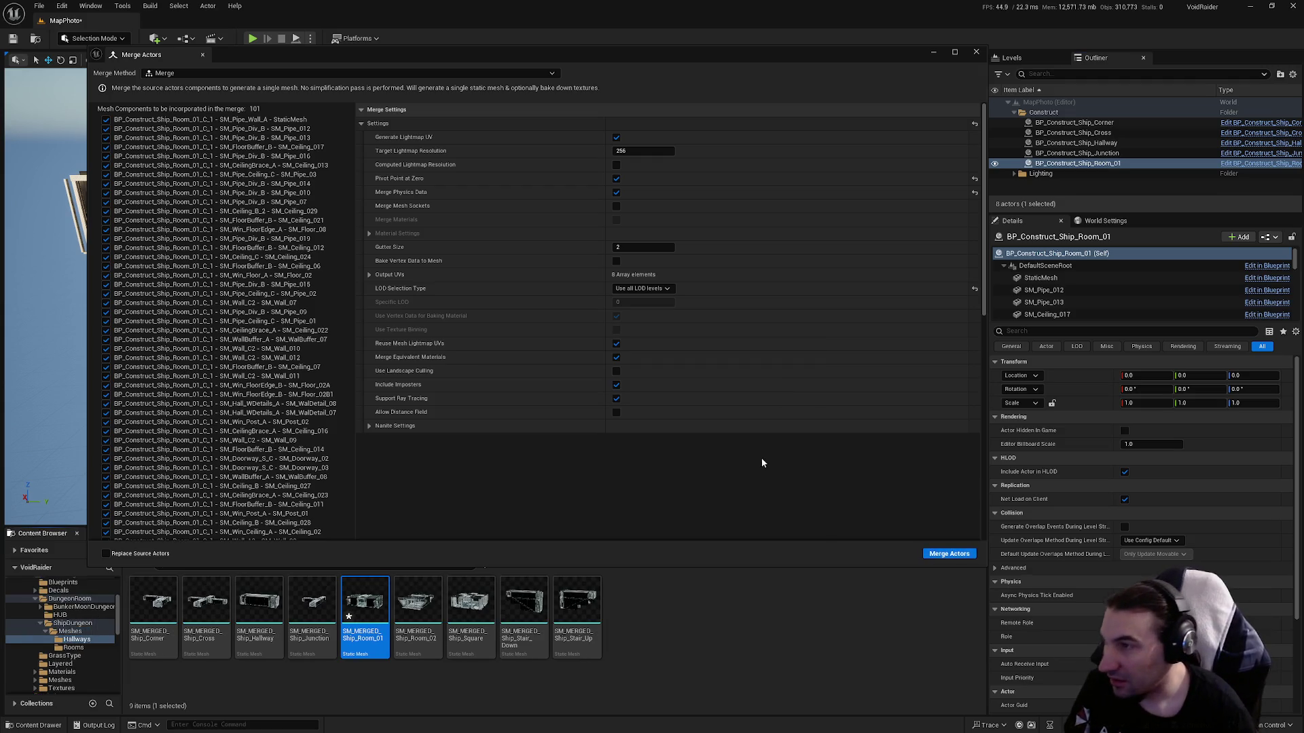
{"action": "left_click", "coordinate": [978, 52]}
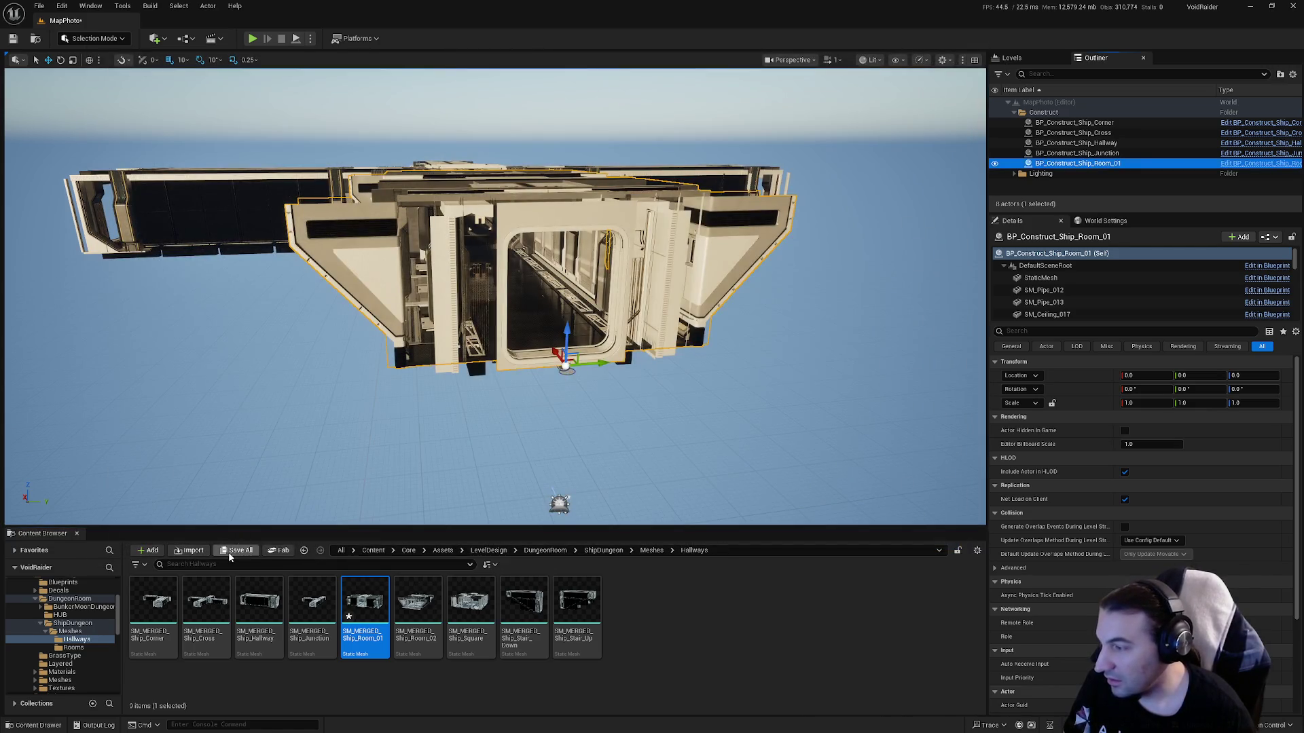
{"action": "left_click", "coordinate": [228, 552]}
{"action": "left_click", "coordinate": [724, 487]}
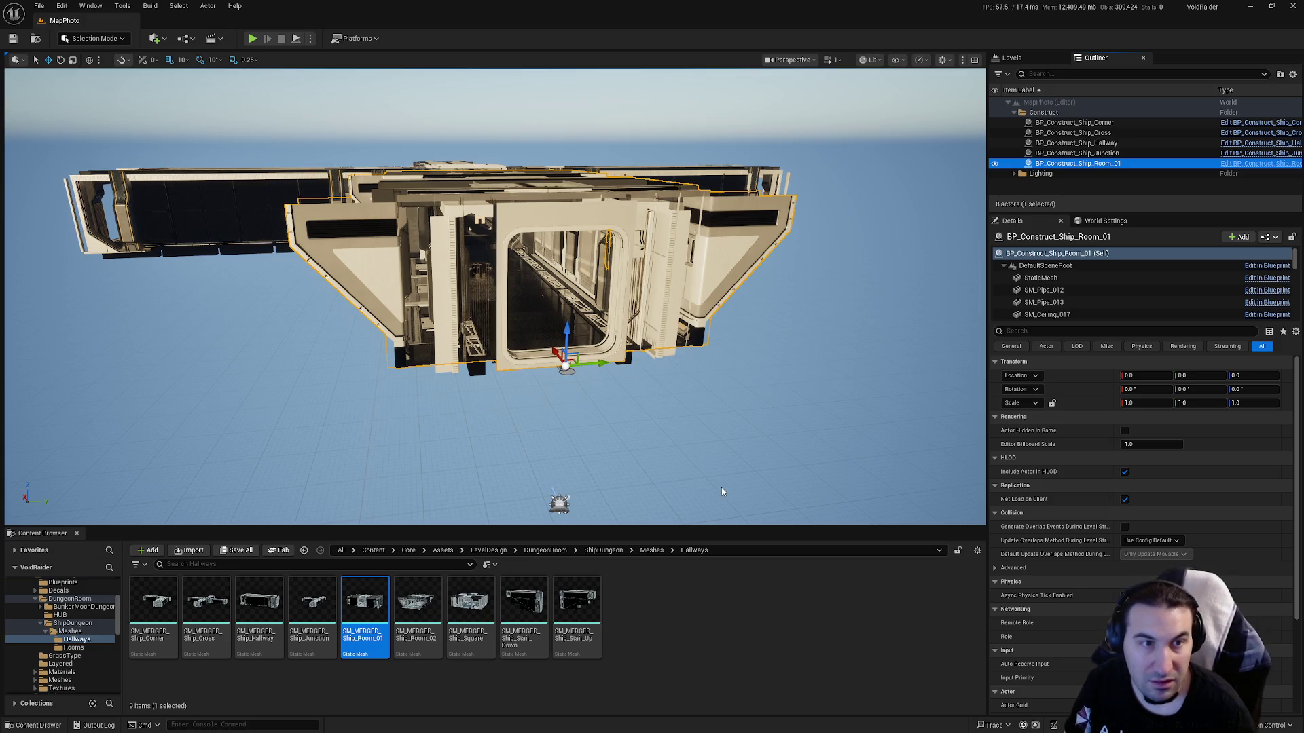
Open SM_MERGED_Ship_Room_01 and enable collision on sections 1 and 18–21.
{"action": "double_click", "coordinate": [379, 631]}
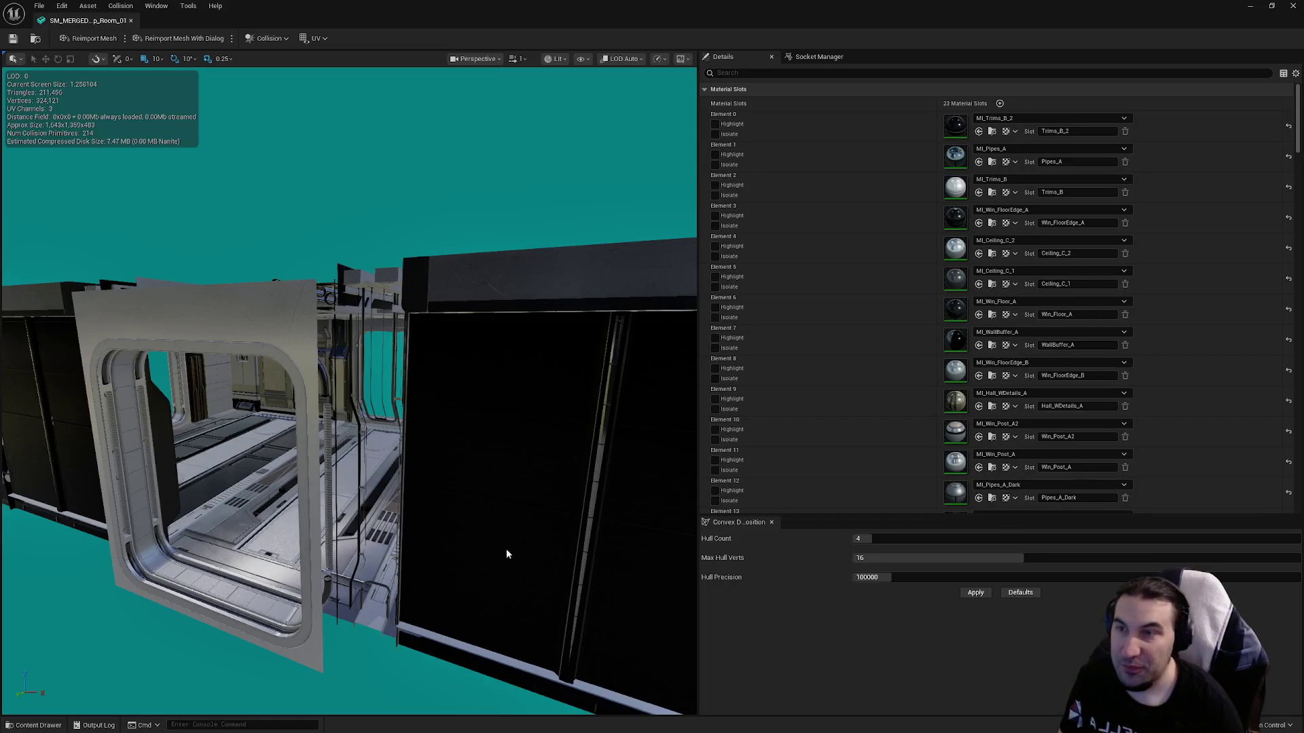
{"action": "scroll", "coordinate": [817, 230], "scroll_direction": "down", "scroll_amount": 15}
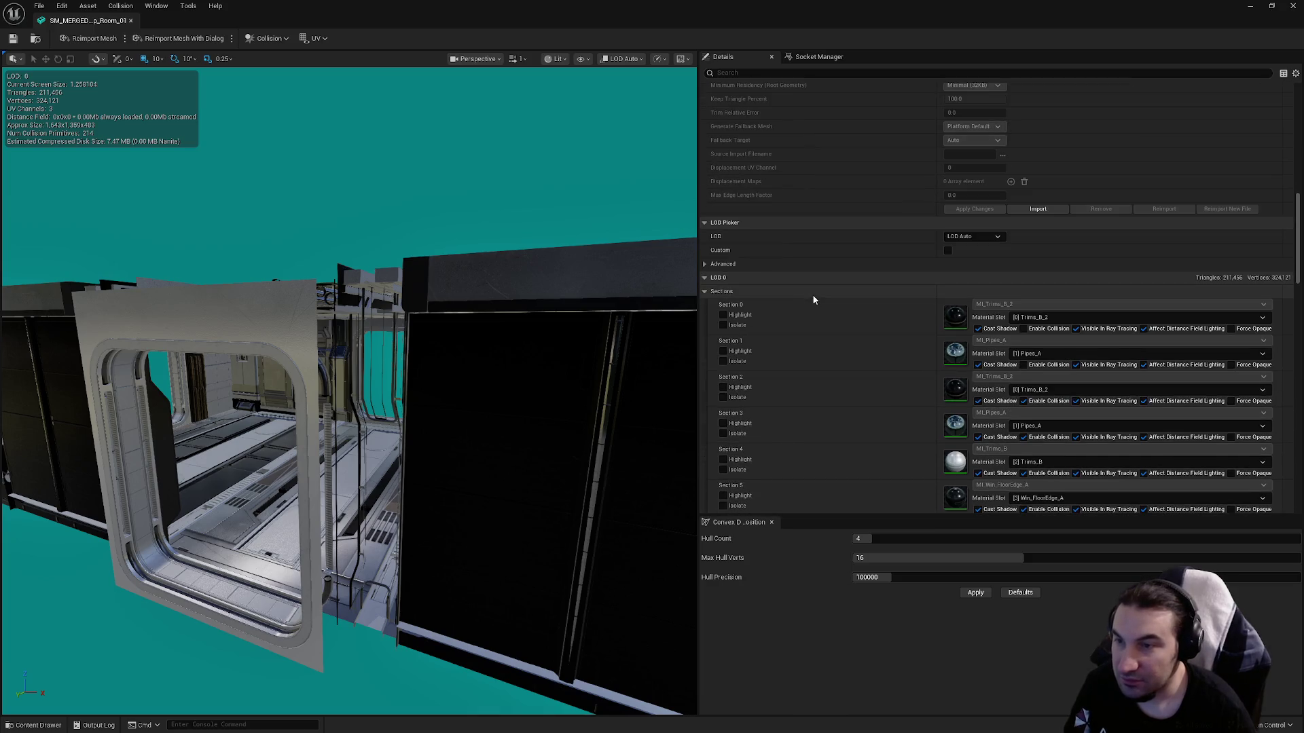
{"action": "scroll", "coordinate": [882, 292], "scroll_direction": "down", "scroll_amount": 3}
{"action": "left_click", "coordinate": [1024, 300]}
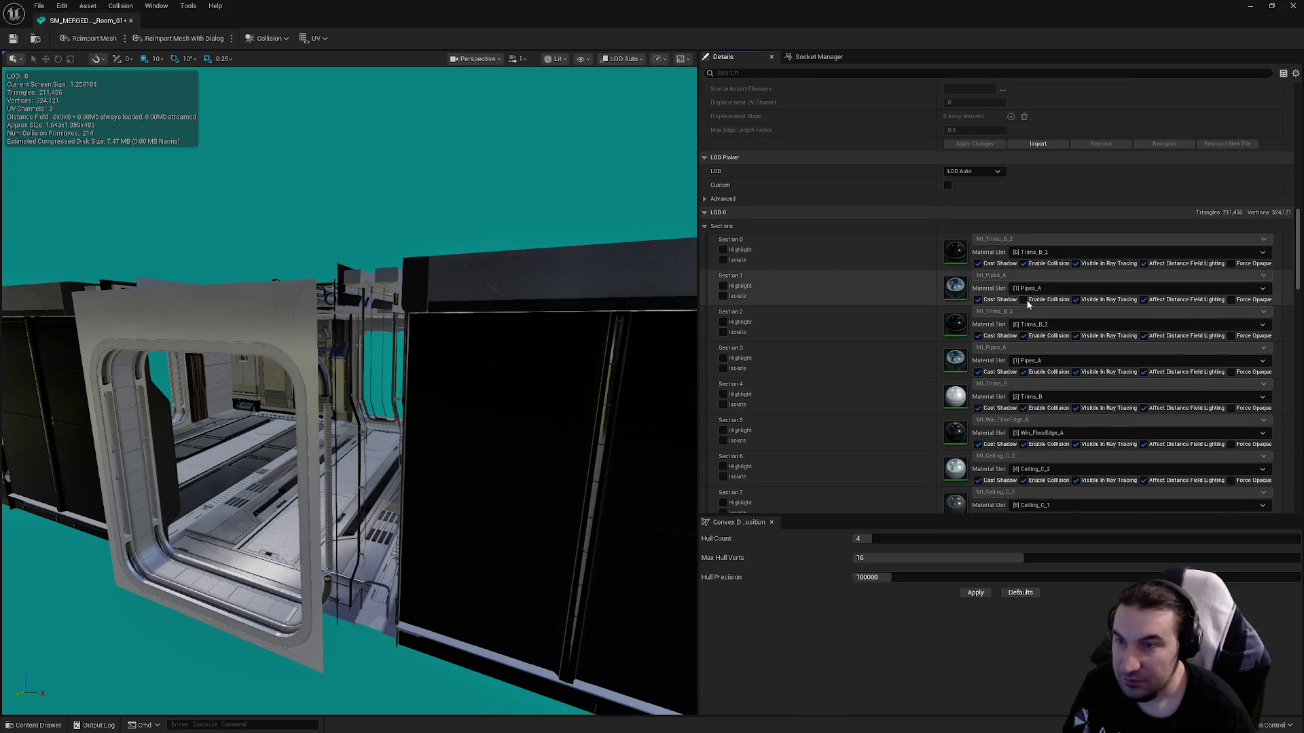
{"action": "scroll", "coordinate": [1039, 326], "scroll_direction": "down", "scroll_amount": 20}
{"action": "scroll", "coordinate": [1048, 352], "scroll_direction": "down", "scroll_amount": 6}
{"action": "left_click", "coordinate": [1022, 295]}
{"action": "left_click", "coordinate": [1024, 332]}
{"action": "left_click", "coordinate": [1024, 368]}
{"action": "left_click", "coordinate": [1023, 404]}
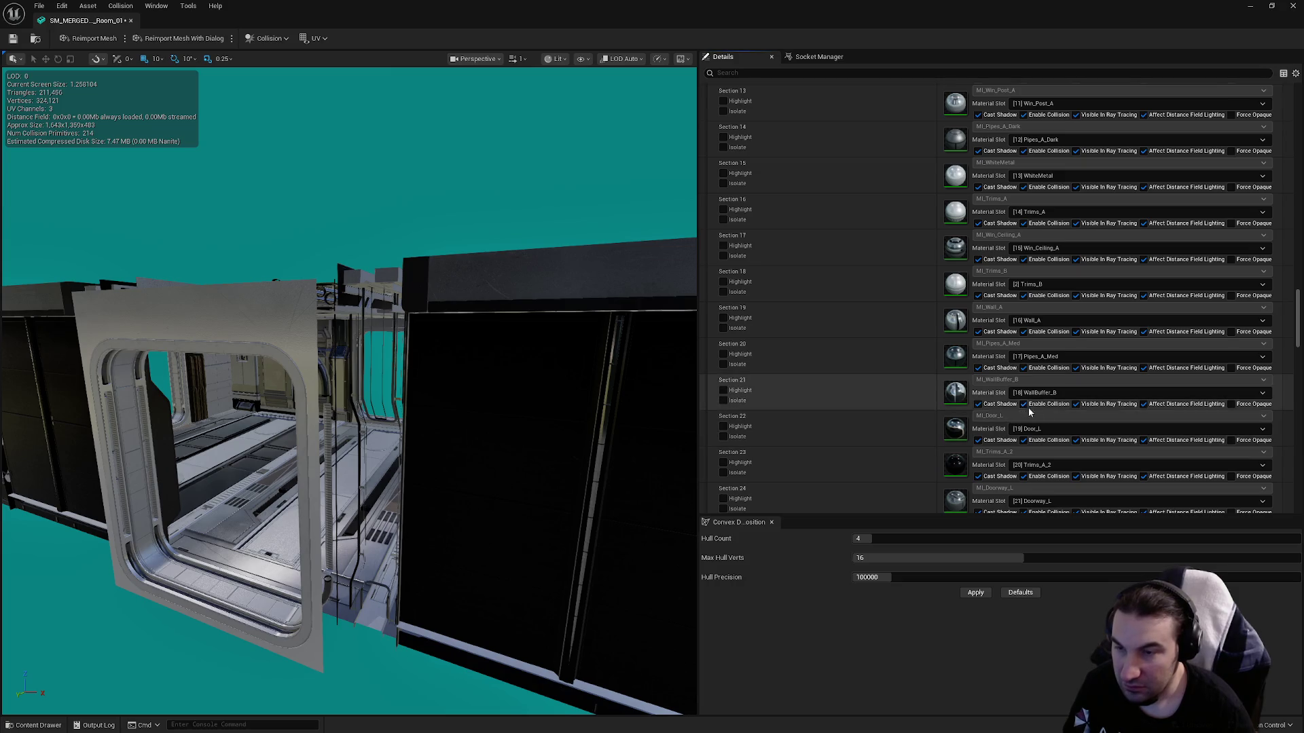
Set the LOD Group to LargeProp and confirm overwriting the LOD settings.
{"action": "scroll", "coordinate": [1024, 406], "scroll_direction": "down", "scroll_amount": 15}
{"action": "left_click", "coordinate": [975, 330]}
{"action": "left_click", "coordinate": [972, 365]}
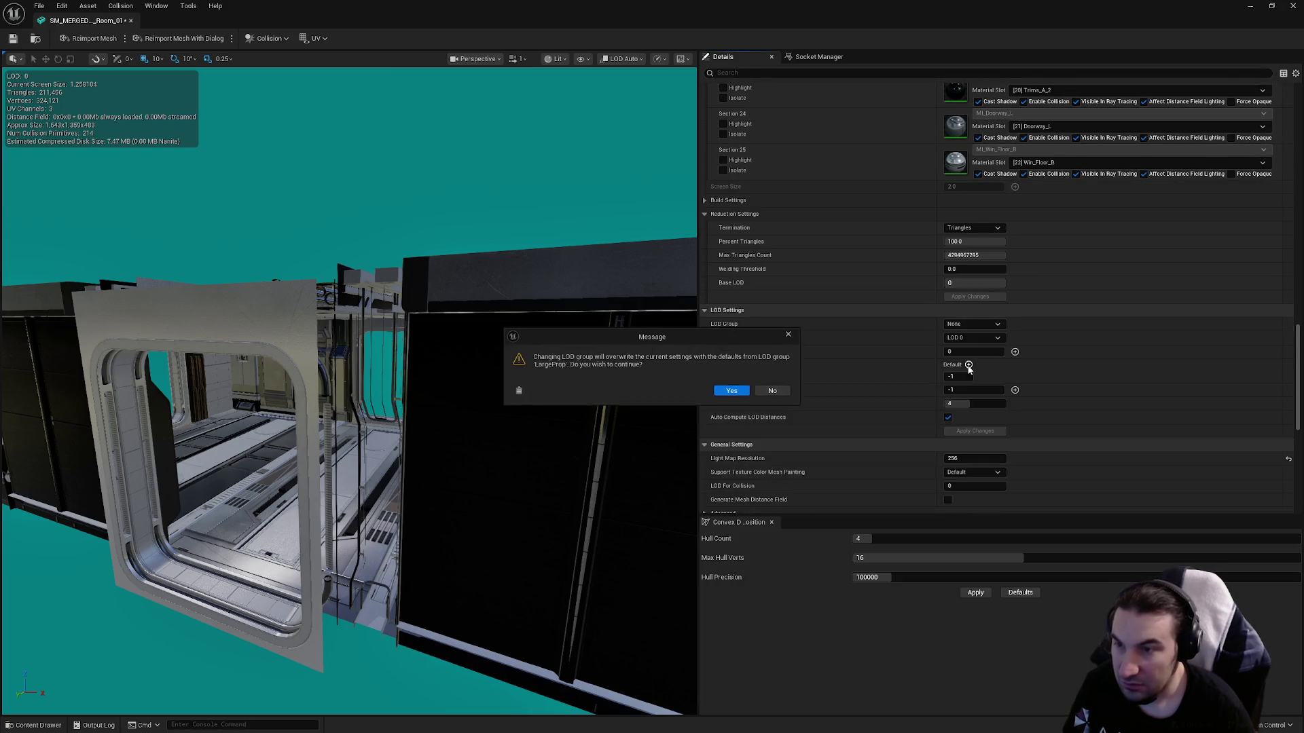
{"action": "left_click", "coordinate": [727, 392]}
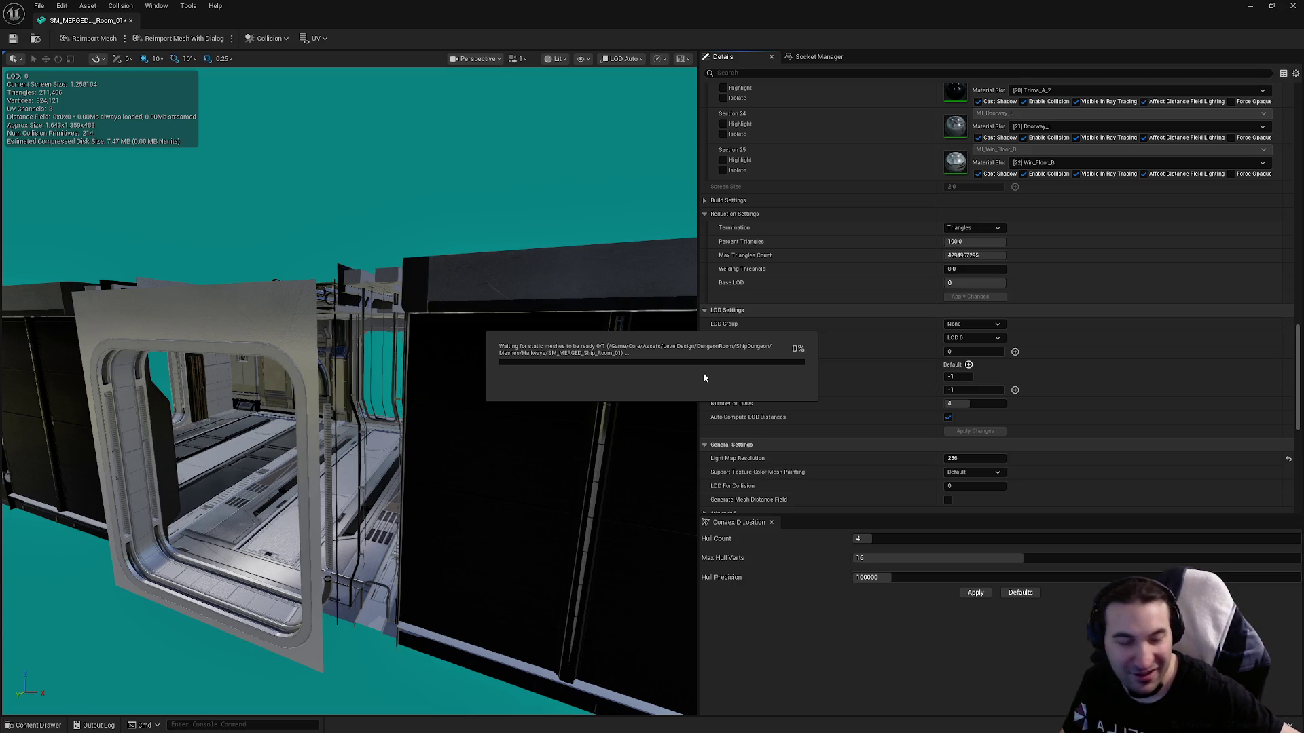
Bring up Spotify and play Tikawahukwa from the Ultra Vomit artist page.
{"action": "left_click", "coordinate": [540, 730]}
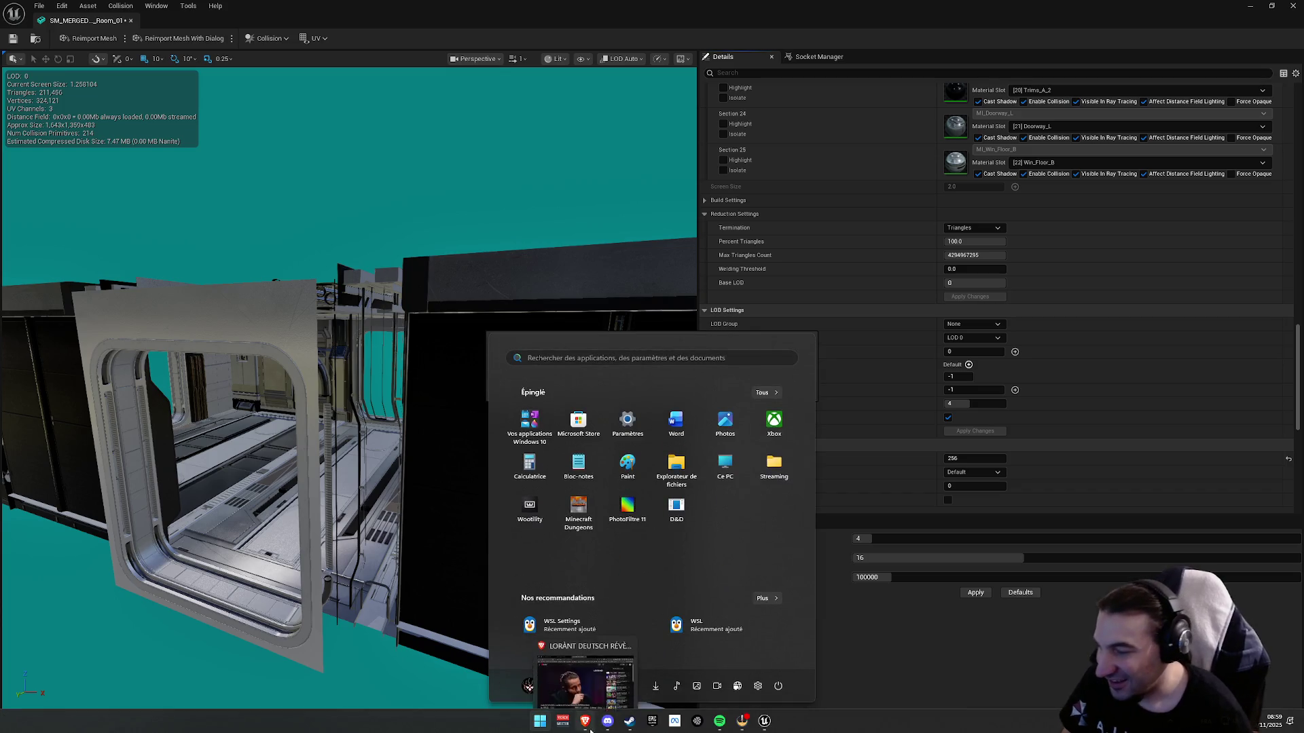
{"action": "left_click", "coordinate": [719, 729]}
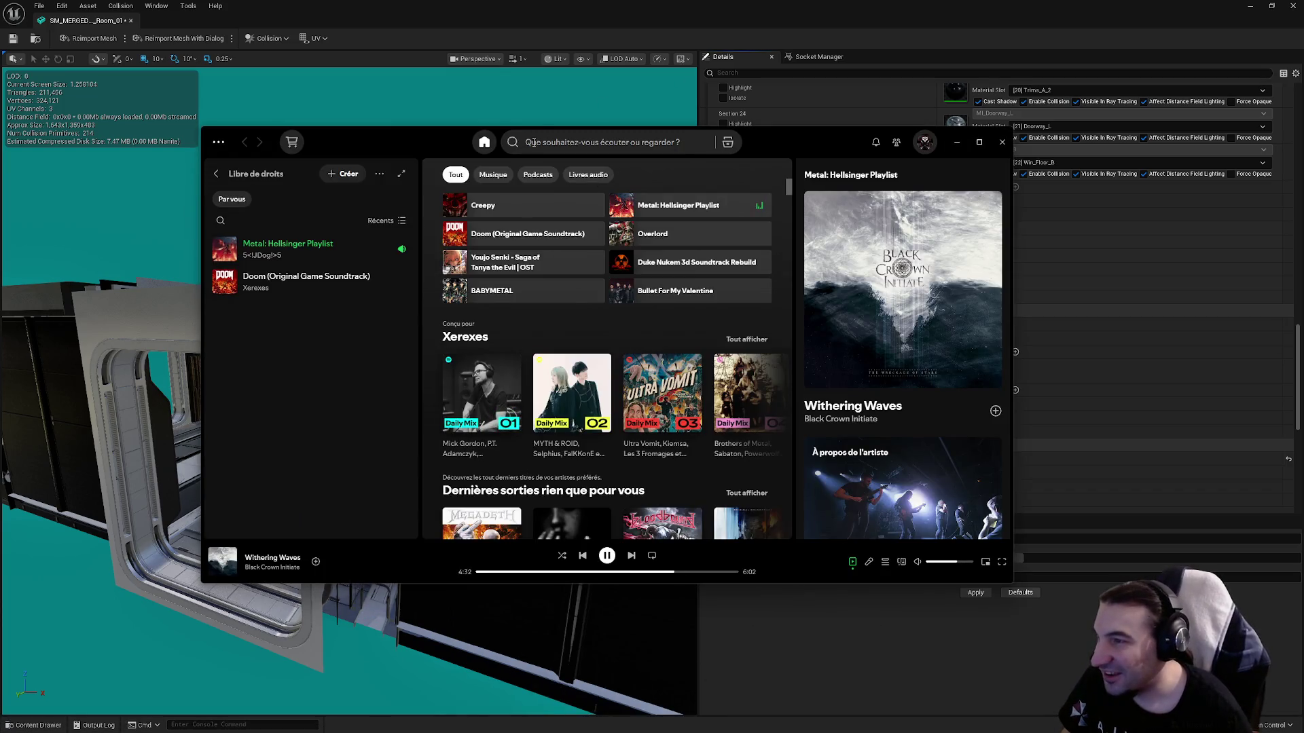
{"action": "left_click", "coordinate": [569, 146]}
{"action": "scroll", "coordinate": [606, 271], "scroll_direction": "down", "scroll_amount": 5}
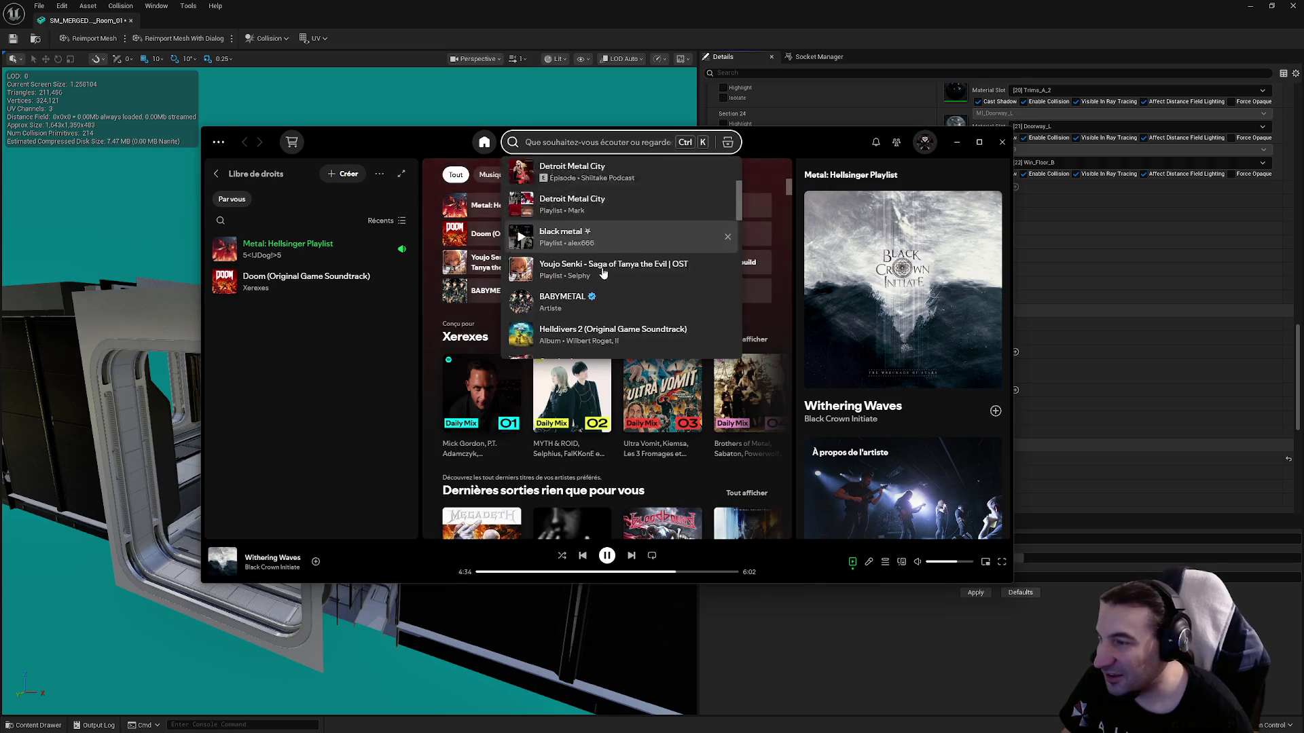
{"action": "scroll", "coordinate": [606, 272], "scroll_direction": "down", "scroll_amount": 8}
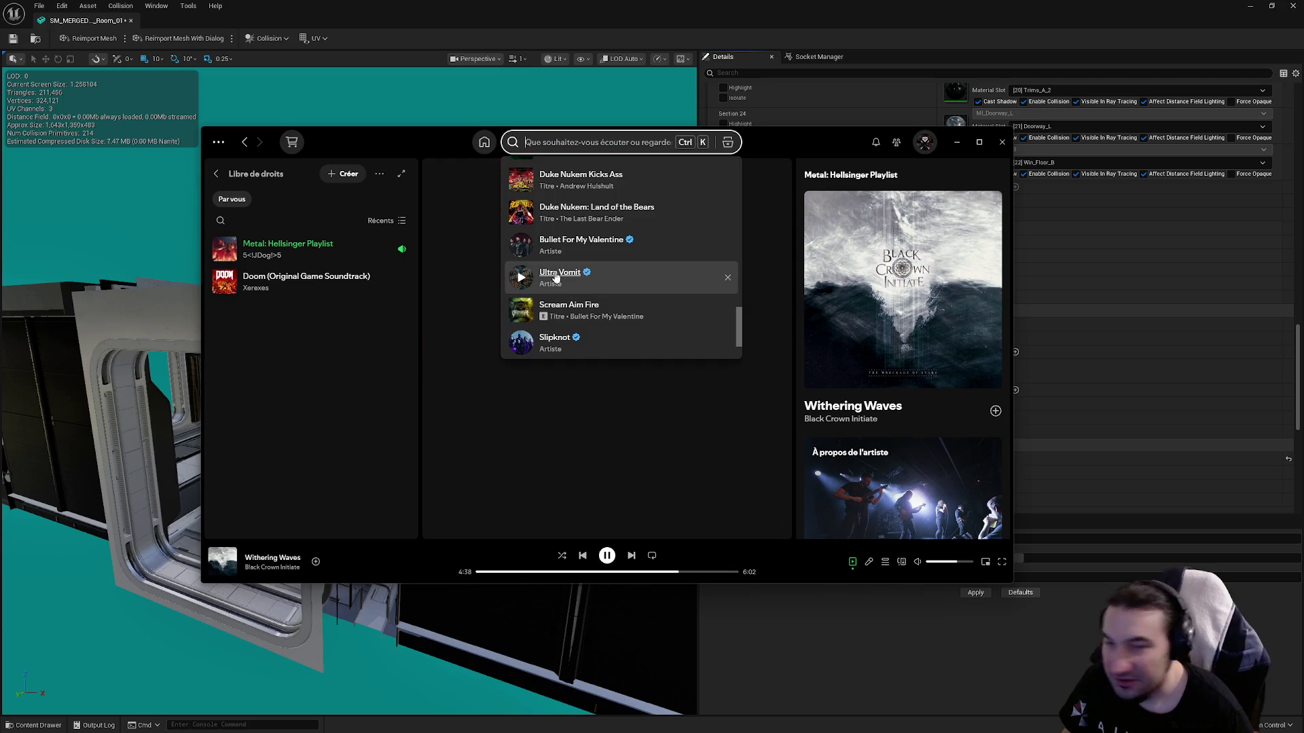
{"action": "left_click", "coordinate": [553, 276]}
{"action": "scroll", "coordinate": [516, 306], "scroll_direction": "down", "scroll_amount": 3}
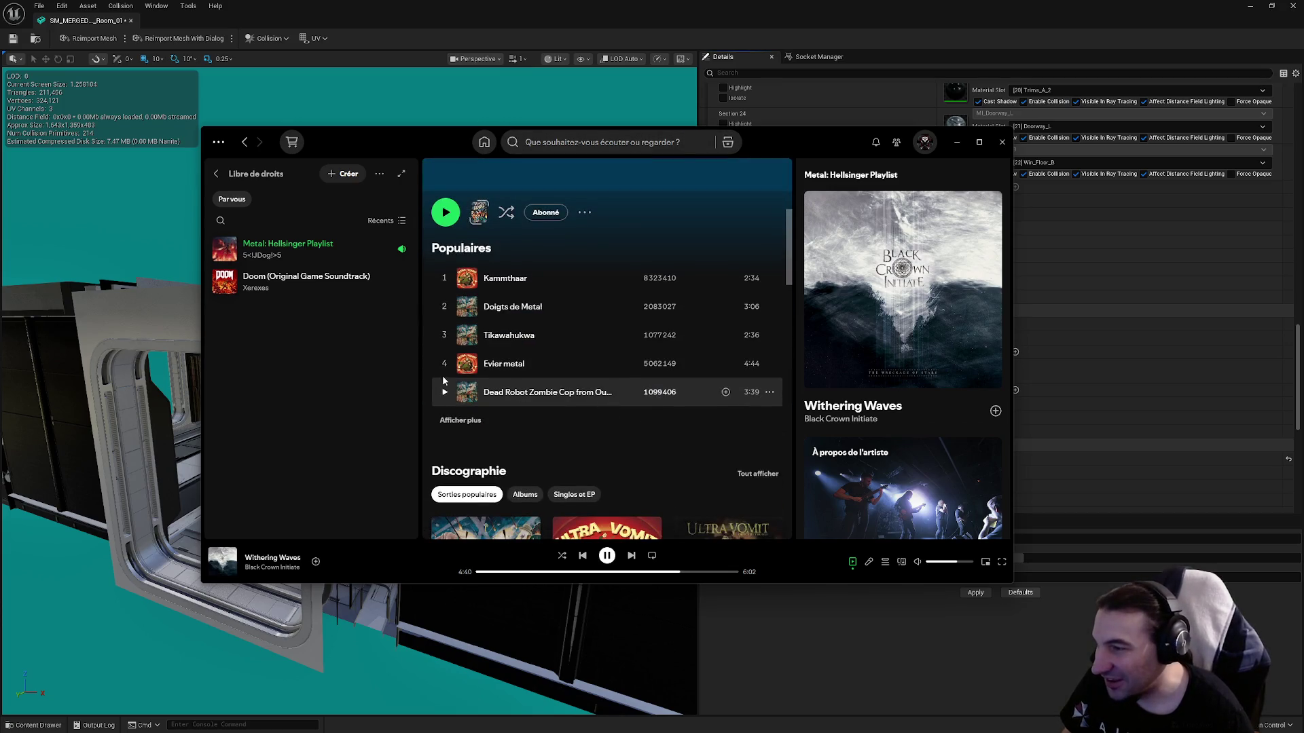
{"action": "left_click", "coordinate": [446, 335]}
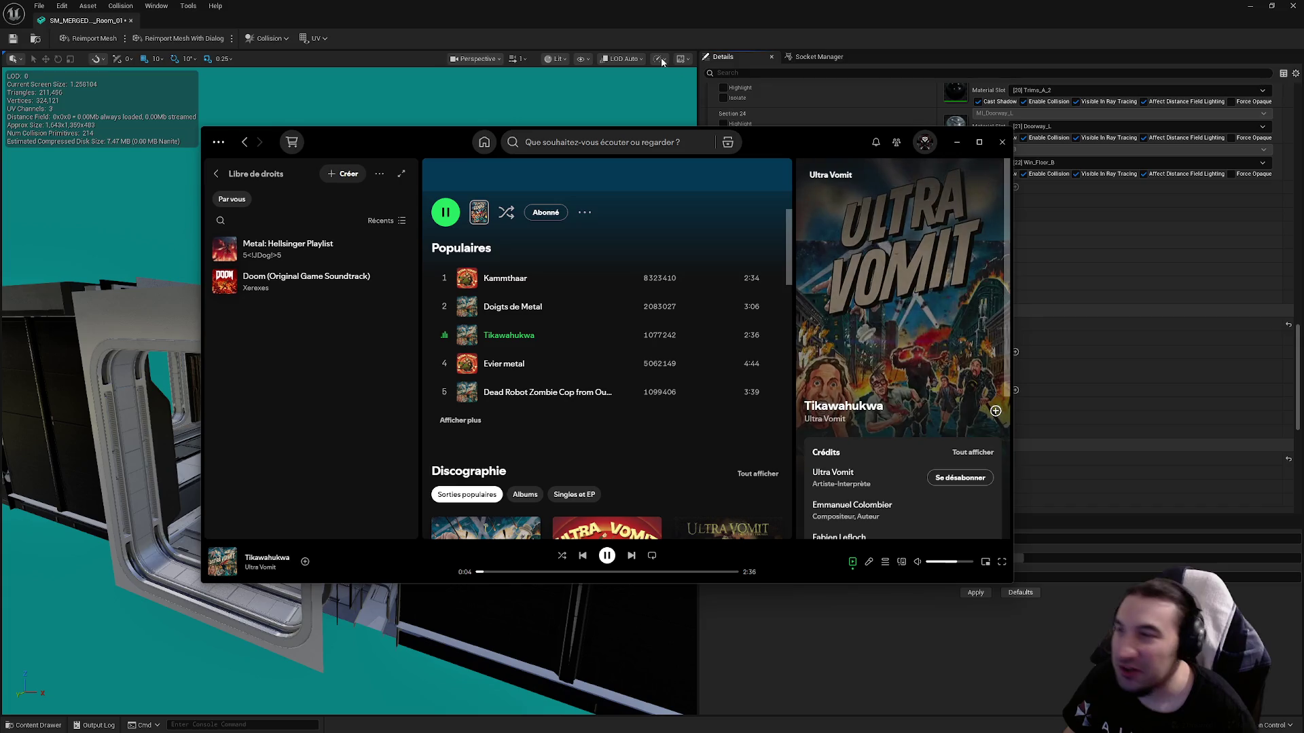
Return to the Unreal mesh editor and orbit around the merged room mesh.
{"action": "left_click_drag", "start_coordinate": [819, 147], "coordinate": [846, 189]}
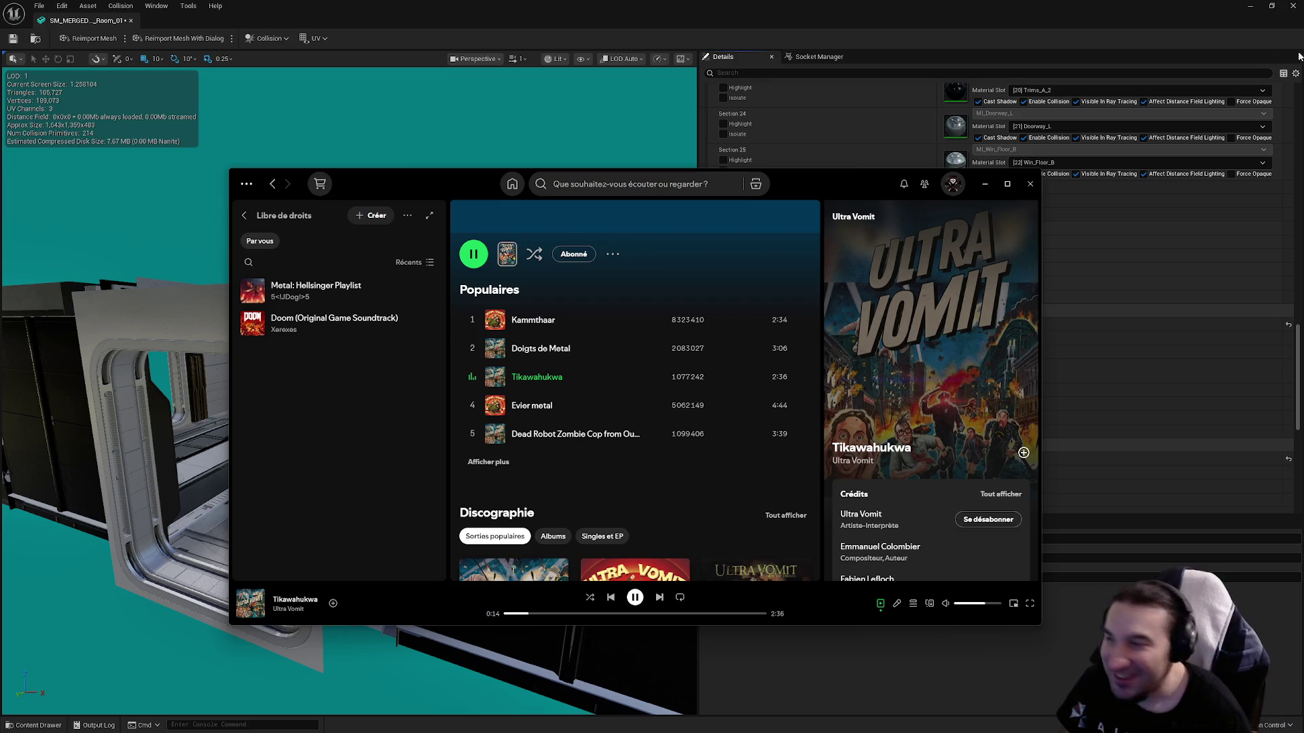
{"action": "left_click", "coordinate": [749, 159]}
{"action": "left_click_drag", "start_coordinate": [516, 258], "coordinate": [543, 232]}
Save the room mesh and switch off Auto Compute LOD Distances.
{"action": "key", "text": "ctrl+s"}
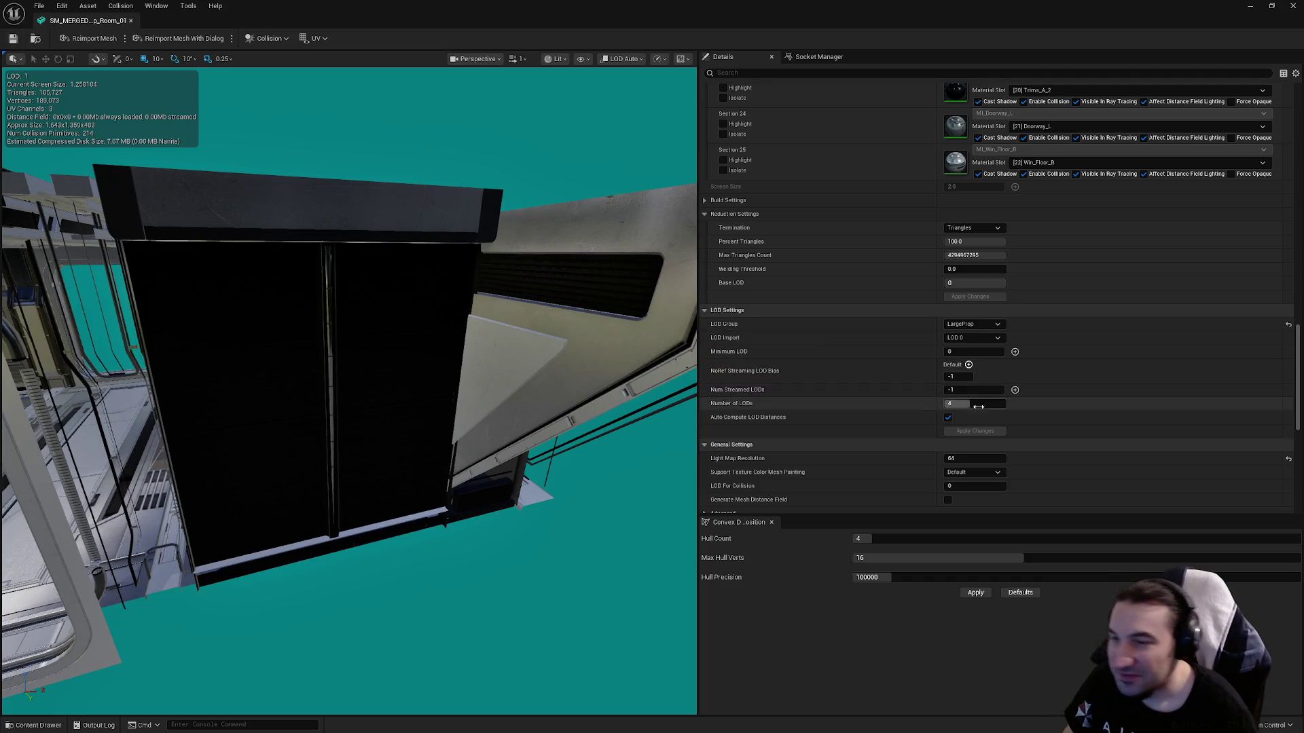
{"action": "left_click", "coordinate": [948, 417]}
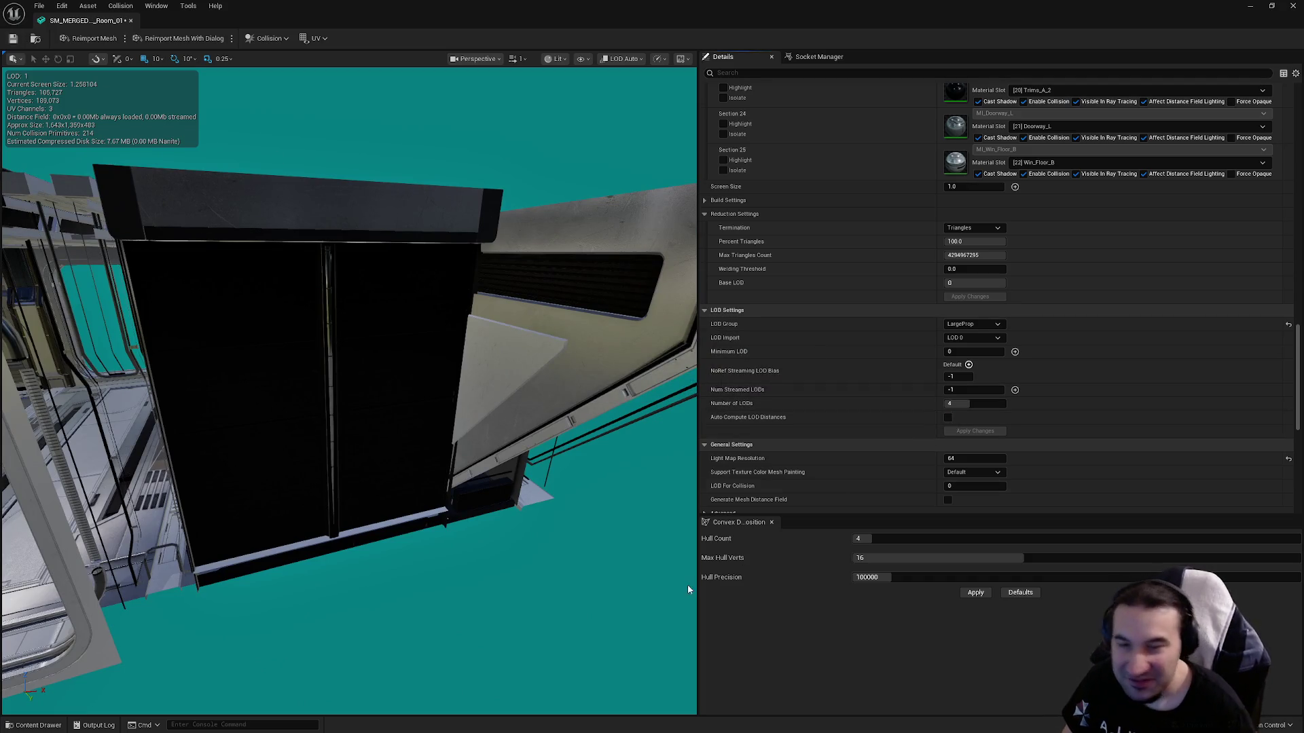
{"action": "key", "text": "super"}
{"action": "left_click", "coordinate": [719, 720]}
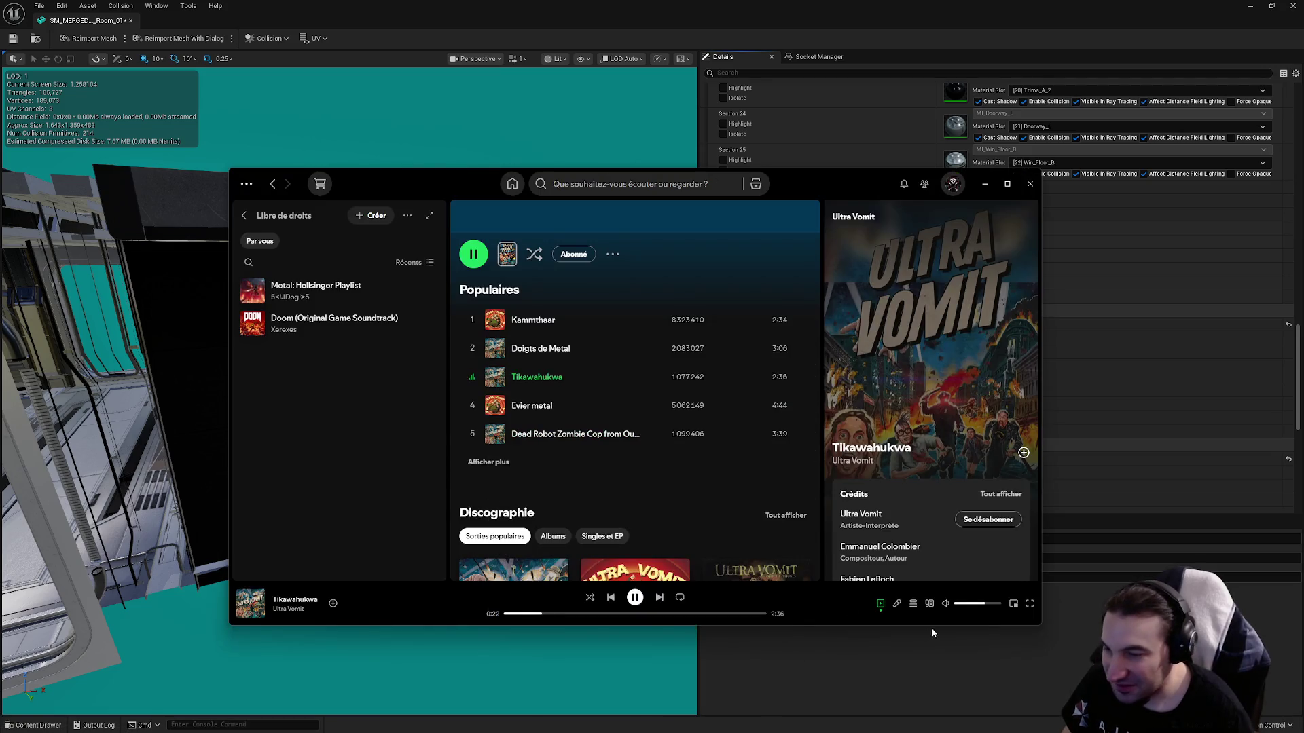
{"action": "left_click", "coordinate": [982, 638]}
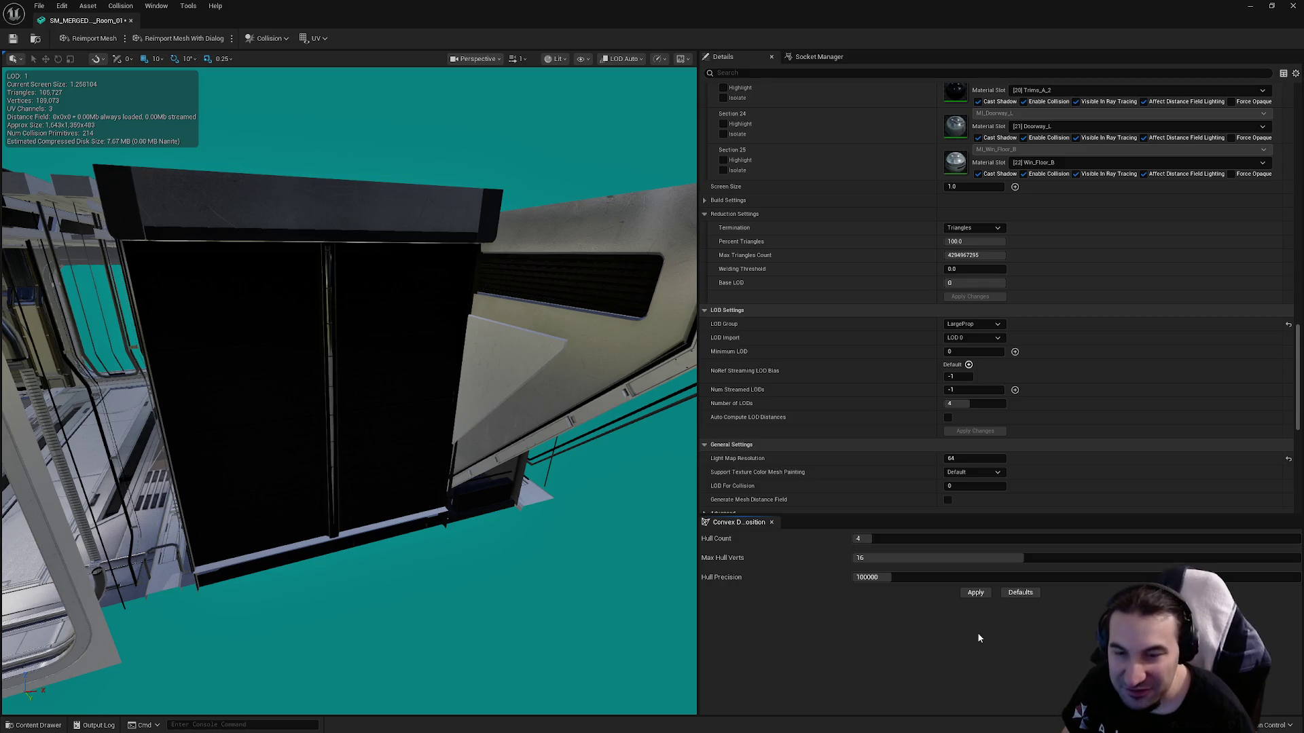
Keep LargeProp as the LOD group and set Collision Complexity to Project Default.
{"action": "scroll", "coordinate": [924, 333], "scroll_direction": "down", "scroll_amount": 5}
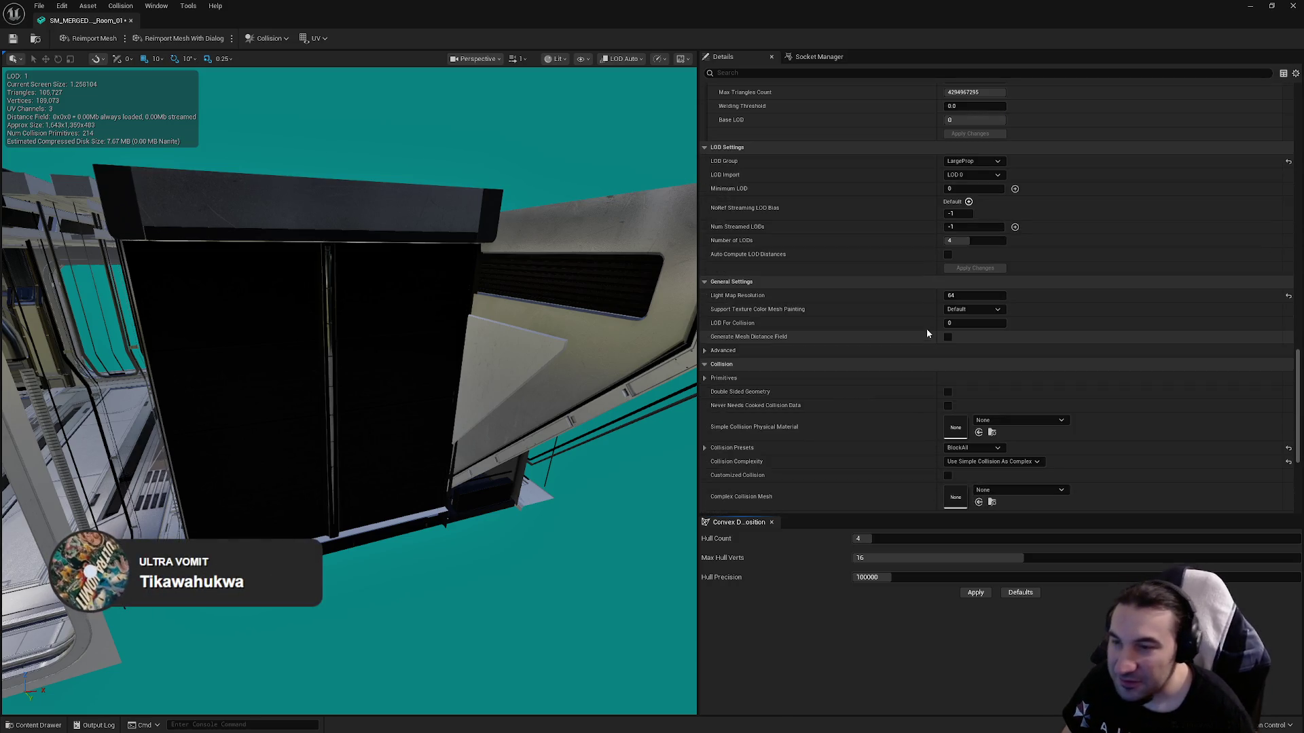
{"action": "left_click", "coordinate": [995, 163]}
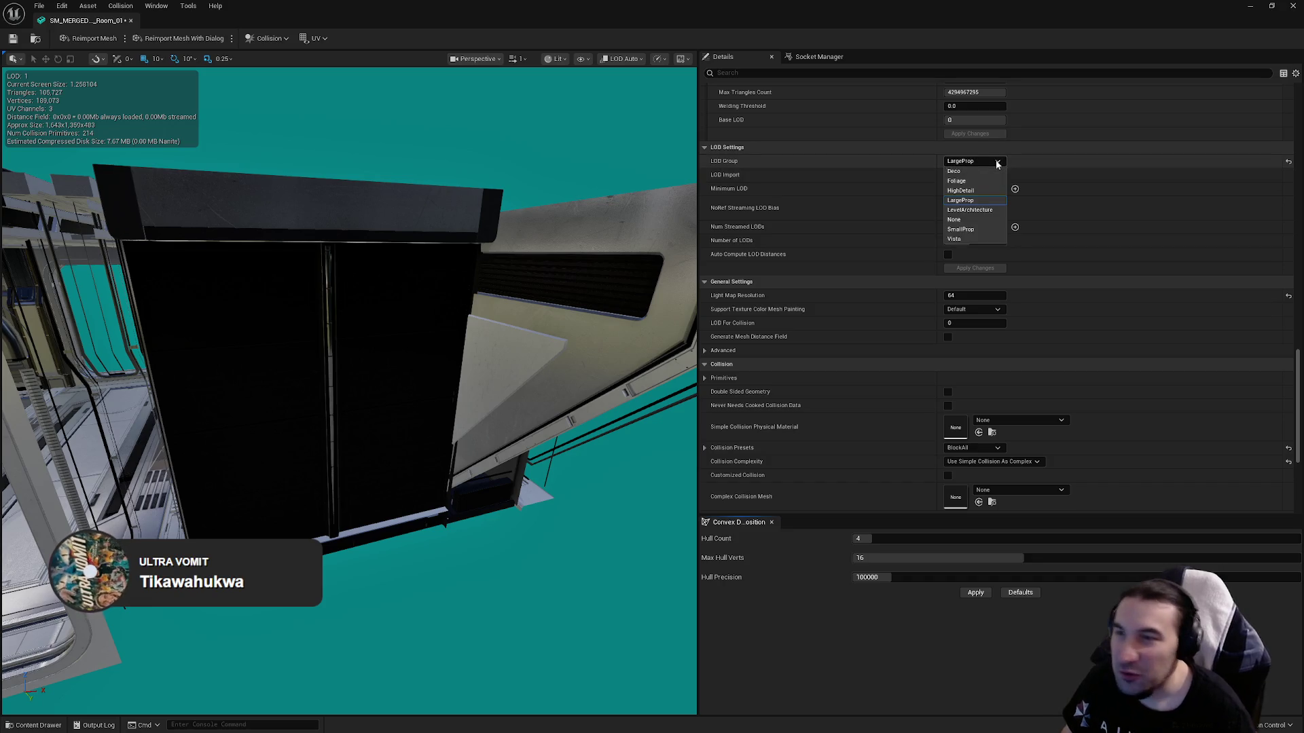
{"action": "left_click", "coordinate": [993, 162]}
{"action": "left_click", "coordinate": [991, 163]}
{"action": "left_click", "coordinate": [838, 206]}
{"action": "scroll", "coordinate": [846, 202], "scroll_direction": "down", "scroll_amount": 5}
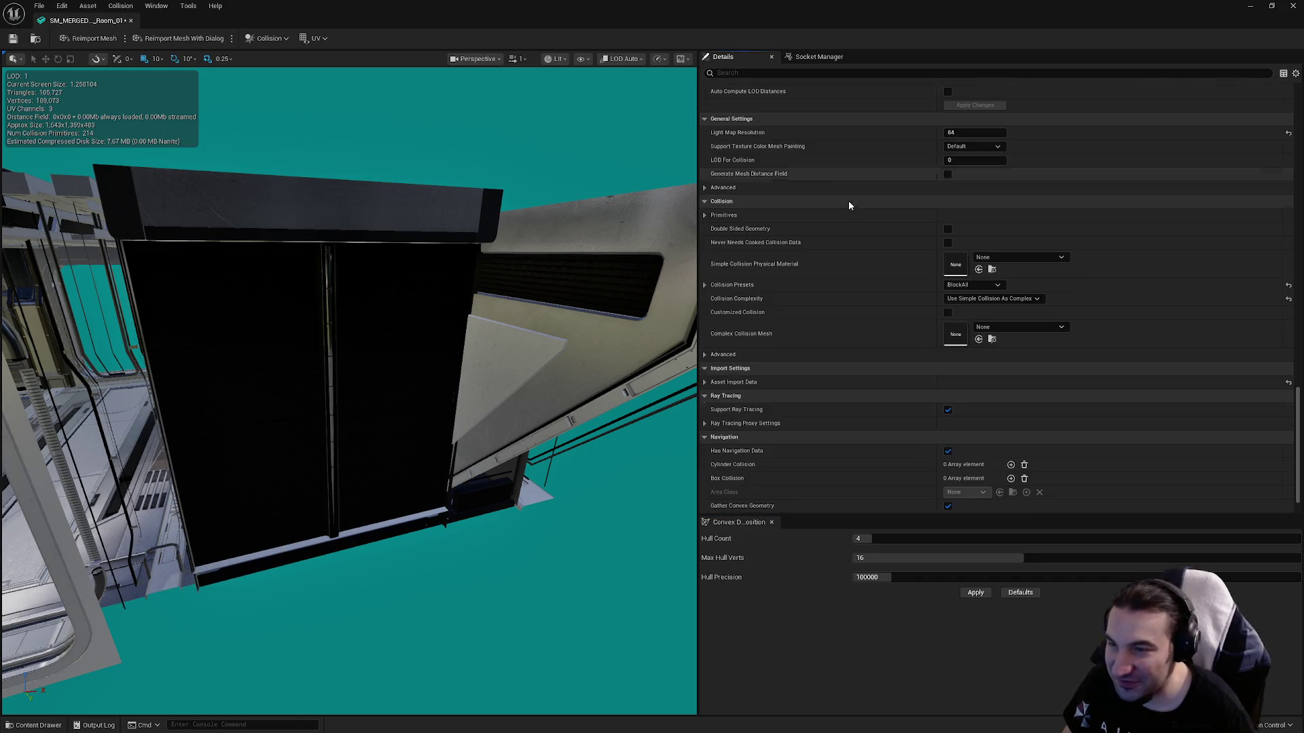
{"action": "left_click", "coordinate": [1017, 300]}
{"action": "left_click", "coordinate": [1012, 310]}
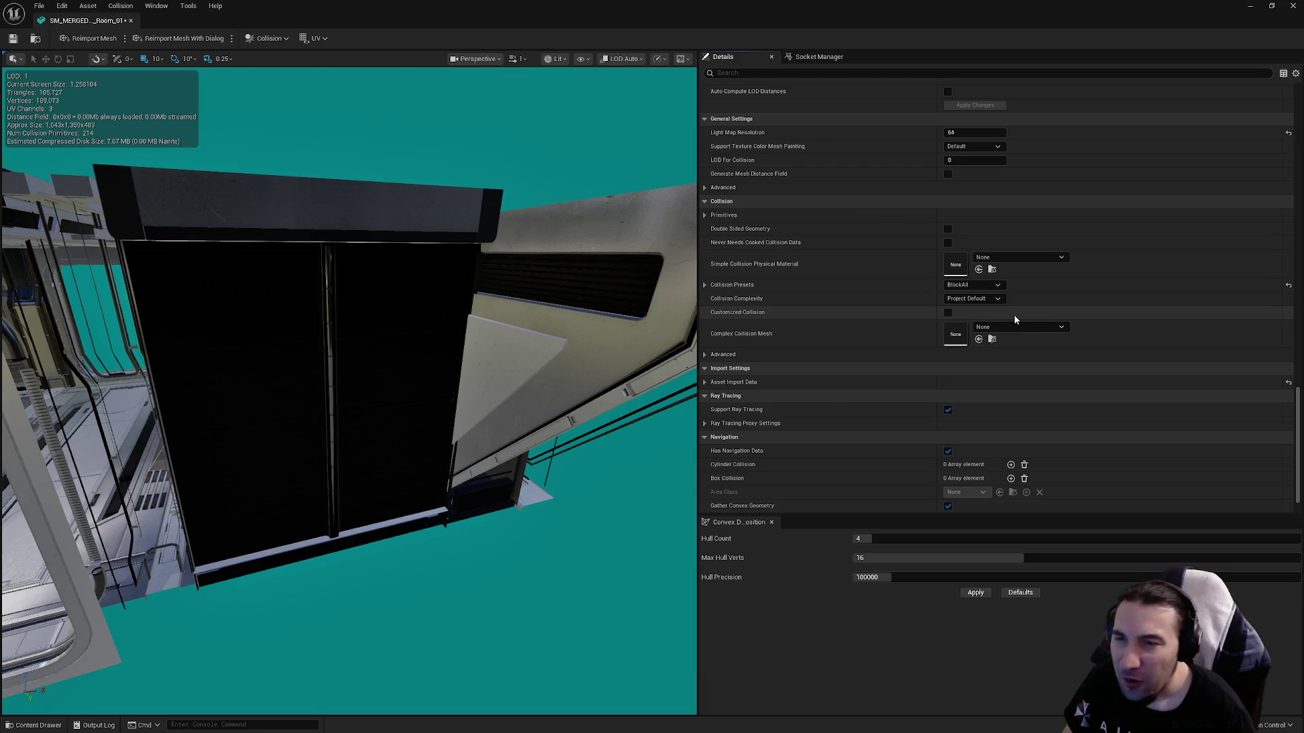
Preview LOD 1 of the room mesh in the viewport.
{"action": "scroll", "coordinate": [747, 282], "scroll_direction": "up", "scroll_amount": 12}
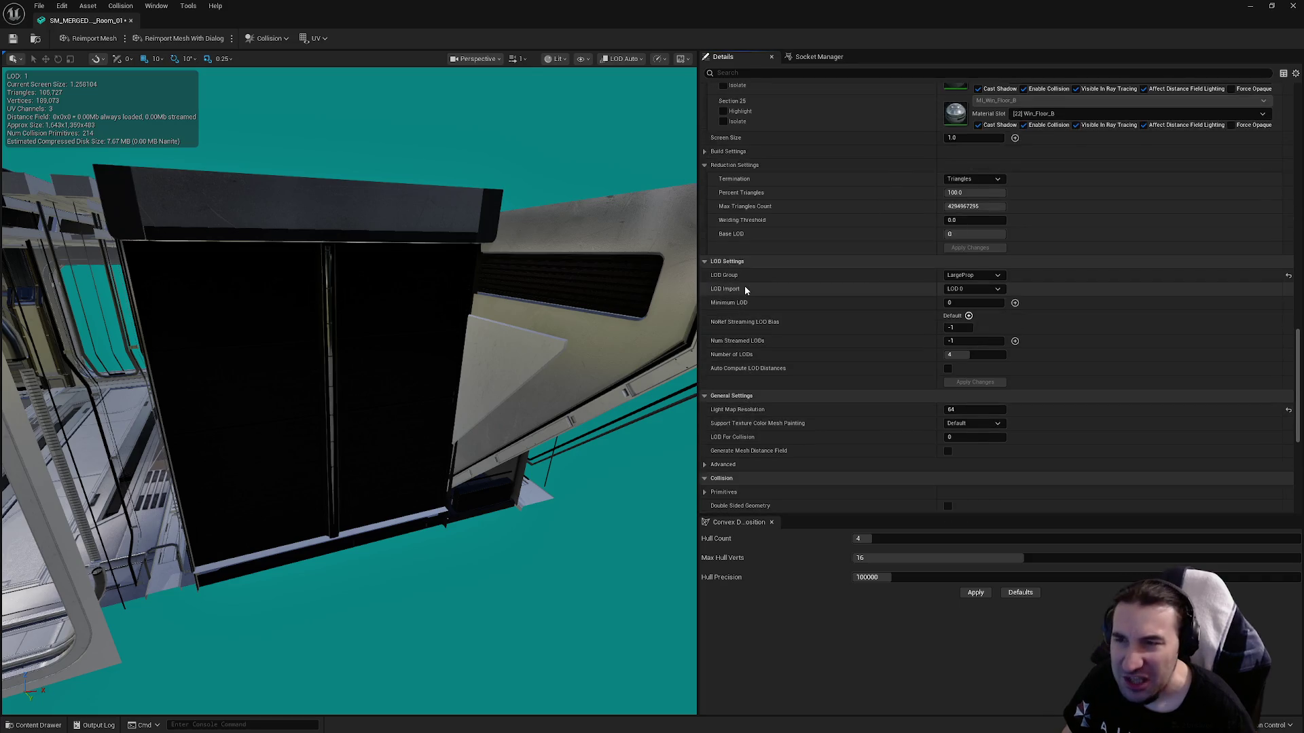
{"action": "scroll", "coordinate": [747, 292], "scroll_direction": "up", "scroll_amount": 20}
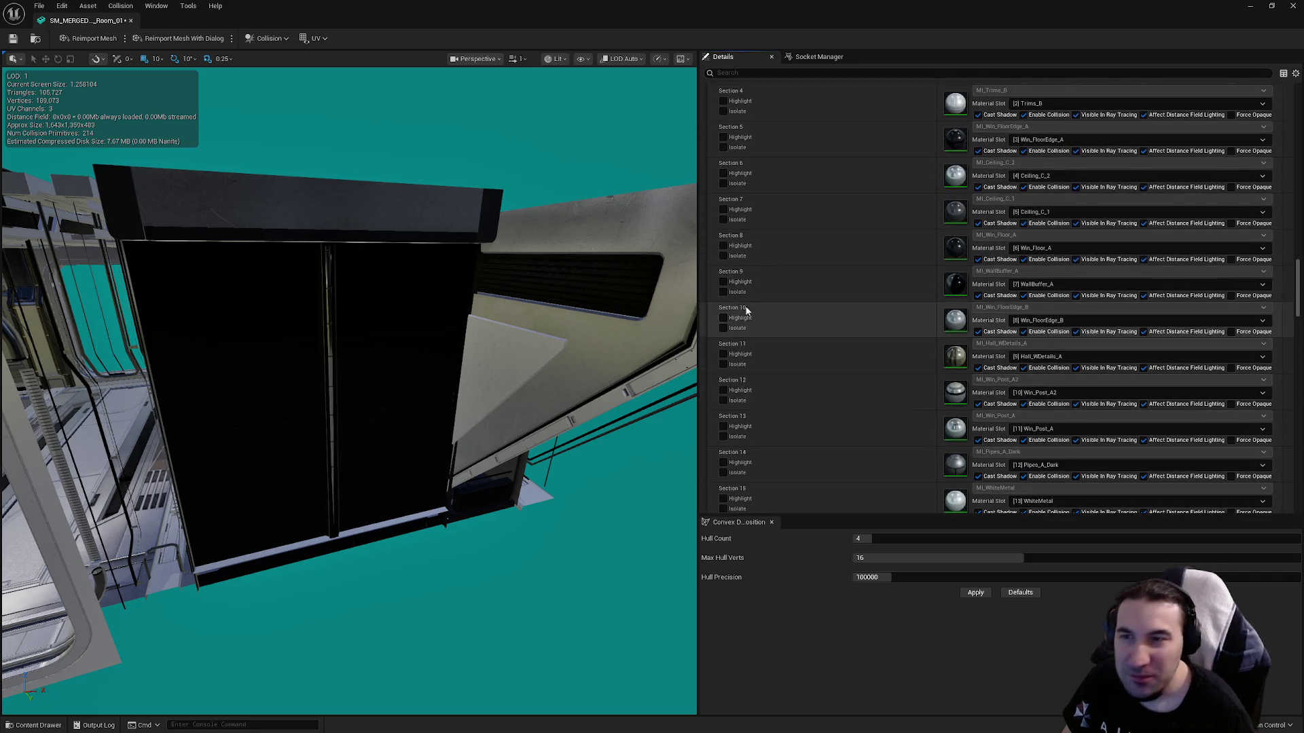
{"action": "scroll", "coordinate": [743, 318], "scroll_direction": "up", "scroll_amount": 4}
{"action": "left_click", "coordinate": [982, 424]}
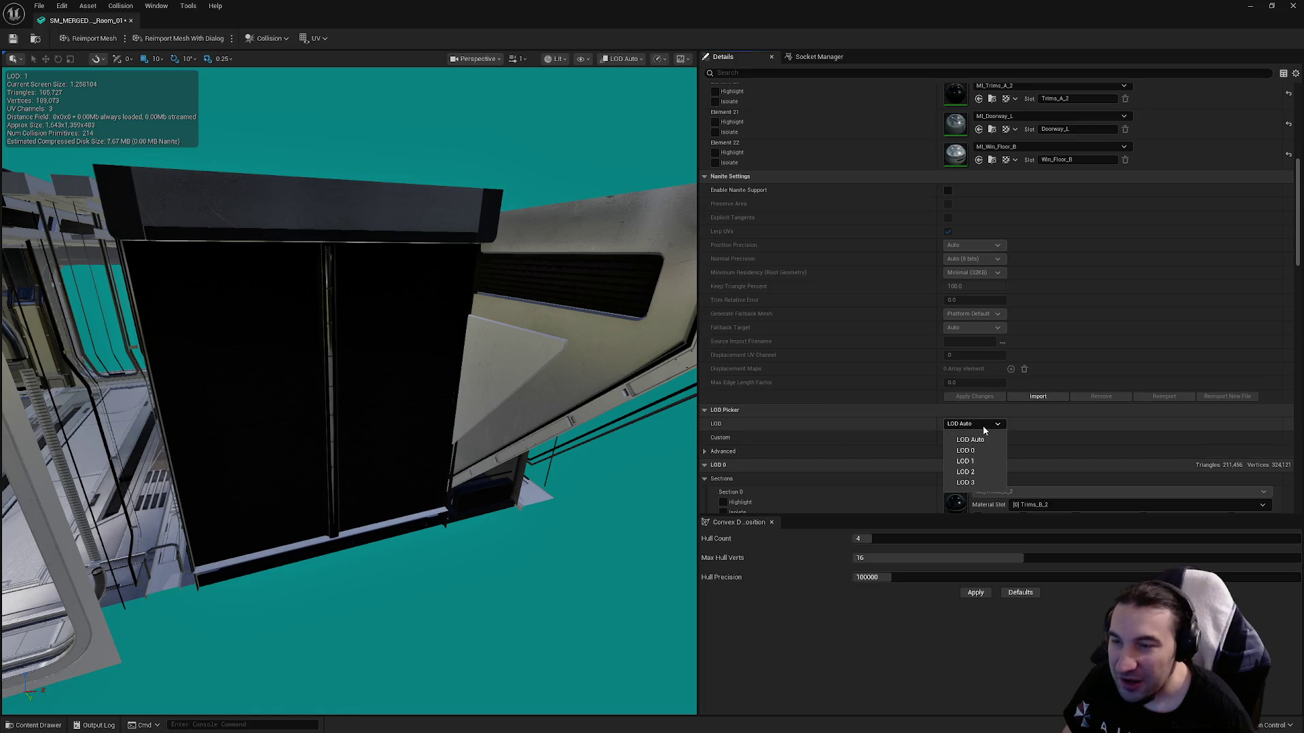
{"action": "left_click", "coordinate": [982, 461]}
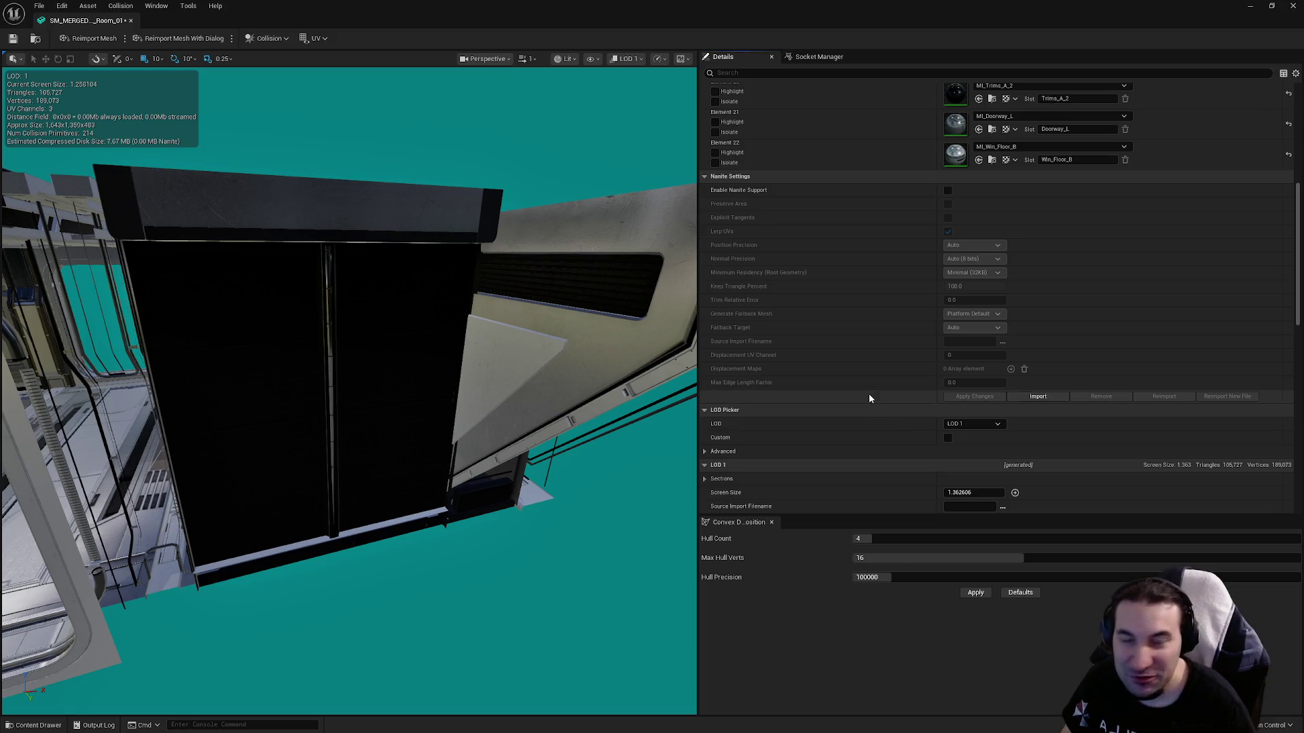
Set the Room 01 mesh's LOD 1 screen size to 0.8 and LOD 2 to 0.45.
{"action": "scroll", "coordinate": [879, 418], "scroll_direction": "down", "scroll_amount": 3}
{"action": "left_click_drag", "start_coordinate": [475, 353], "coordinate": [443, 355]}
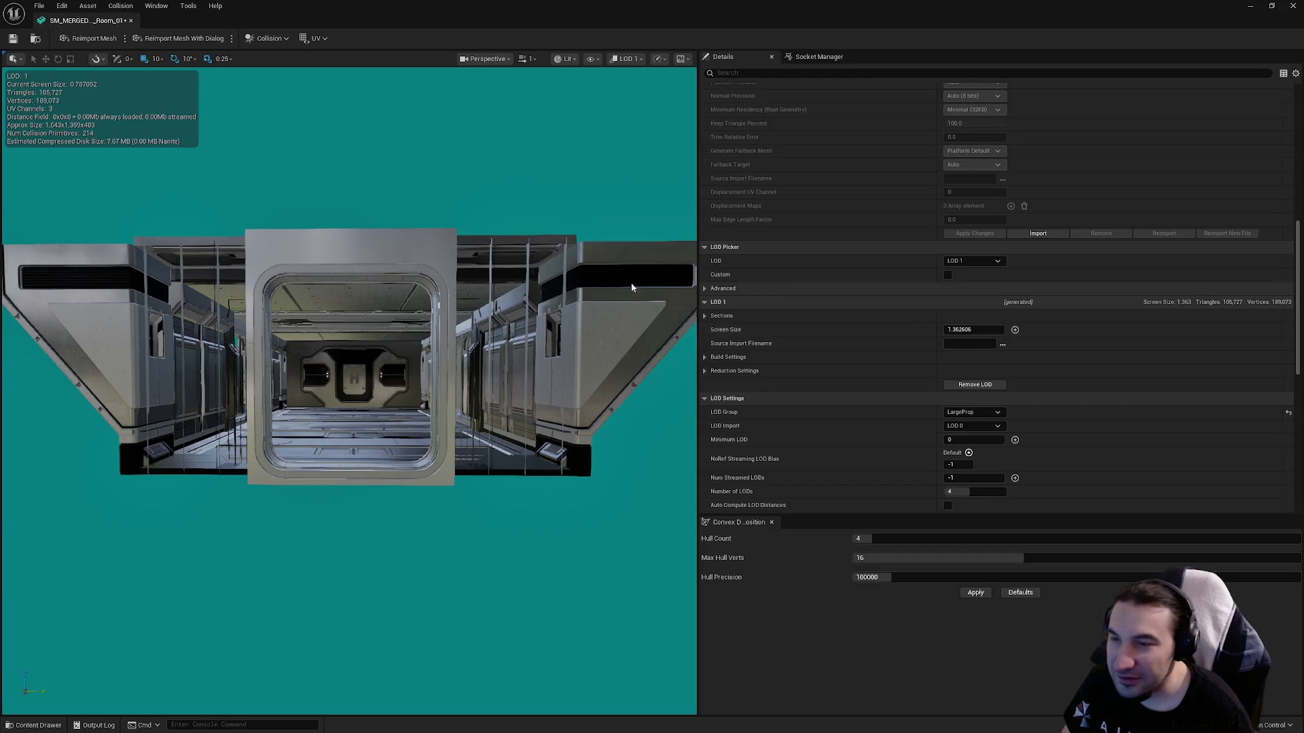
{"action": "left_click", "coordinate": [966, 330]}
{"action": "type", "text": "0.8"}
{"action": "key", "text": "Return"}
{"action": "left_click", "coordinate": [972, 262]}
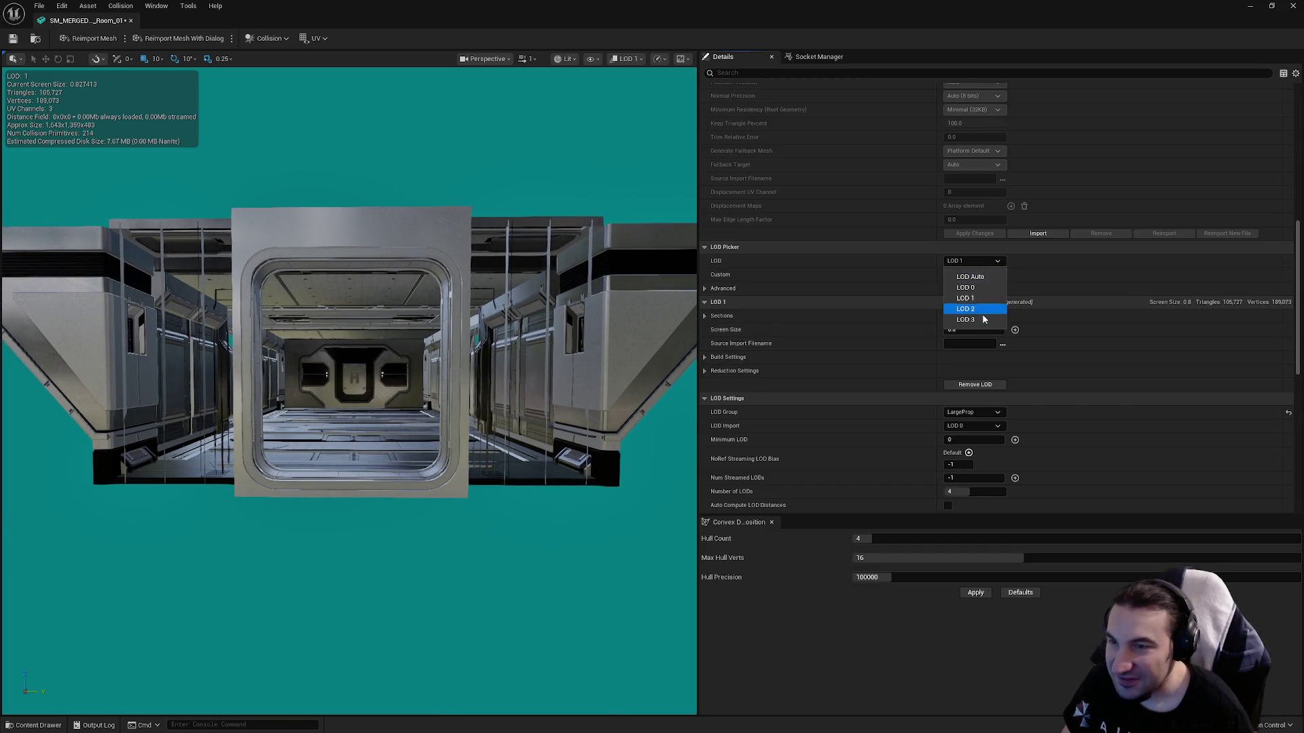
{"action": "left_click", "coordinate": [981, 313]}
{"action": "scroll", "coordinate": [350, 393], "scroll_direction": "down", "scroll_amount": 3}
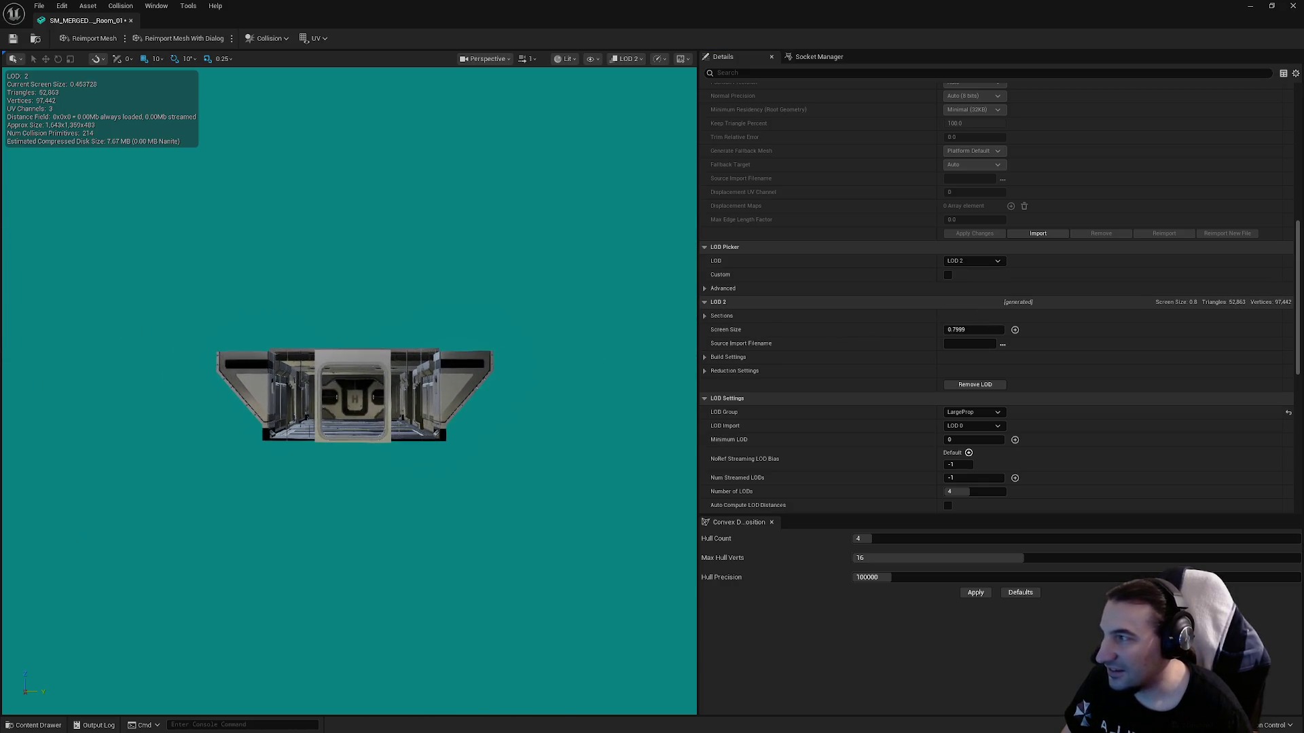
{"action": "left_click", "coordinate": [975, 331]}
{"action": "type", "text": "0.45"}
{"action": "key", "text": "Return"}
Give LOD 3 screen size 0.25 and reduce it to 1 percent triangles, applying the change.
{"action": "left_click", "coordinate": [972, 261]}
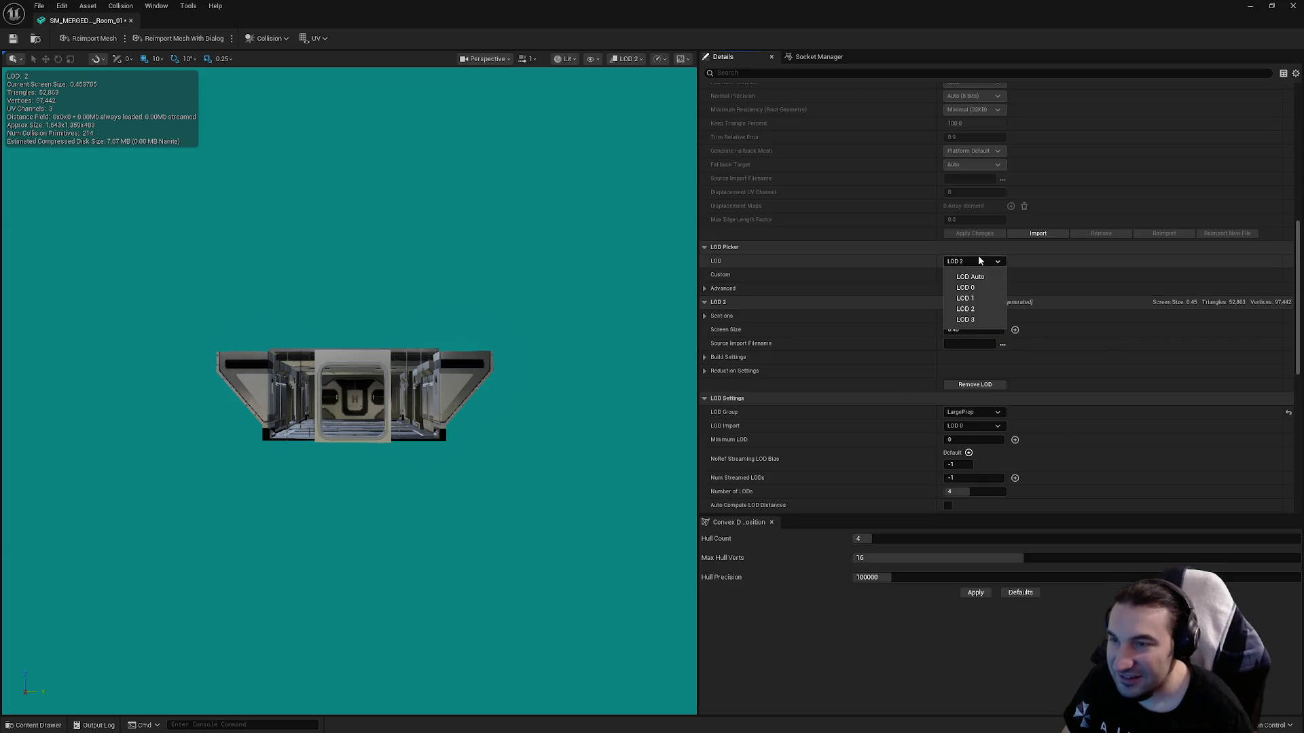
{"action": "left_click", "coordinate": [965, 319]}
{"action": "scroll", "coordinate": [487, 343], "scroll_direction": "down", "scroll_amount": 2}
{"action": "mouse_move", "coordinate": [487, 335]}
{"action": "left_mouse_down"}
{"action": "mouse_move", "coordinate": [491, 373]}
{"action": "mouse_move", "coordinate": [486, 335]}
{"action": "left_mouse_up"}
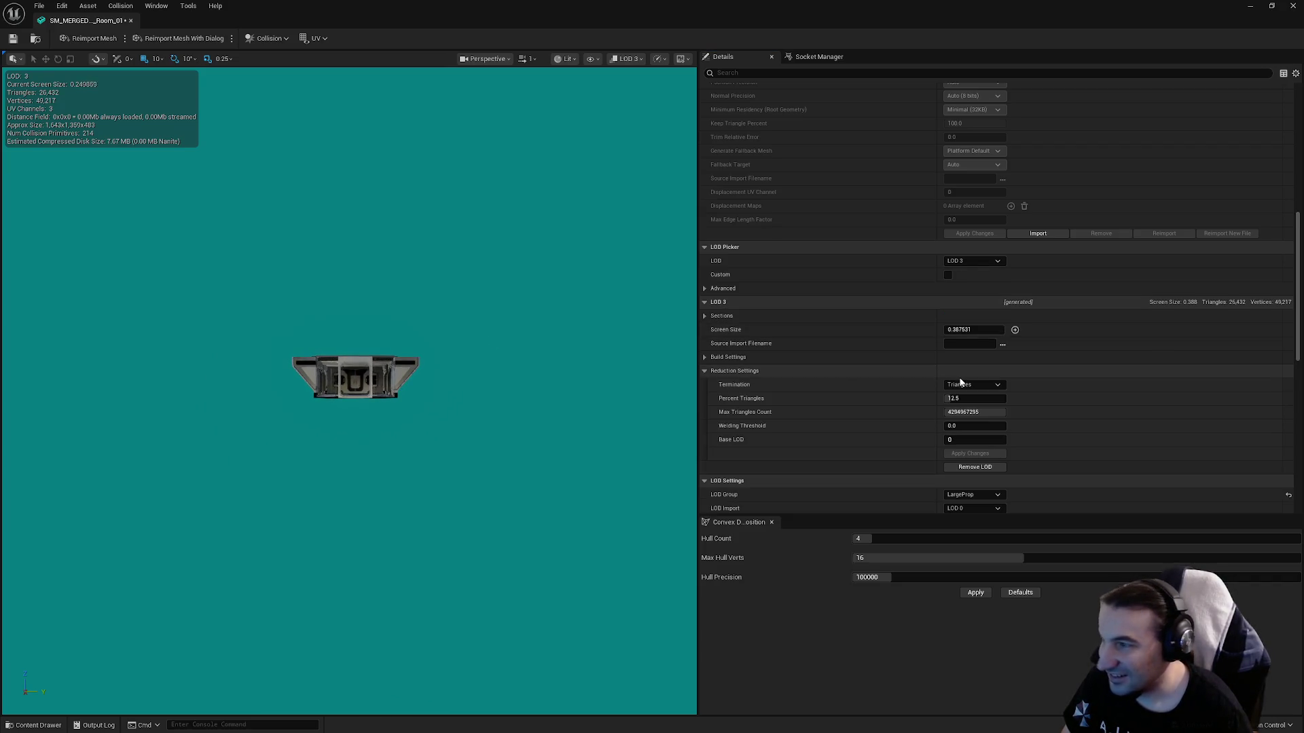
{"action": "left_click", "coordinate": [969, 331]}
{"action": "type", "text": "0.25"}
{"action": "key", "text": "Return"}
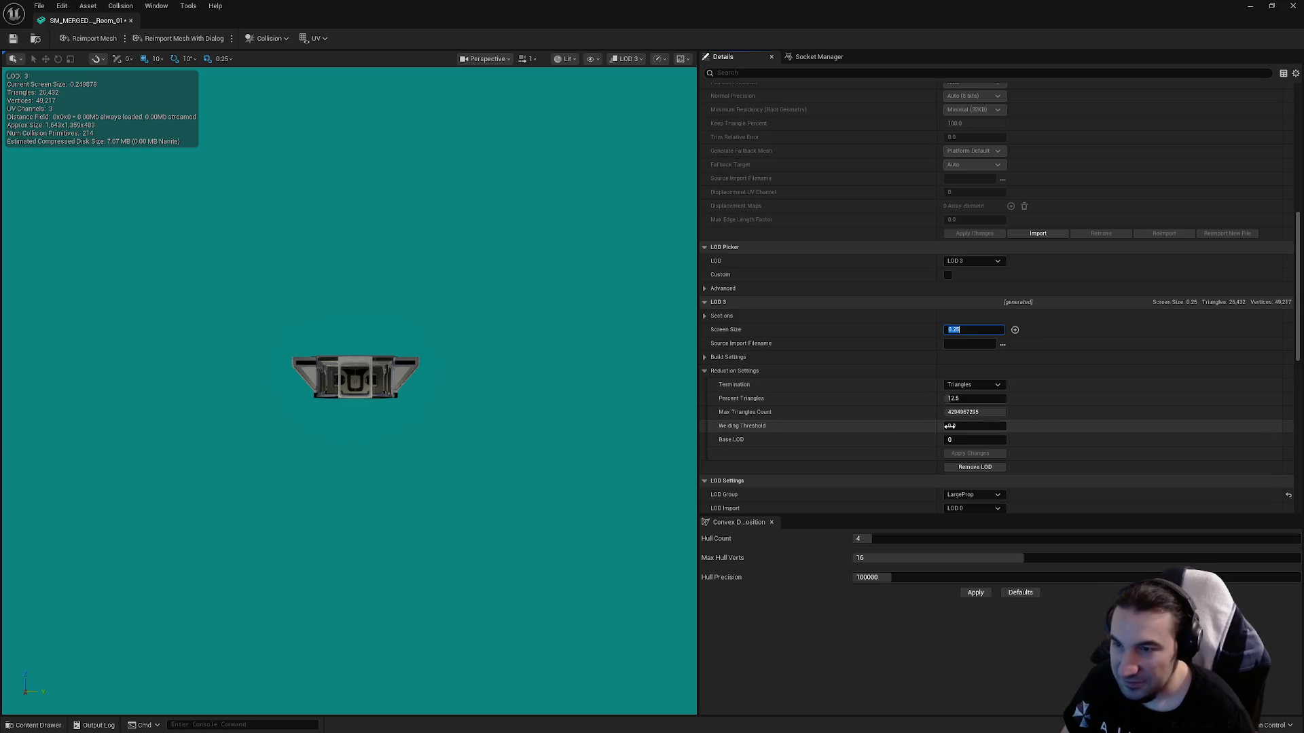
{"action": "left_click", "coordinate": [961, 400]}
{"action": "type", "text": "1"}
{"action": "key", "text": "Return"}
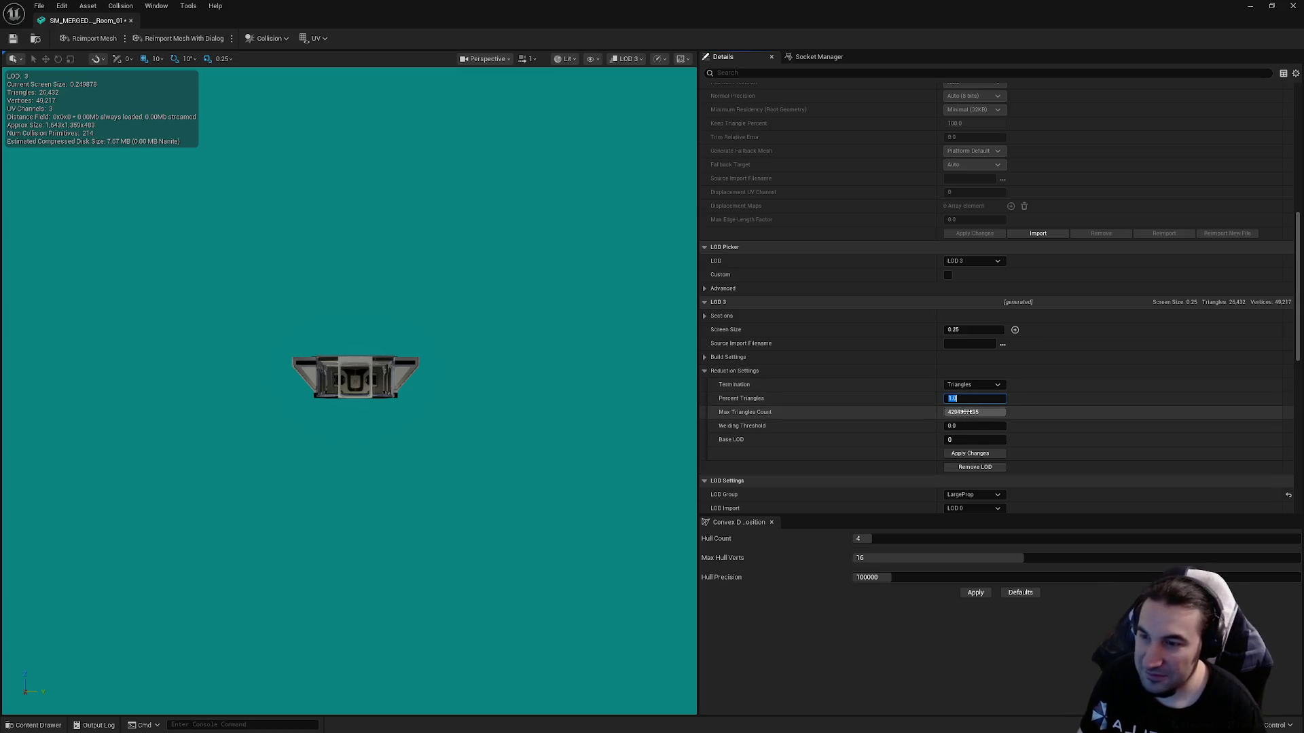
{"action": "left_click", "coordinate": [971, 455]}
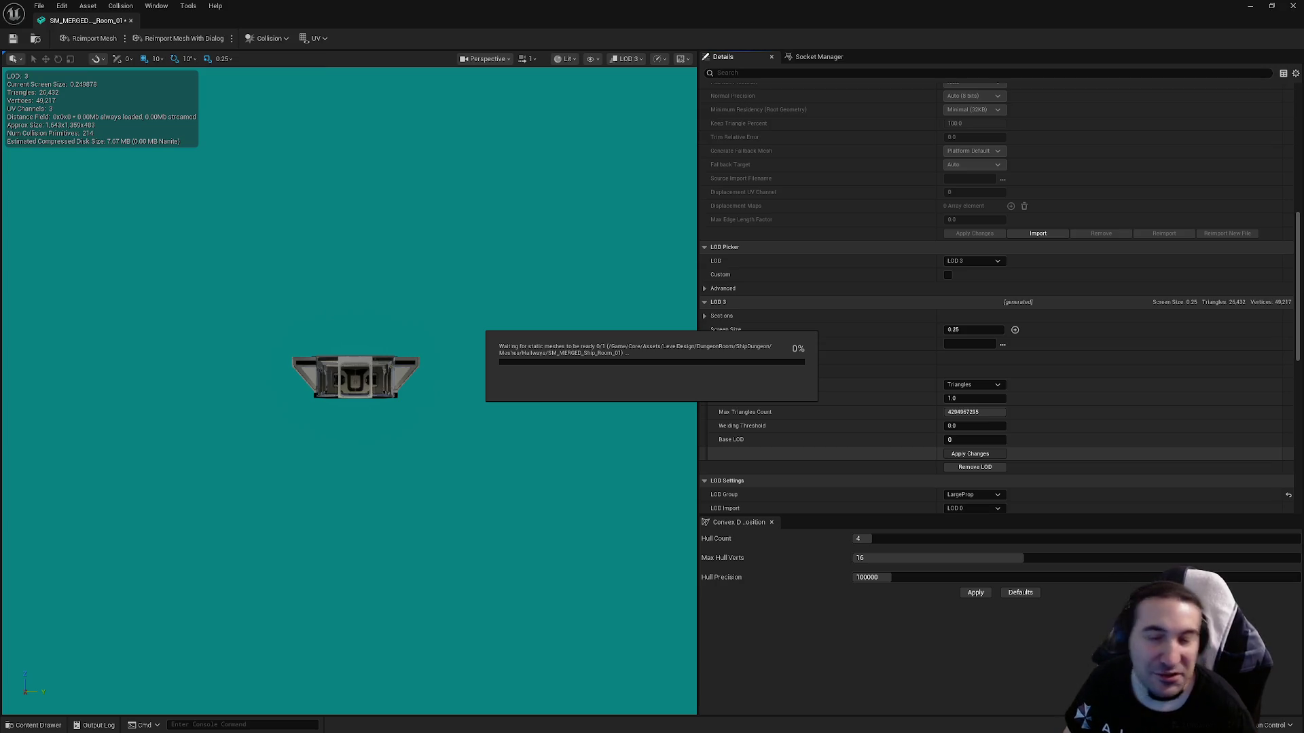
Bring up the Windows start menu and taskbar to reach Spotify.
{"action": "key", "text": "super"}
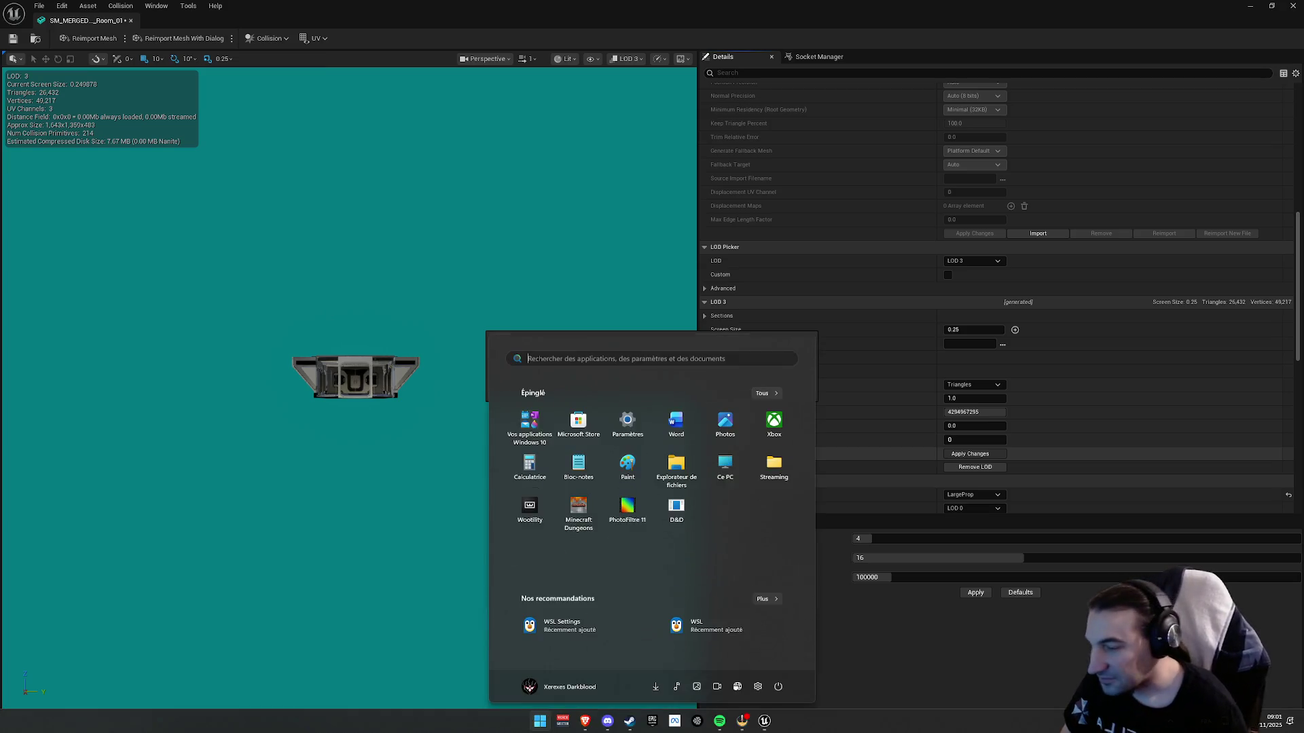
{"action": "key", "text": "Escape"}
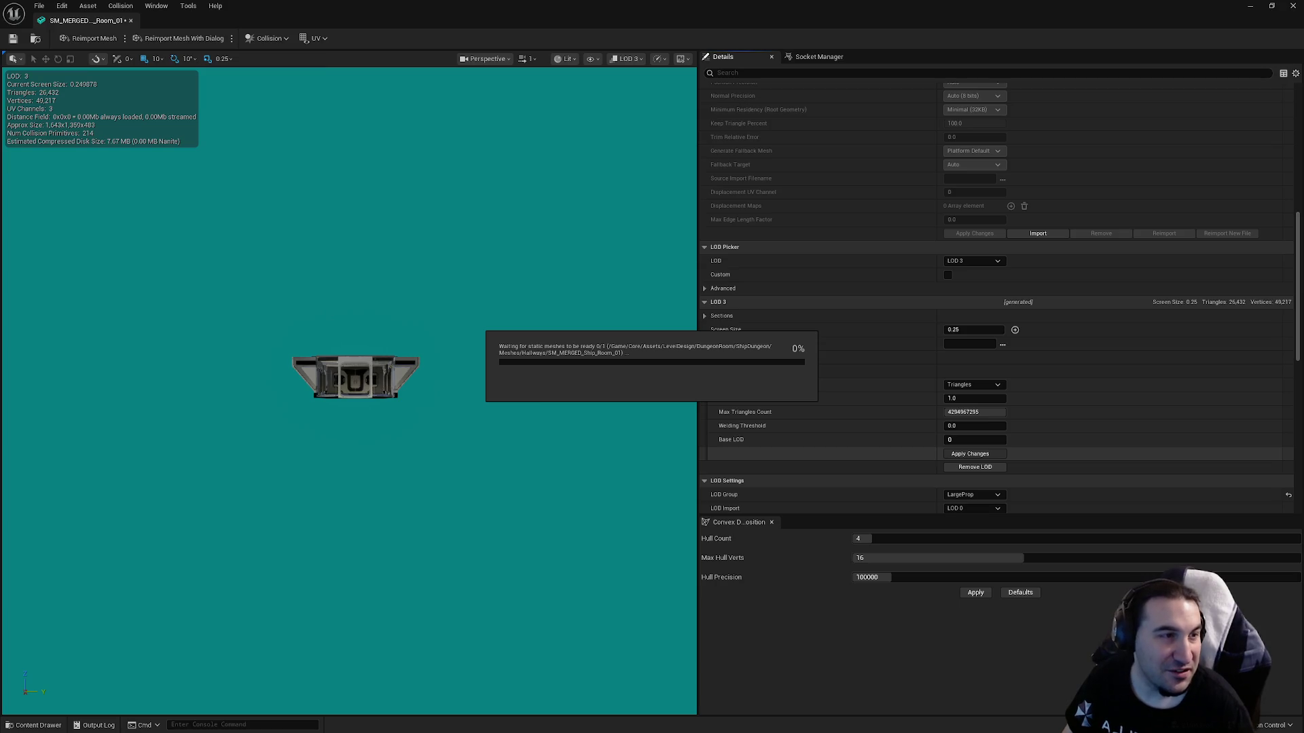
{"action": "key", "text": "super"}
{"action": "key", "text": "super"}
{"action": "key", "text": "super"}
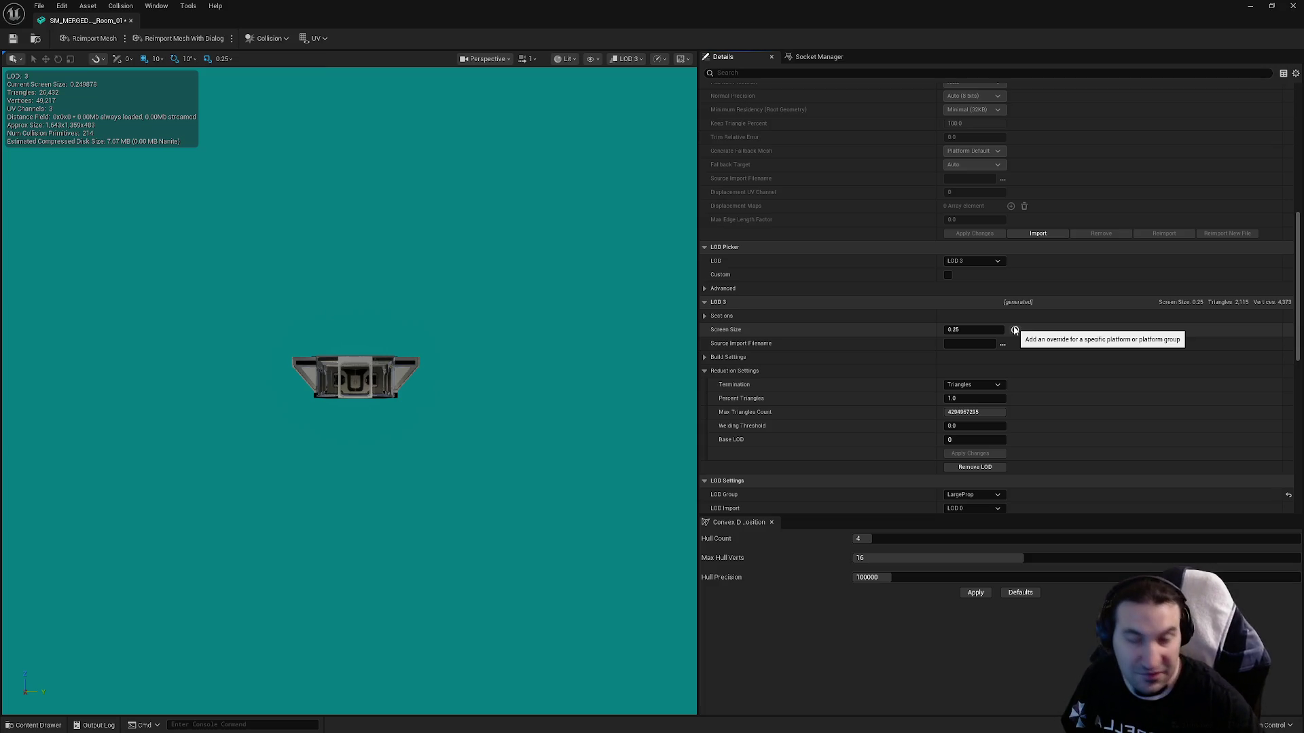
{"action": "key", "text": "super"}
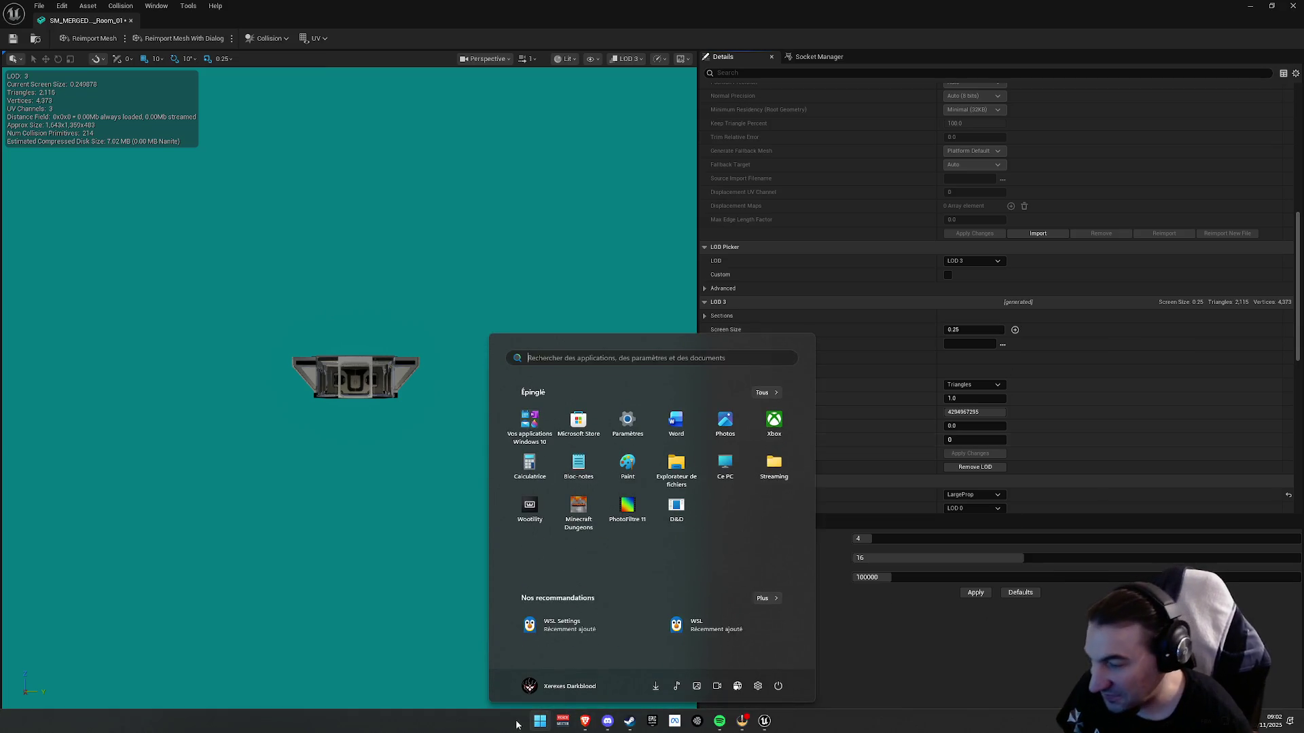
In Spotify, play Three Days Grace from the recent searches.
{"action": "left_click", "coordinate": [721, 721]}
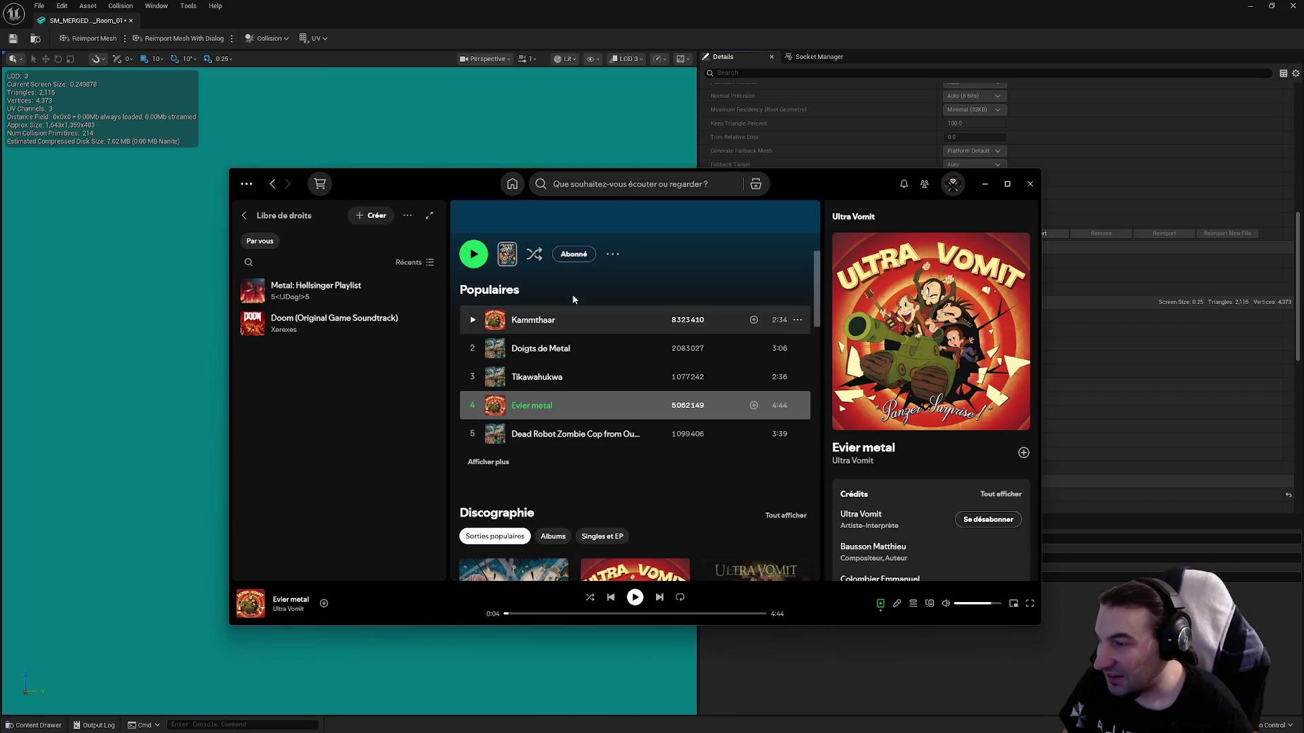
{"action": "left_click", "coordinate": [611, 184]}
{"action": "scroll", "coordinate": [605, 276], "scroll_direction": "down", "scroll_amount": 1}
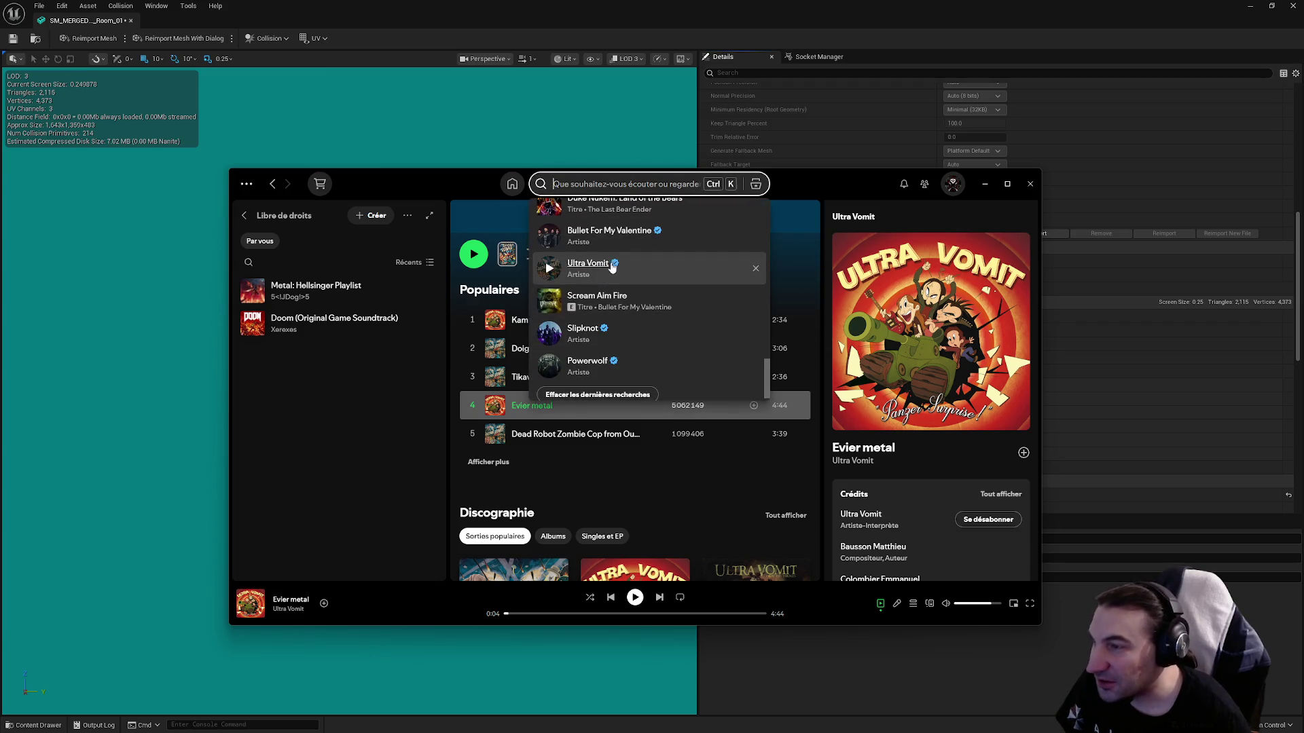
{"action": "scroll", "coordinate": [602, 289], "scroll_direction": "up", "scroll_amount": 3}
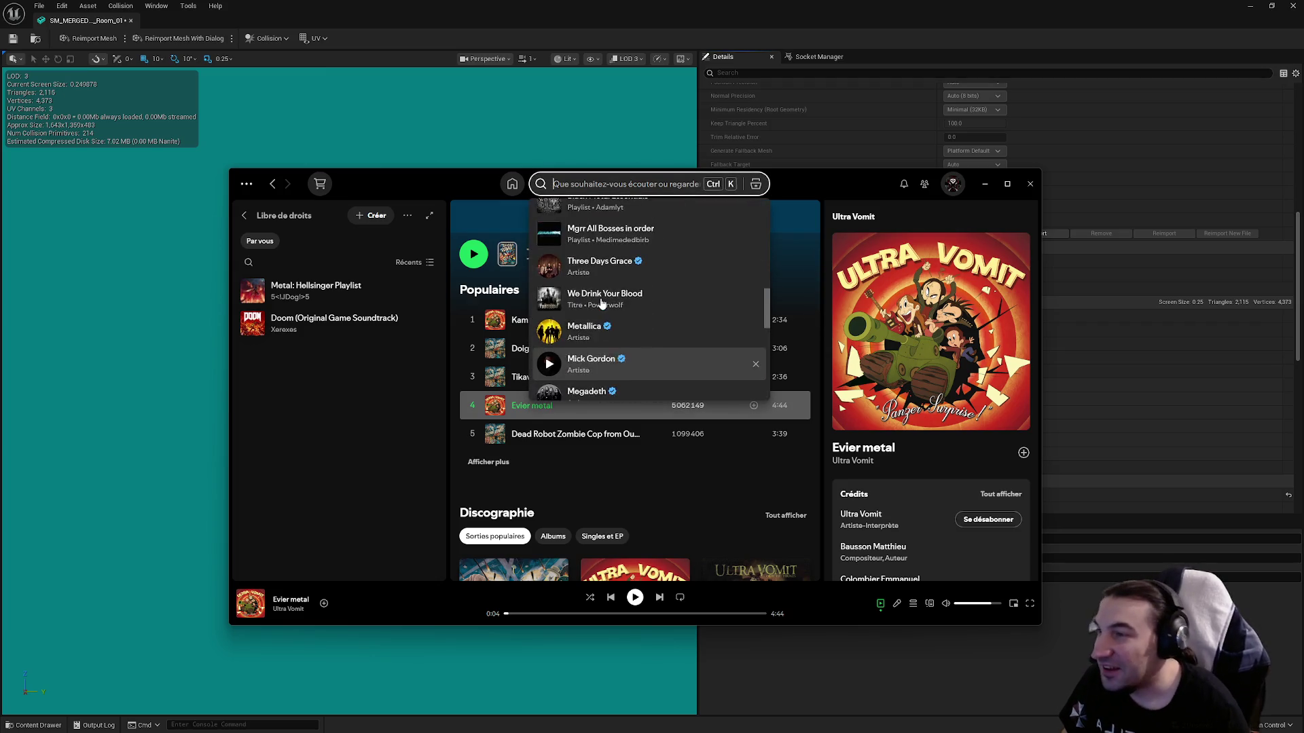
{"action": "scroll", "coordinate": [601, 305], "scroll_direction": "down", "scroll_amount": 4}
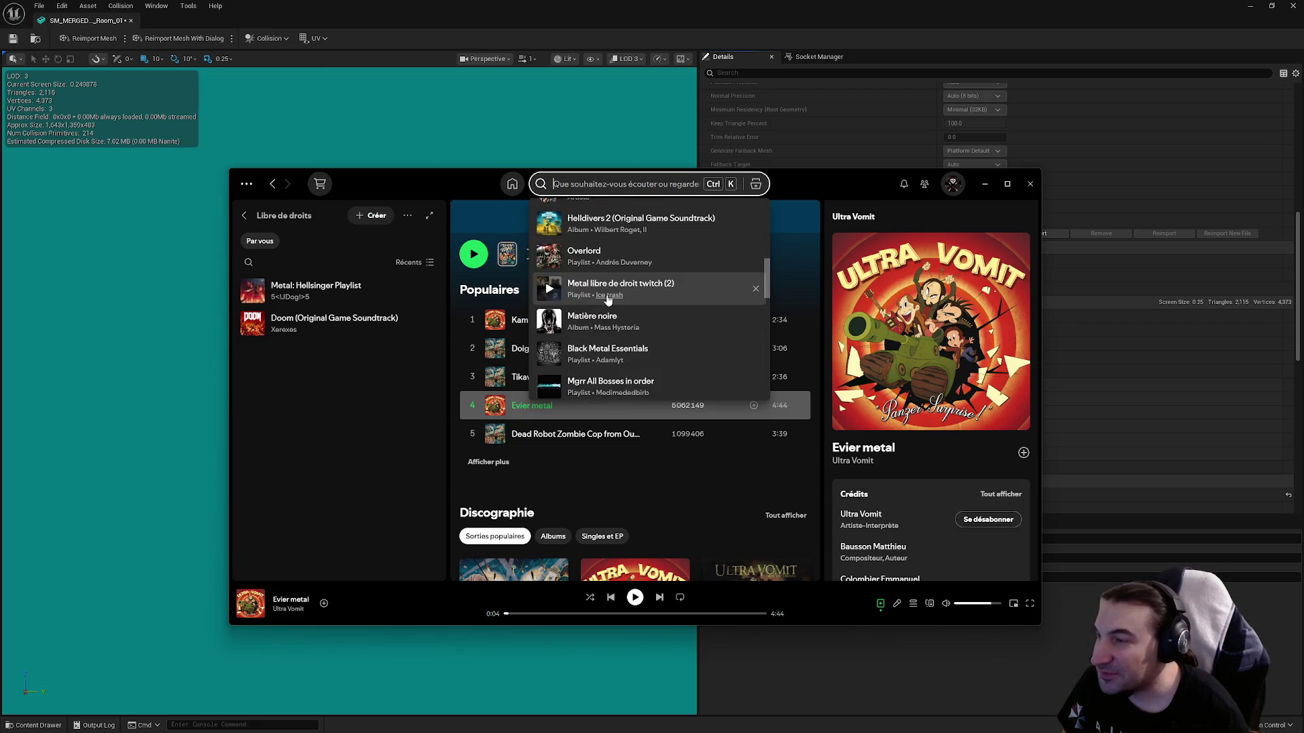
{"action": "scroll", "coordinate": [642, 356], "scroll_direction": "down", "scroll_amount": 2}
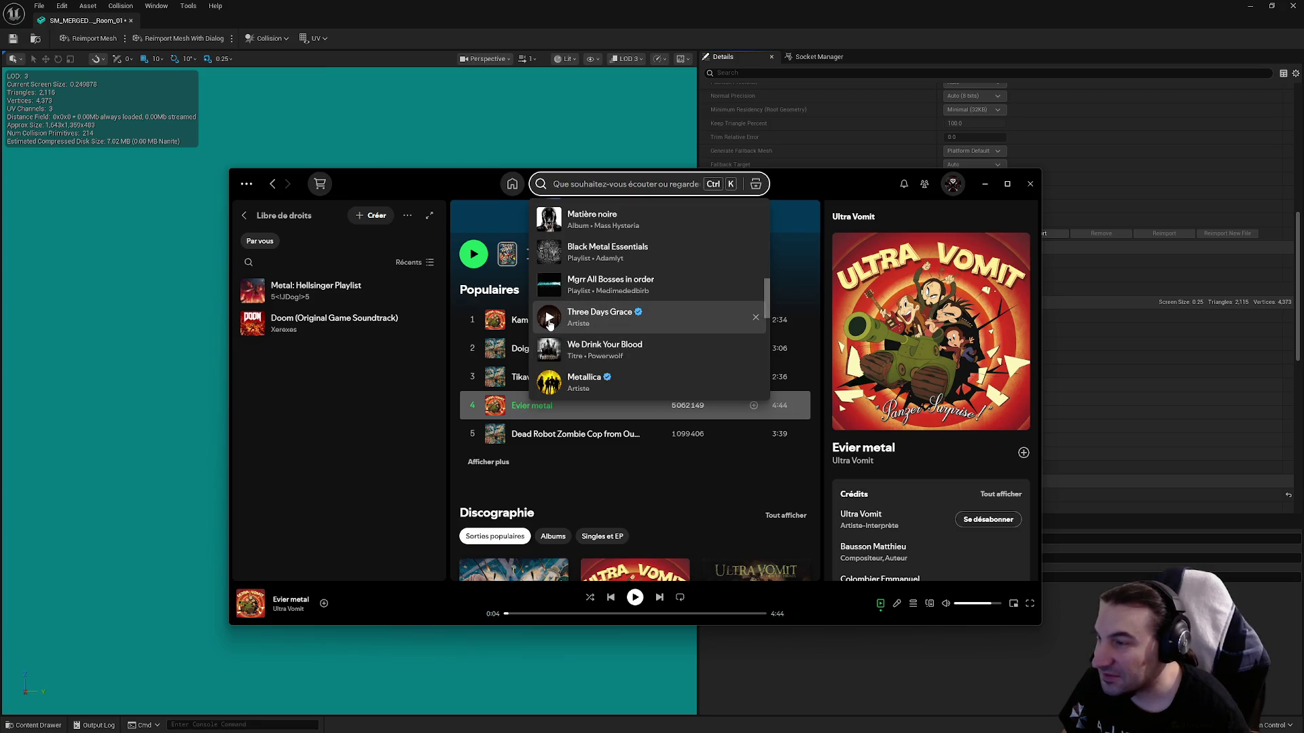
{"action": "left_click", "coordinate": [549, 321]}
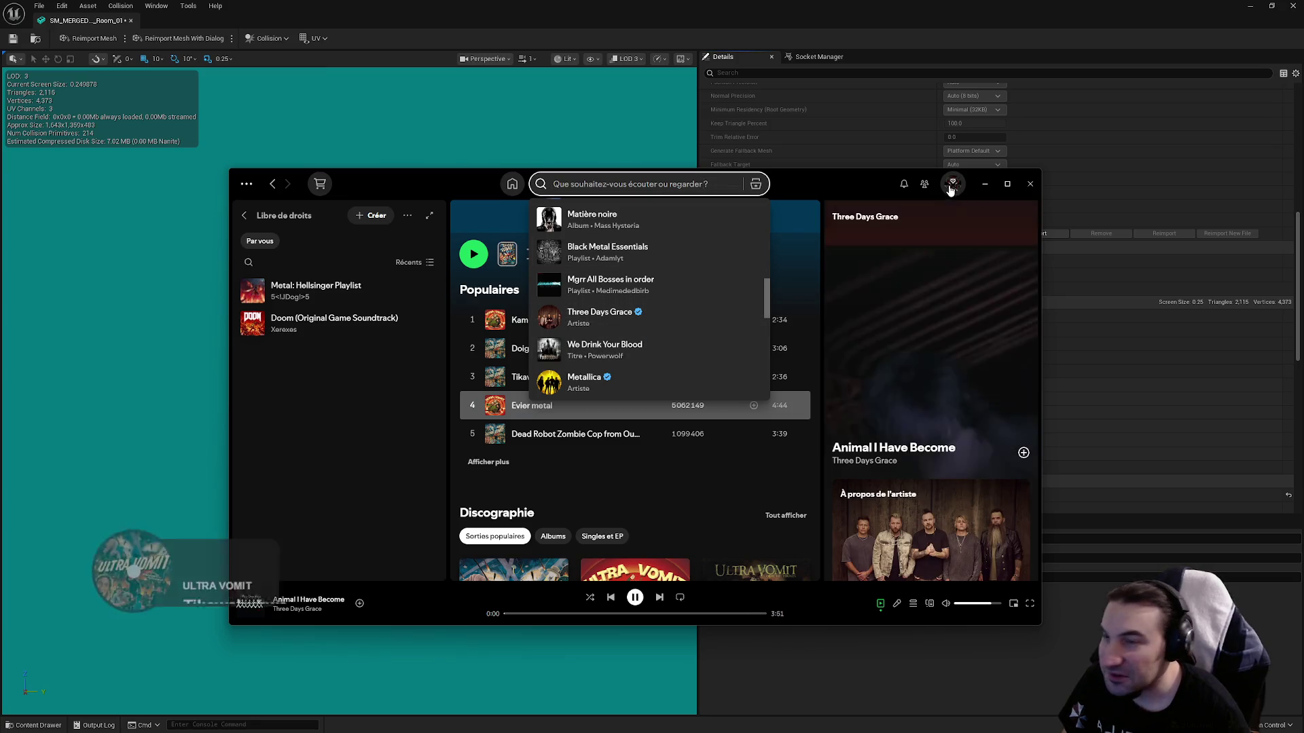
Return to the Unreal editor and save the Room 01 mesh asset.
{"action": "key", "text": "alt+Tab"}
{"action": "left_click_drag", "start_coordinate": [507, 218], "coordinate": [445, 254]}
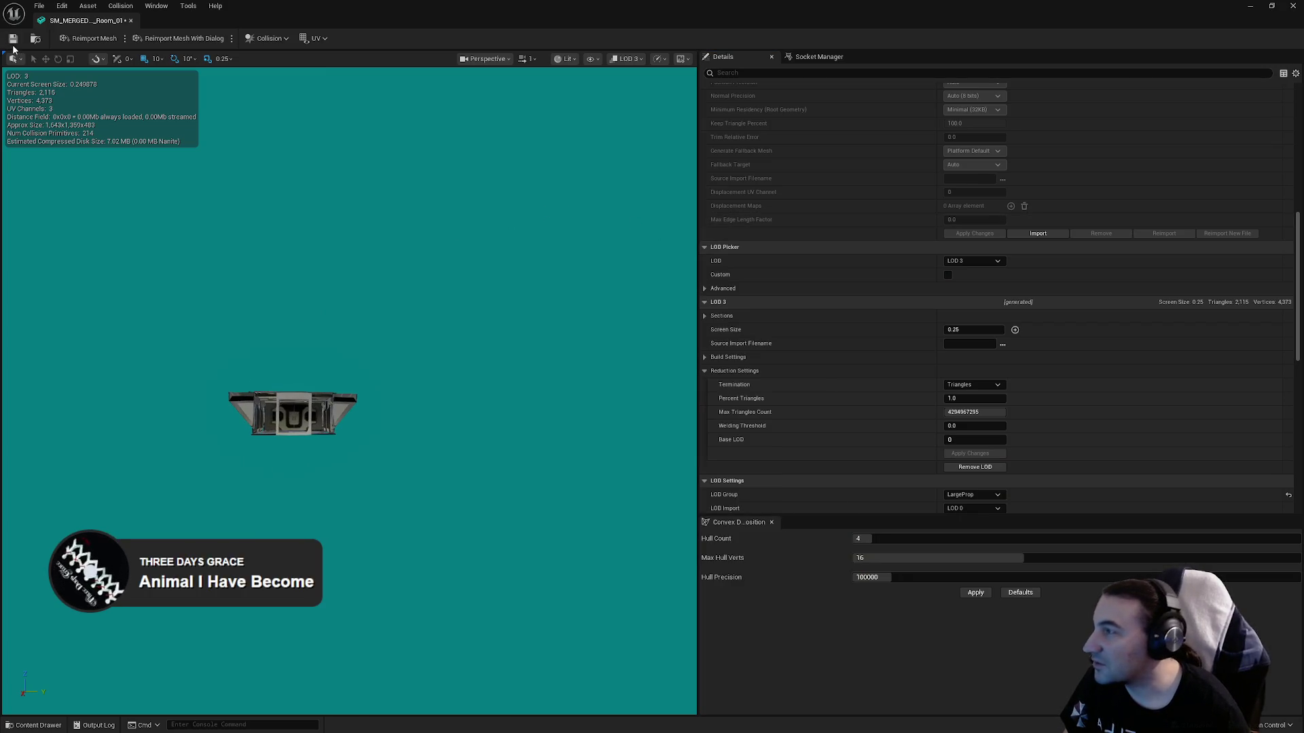
{"action": "left_click", "coordinate": [13, 43]}
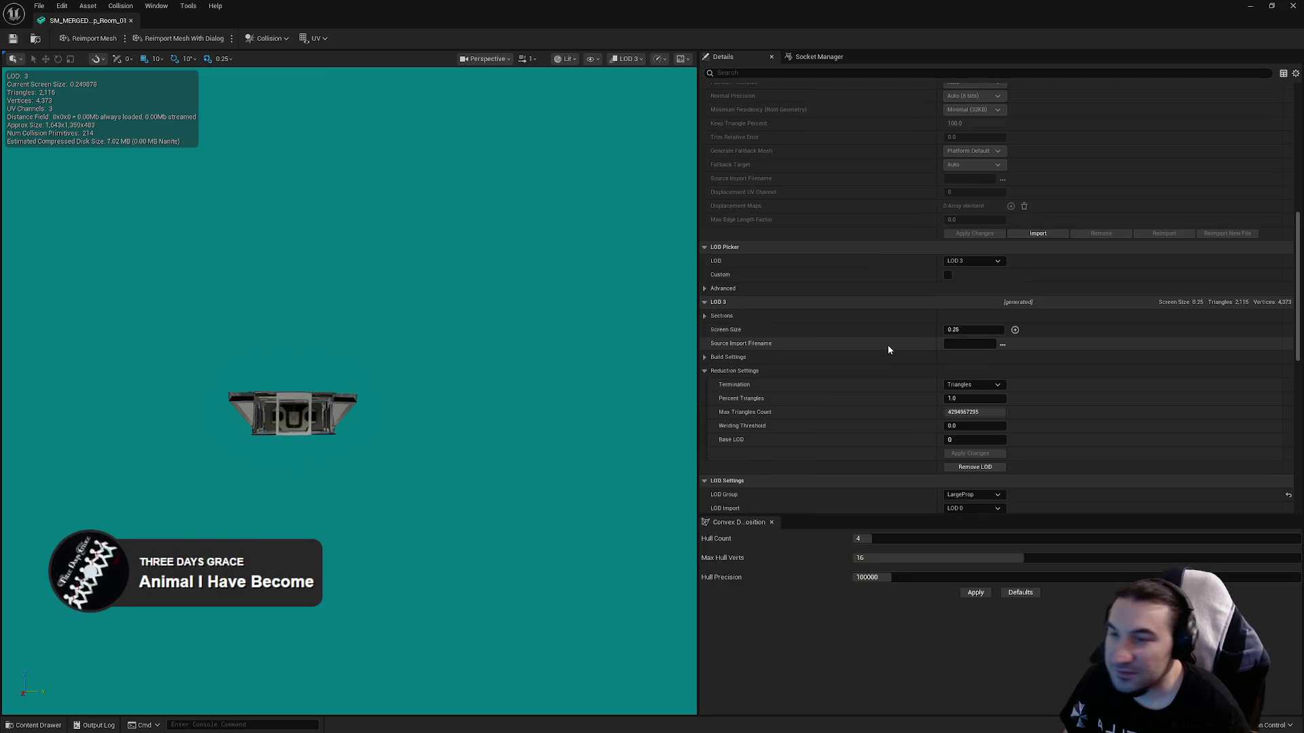
Close the Room_01 mesh editor and inspect the merged Ship_Junction mesh.
{"action": "scroll", "coordinate": [887, 345], "scroll_direction": "down", "scroll_amount": 5}
{"action": "scroll", "coordinate": [903, 337], "scroll_direction": "down", "scroll_amount": 2}
{"action": "scroll", "coordinate": [903, 337], "scroll_direction": "up", "scroll_amount": 2}
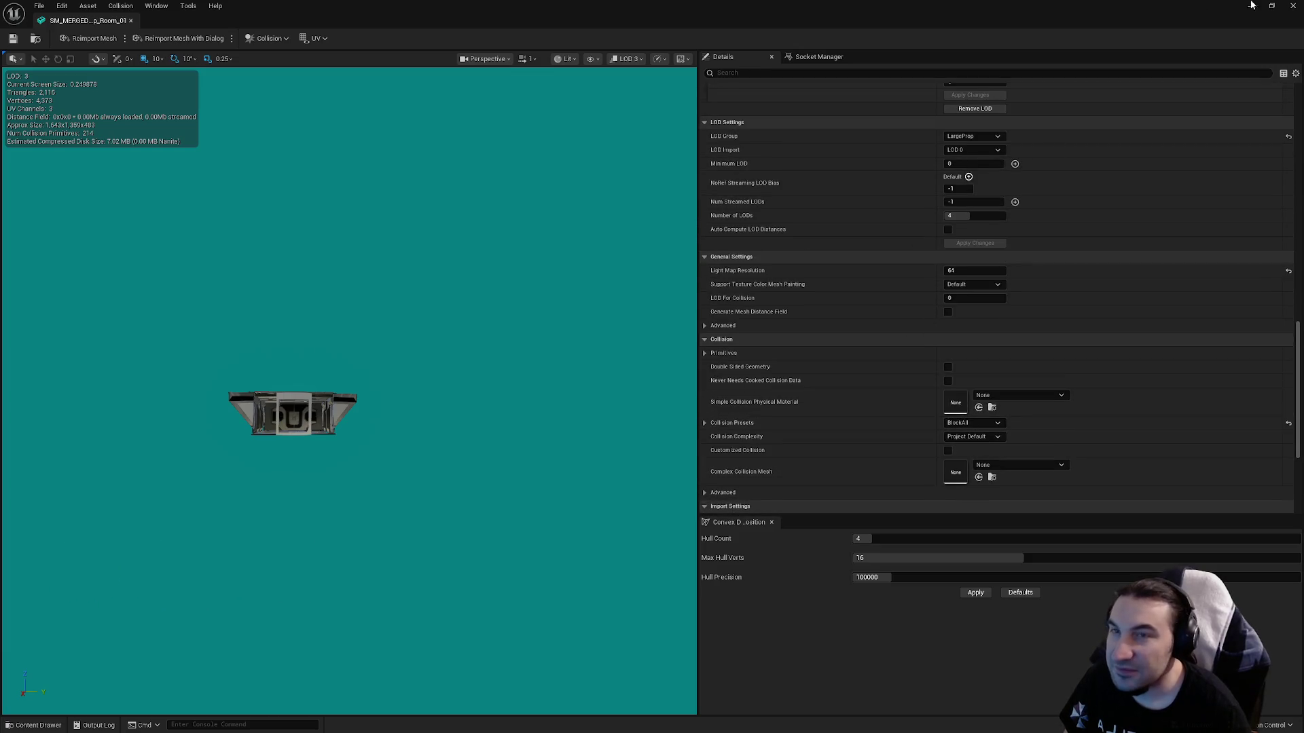
{"action": "left_click", "coordinate": [1293, 5]}
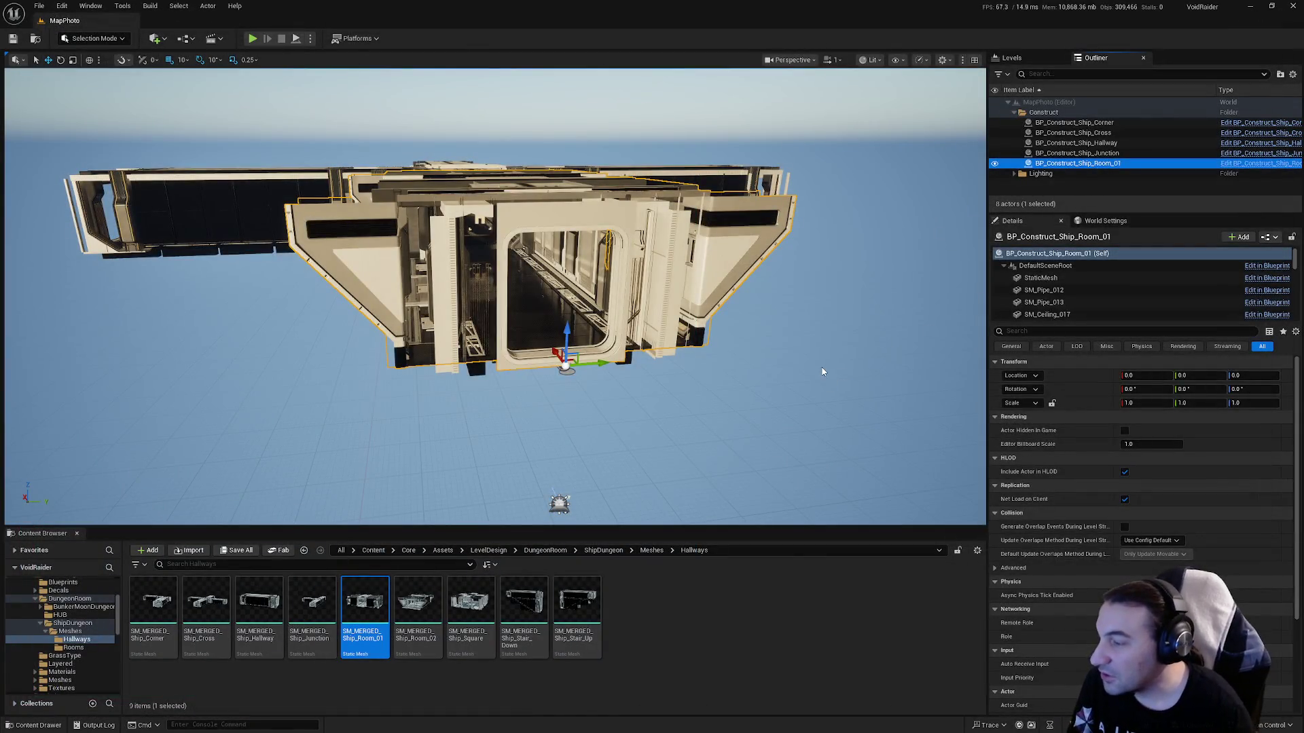
{"action": "left_click", "coordinate": [822, 372]}
{"action": "double_click", "coordinate": [312, 601]}
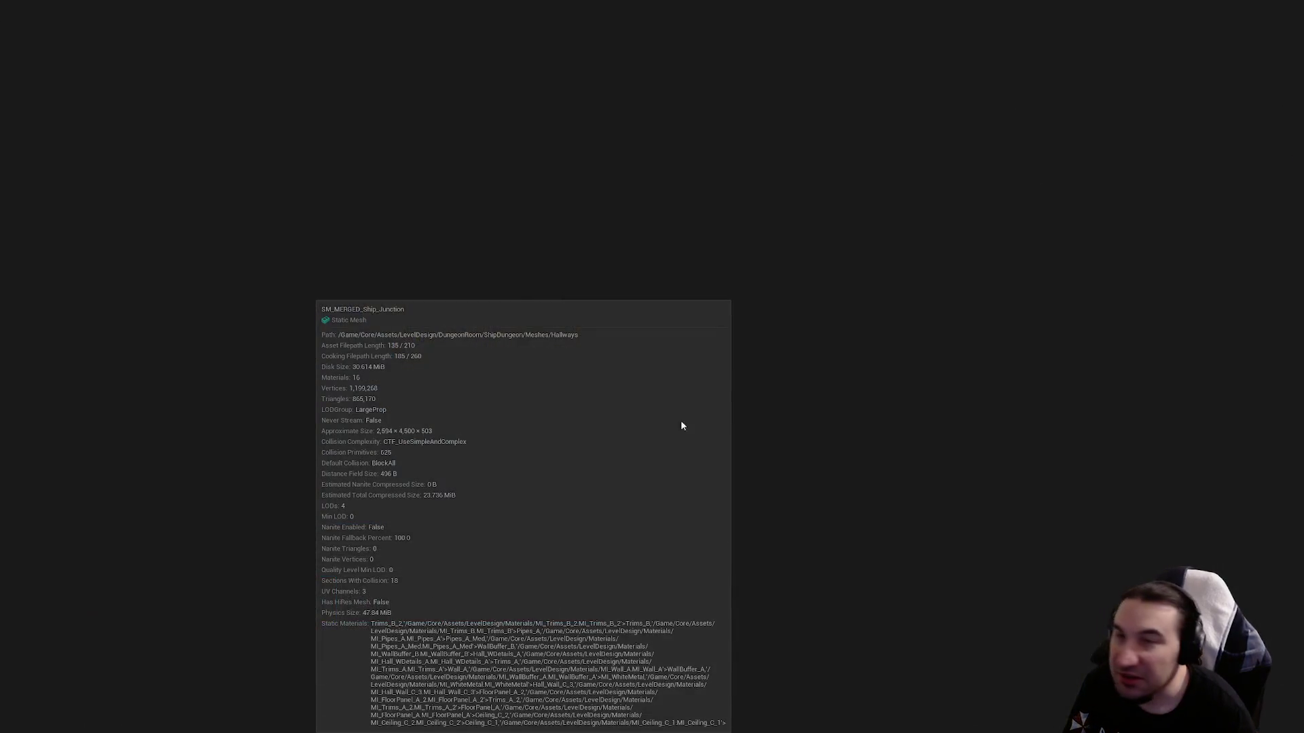
{"action": "scroll", "coordinate": [1093, 214], "scroll_direction": "down", "scroll_amount": 10}
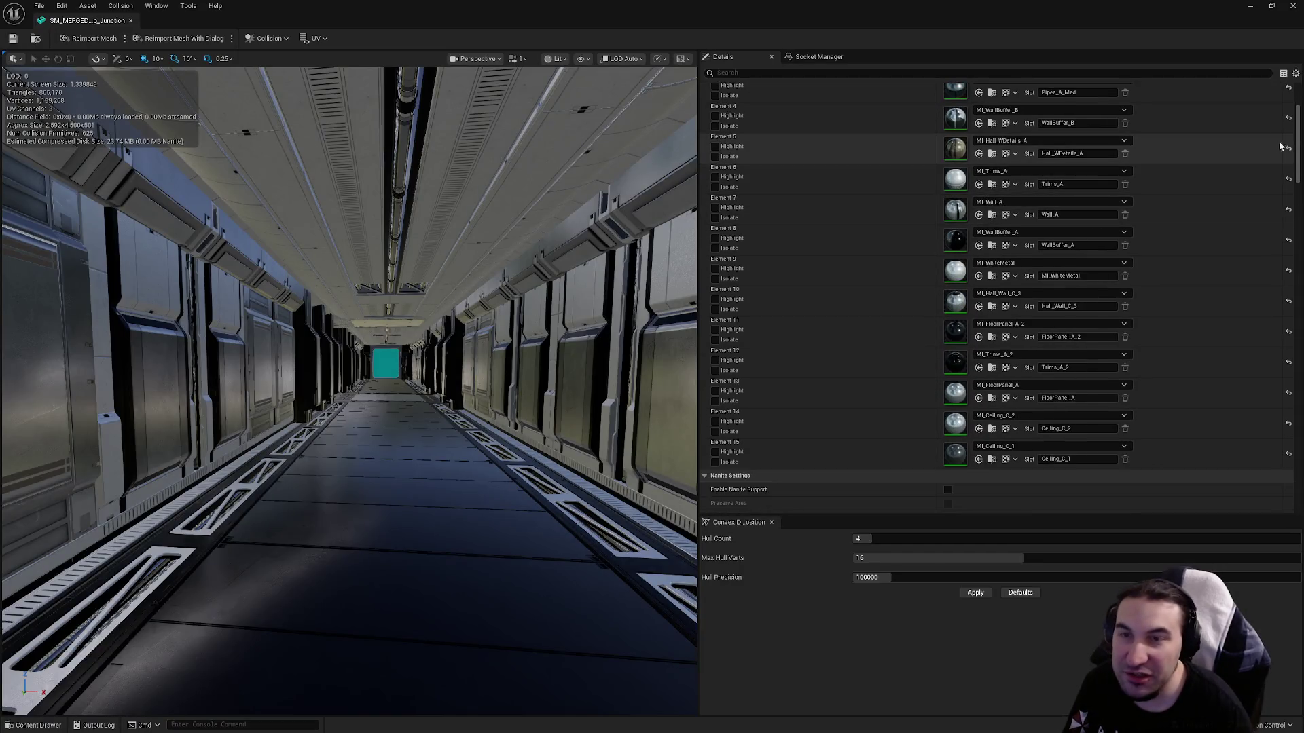
{"action": "scroll", "coordinate": [1290, 238], "scroll_direction": "down", "scroll_amount": 5}
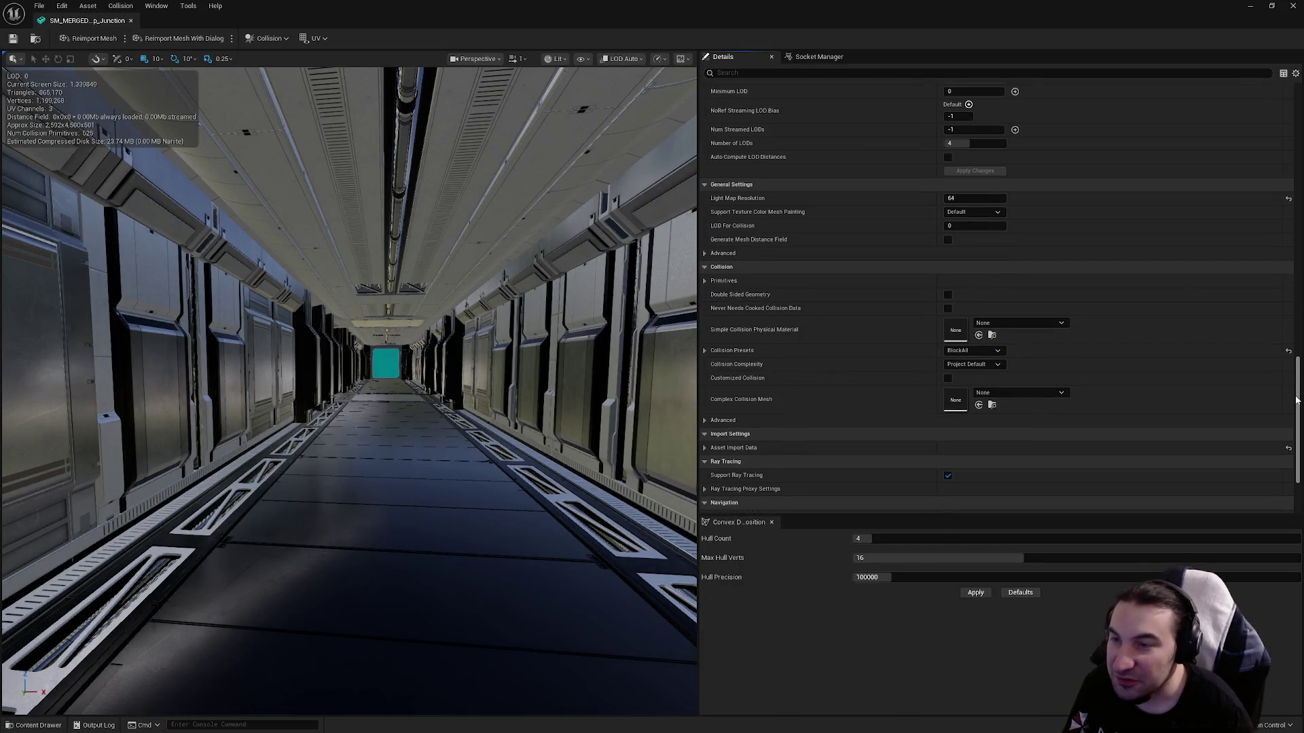
{"action": "scroll", "coordinate": [1290, 238], "scroll_direction": "up", "scroll_amount": 5}
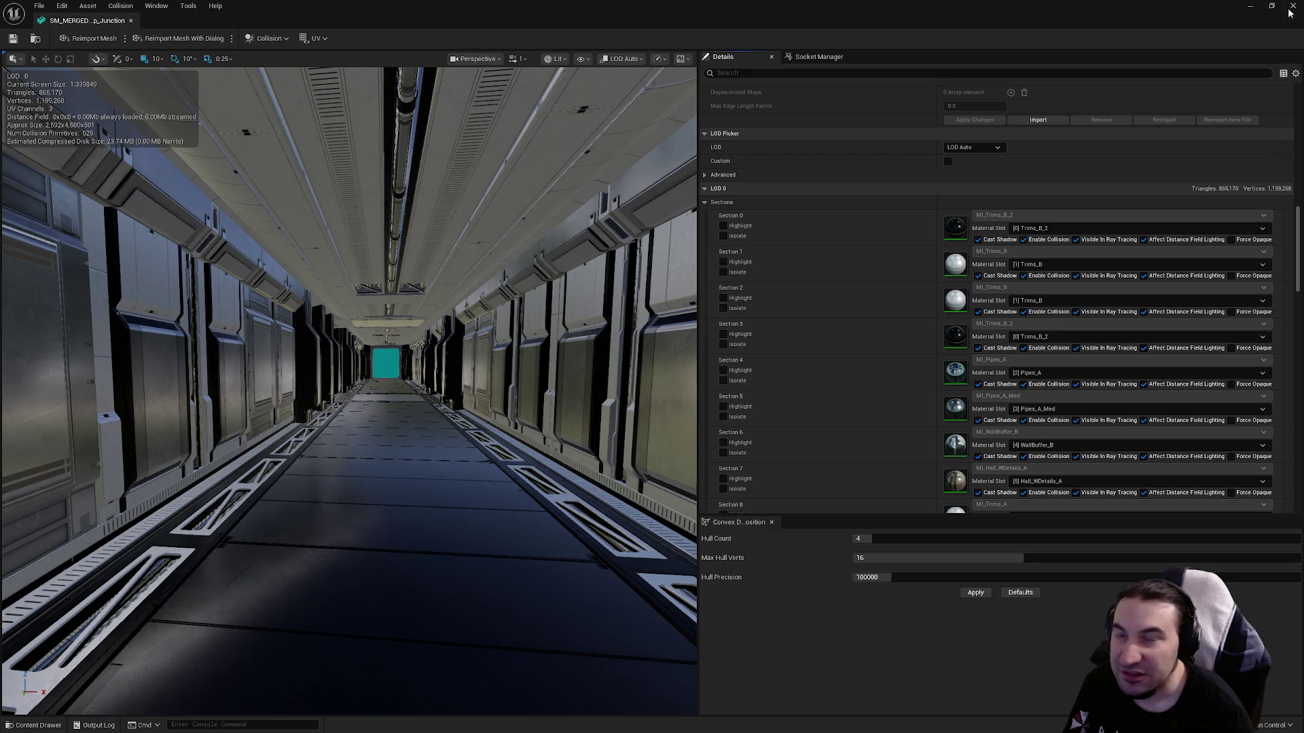
{"action": "left_click", "coordinate": [1290, 6]}
Open and inspect the merged Ship_Hallway mesh, then close it.
{"action": "left_click", "coordinate": [262, 603]}
{"action": "double_click", "coordinate": [262, 603]}
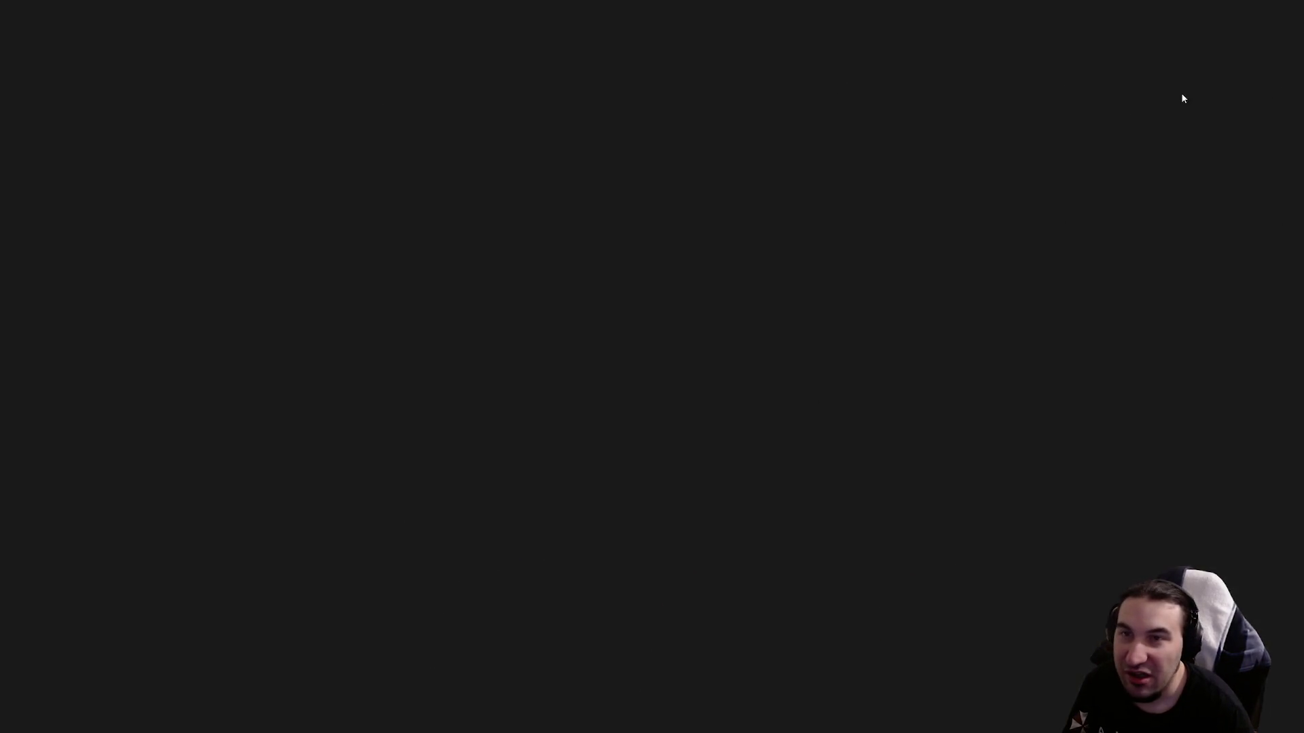
{"action": "scroll", "coordinate": [1273, 354], "scroll_direction": "down", "scroll_amount": 10}
{"action": "scroll", "coordinate": [1274, 353], "scroll_direction": "up", "scroll_amount": 2}
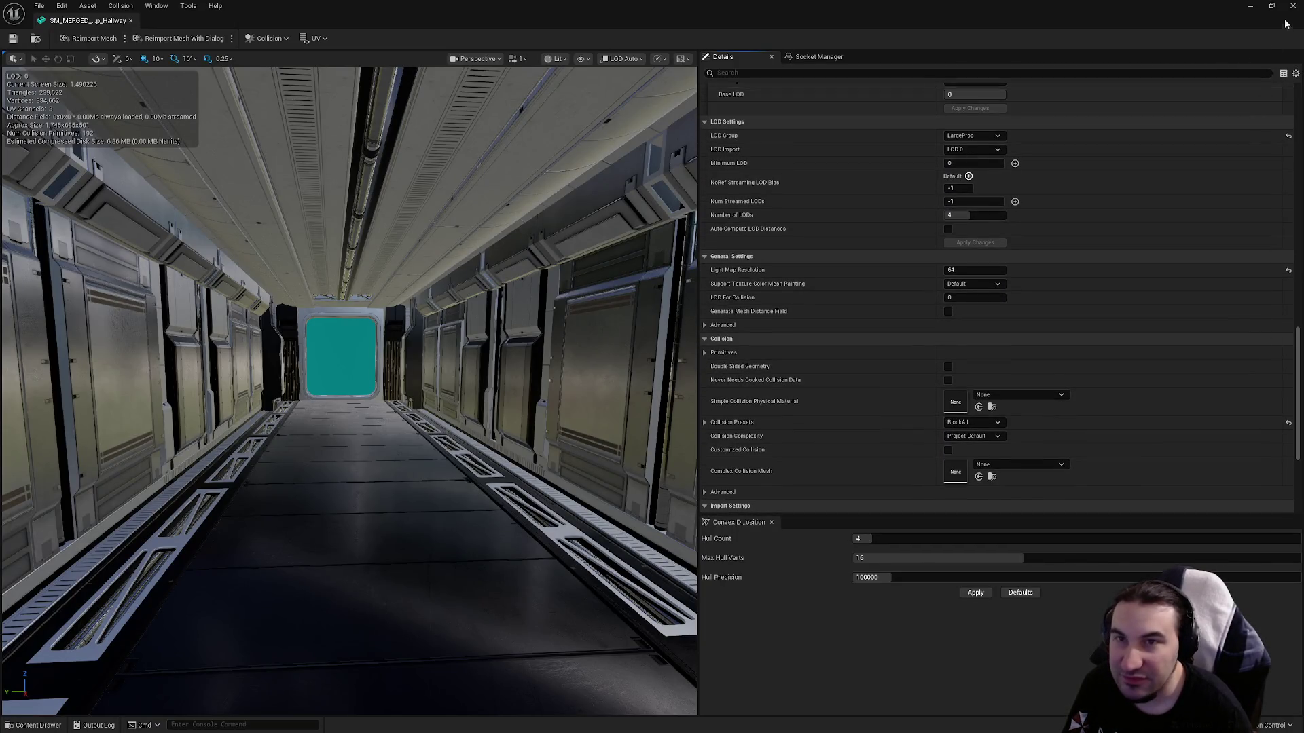
{"action": "left_click", "coordinate": [1292, 7]}
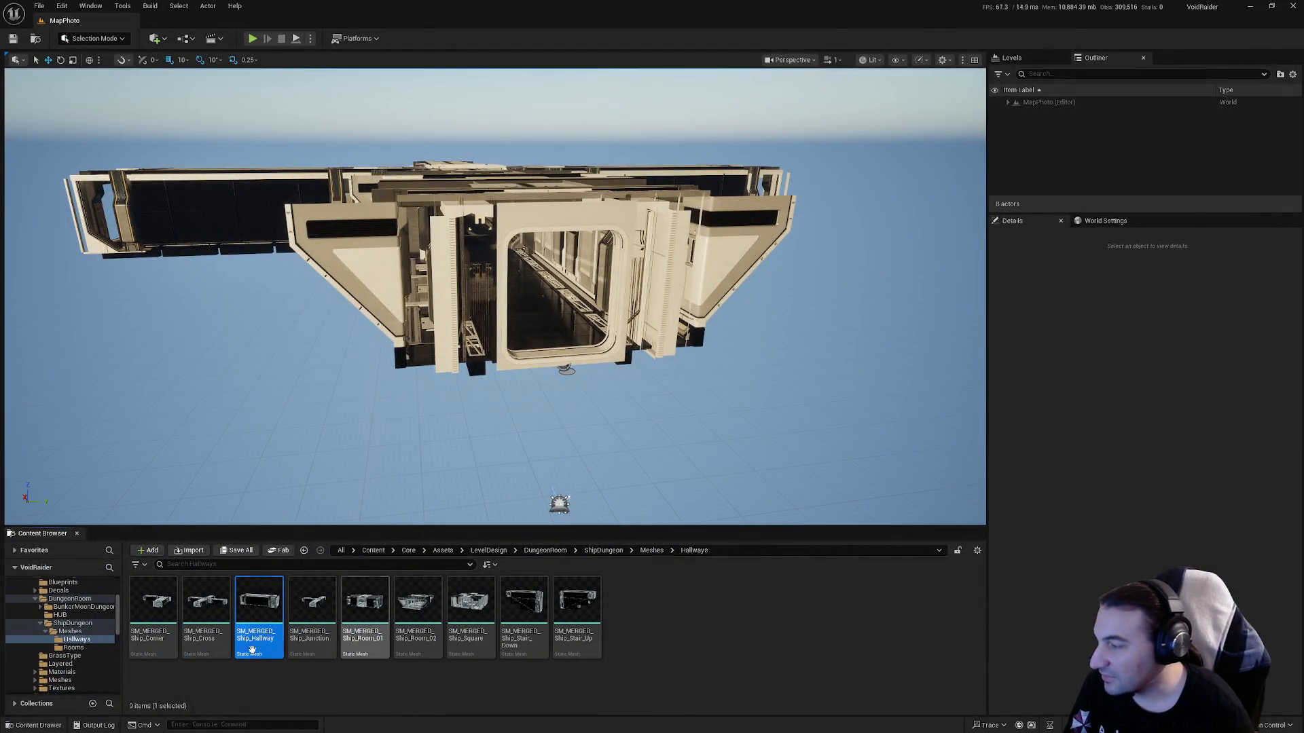
Select the merged Ship_Room_01 mesh and browse to the modular Rooms > Hallways Blueprint folder.
{"action": "scroll", "coordinate": [68, 635], "scroll_direction": "down", "scroll_amount": 5}
{"action": "scroll", "coordinate": [73, 622], "scroll_direction": "down", "scroll_amount": 2}
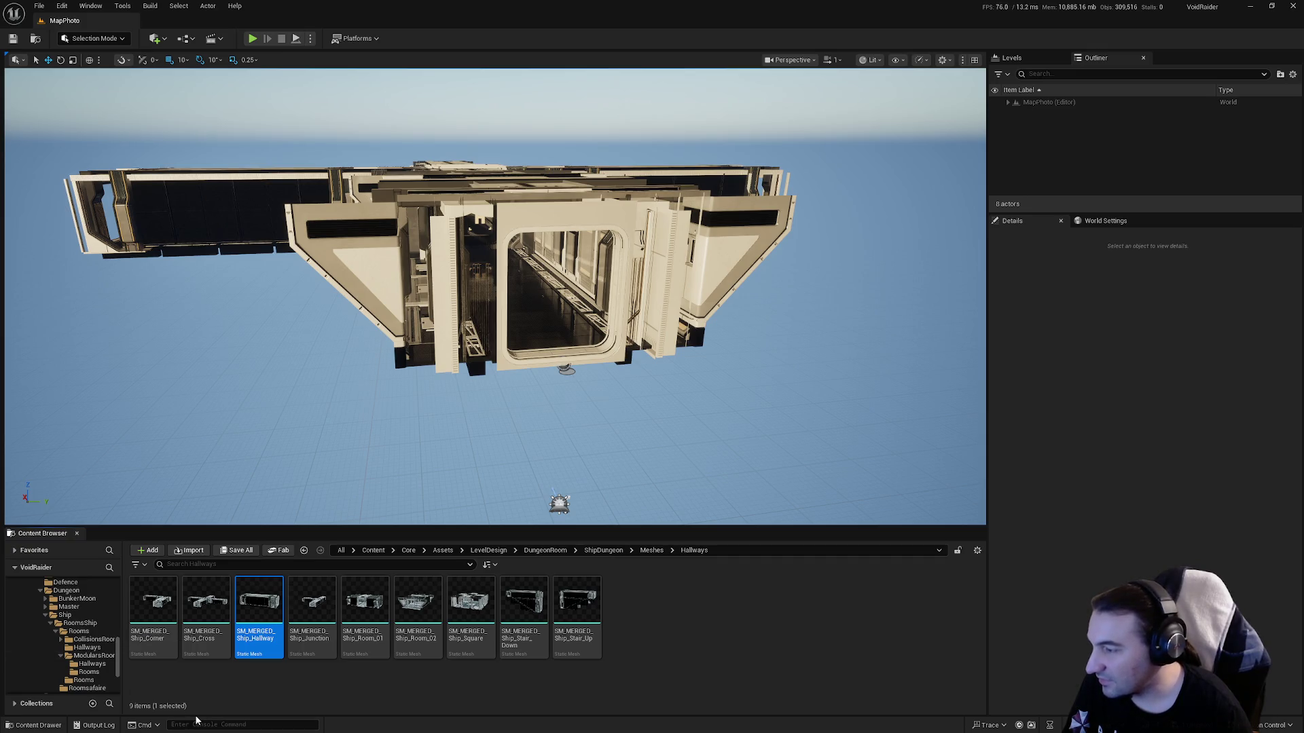
{"action": "left_click", "coordinate": [365, 625]}
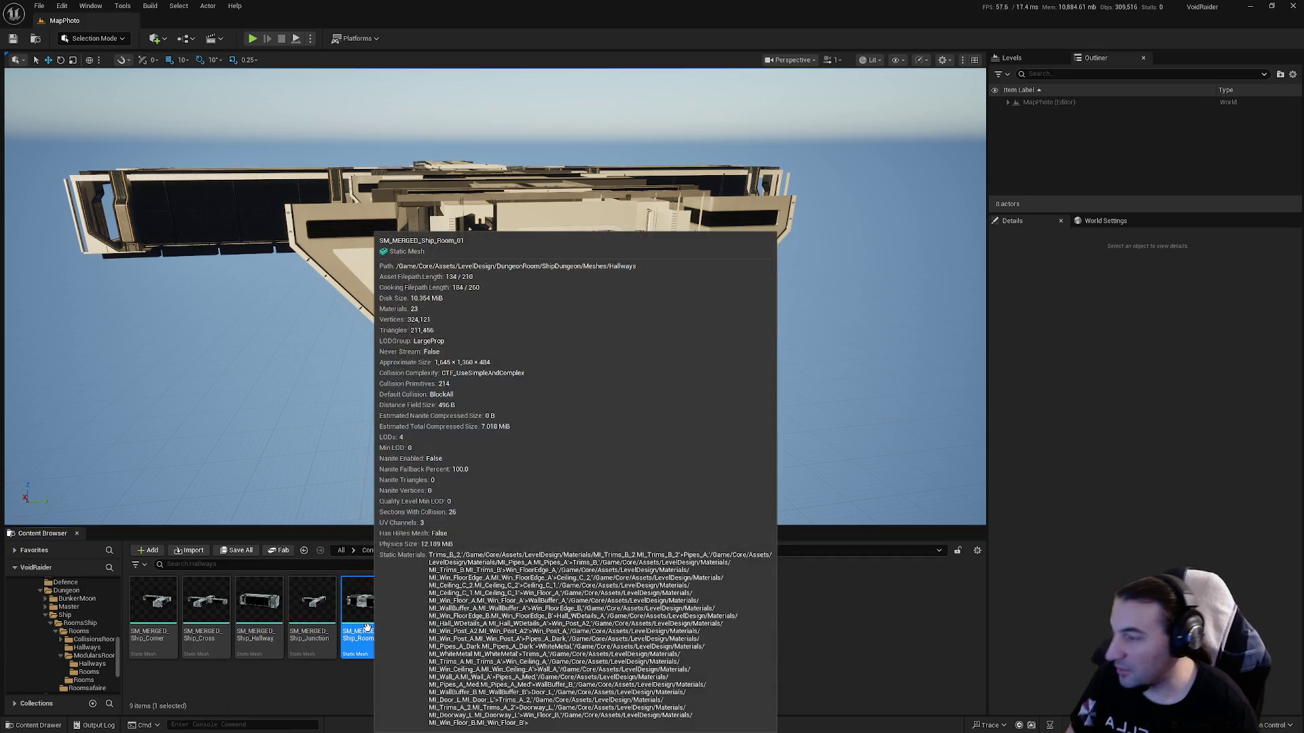
{"action": "scroll", "coordinate": [68, 635], "scroll_direction": "down", "scroll_amount": 2}
{"action": "left_click", "coordinate": [88, 624]}
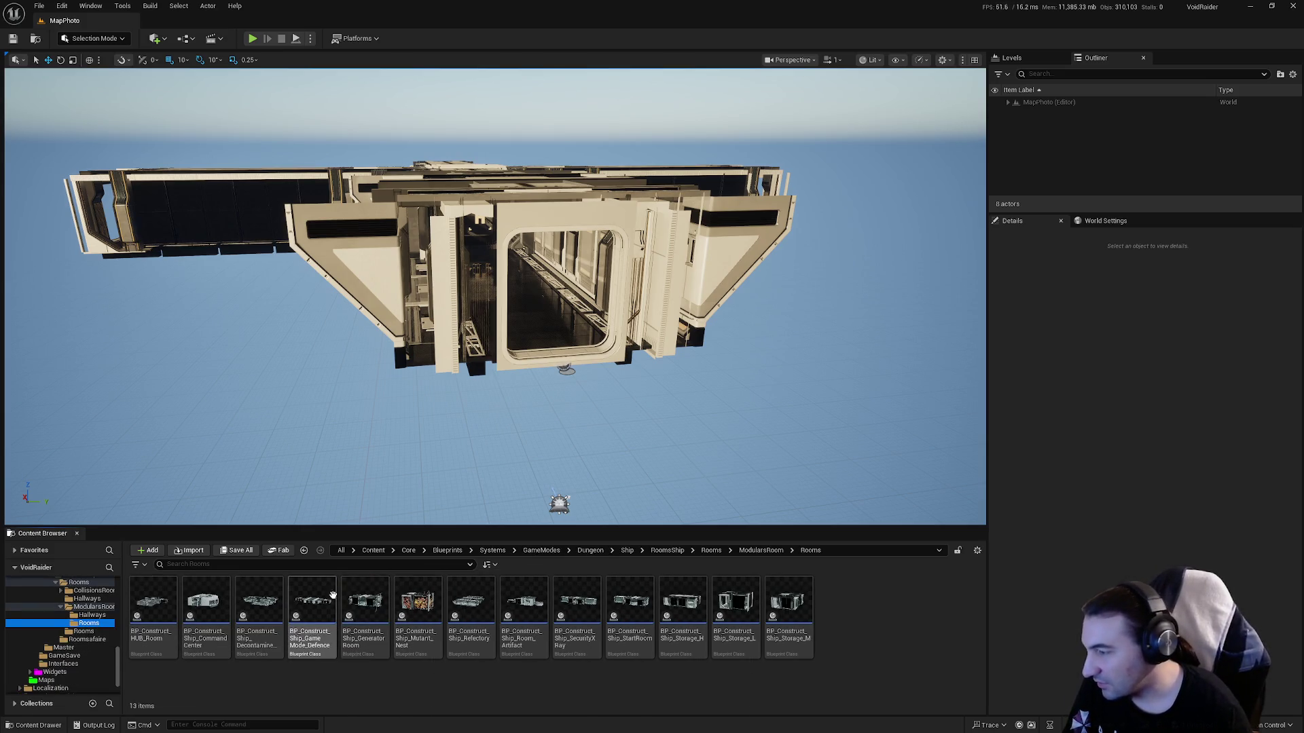
{"action": "left_click", "coordinate": [89, 616]}
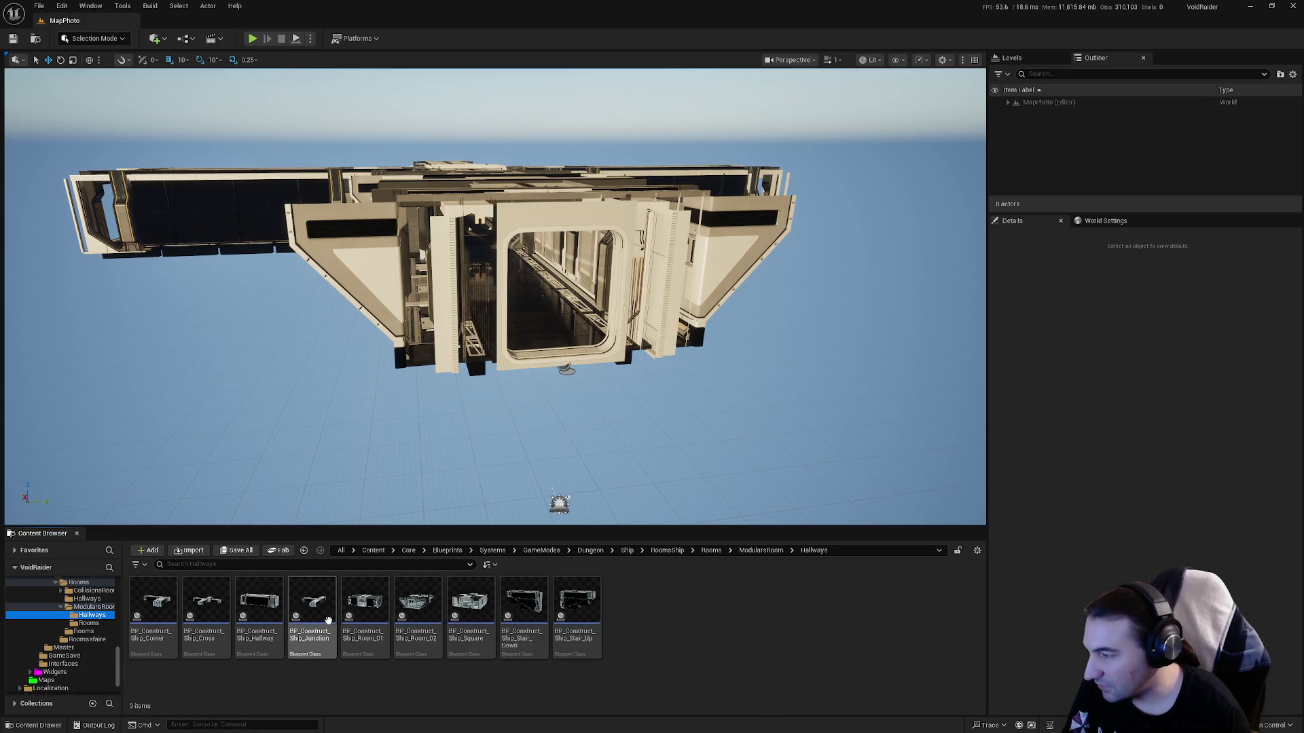
Glance at the Junction Blueprint, then in BP_Construct_Ship_Room_01 swap SM_Doorway_03 to SM_Doorway_S_C_Complete.
{"action": "double_click", "coordinate": [328, 620]}
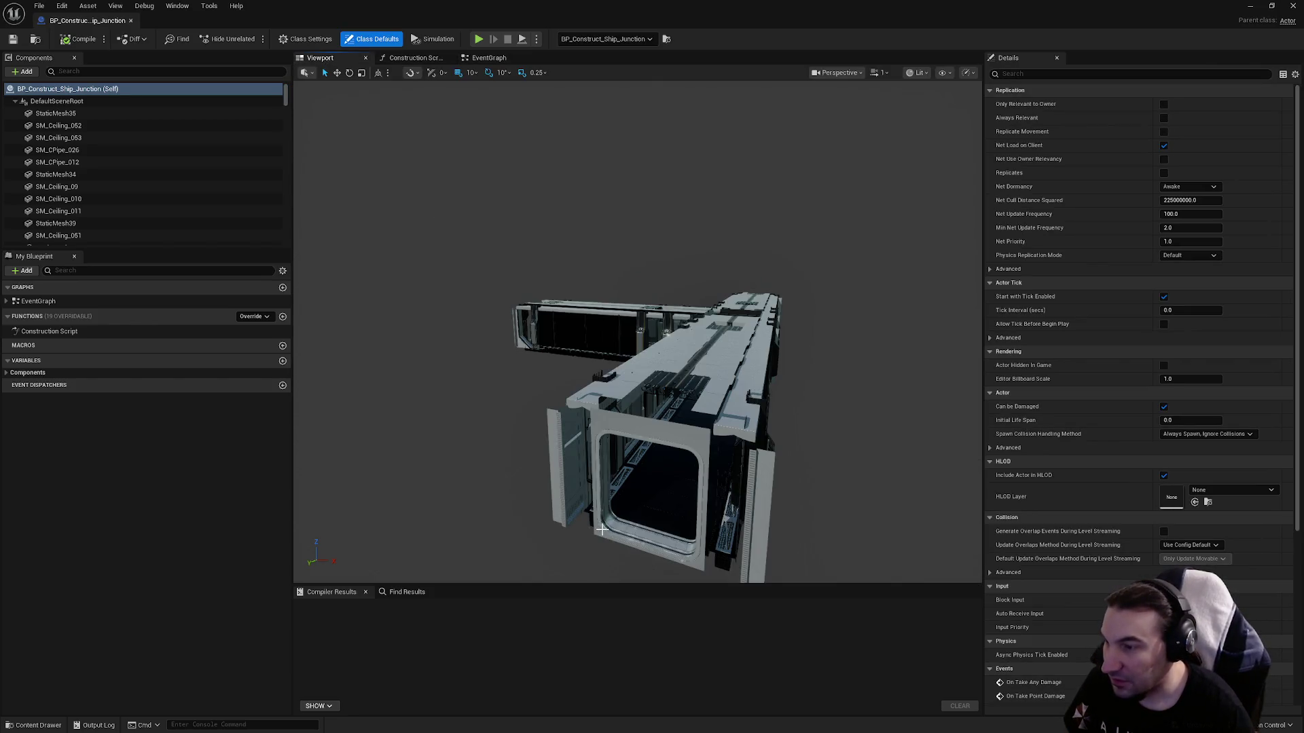
{"action": "left_click", "coordinate": [601, 530]}
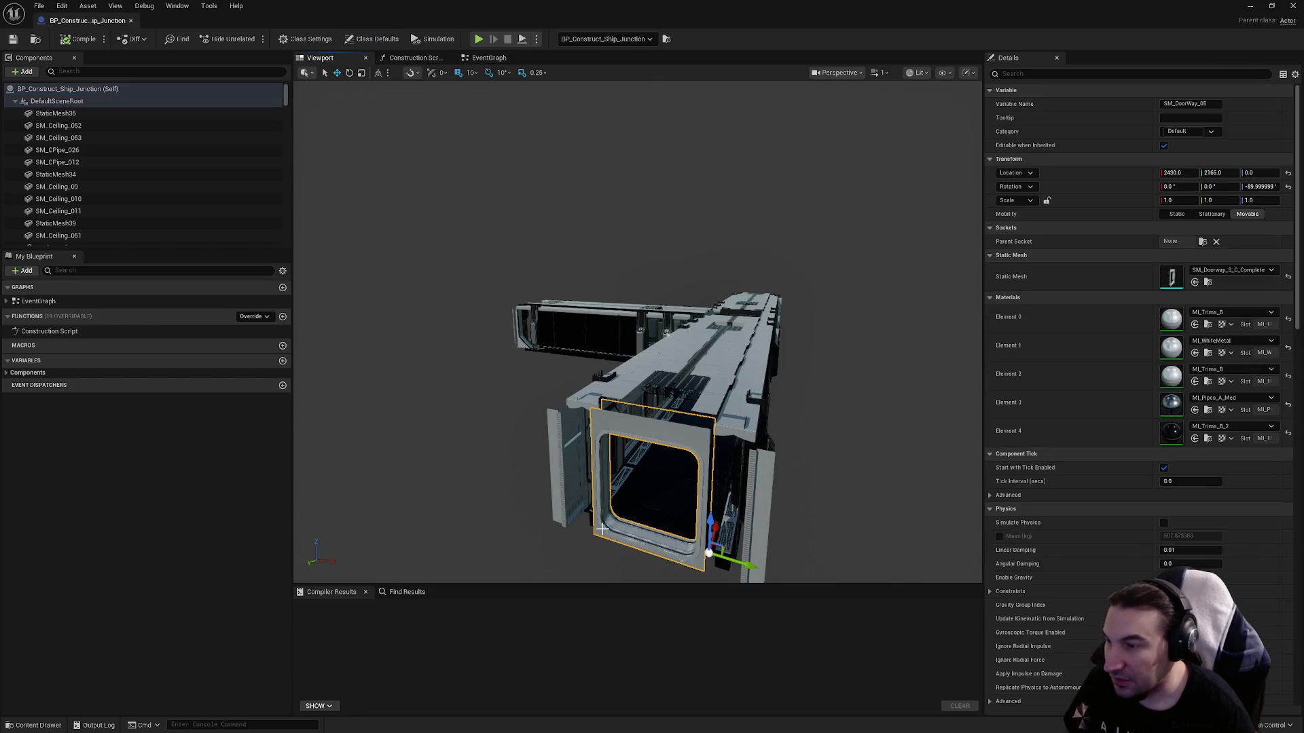
{"action": "left_click", "coordinate": [1291, 7]}
{"action": "double_click", "coordinate": [386, 633]}
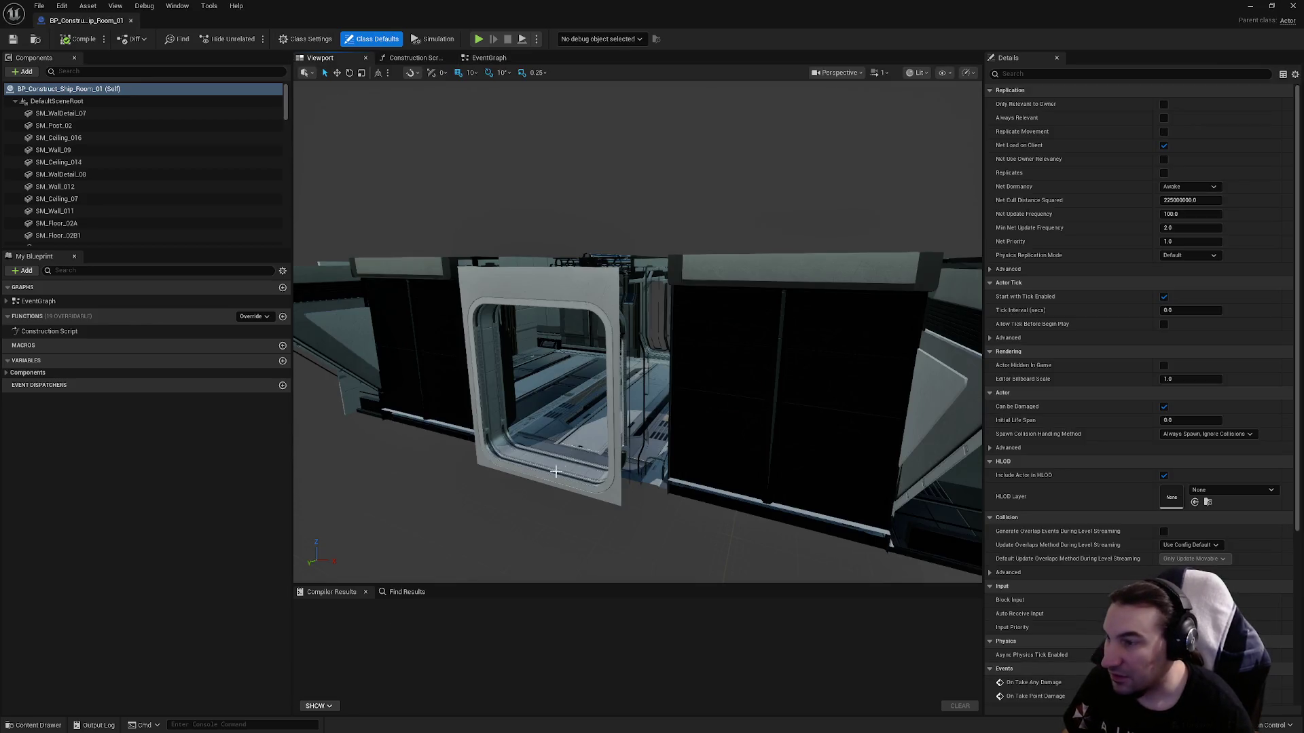
{"action": "left_click", "coordinate": [539, 477]}
{"action": "scroll", "coordinate": [539, 476], "scroll_direction": "up", "scroll_amount": 5}
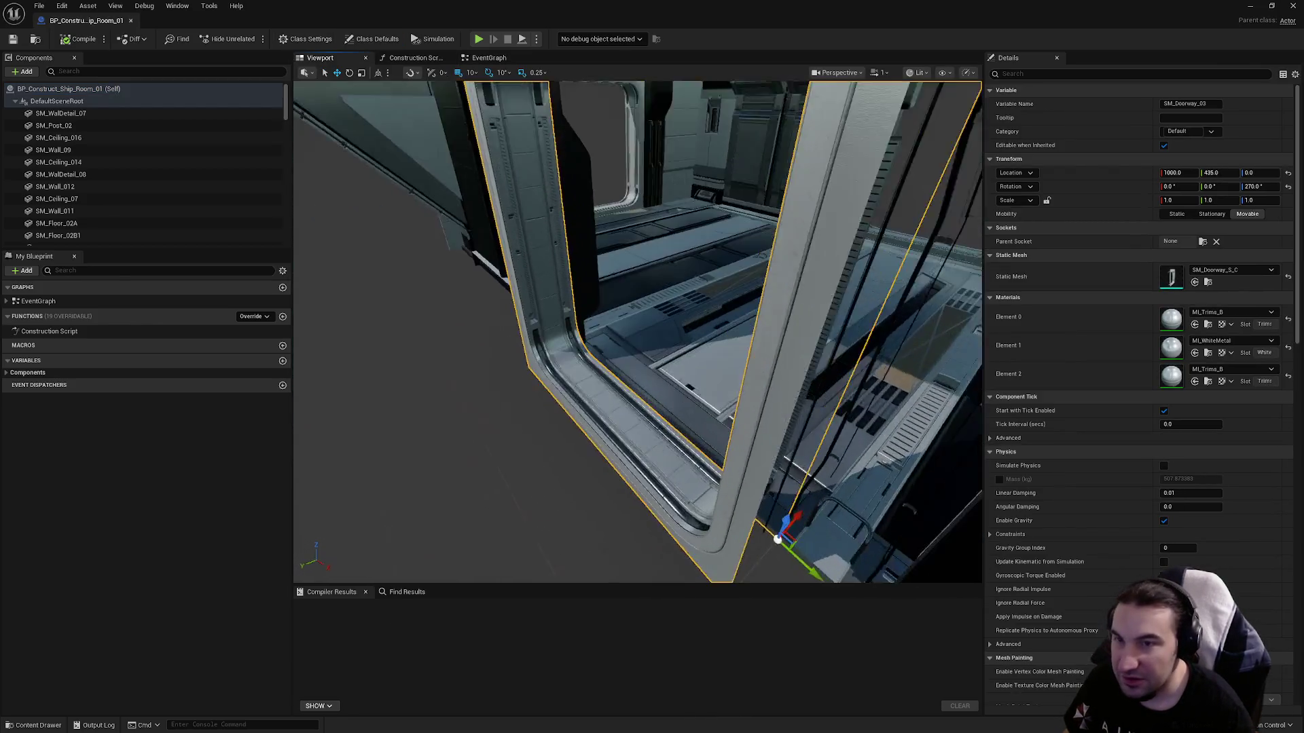
{"action": "left_click", "coordinate": [578, 406]}
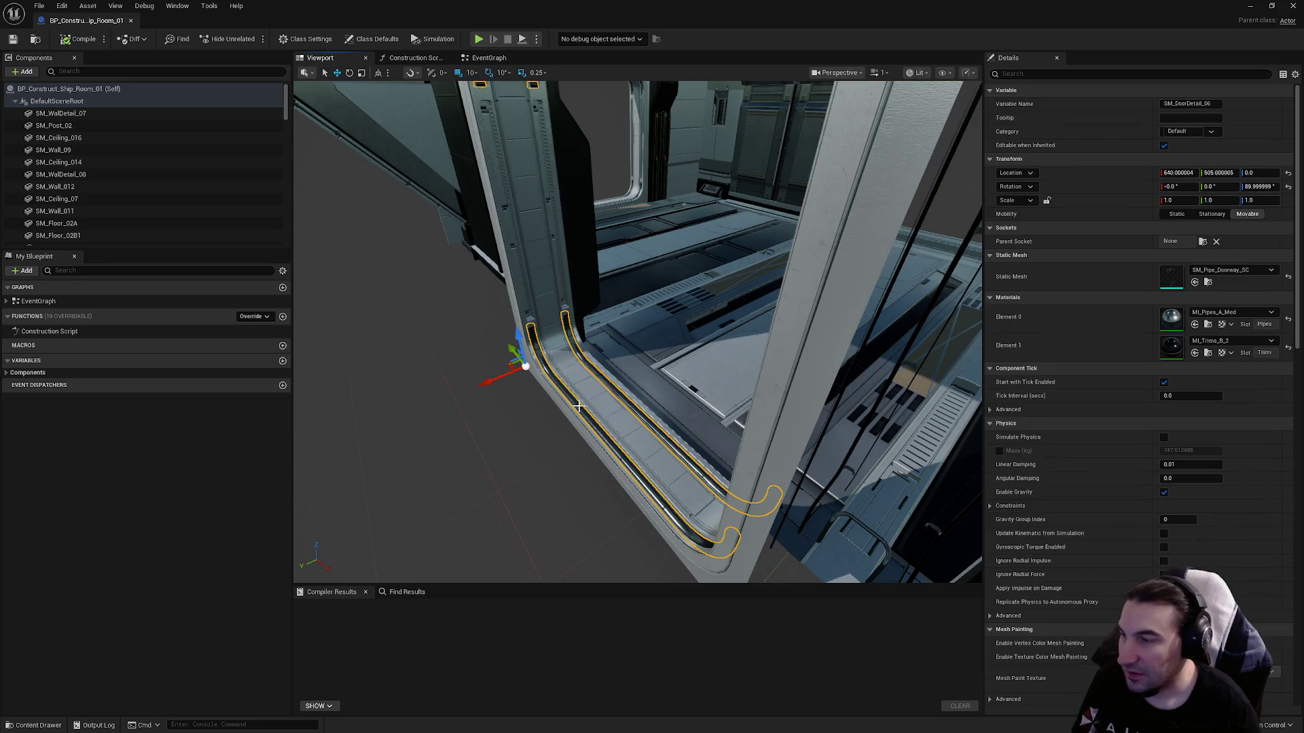
{"action": "left_click", "coordinate": [578, 414]}
{"action": "left_click", "coordinate": [1233, 269]}
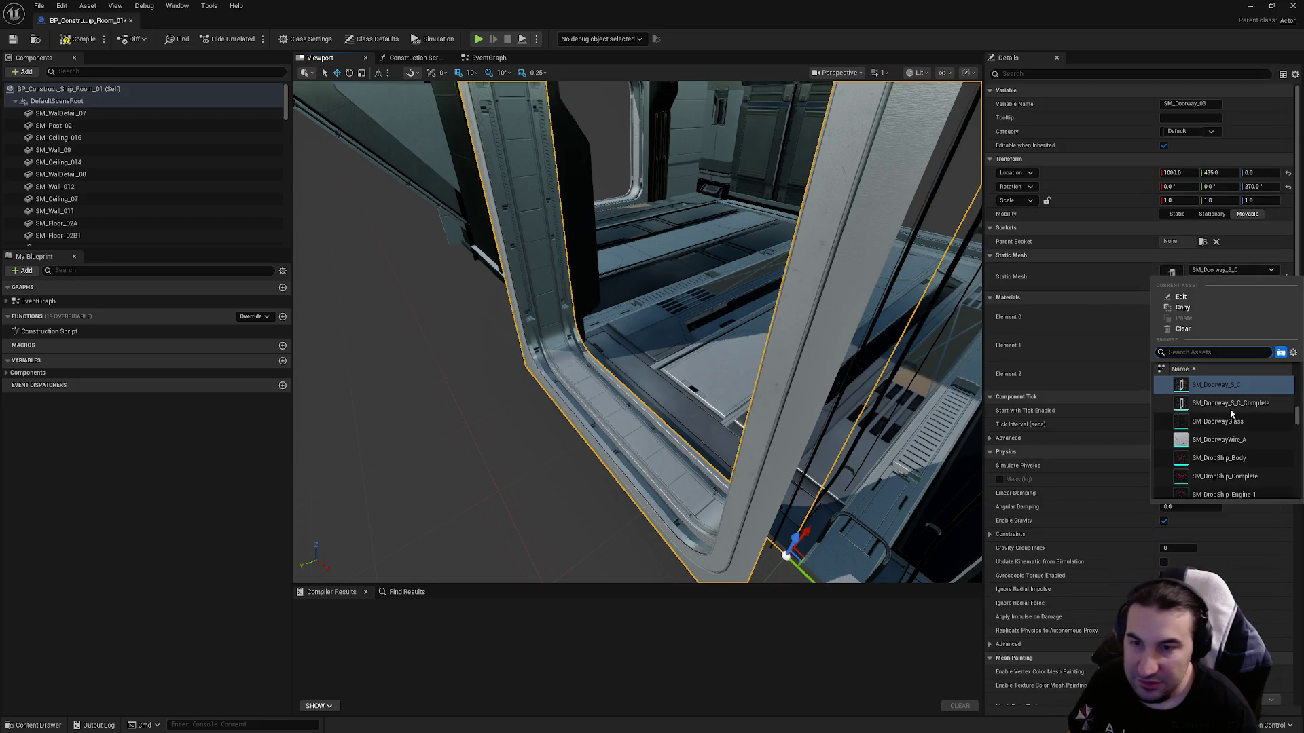
{"action": "left_click", "coordinate": [1249, 404]}
Swap doorways SM_DoorWay_04 and SM_Doorway_02 to SM_Doorway_S_C_Complete as well.
{"action": "mouse_move", "coordinate": [670, 279]}
{"action": "left_mouse_down"}
{"action": "mouse_move", "coordinate": [689, 275]}
{"action": "mouse_move", "coordinate": [627, 430]}
{"action": "left_mouse_up"}
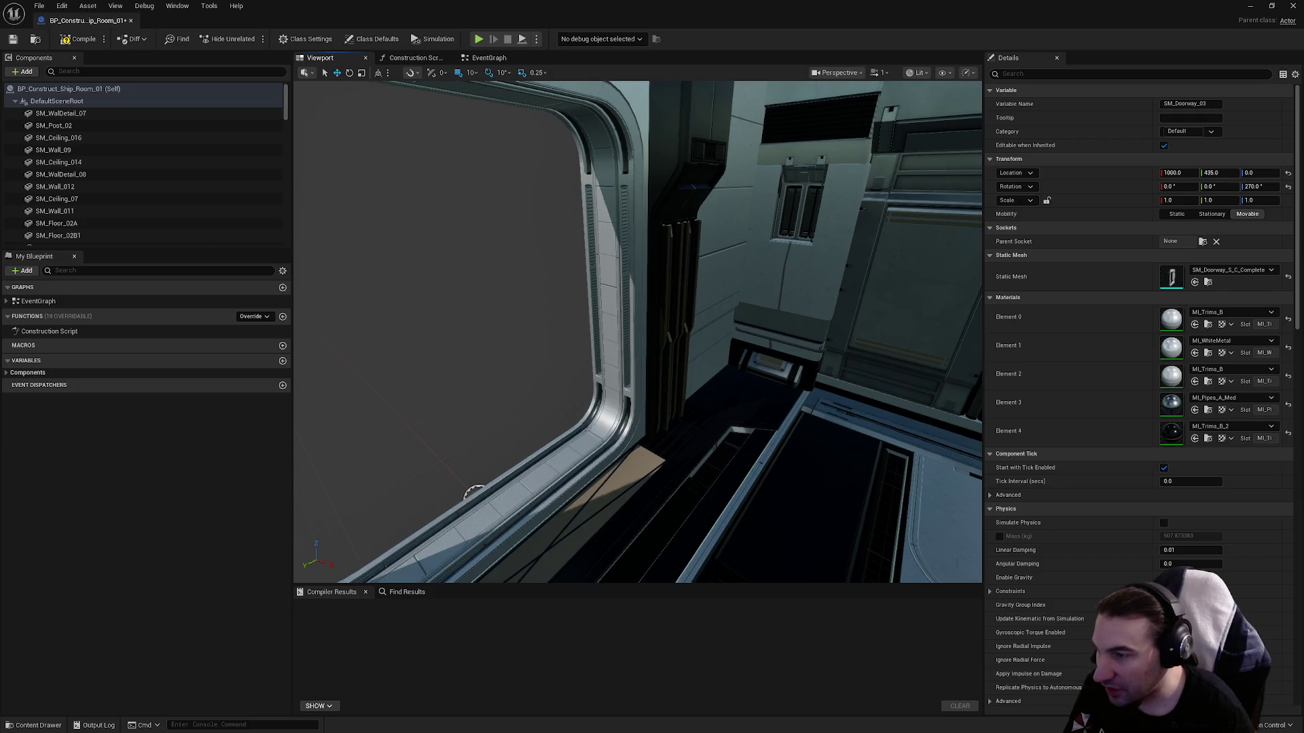
{"action": "left_click", "coordinate": [625, 428]}
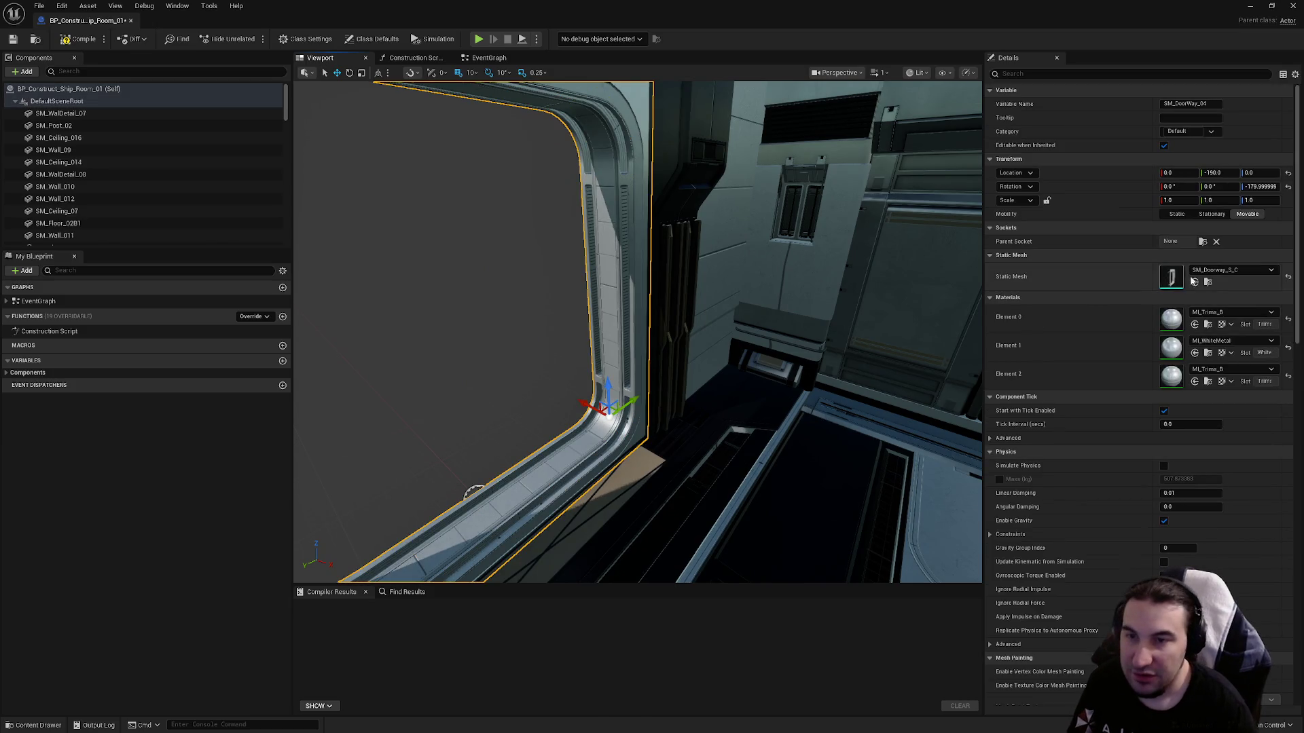
{"action": "left_click", "coordinate": [1216, 271]}
{"action": "left_click", "coordinate": [1217, 406]}
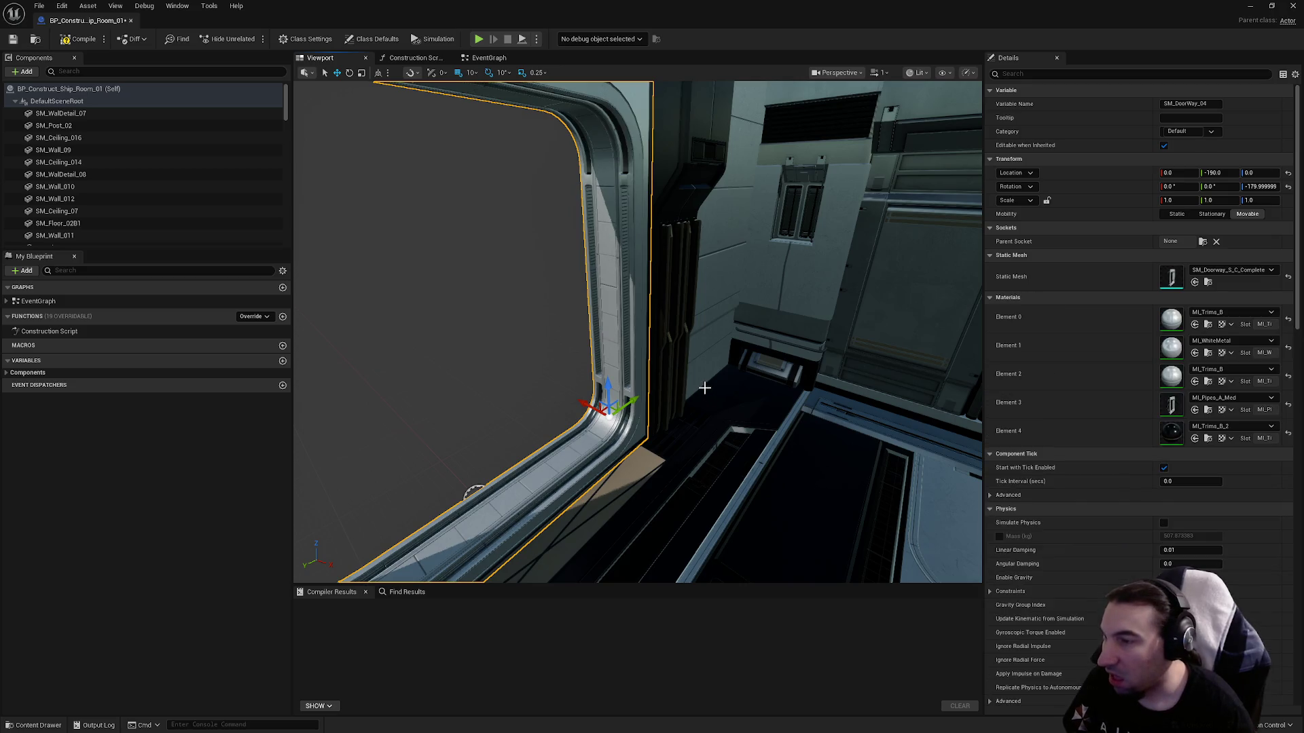
{"action": "left_click_drag", "start_coordinate": [475, 493], "coordinate": [582, 443]}
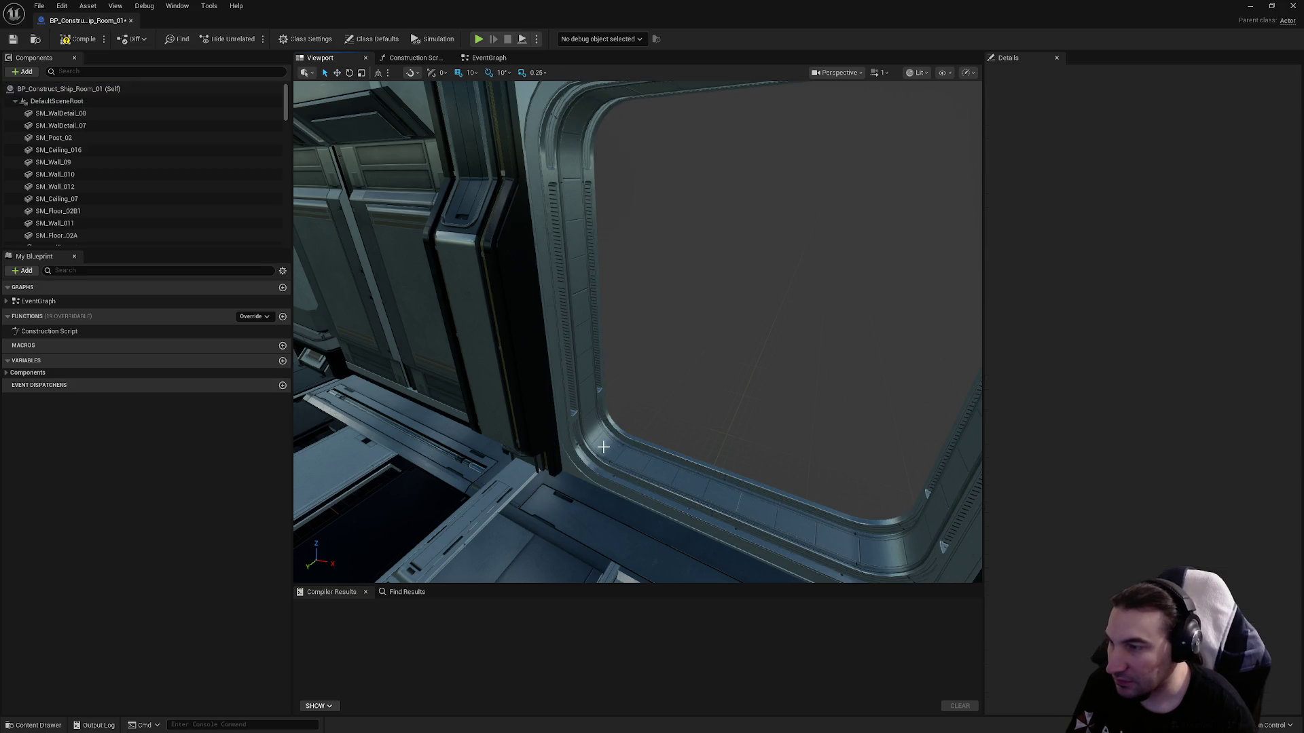
{"action": "key", "text": "Escape"}
{"action": "left_click", "coordinate": [957, 408]}
{"action": "left_click", "coordinate": [1233, 271]}
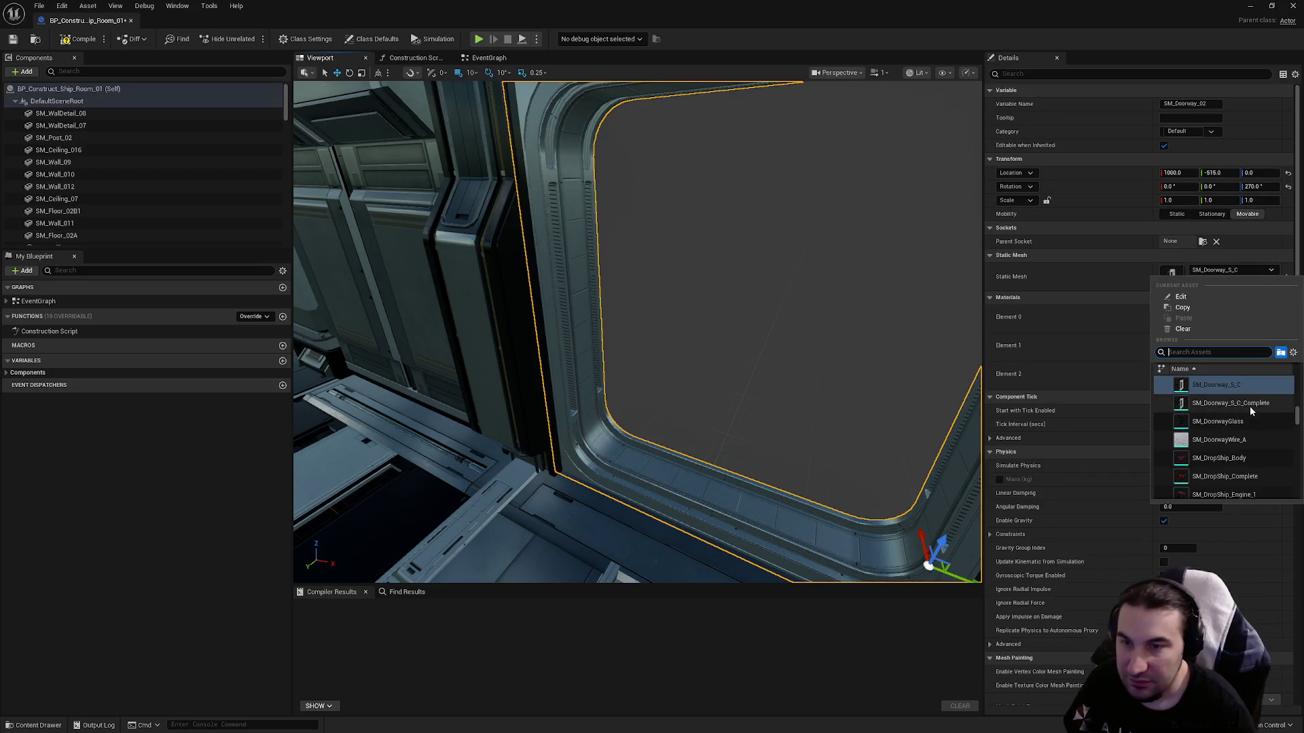
{"action": "left_click", "coordinate": [1249, 406]}
Compile the Room_01 Blueprint and close it, returning to the level.
{"action": "left_click_drag", "start_coordinate": [637, 333], "coordinate": [679, 326]}
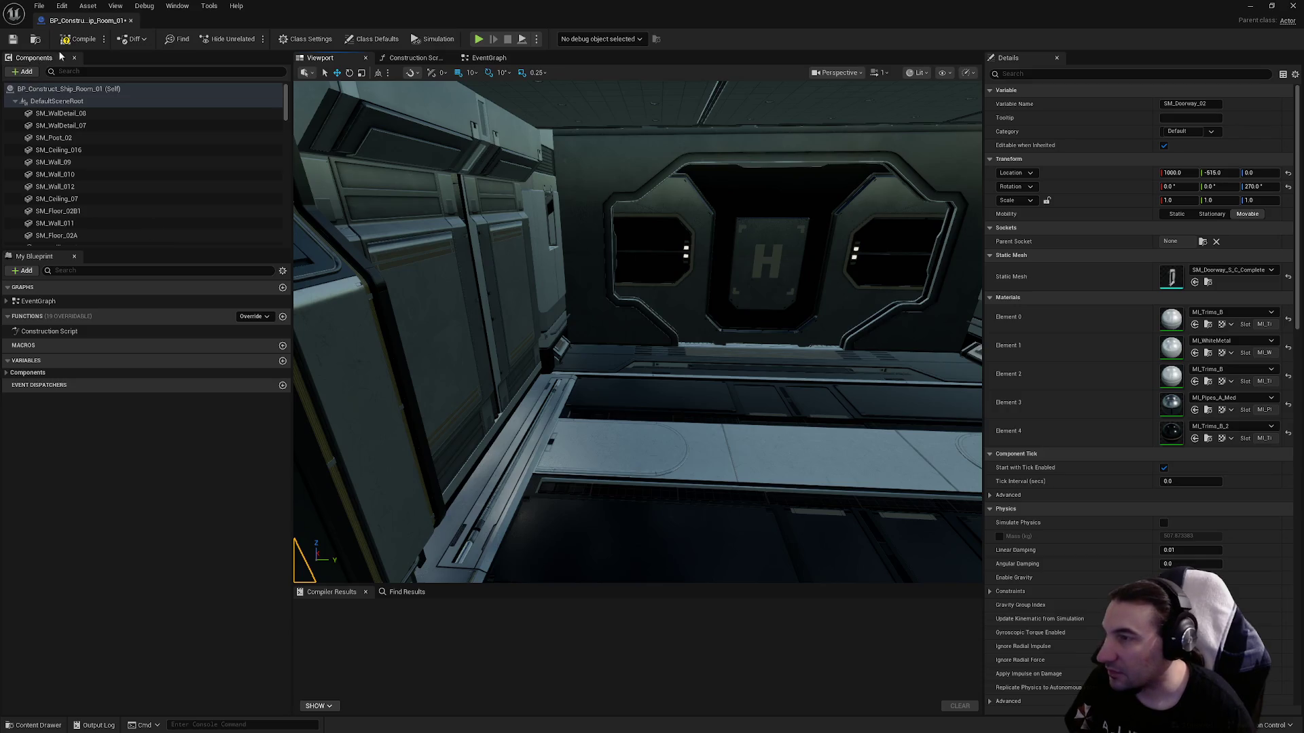
{"action": "left_click", "coordinate": [78, 39]}
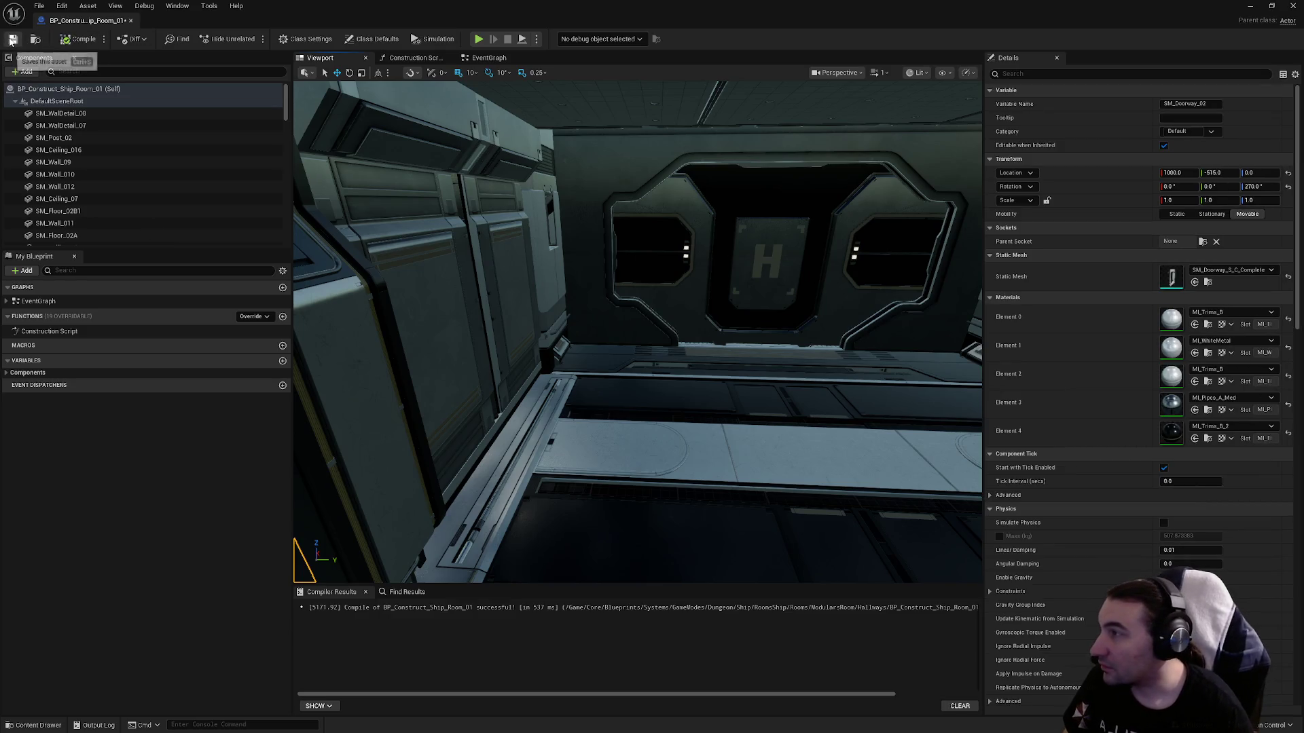
{"action": "left_click", "coordinate": [1288, 6]}
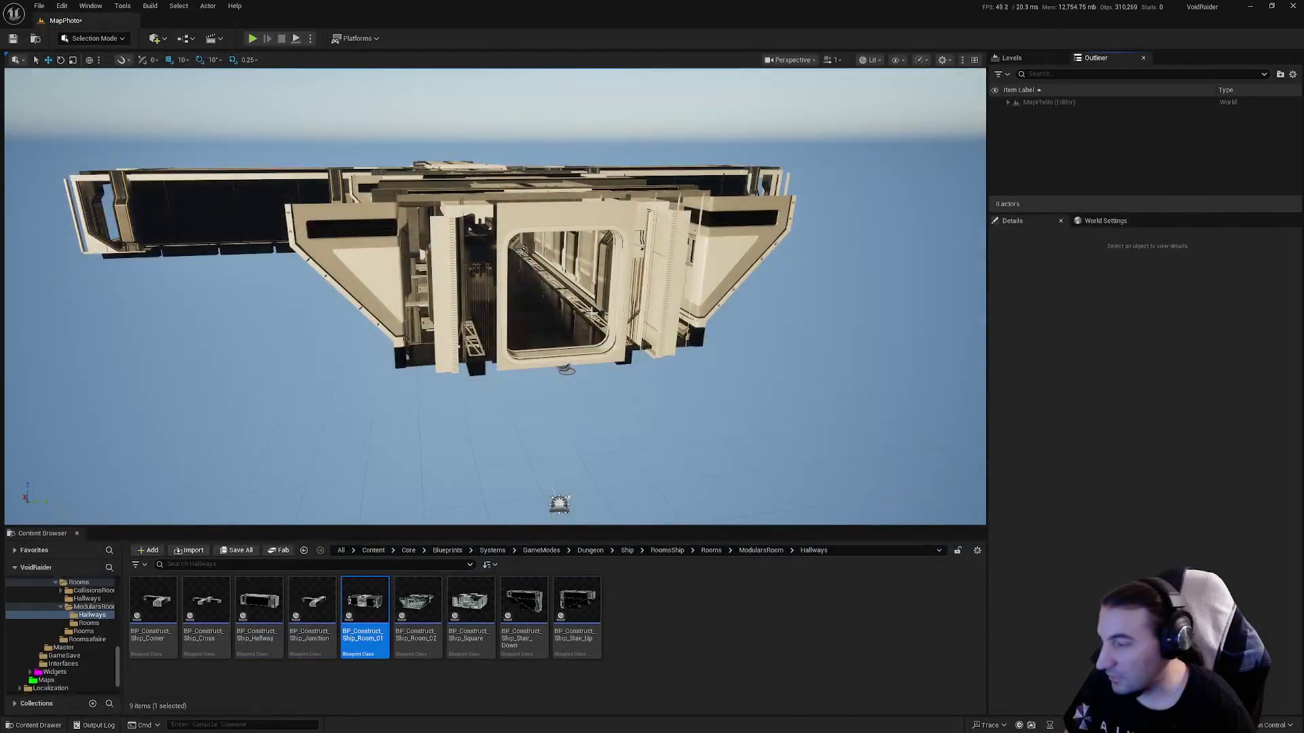
{"action": "left_click", "coordinate": [1036, 59]}
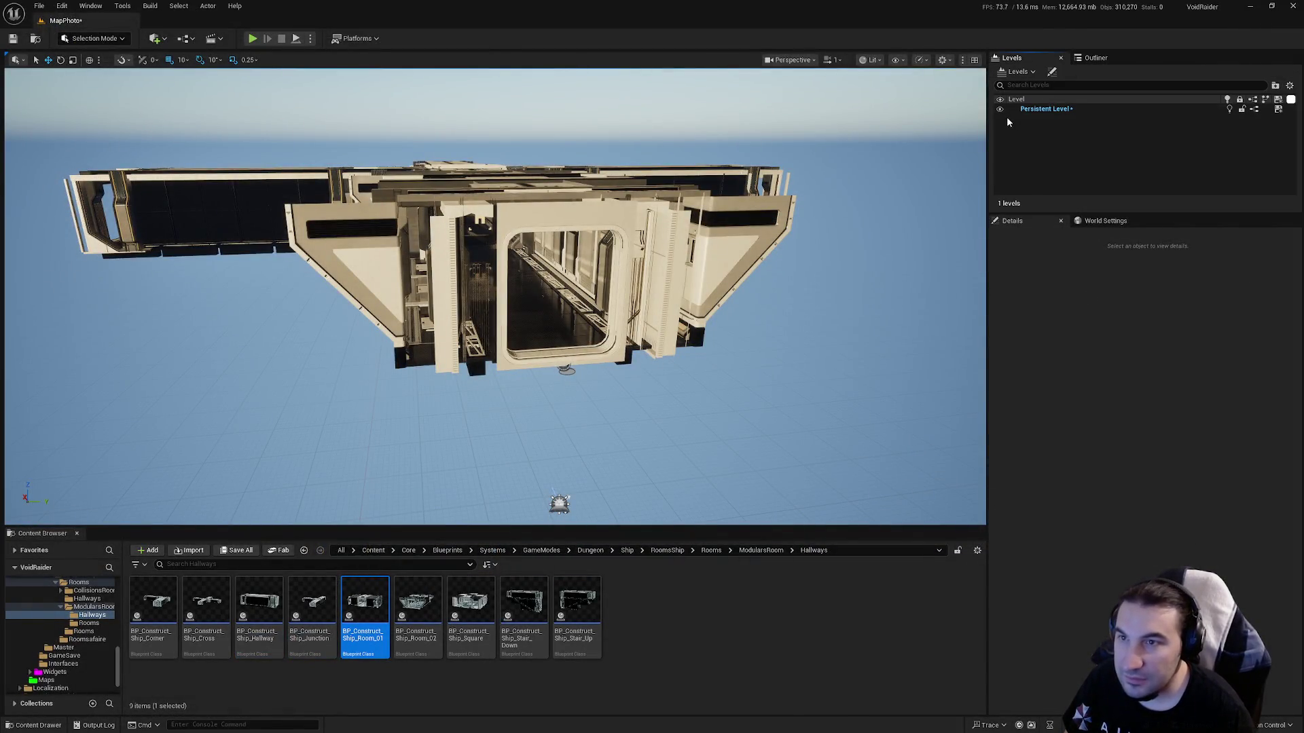
Select the BP_Construct_Ship_Room_01 actor in the Outliner and save all changes.
{"action": "left_click", "coordinate": [1095, 58]}
{"action": "left_click", "coordinate": [1008, 102]}
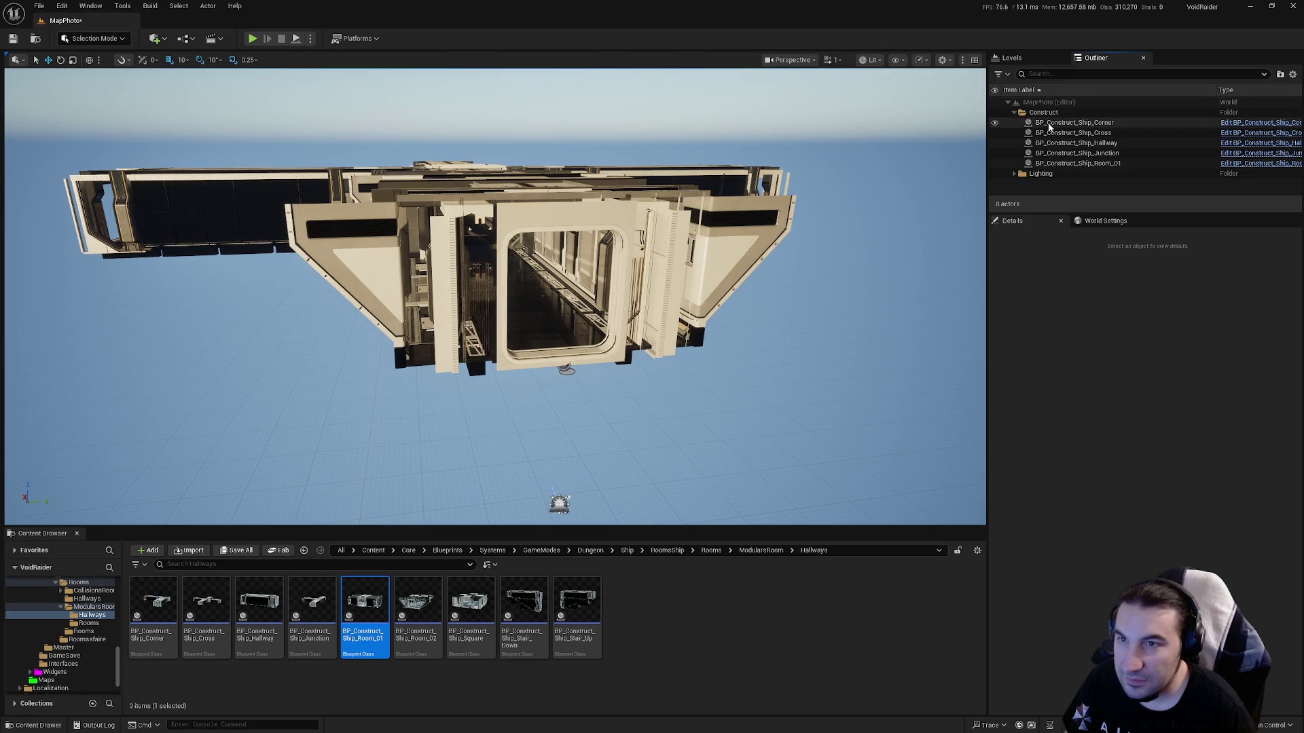
{"action": "left_click", "coordinate": [1100, 163]}
{"action": "left_click", "coordinate": [260, 551]}
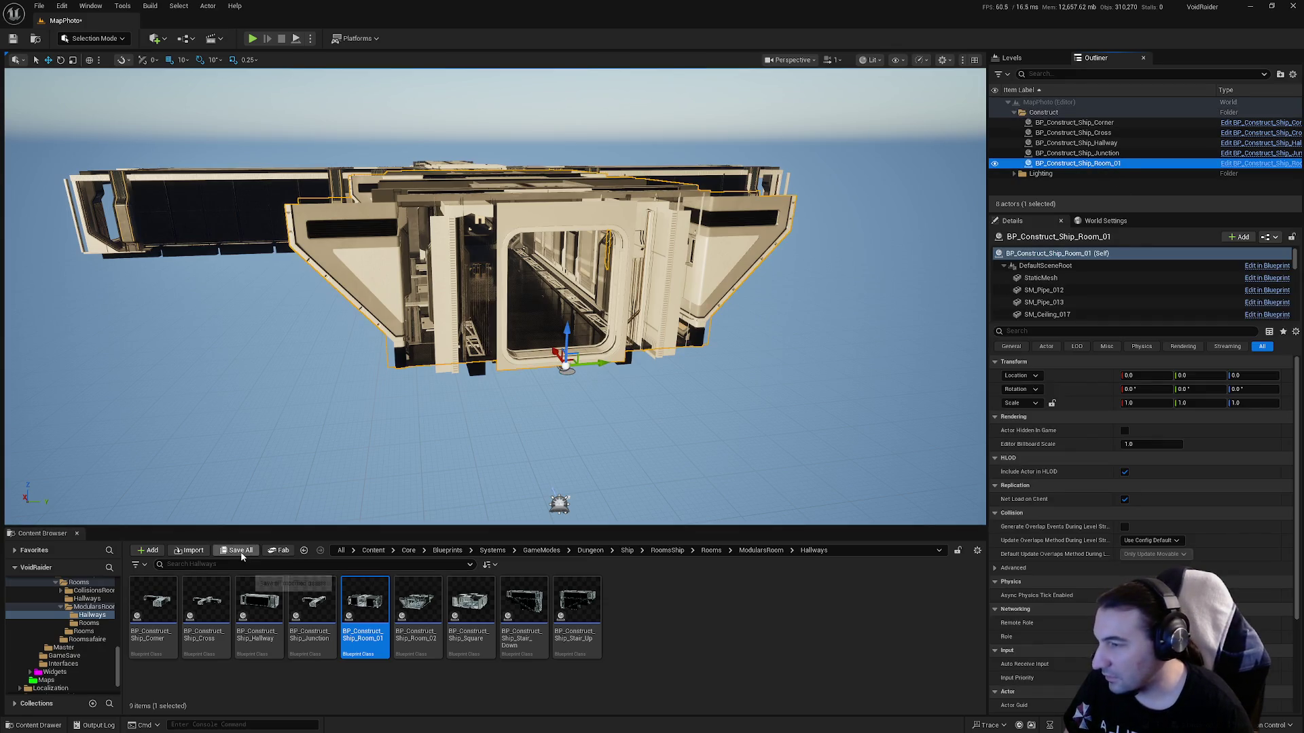
{"action": "left_click", "coordinate": [736, 482]}
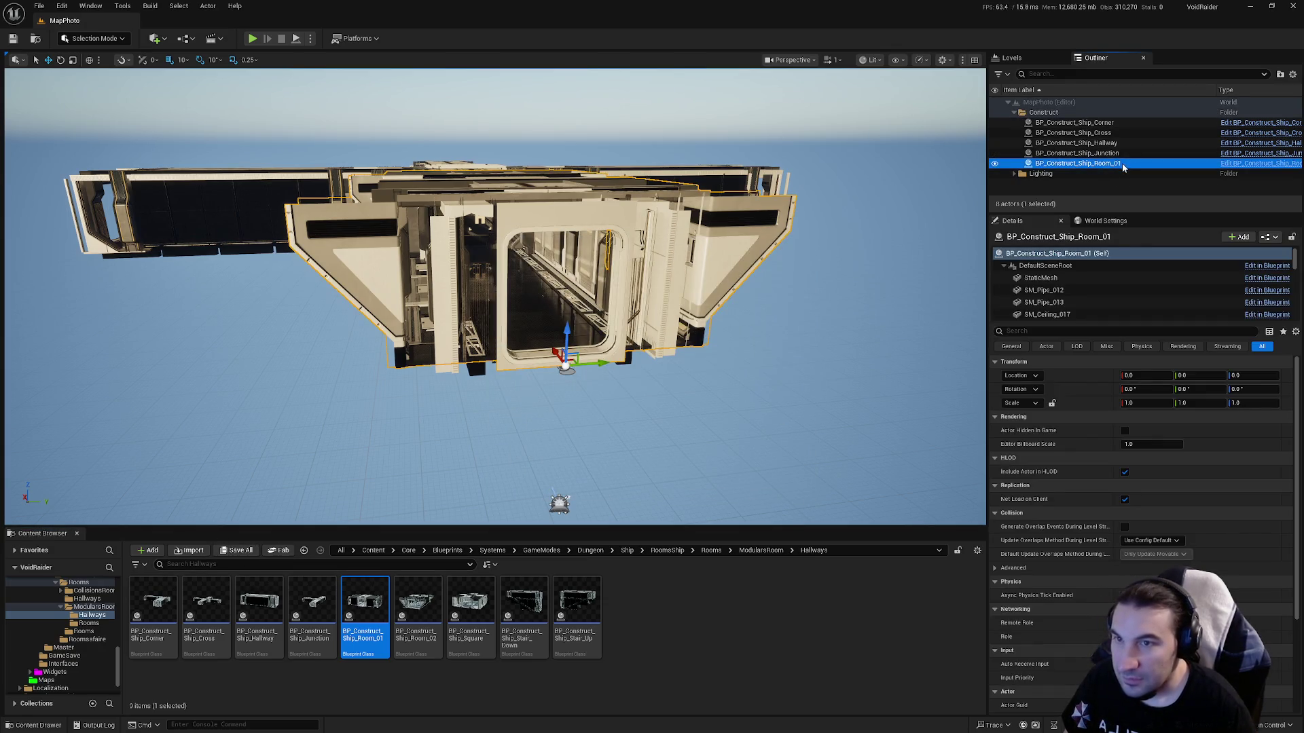
Merge the BP_Construct_Ship_Room_01 actor's components with Tools > Merge Actors.
{"action": "left_click", "coordinate": [1093, 133]}
{"action": "left_click", "coordinate": [1110, 165]}
{"action": "left_click", "coordinate": [122, 5]}
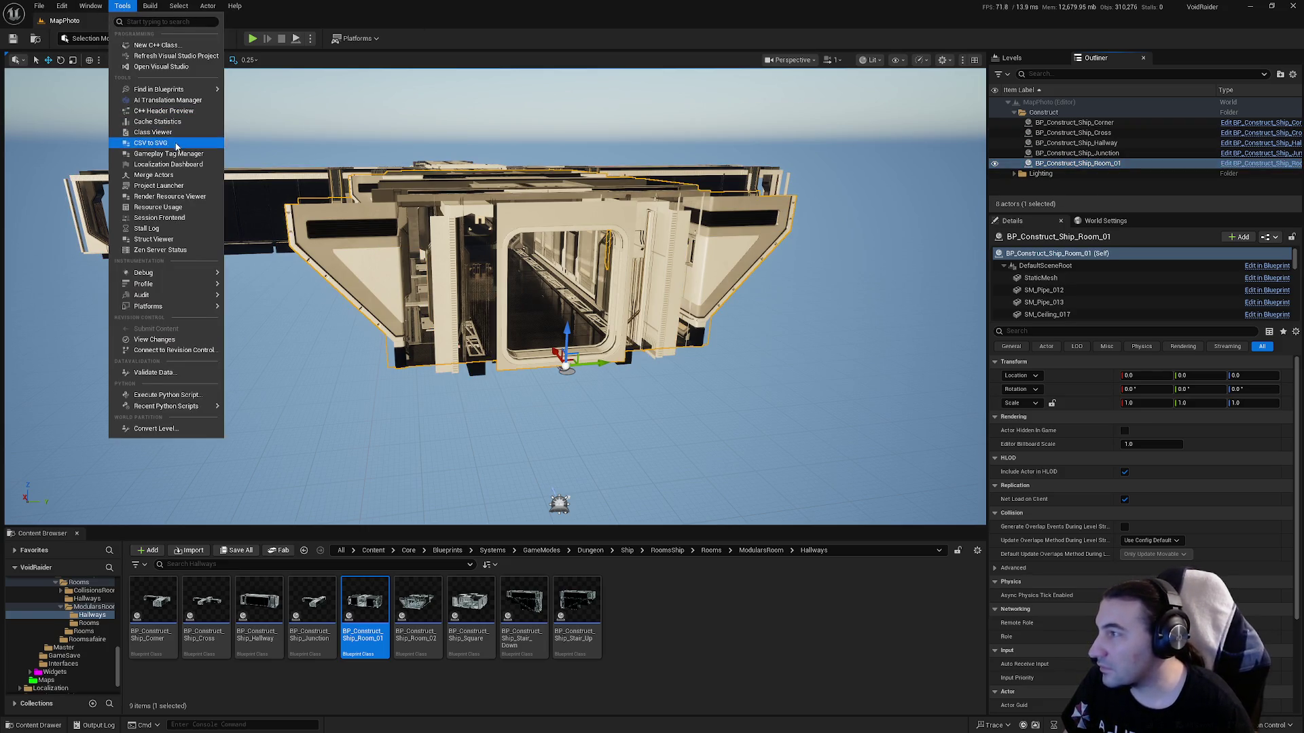
{"action": "left_click", "coordinate": [154, 176]}
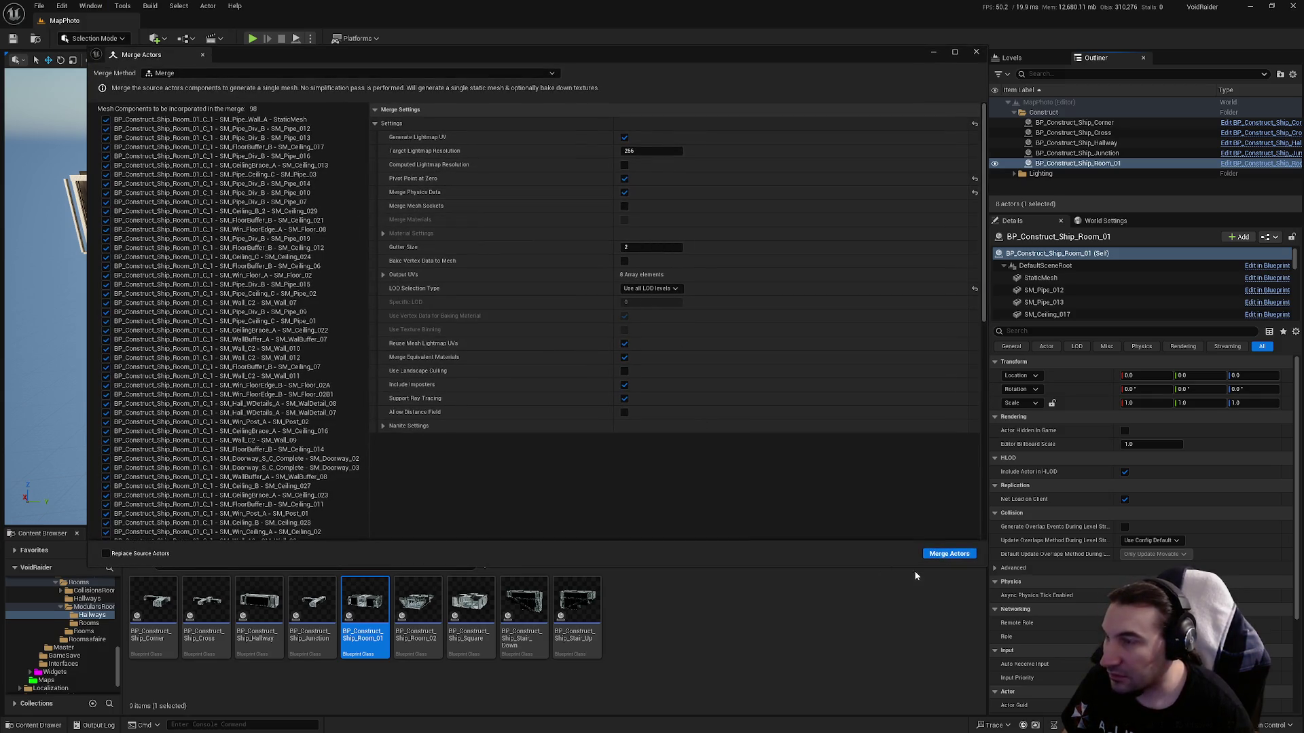
{"action": "left_click", "coordinate": [950, 554]}
Save the merged mesh as MERGED_Ship_Room_01 in ShipDungeon > Meshes > Hallways.
{"action": "double_click", "coordinate": [614, 290]}
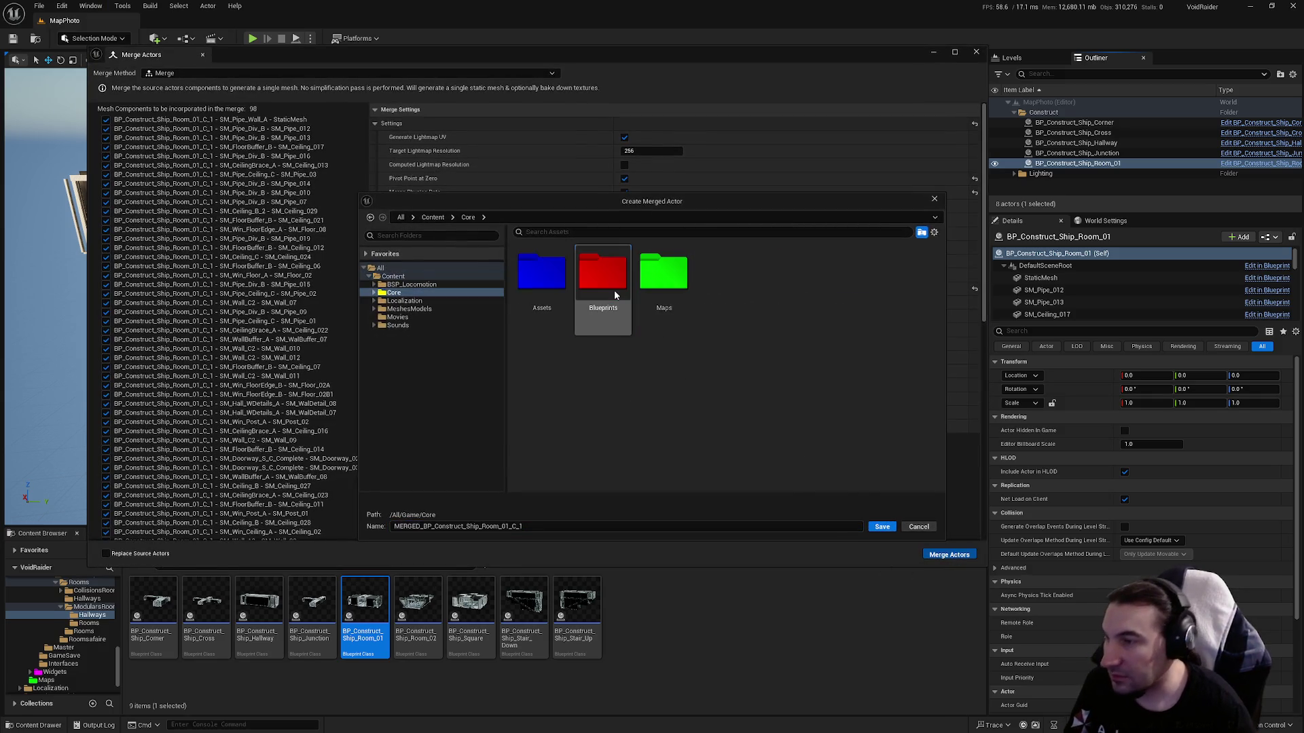
{"action": "double_click", "coordinate": [552, 286]}
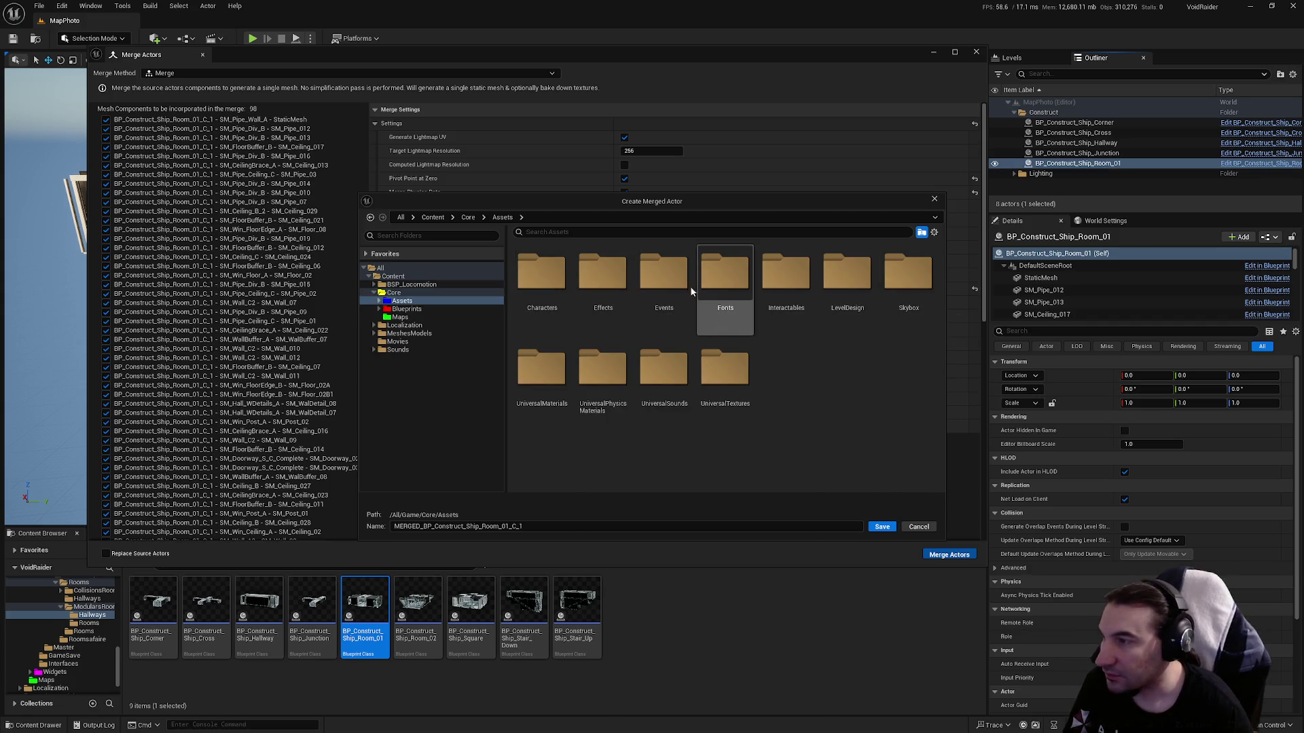
{"action": "double_click", "coordinate": [823, 311]}
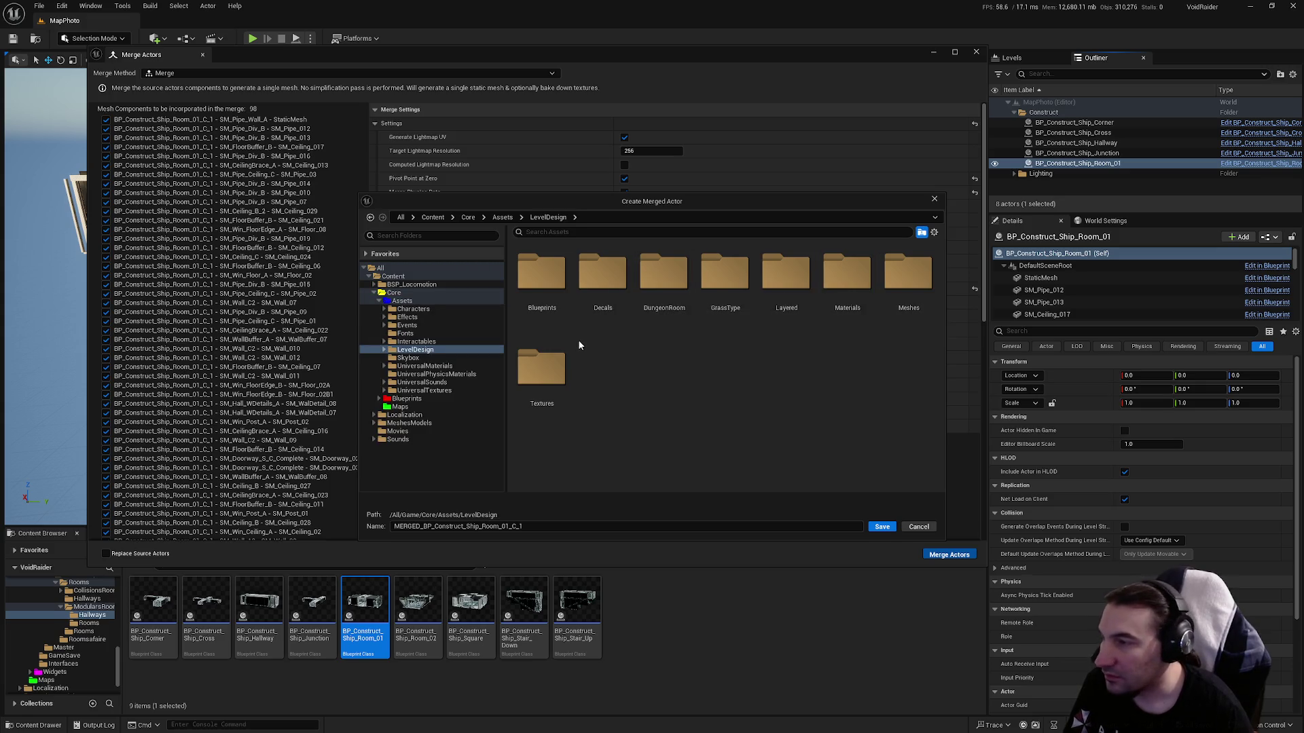
{"action": "double_click", "coordinate": [642, 300]}
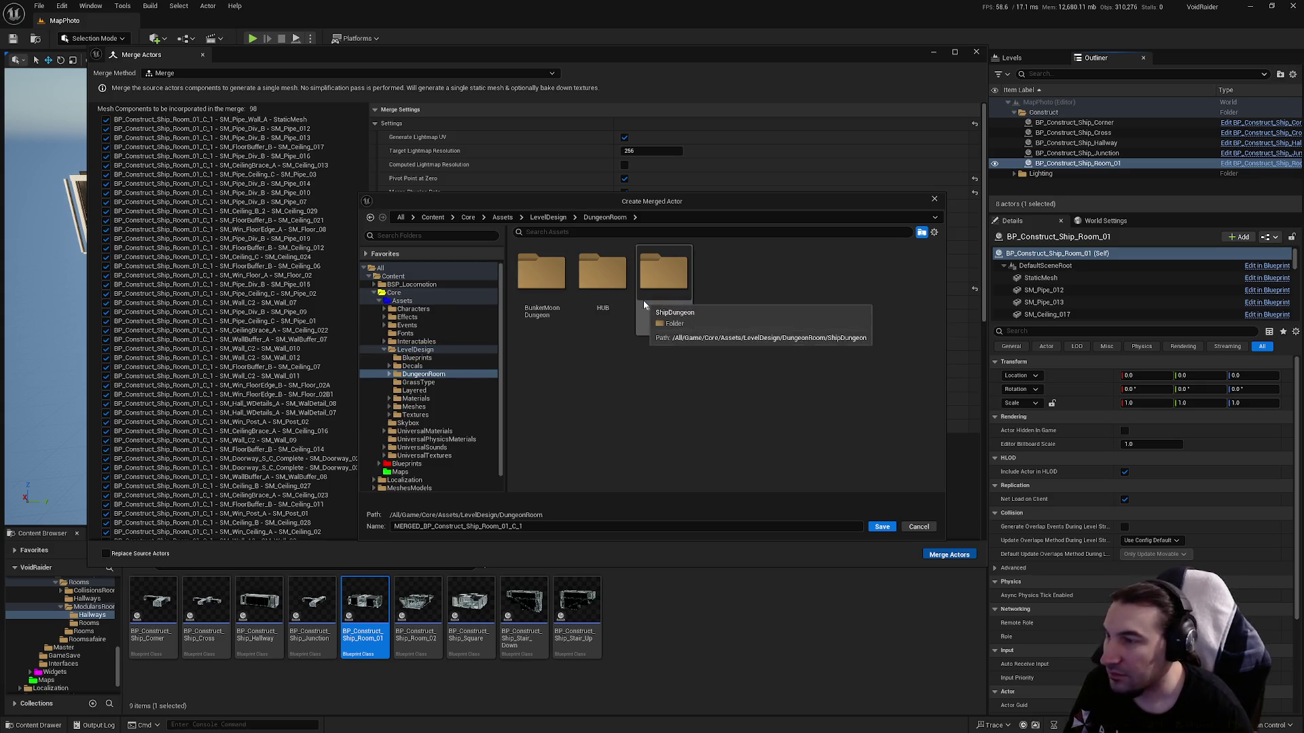
{"action": "double_click", "coordinate": [644, 299]}
{"action": "double_click", "coordinate": [555, 288]}
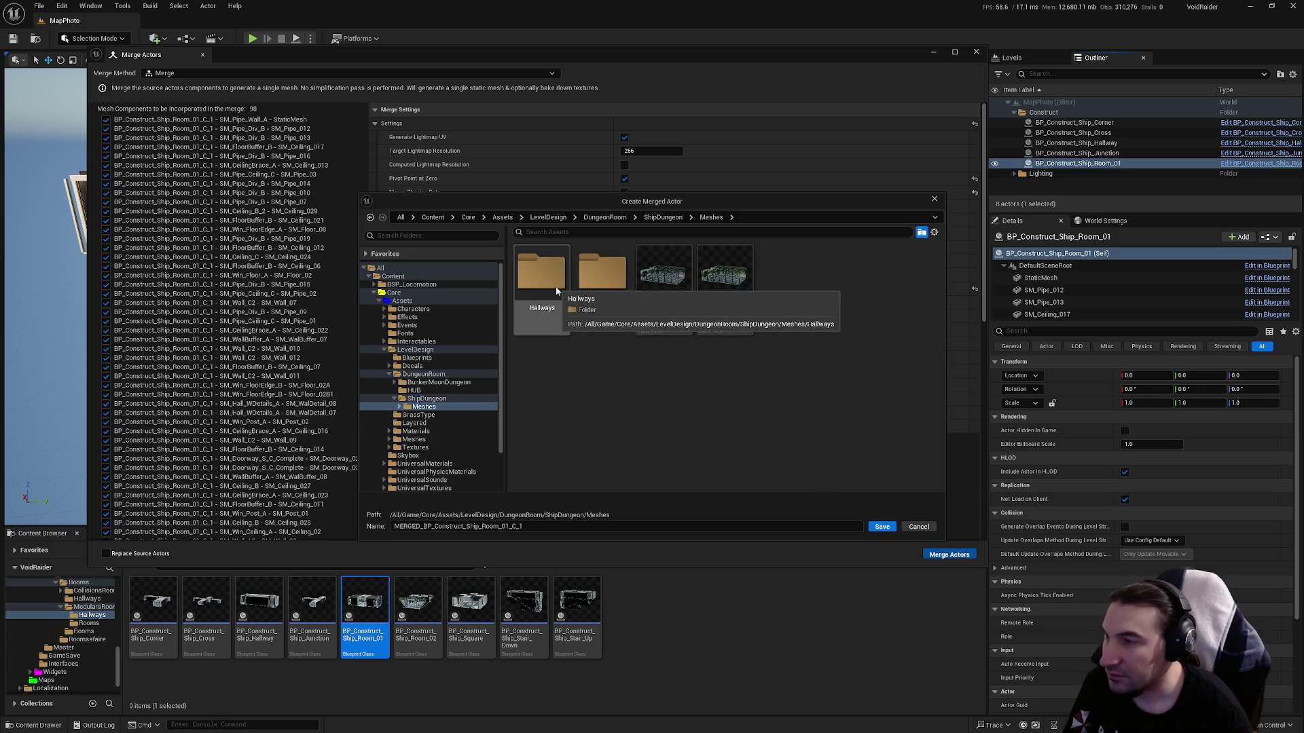
{"action": "double_click", "coordinate": [555, 287]}
{"action": "left_click", "coordinate": [789, 320]}
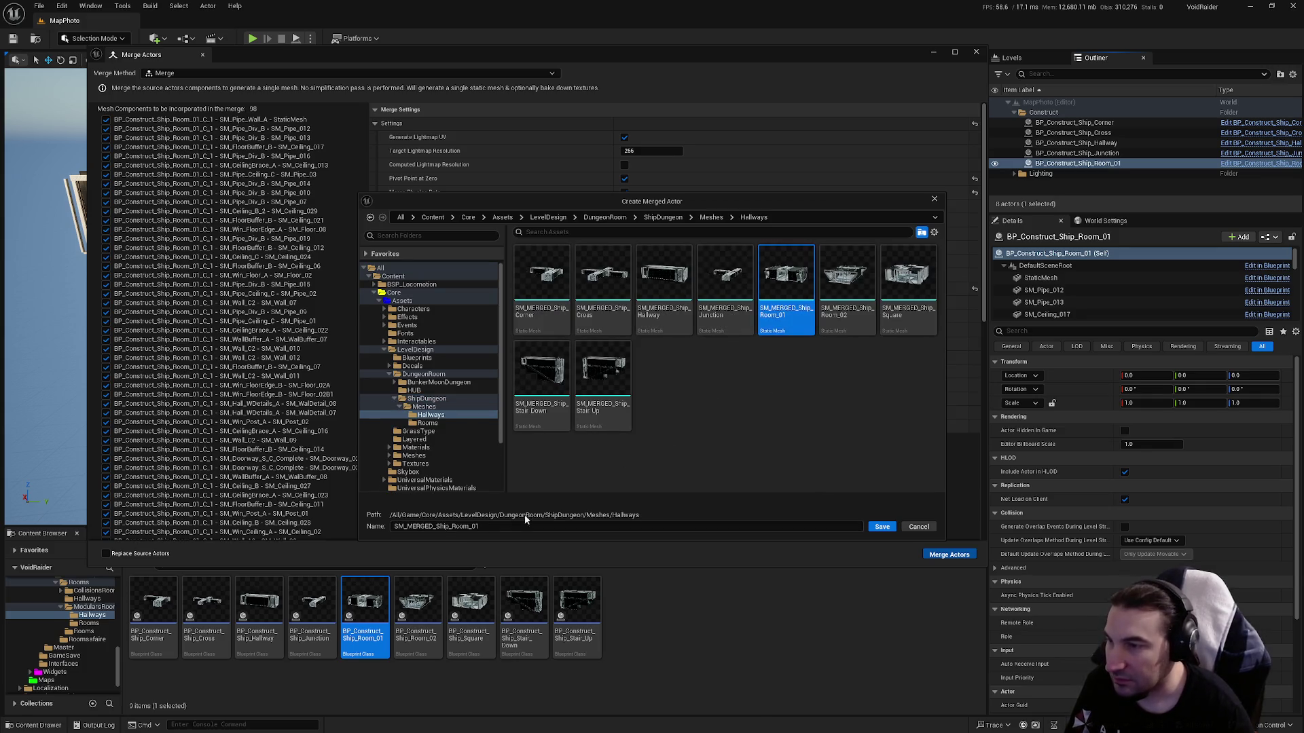
{"action": "left_click_drag", "start_coordinate": [406, 526], "coordinate": [336, 527]}
{"action": "key", "text": "BackSpace"}
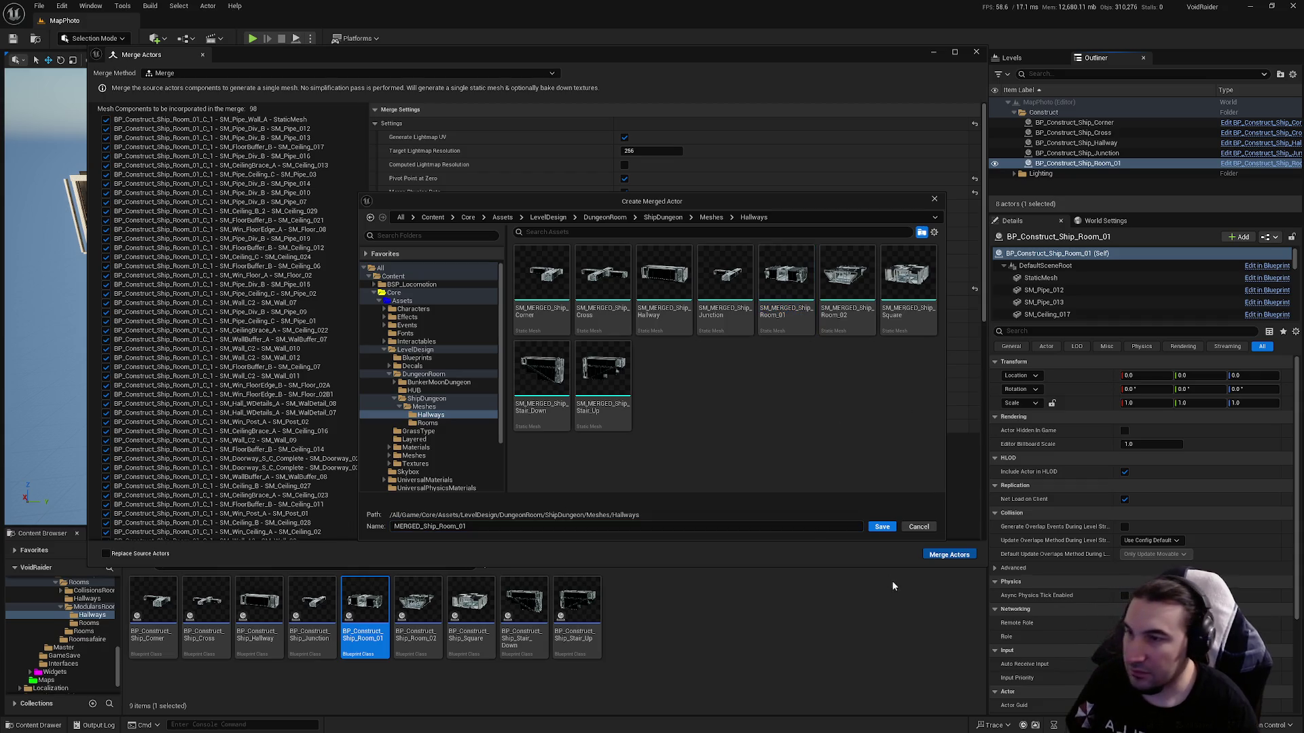
{"action": "left_click", "coordinate": [880, 528]}
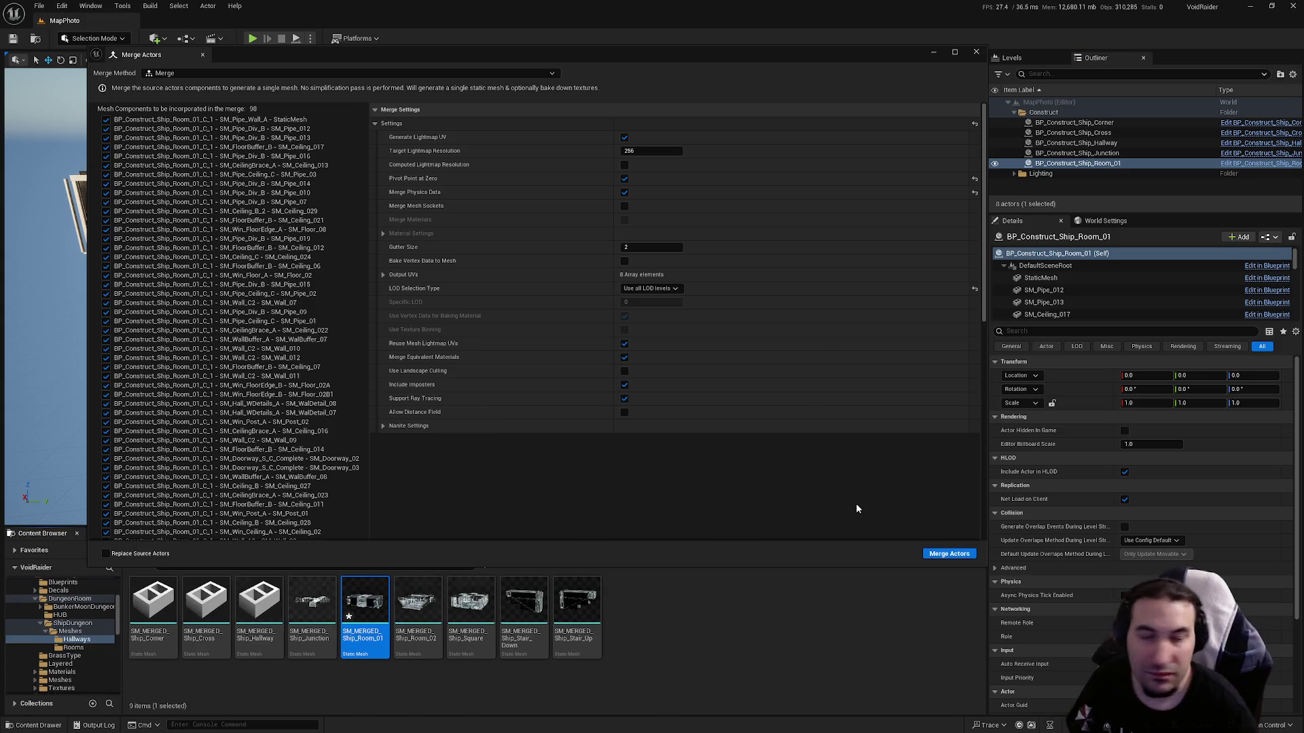
Close the merge window and save all unsaved assets.
{"action": "left_click", "coordinate": [976, 52]}
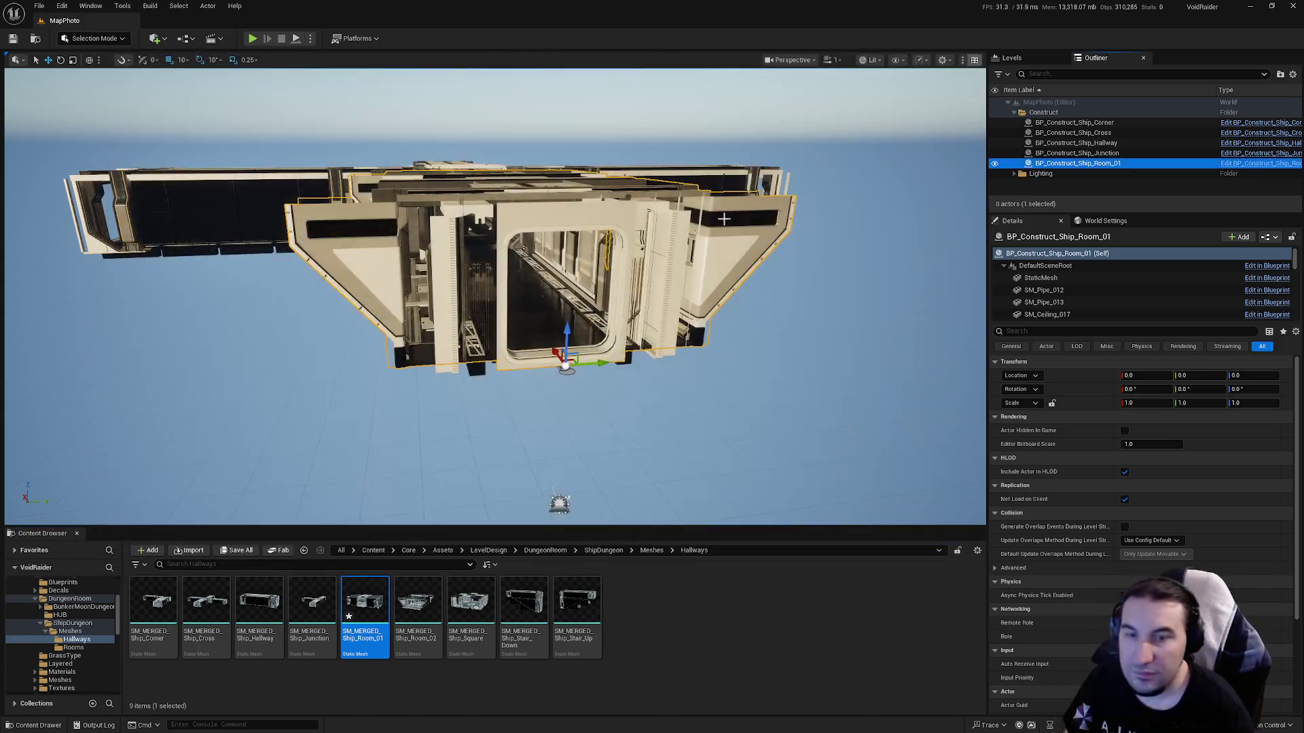
{"action": "left_click", "coordinate": [236, 551]}
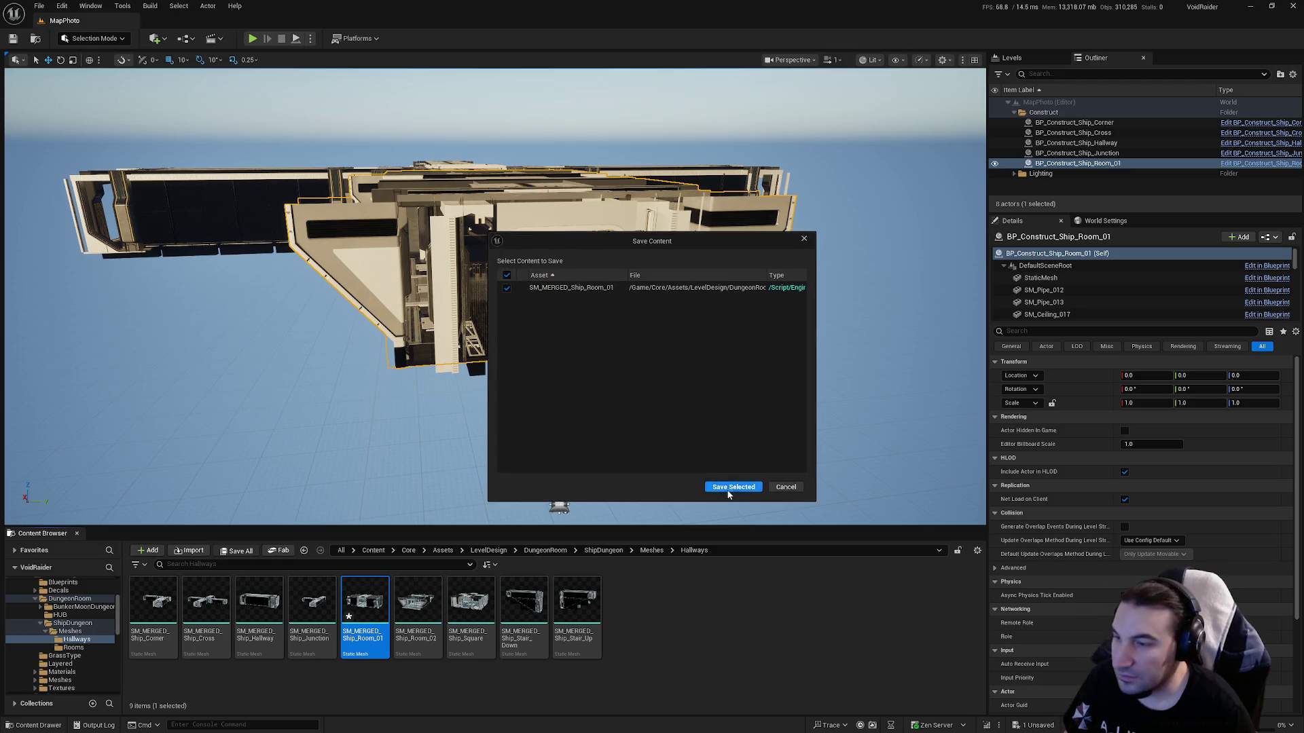
{"action": "left_click", "coordinate": [726, 492]}
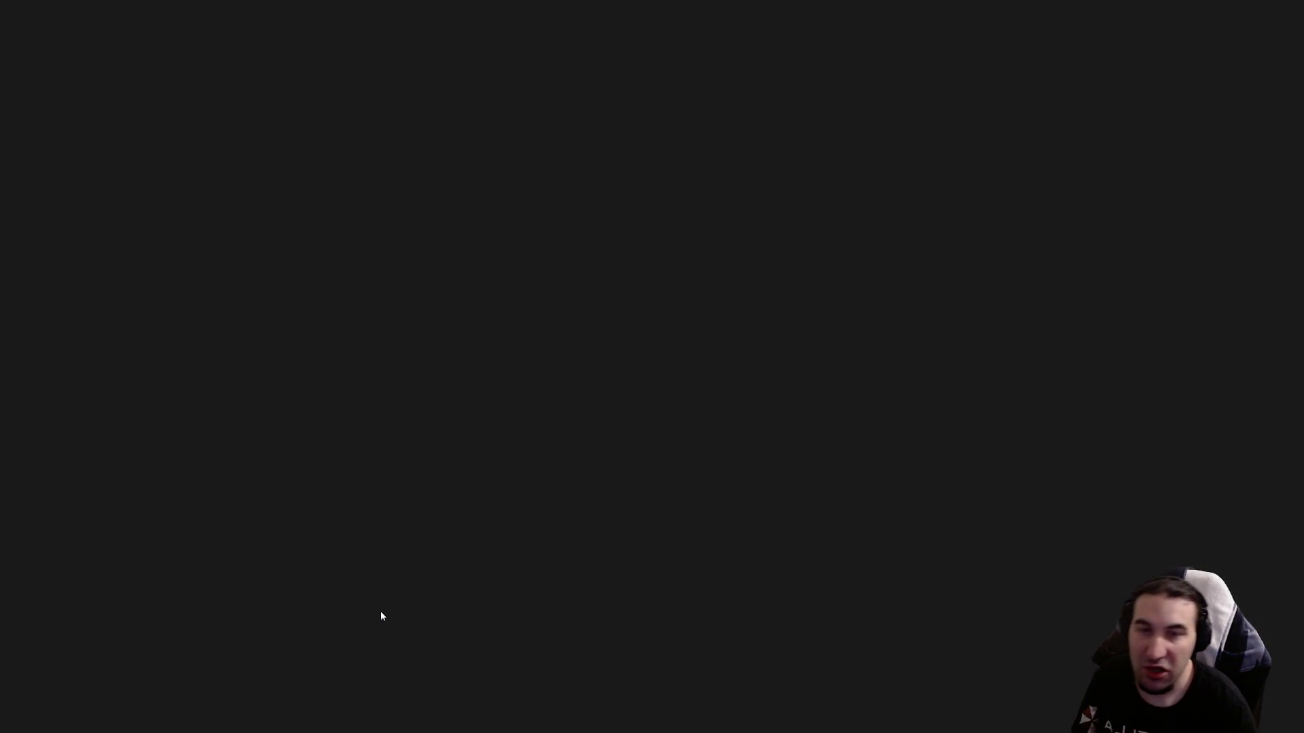
Disable collision on sections 17 and 21 of SM_MERGED_Ship_Room_01.
{"action": "scroll", "coordinate": [1009, 295], "scroll_direction": "down", "scroll_amount": 5}
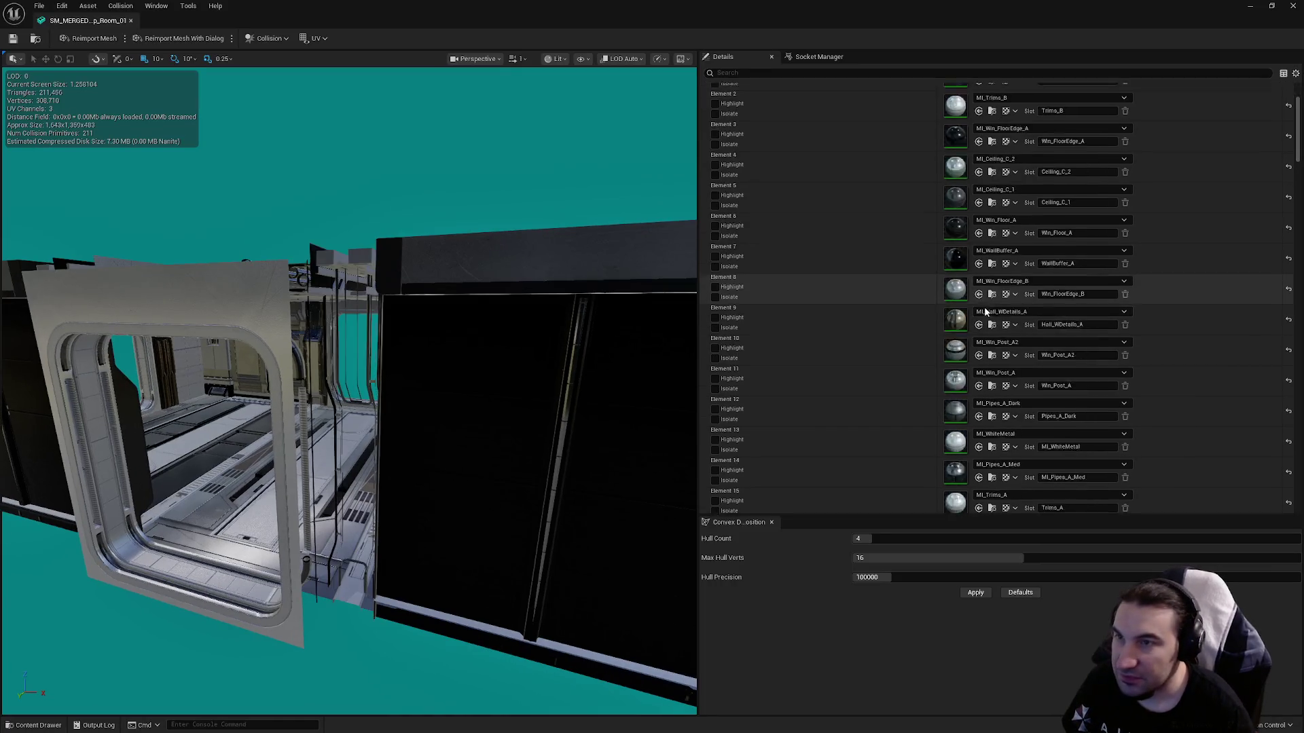
{"action": "scroll", "coordinate": [1012, 292], "scroll_direction": "down", "scroll_amount": 10}
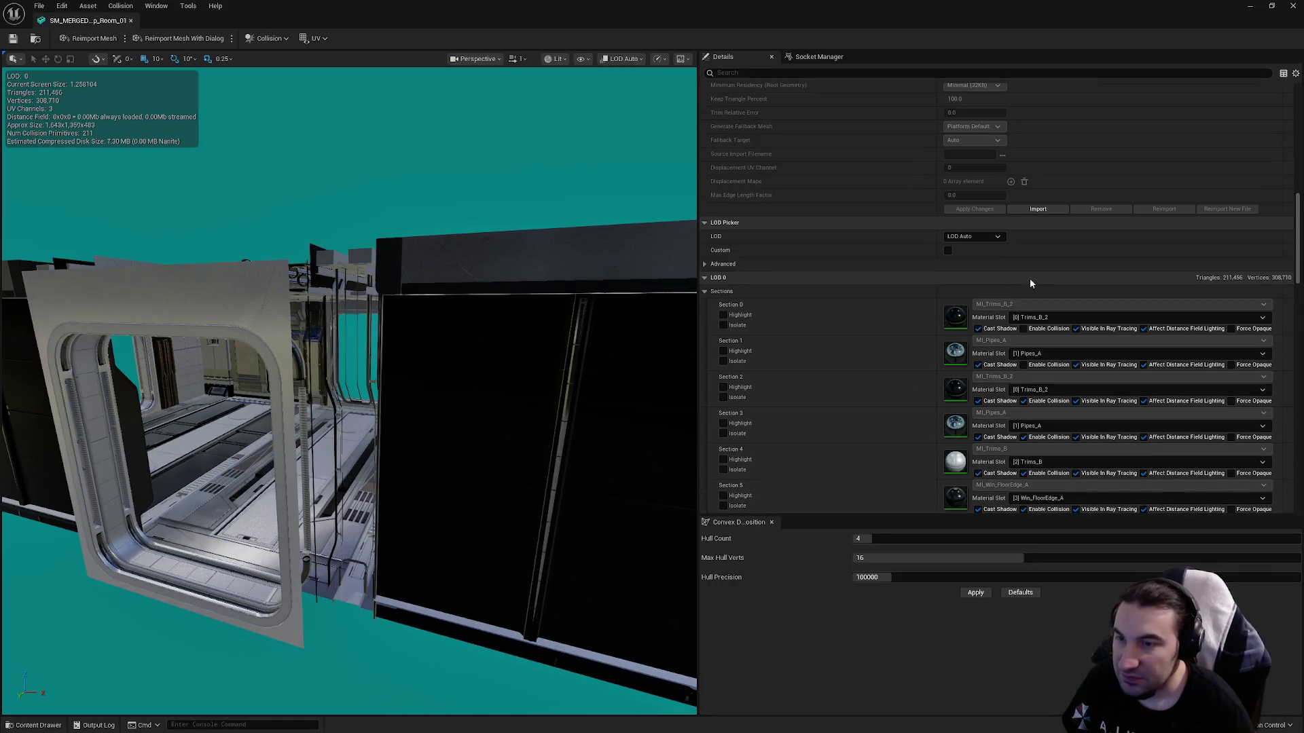
{"action": "scroll", "coordinate": [1025, 353], "scroll_direction": "down", "scroll_amount": 5}
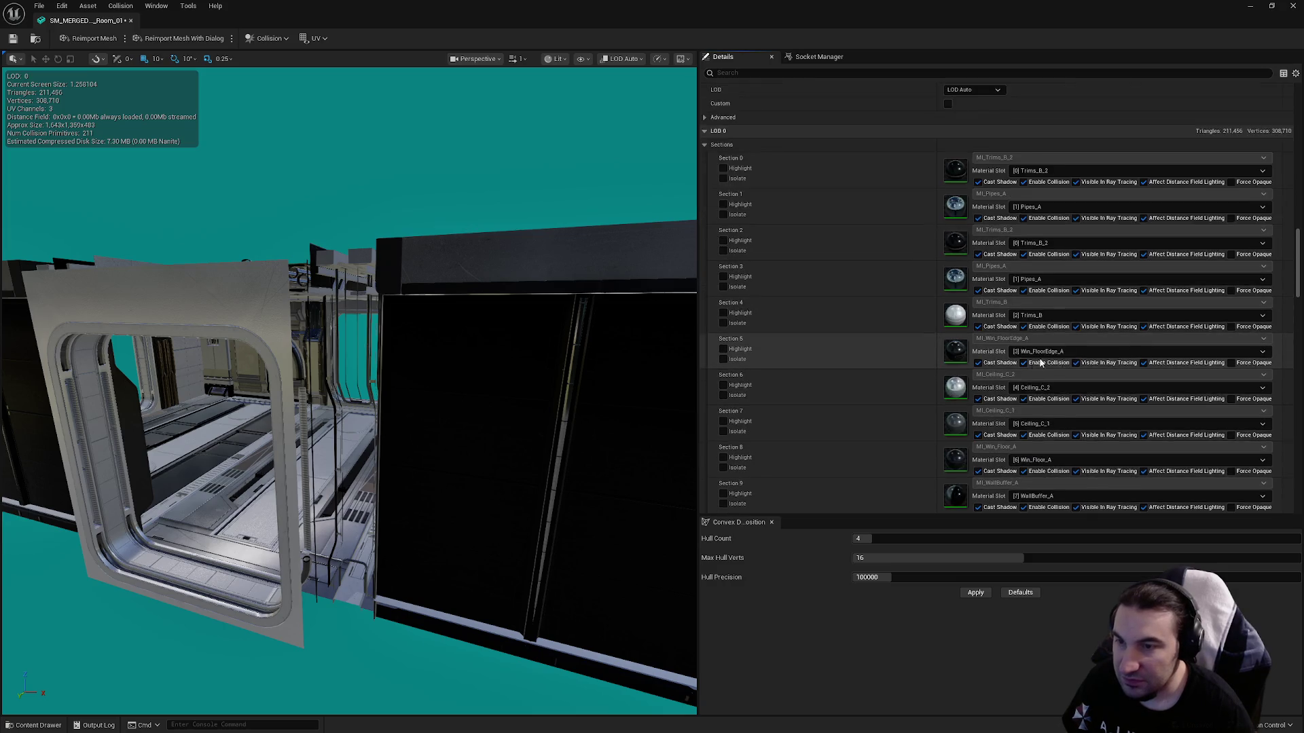
{"action": "scroll", "coordinate": [1070, 343], "scroll_direction": "down", "scroll_amount": 4}
{"action": "left_click", "coordinate": [1022, 357]}
{"action": "scroll", "coordinate": [1023, 364], "scroll_direction": "down", "scroll_amount": 4}
{"action": "left_click", "coordinate": [1022, 339]}
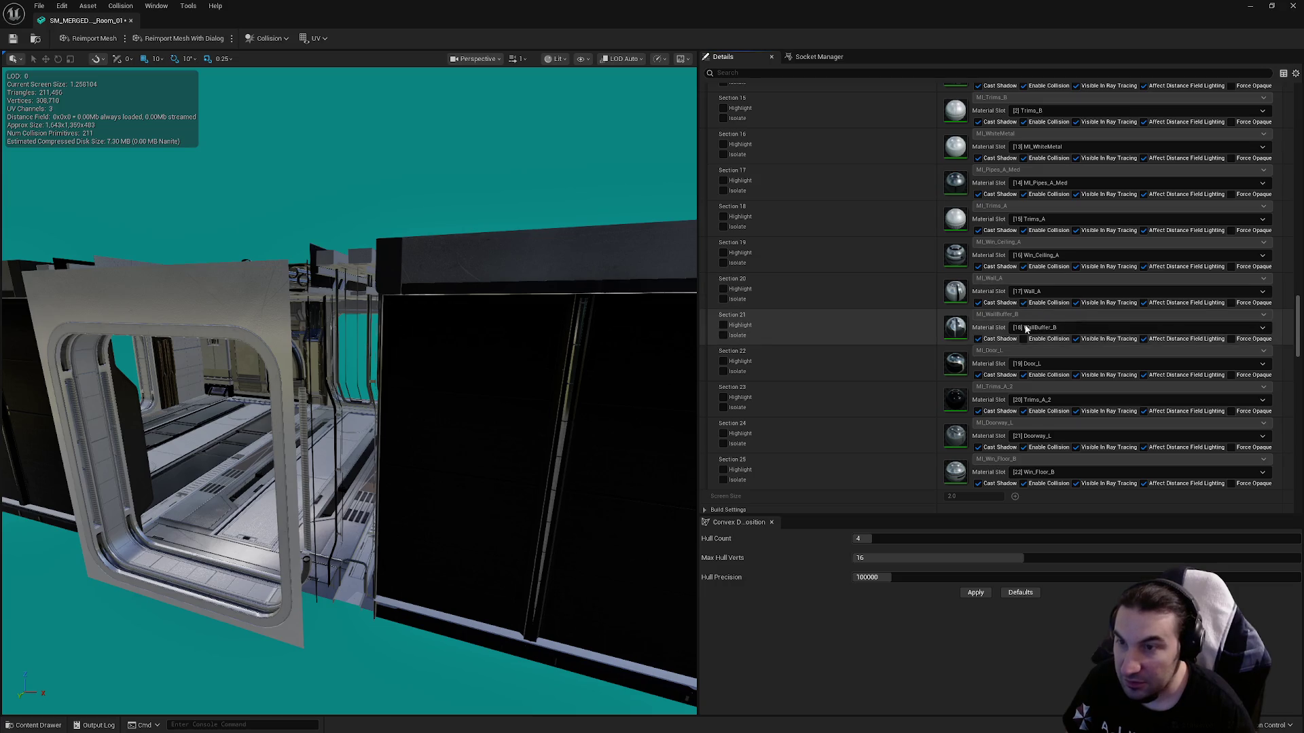
Set the mesh's LOD Group to LargeProp and confirm the prompt.
{"action": "scroll", "coordinate": [1022, 344], "scroll_direction": "down", "scroll_amount": 6}
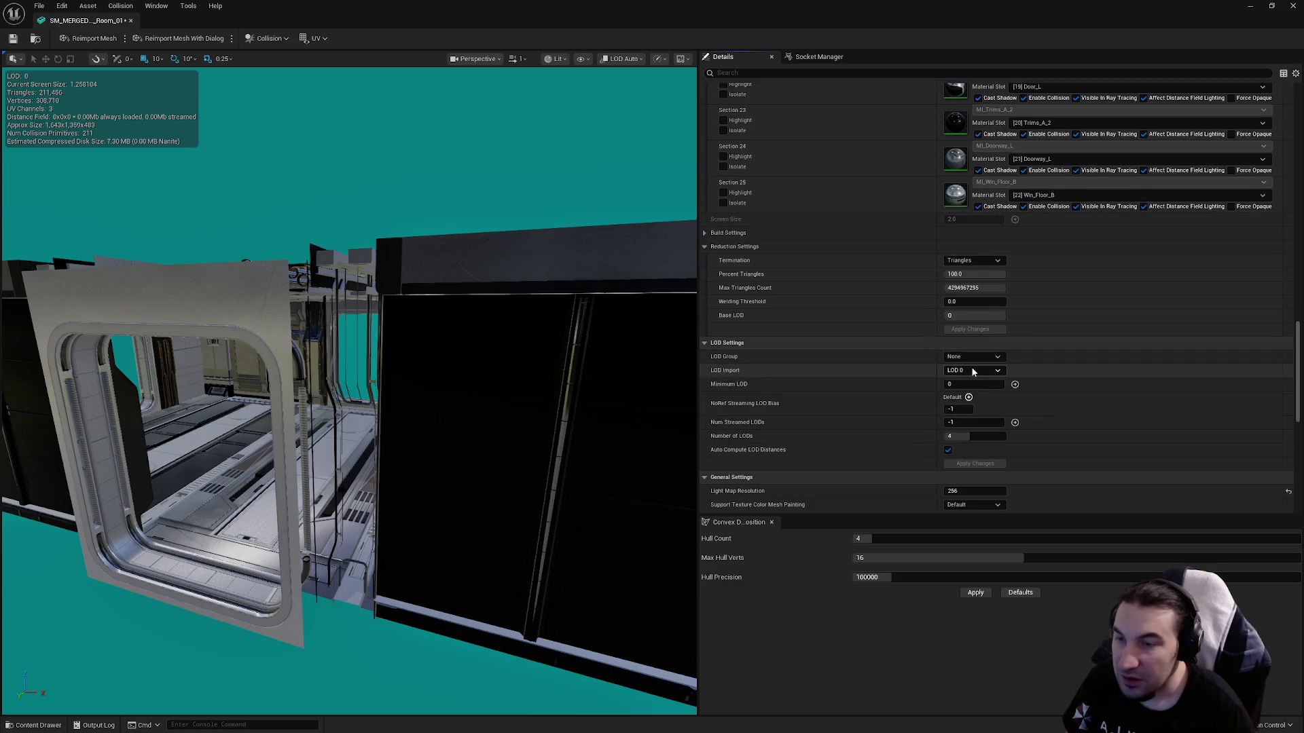
{"action": "left_click", "coordinate": [973, 358]}
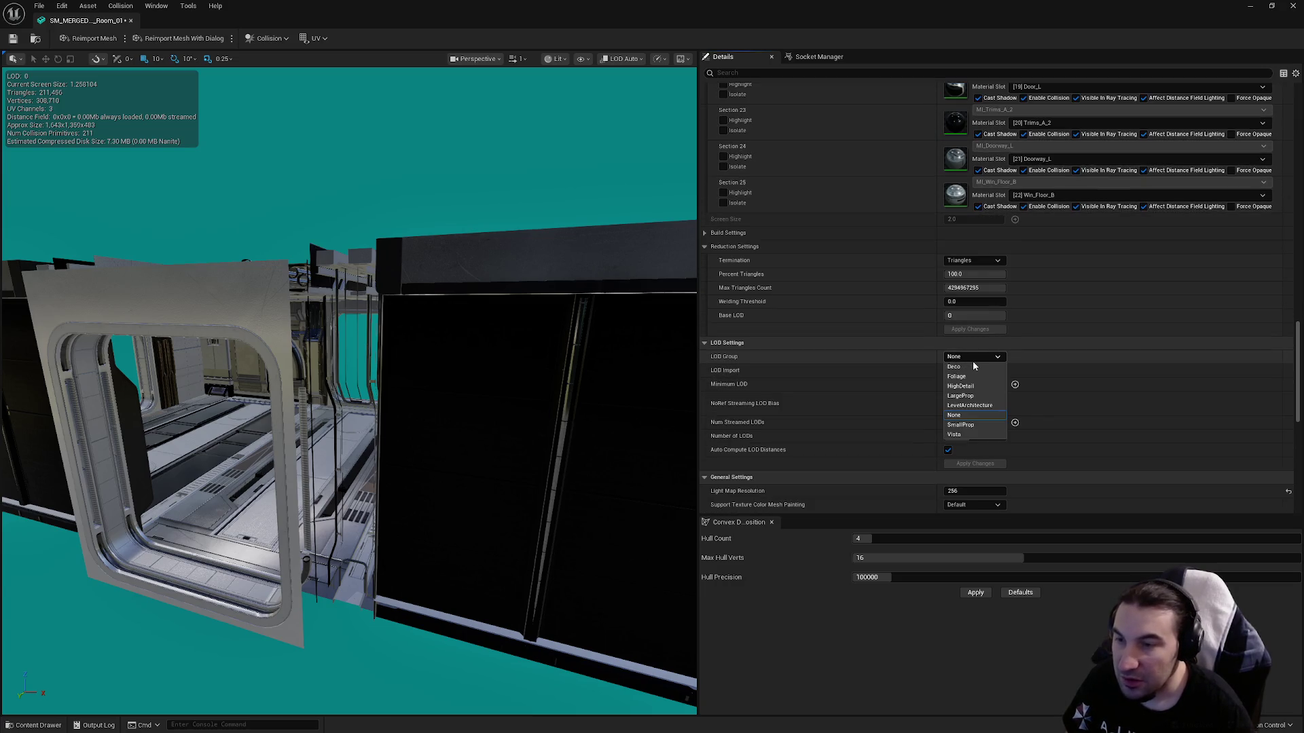
{"action": "left_click", "coordinate": [975, 396]}
{"action": "left_click", "coordinate": [731, 388]}
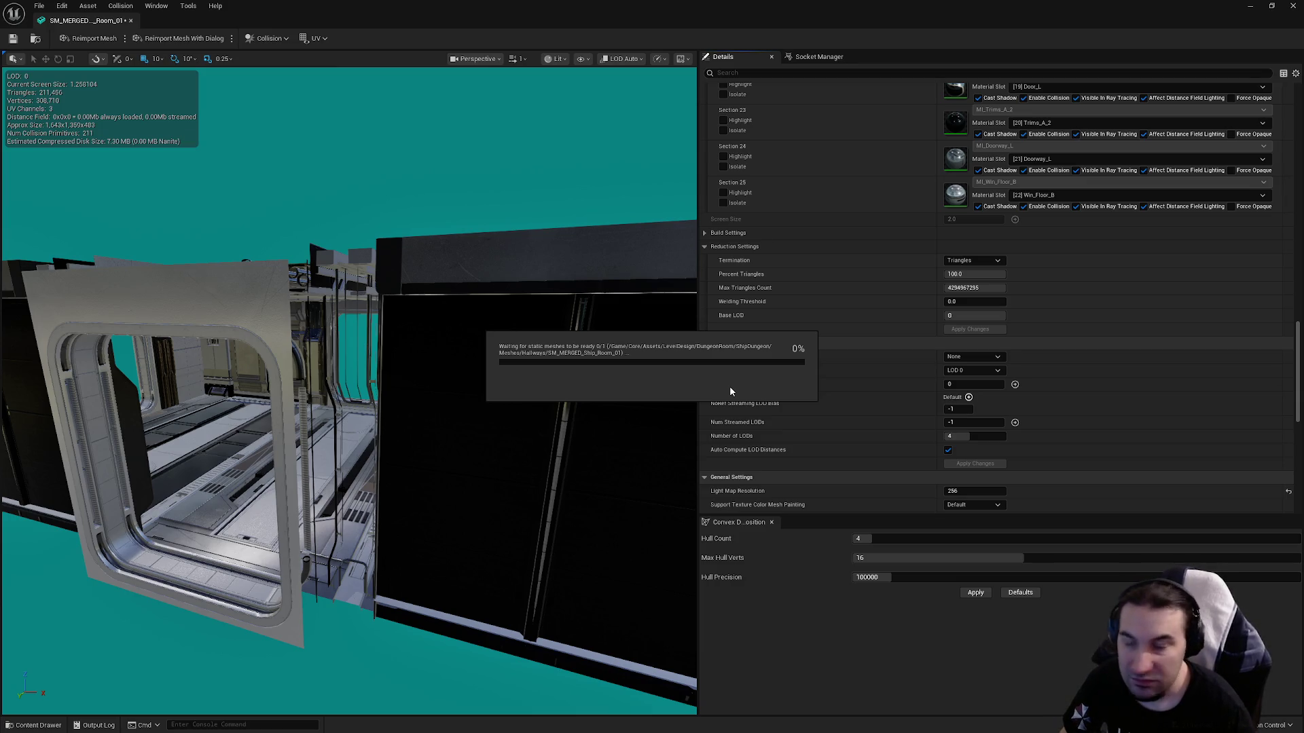
Bring up the Windows start menu and taskbar.
{"action": "key", "text": "super"}
{"action": "mouse_move", "coordinate": [585, 721]}
{"action": "key", "text": "super"}
{"action": "key", "text": "super"}
{"action": "key", "text": "super"}
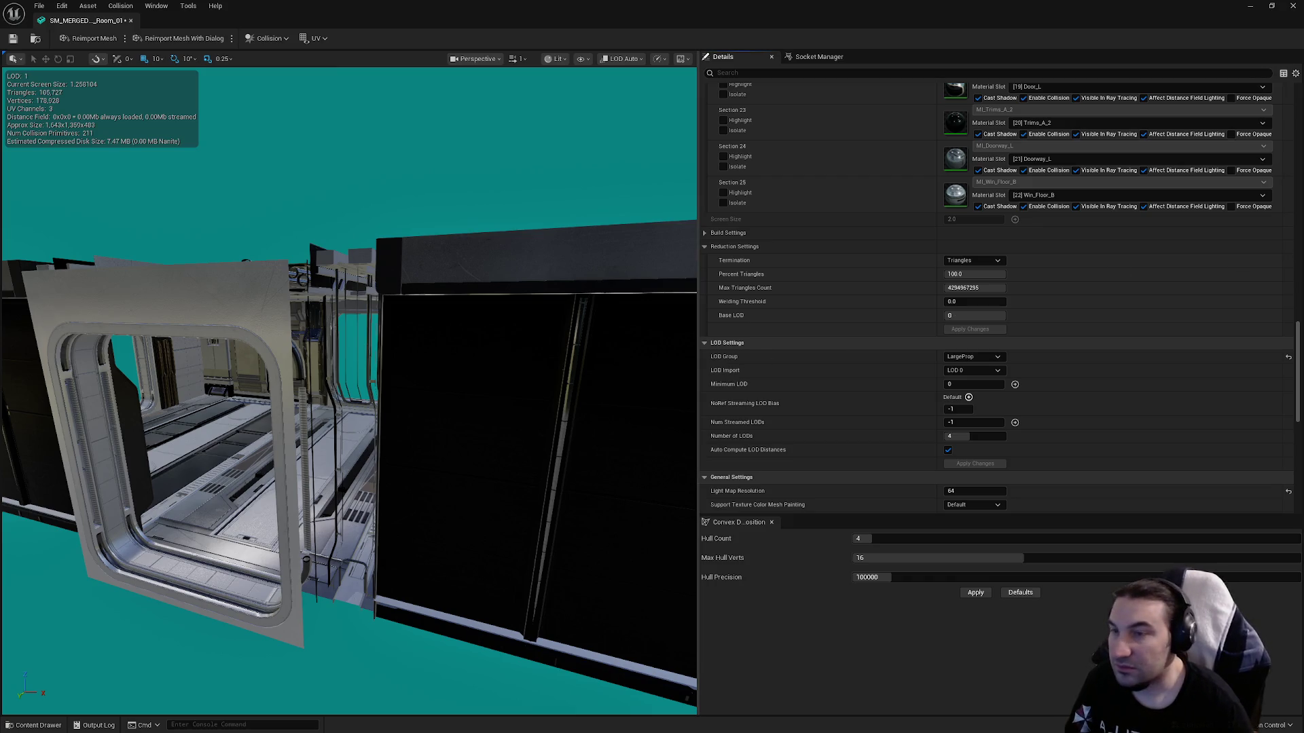
{"action": "mouse_move", "coordinate": [509, 349]}
{"action": "left_mouse_down"}
{"action": "mouse_move", "coordinate": [475, 353]}
{"action": "mouse_move", "coordinate": [509, 349]}
{"action": "left_mouse_up"}
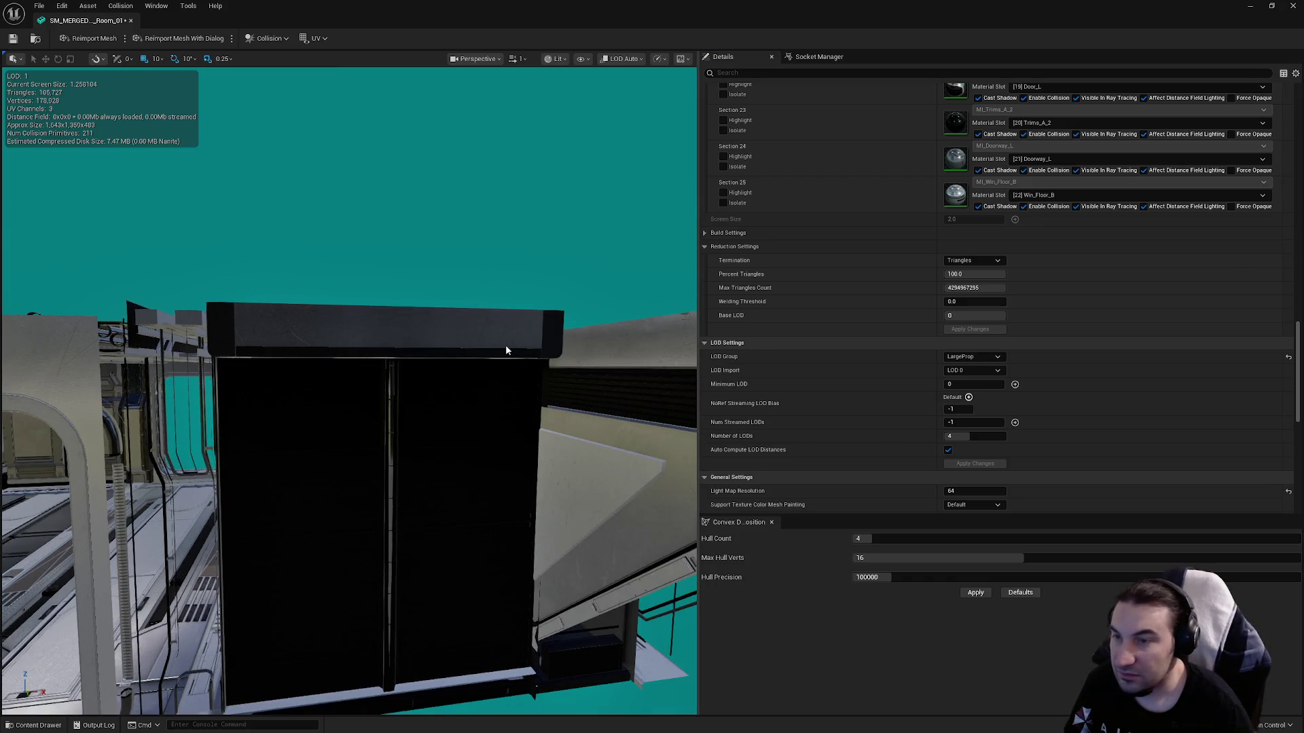
{"action": "left_click", "coordinate": [948, 451]}
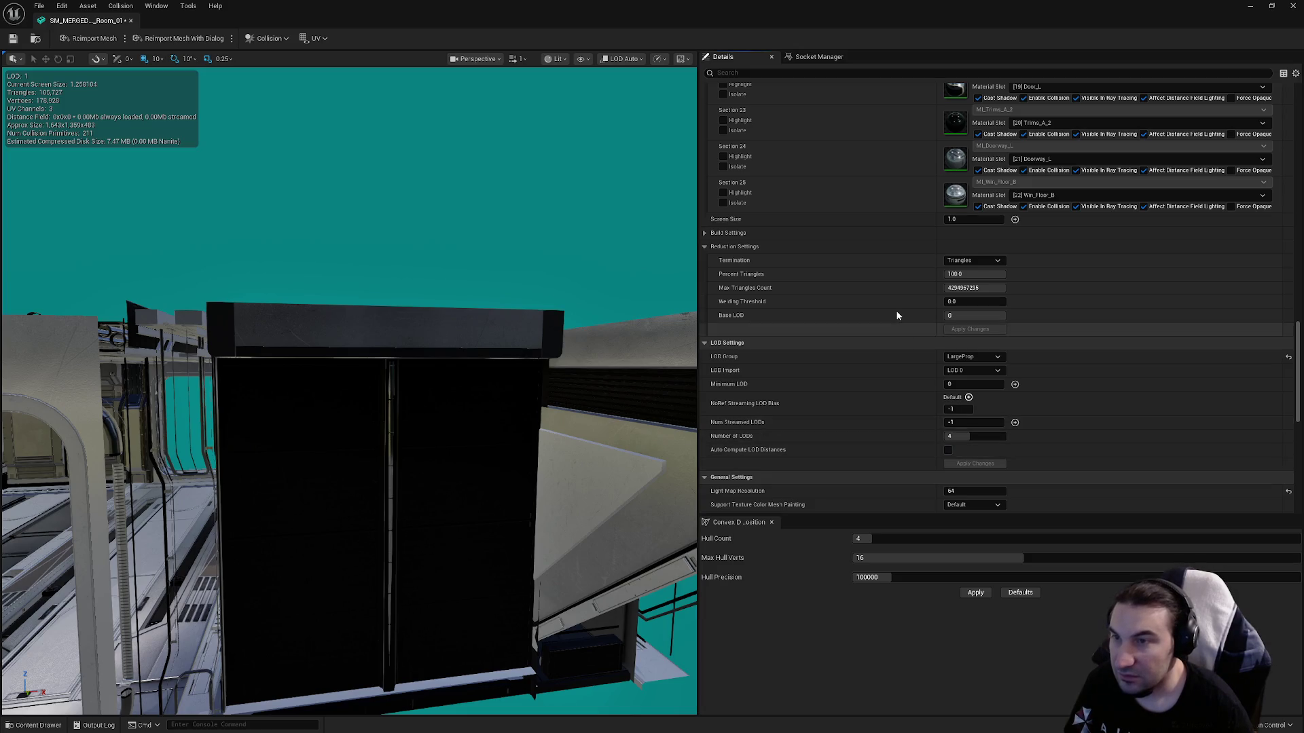
{"action": "scroll", "coordinate": [870, 402], "scroll_direction": "down", "scroll_amount": 6}
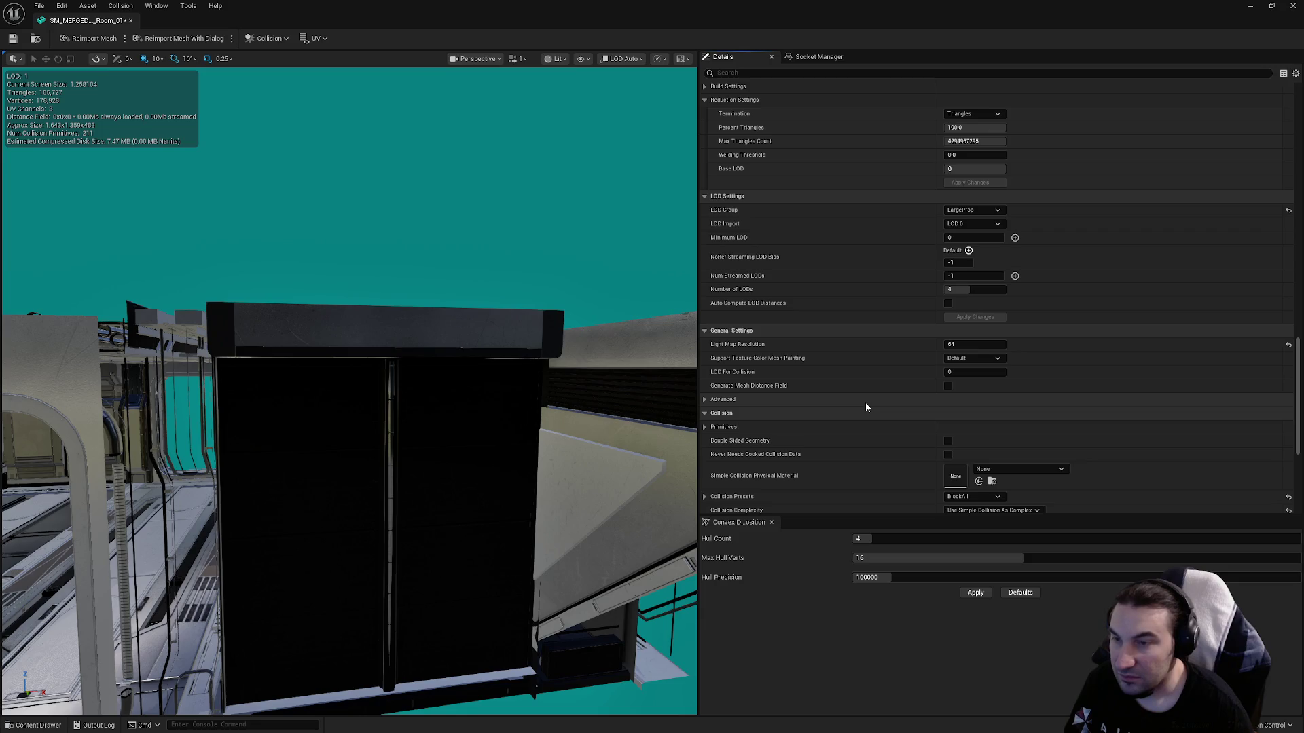
{"action": "left_click", "coordinate": [978, 429]}
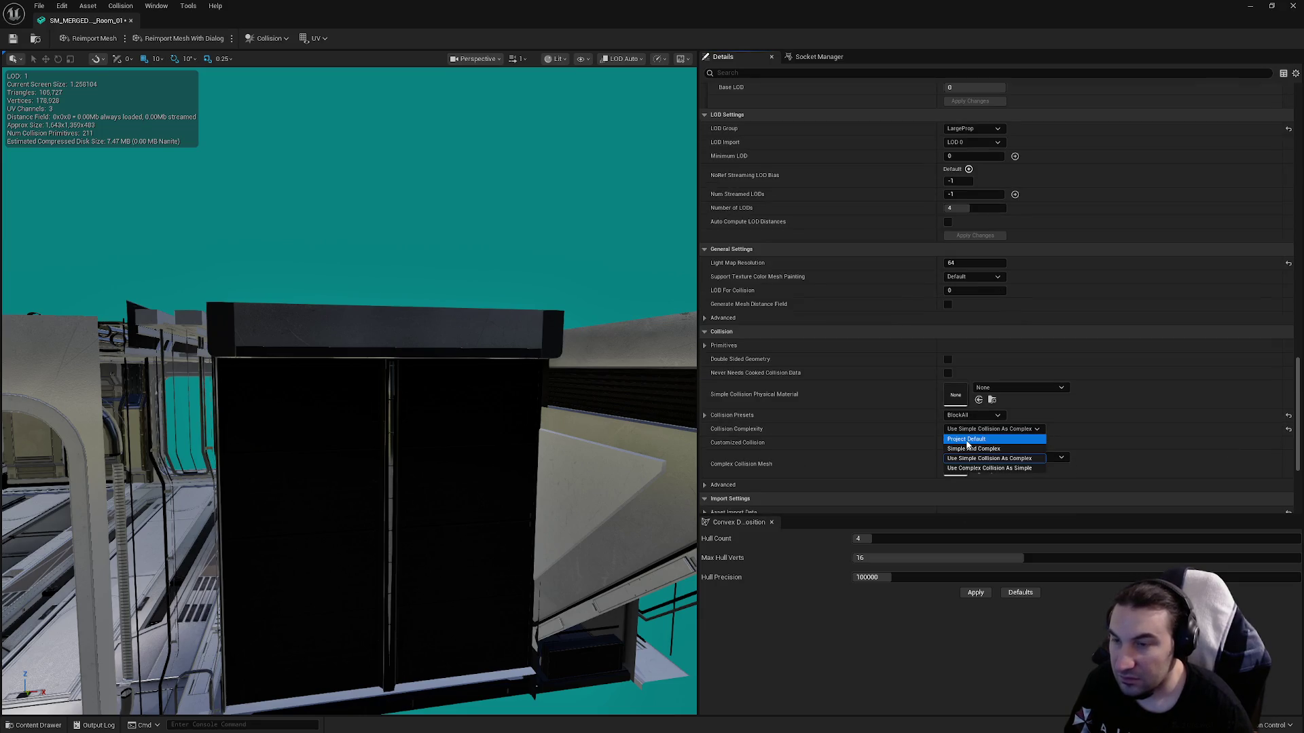
{"action": "left_click", "coordinate": [967, 440]}
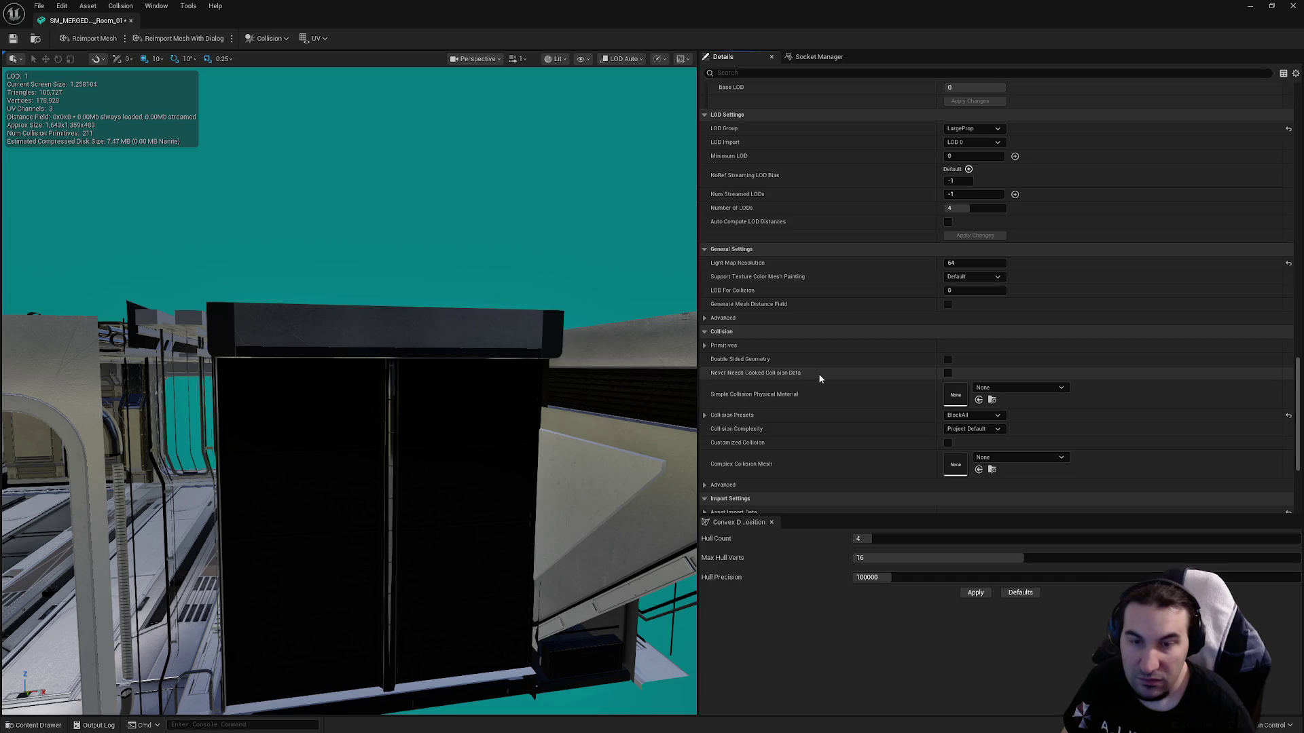
{"action": "scroll", "coordinate": [819, 380], "scroll_direction": "up", "scroll_amount": 3}
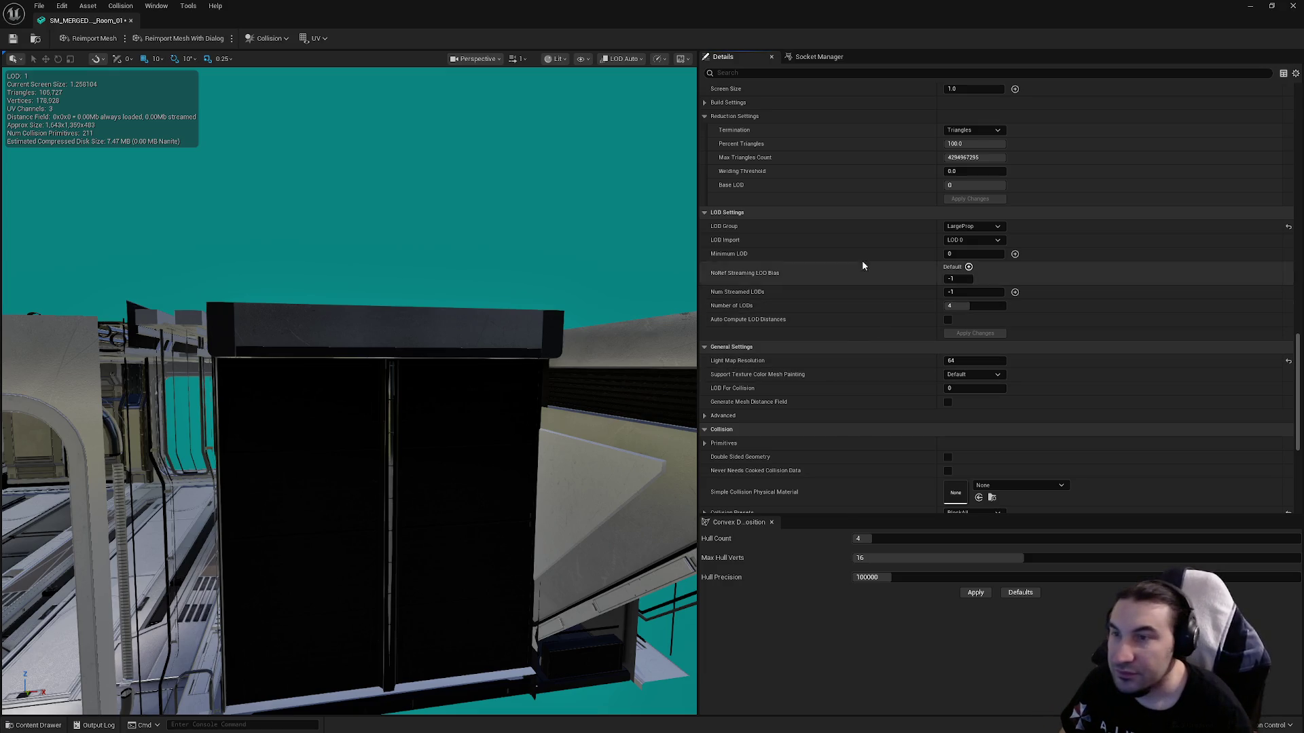
{"action": "scroll", "coordinate": [864, 264], "scroll_direction": "up", "scroll_amount": 6}
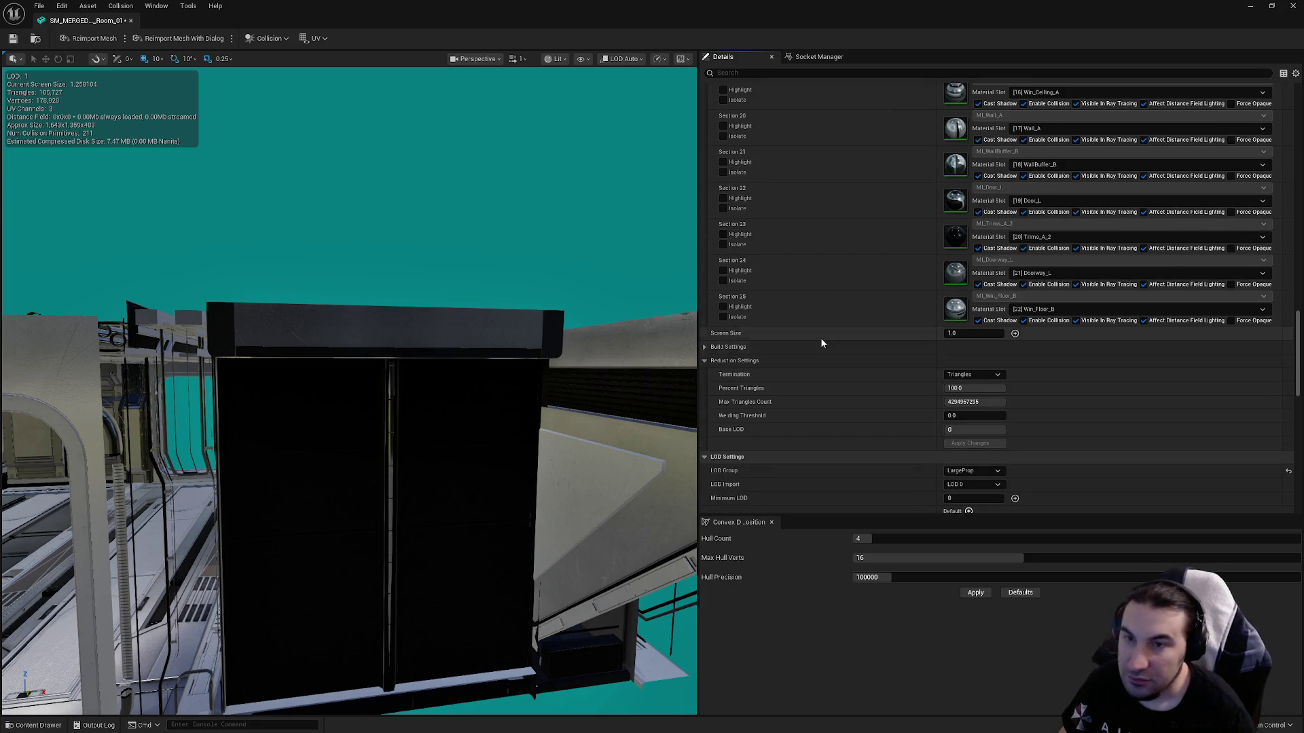
{"action": "scroll", "coordinate": [820, 340], "scroll_direction": "down", "scroll_amount": 2}
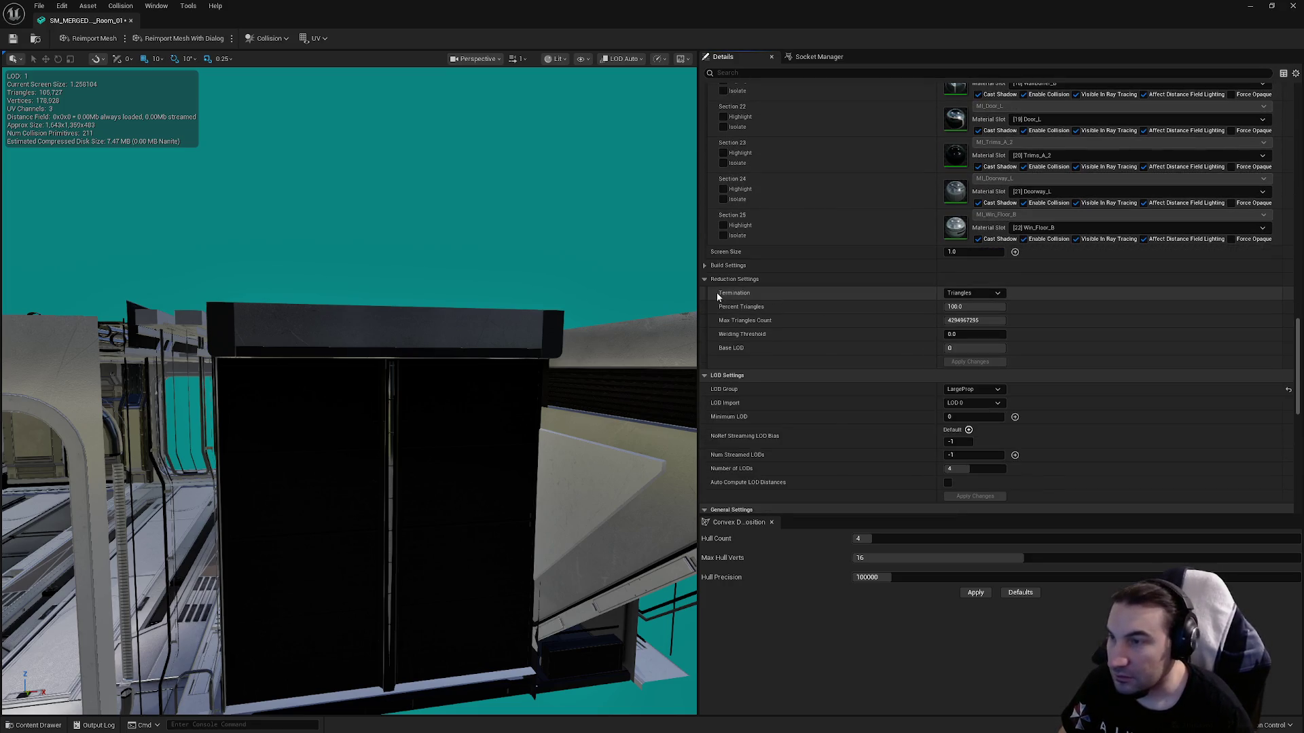
{"action": "scroll", "coordinate": [792, 395], "scroll_direction": "down", "scroll_amount": 1}
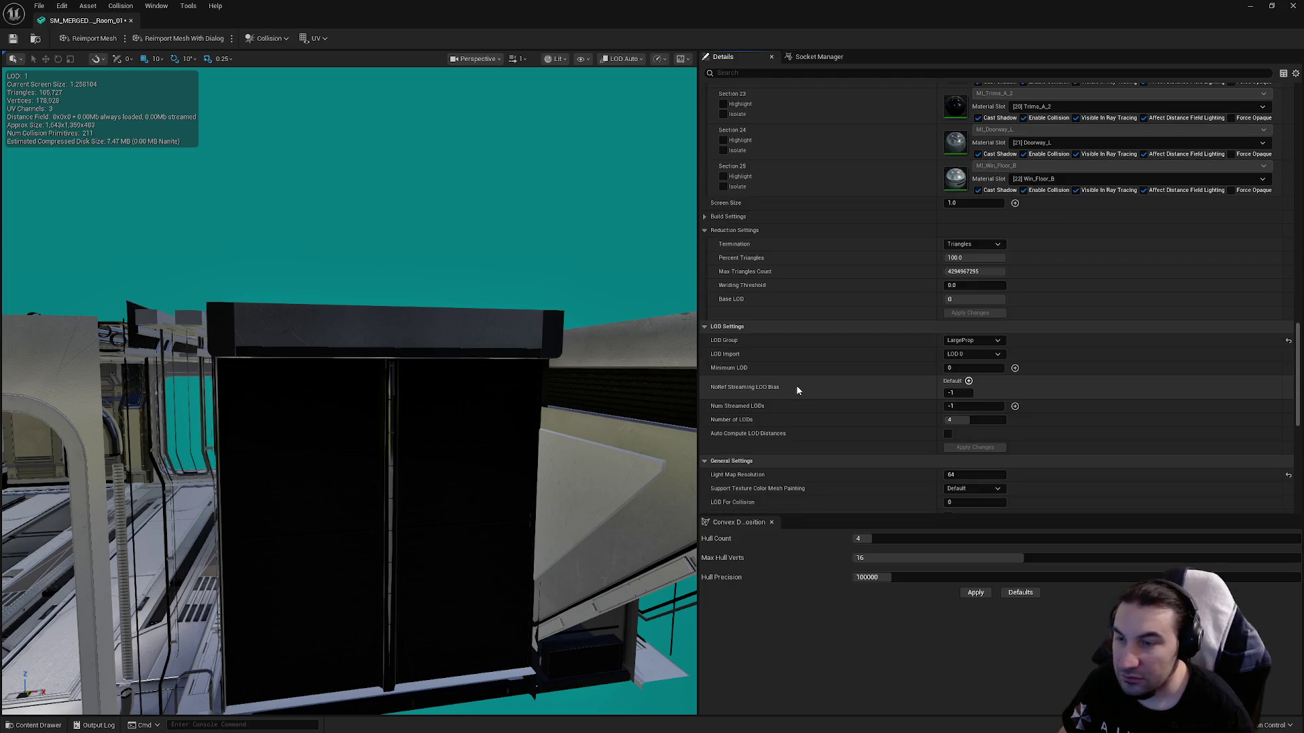
{"action": "scroll", "coordinate": [801, 387], "scroll_direction": "down", "scroll_amount": 1}
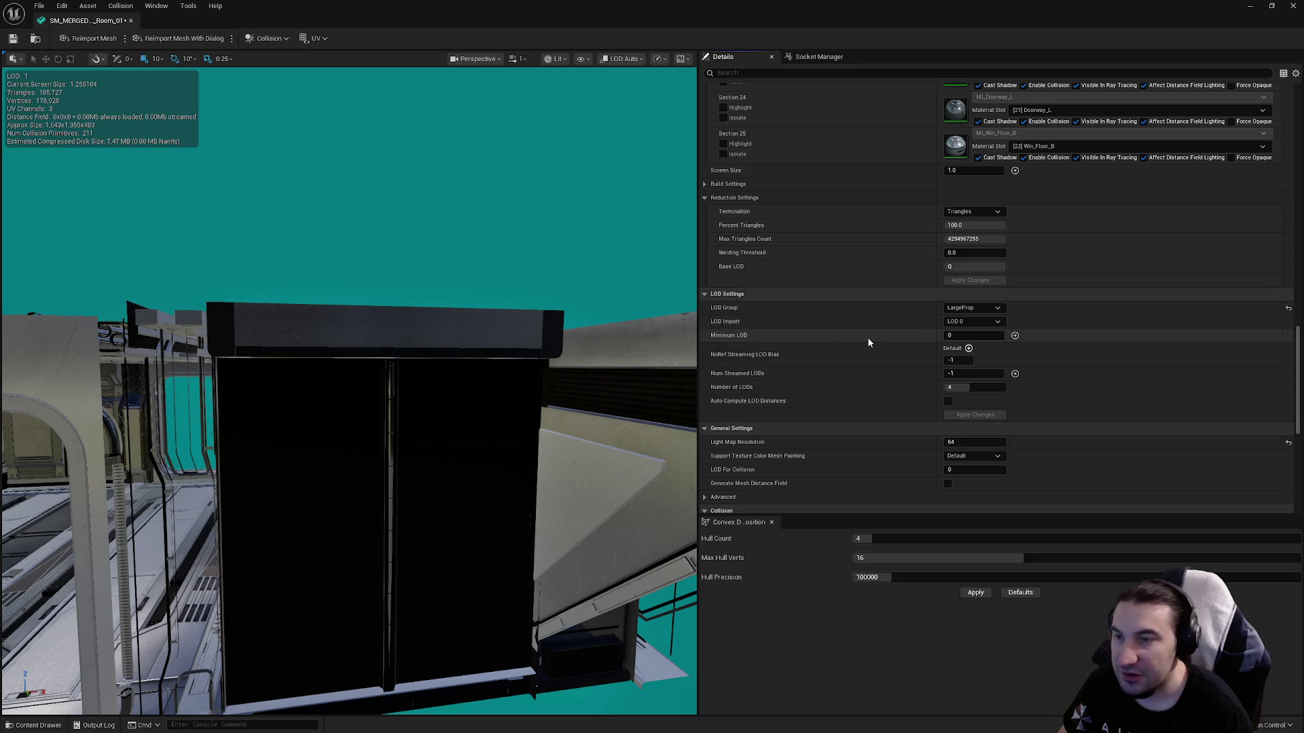
Preview LOD 1 of the room mesh and set its screen size to 0.8.
{"action": "scroll", "coordinate": [913, 244], "scroll_direction": "up", "scroll_amount": 3}
{"action": "left_click_drag", "start_coordinate": [512, 292], "coordinate": [325, 298]}
{"action": "scroll", "coordinate": [938, 232], "scroll_direction": "up", "scroll_amount": 1}
{"action": "scroll", "coordinate": [937, 232], "scroll_direction": "up", "scroll_amount": 18}
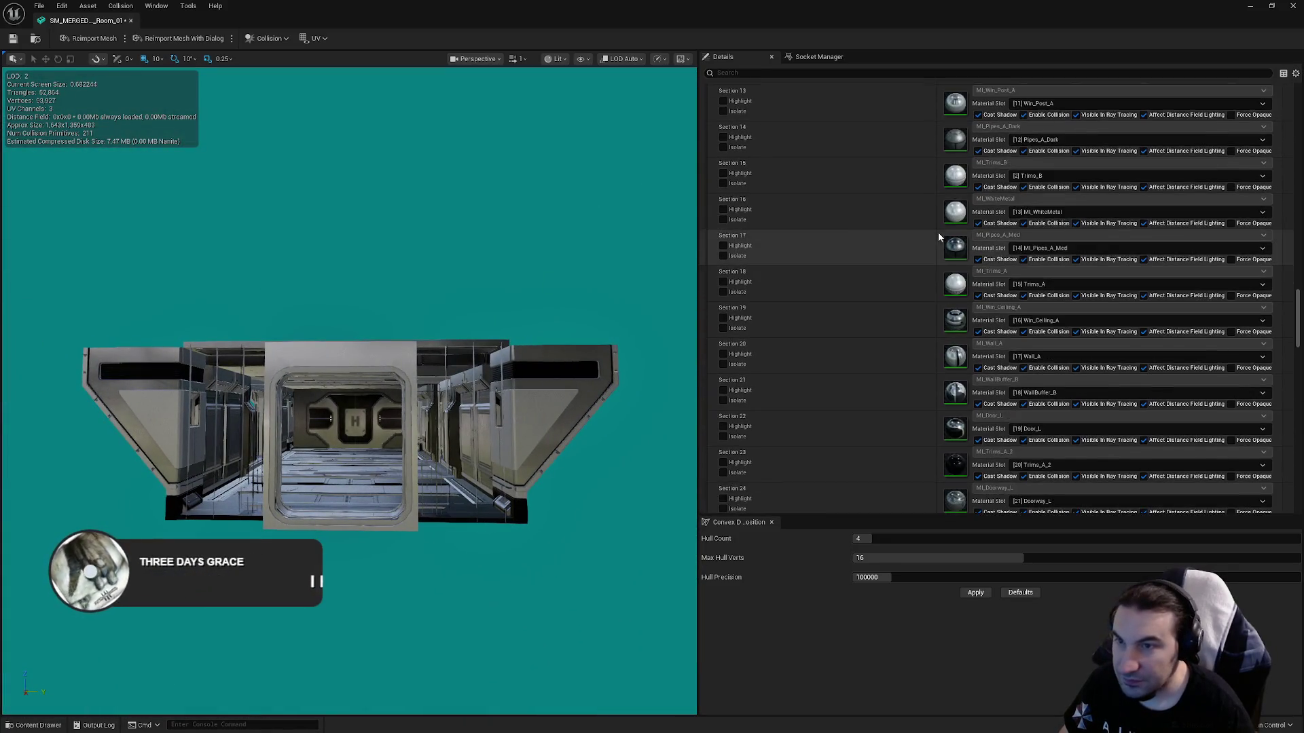
{"action": "scroll", "coordinate": [973, 225], "scroll_direction": "up", "scroll_amount": 1}
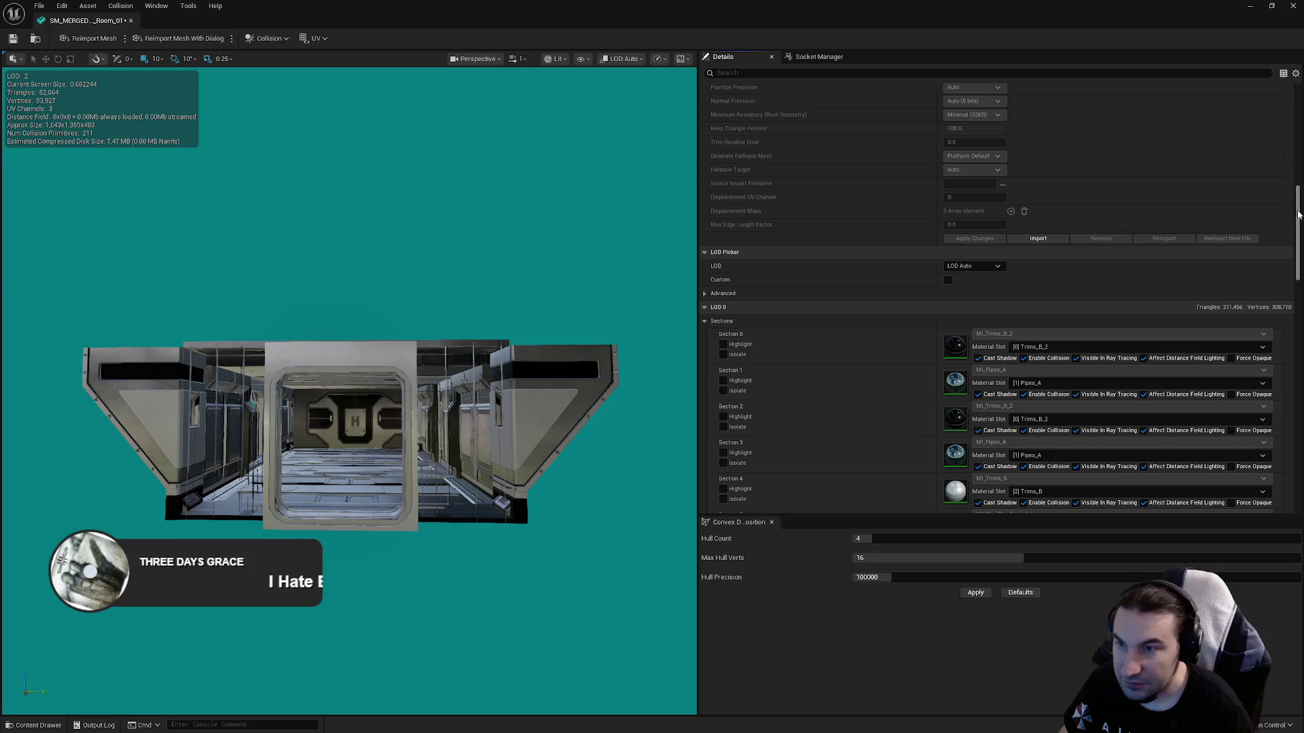
{"action": "left_click", "coordinate": [973, 265]}
{"action": "left_click", "coordinate": [964, 300]}
{"action": "mouse_move", "coordinate": [562, 305]}
{"action": "left_mouse_down"}
{"action": "mouse_move", "coordinate": [562, 288]}
{"action": "mouse_move", "coordinate": [561, 326]}
{"action": "left_mouse_up"}
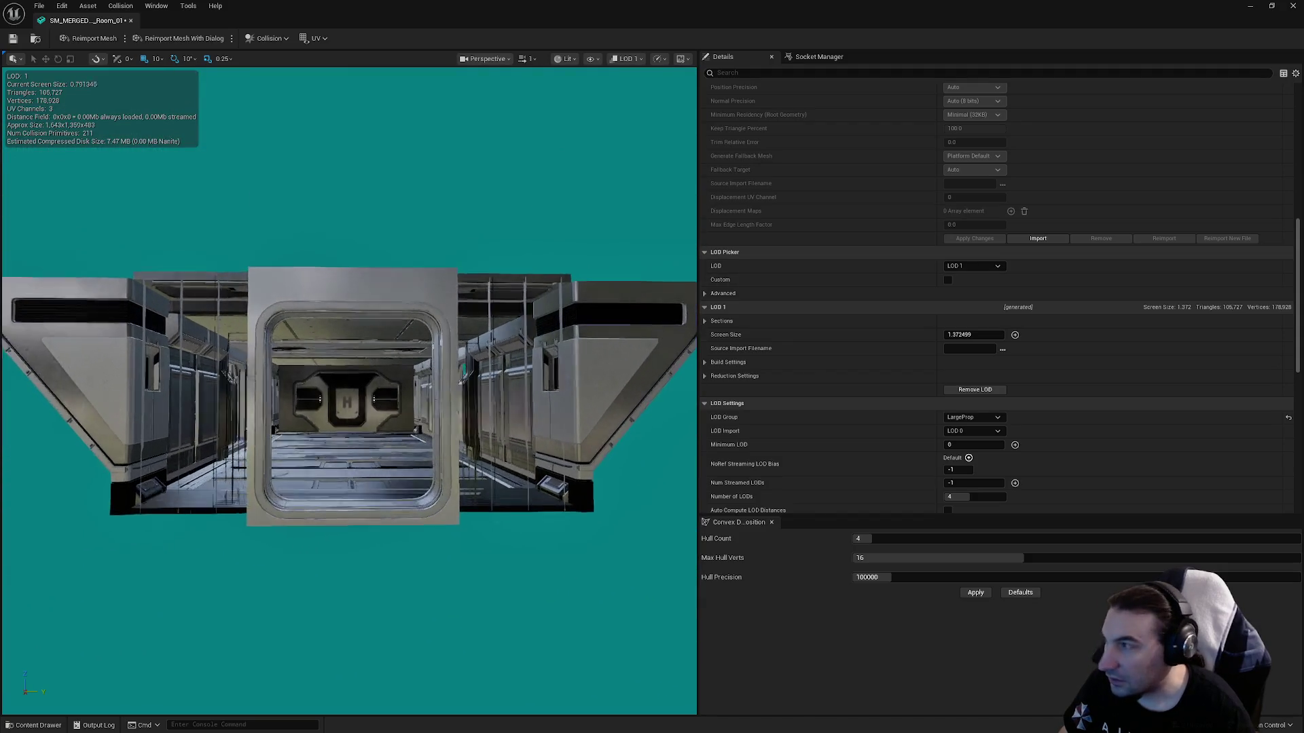
{"action": "left_click", "coordinate": [980, 332]}
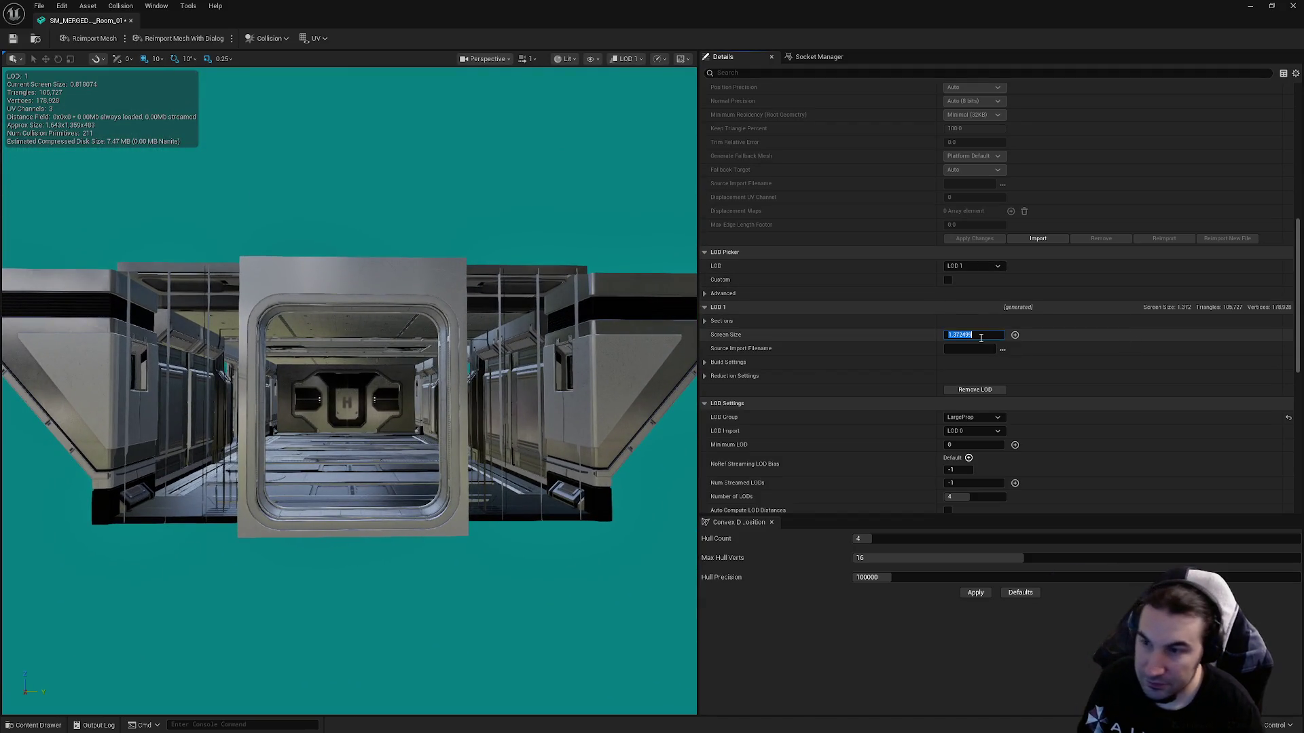
{"action": "type", "text": "0.8"}
{"action": "key", "text": "Return"}
Preview LOD 2 and set its screen size to 0.4.
{"action": "left_click", "coordinate": [972, 266]}
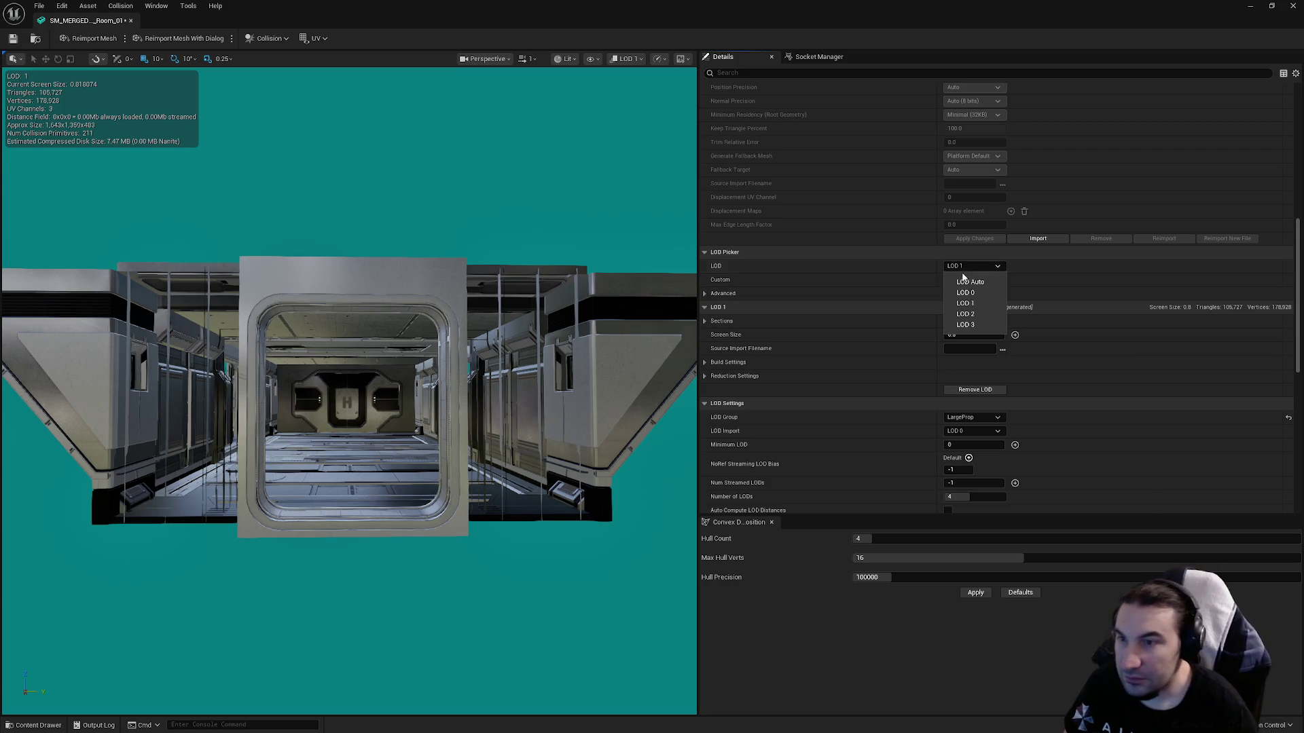
{"action": "left_click", "coordinate": [975, 312]}
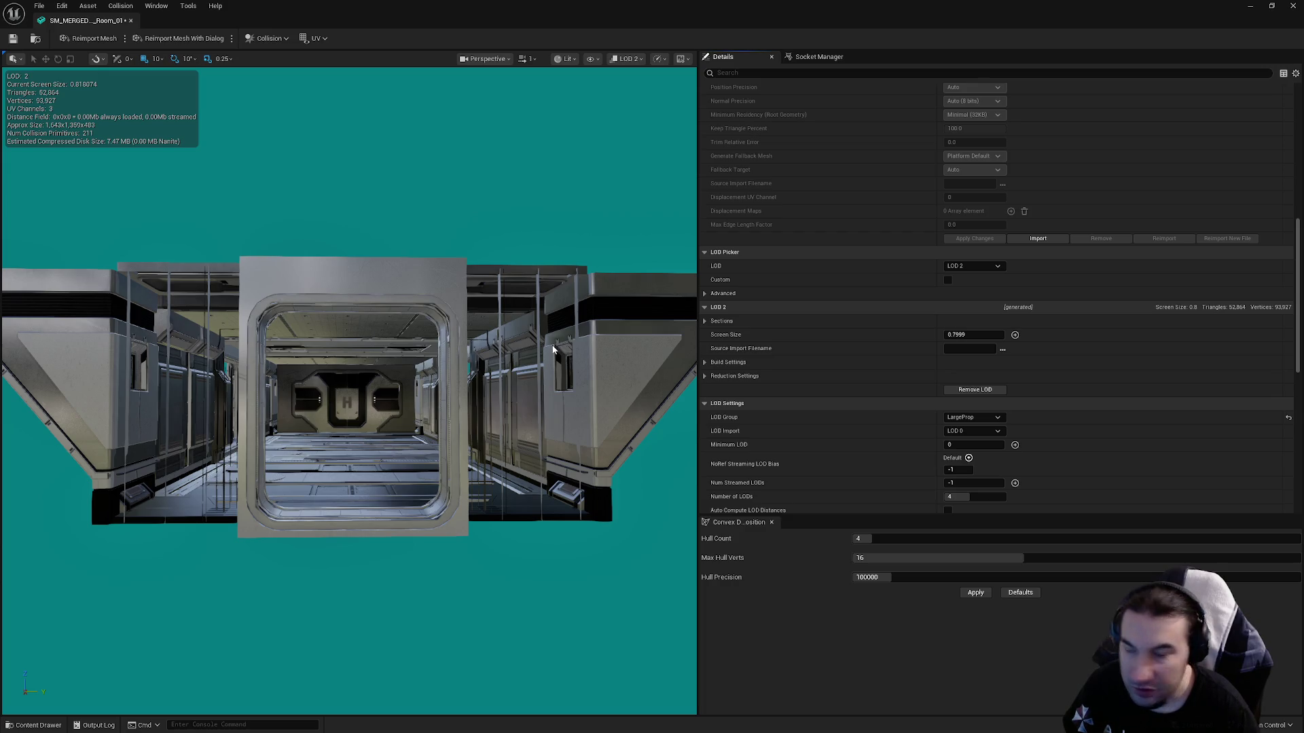
{"action": "scroll", "coordinate": [506, 352], "scroll_direction": "down", "scroll_amount": 5}
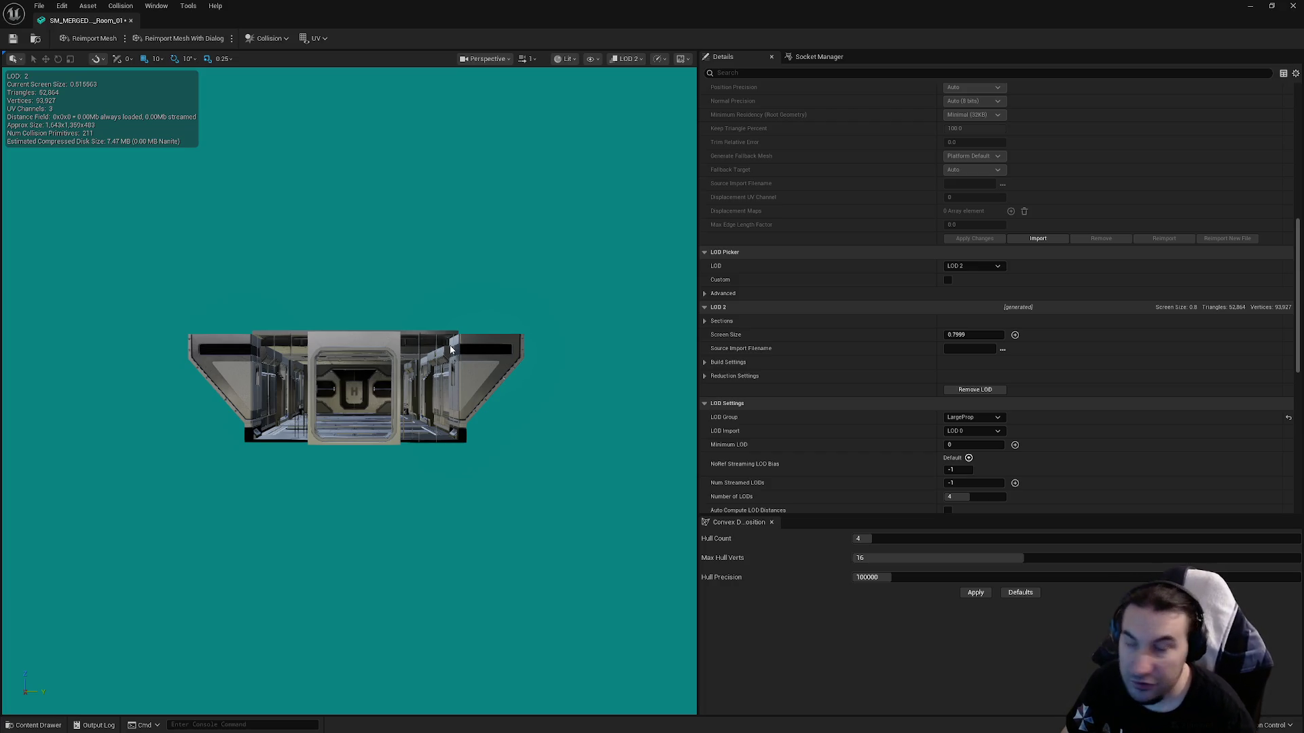
{"action": "scroll", "coordinate": [539, 334], "scroll_direction": "down", "scroll_amount": 5}
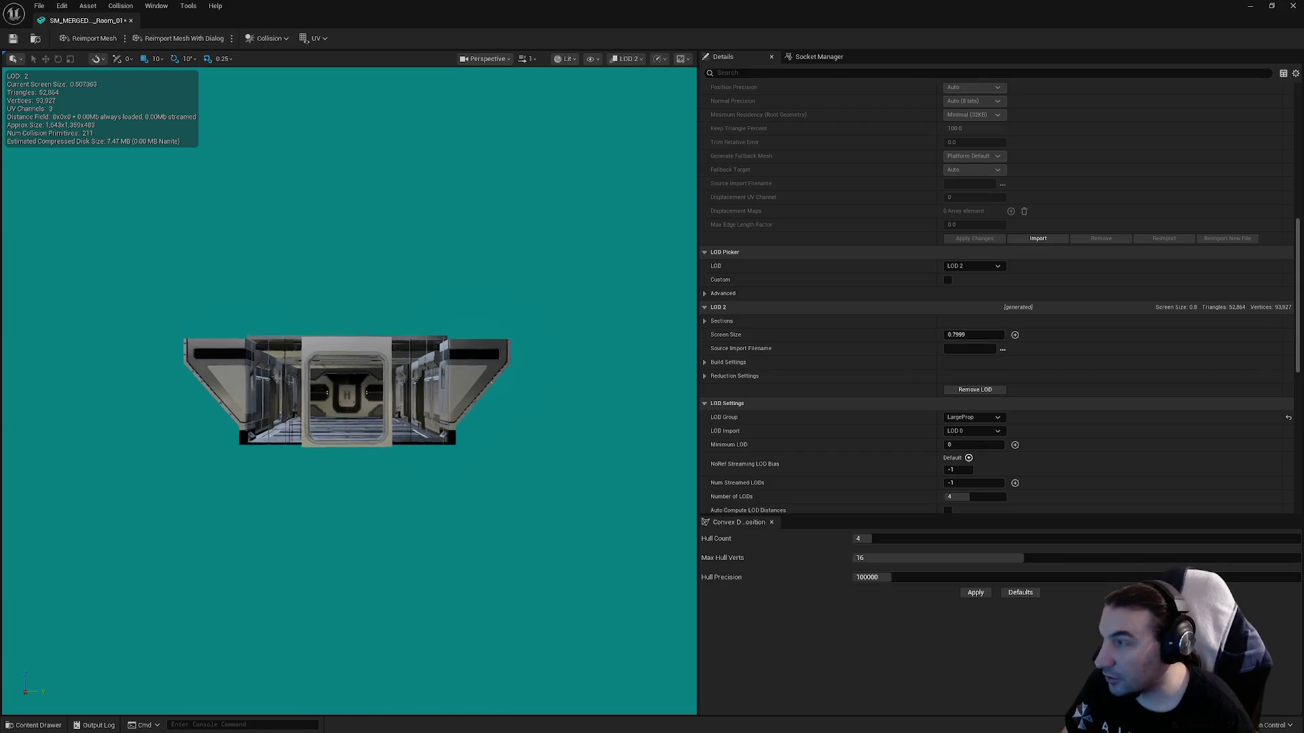
{"action": "left_click", "coordinate": [972, 335]}
{"action": "type", "text": "0.4"}
{"action": "key", "text": "Return"}
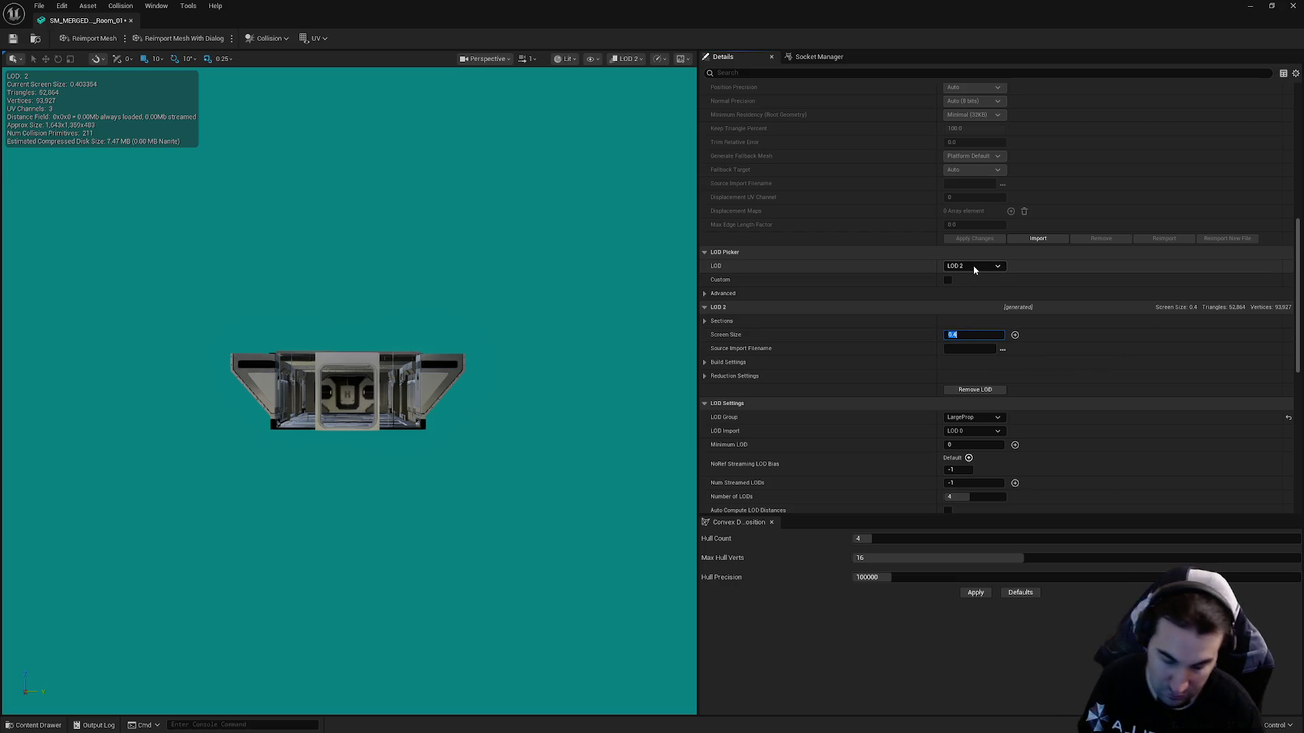
{"action": "left_click", "coordinate": [976, 270]}
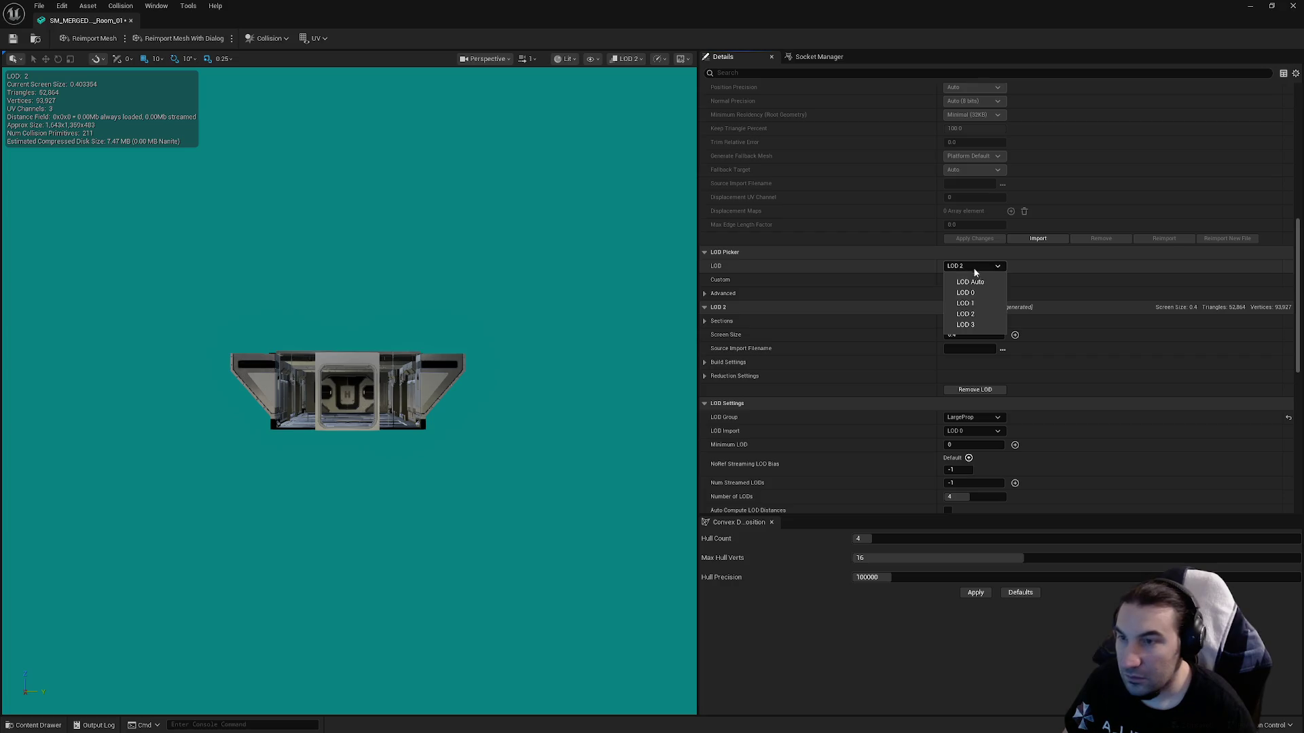
Set LOD 3 to screen size 0.25 and 1 percent triangles, and apply the change.
{"action": "left_click", "coordinate": [966, 325]}
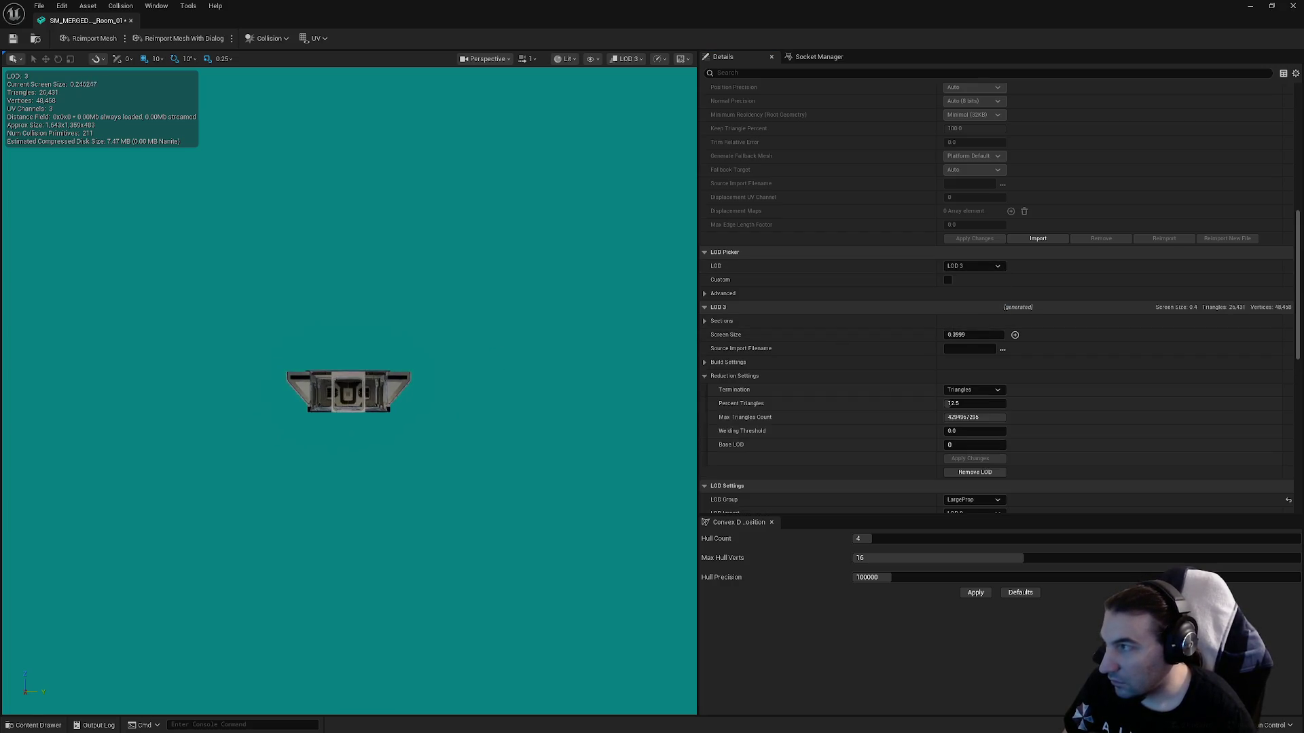
{"action": "left_click", "coordinate": [956, 334]}
{"action": "type", "text": "0."}
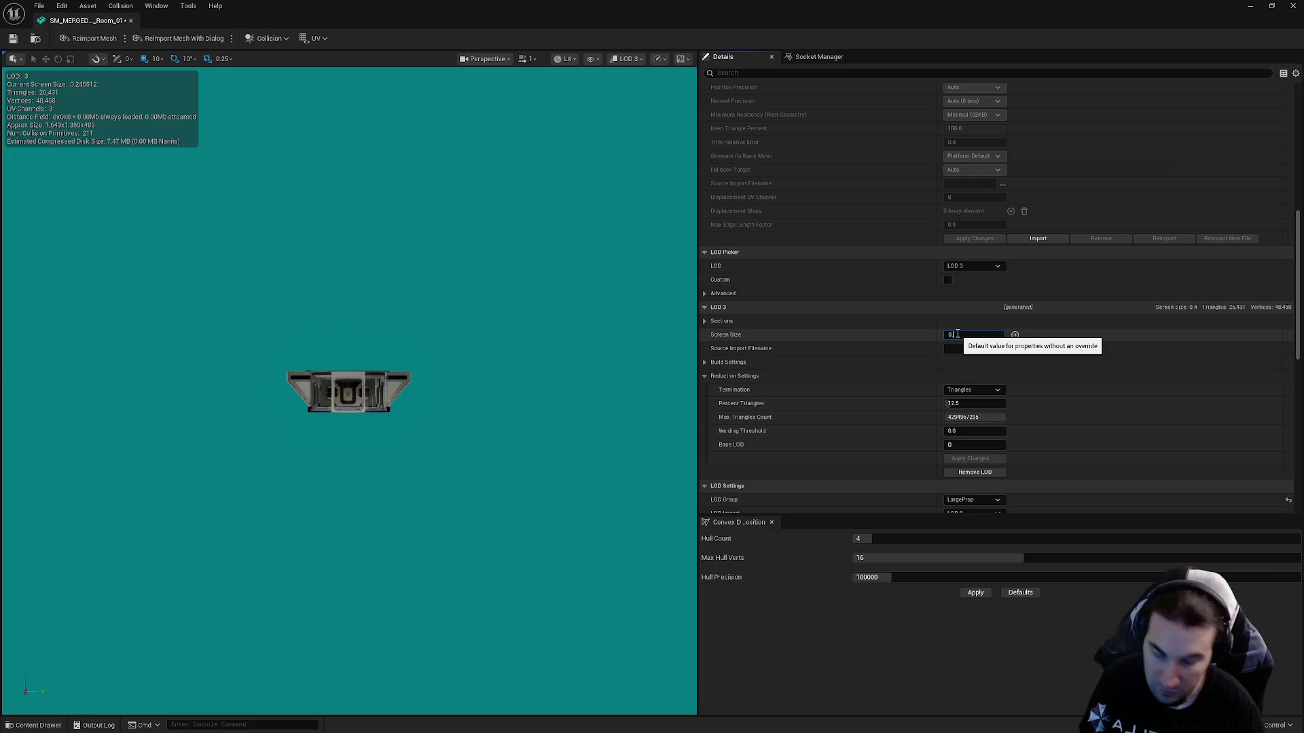
{"action": "type", "text": "25"}
{"action": "key", "text": "Return"}
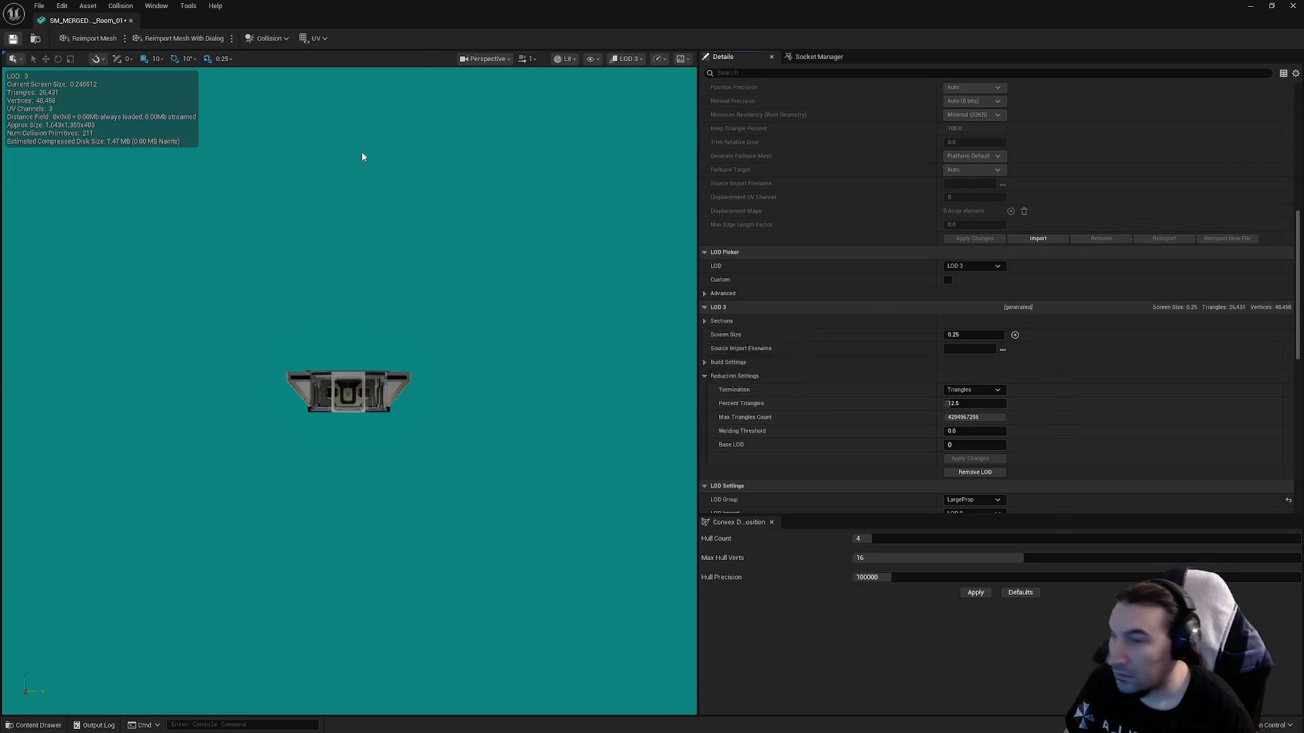
{"action": "left_click", "coordinate": [971, 403]}
{"action": "type", "text": "1"}
{"action": "key", "text": "Return"}
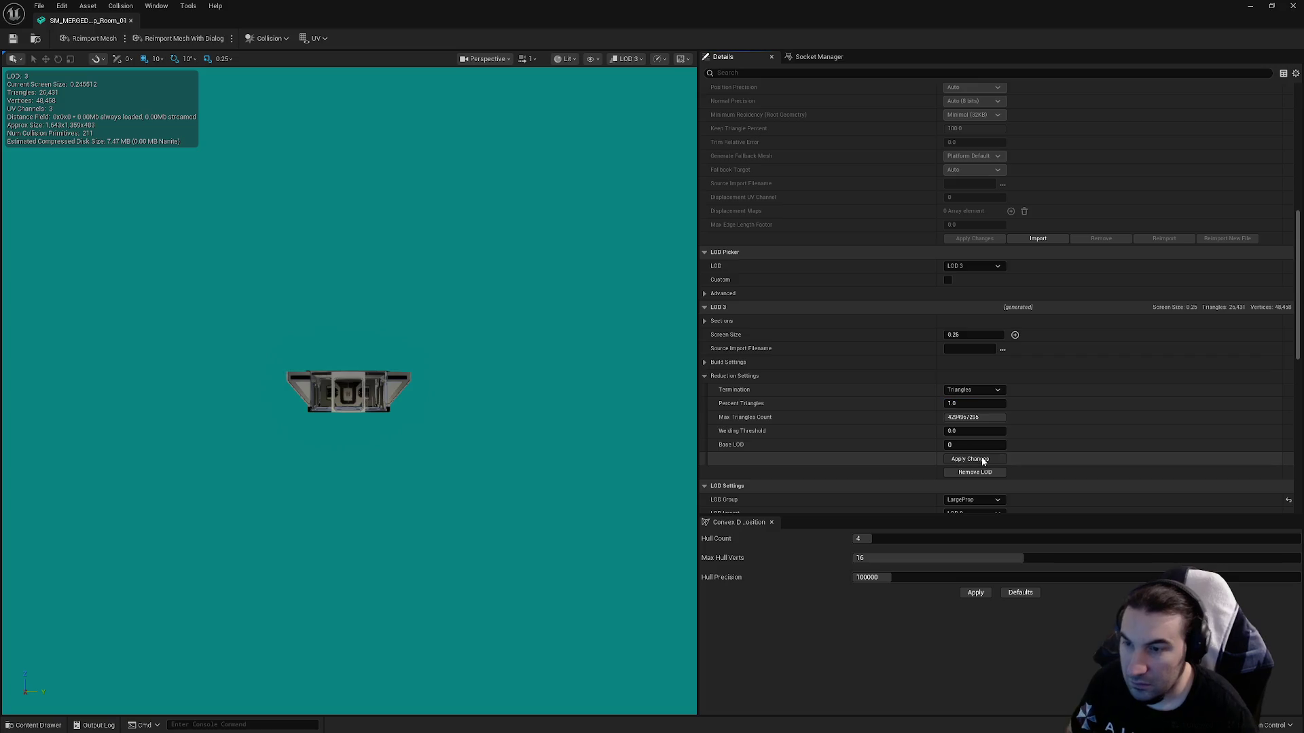
{"action": "left_click", "coordinate": [975, 460]}
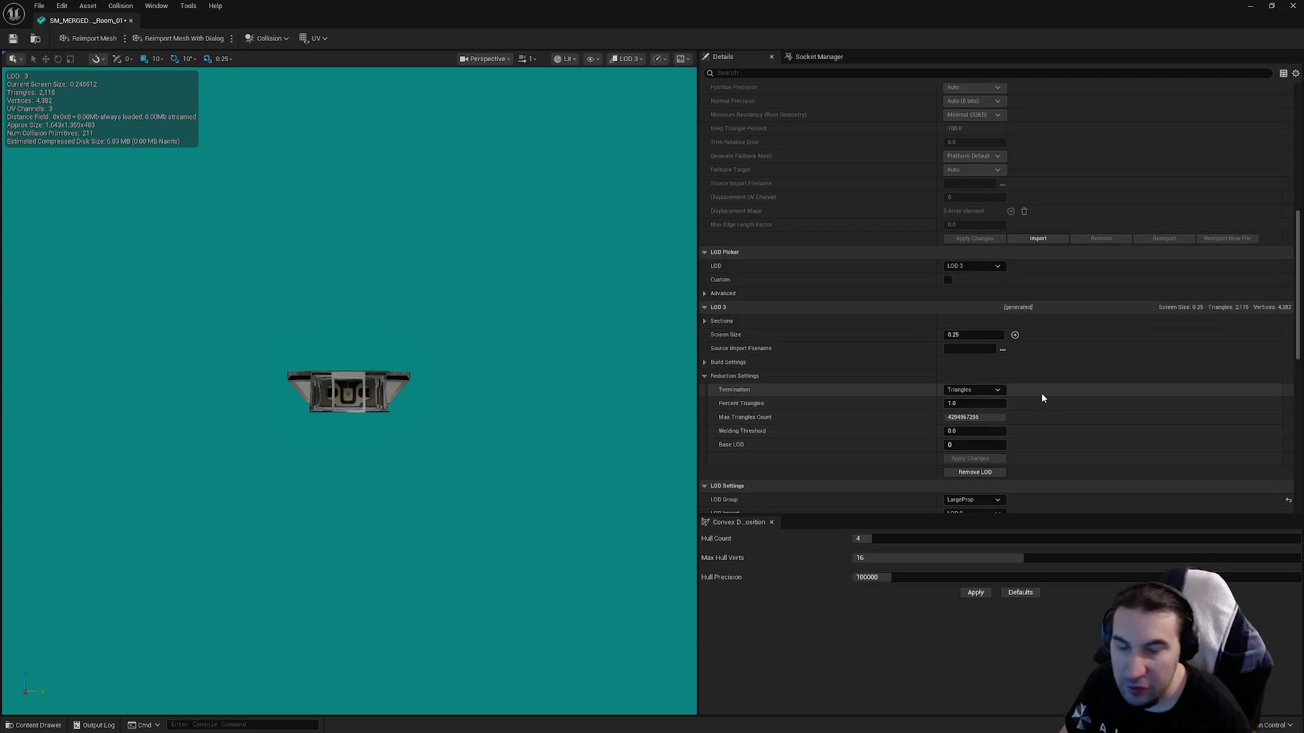
Save the room mesh, return the preview to automatic LOD, and close the mesh editor.
{"action": "left_click", "coordinate": [13, 38]}
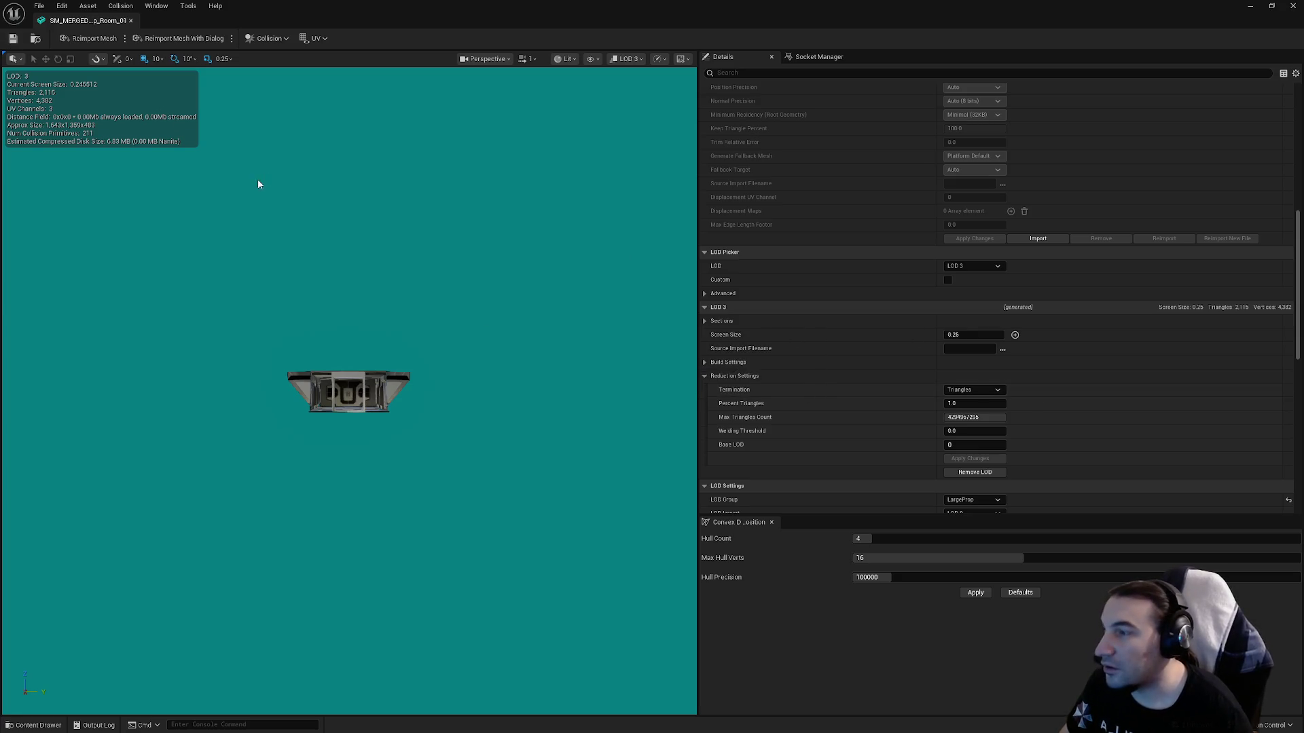
{"action": "left_click_drag", "start_coordinate": [284, 202], "coordinate": [285, 156]}
{"action": "left_click_drag", "start_coordinate": [373, 220], "coordinate": [373, 170]}
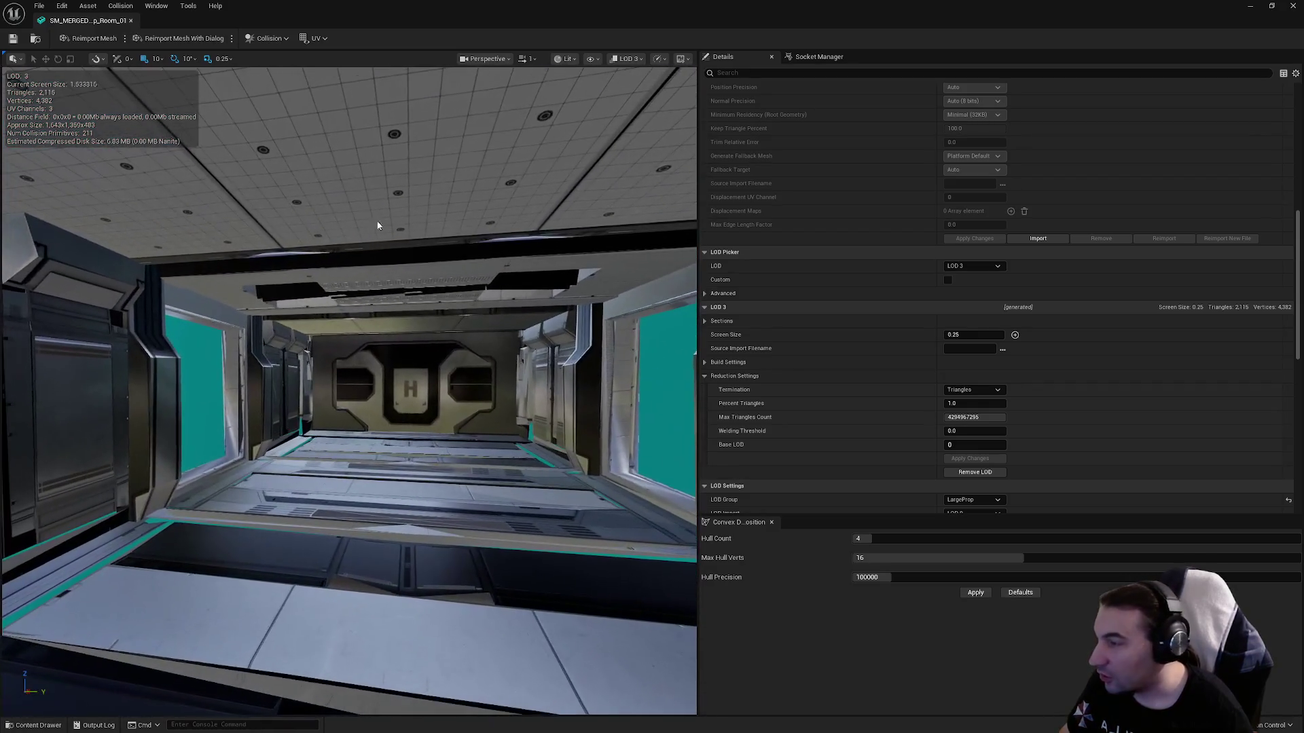
{"action": "scroll", "coordinate": [1012, 285], "scroll_direction": "up", "scroll_amount": 5}
{"action": "scroll", "coordinate": [1013, 291], "scroll_direction": "down", "scroll_amount": 5}
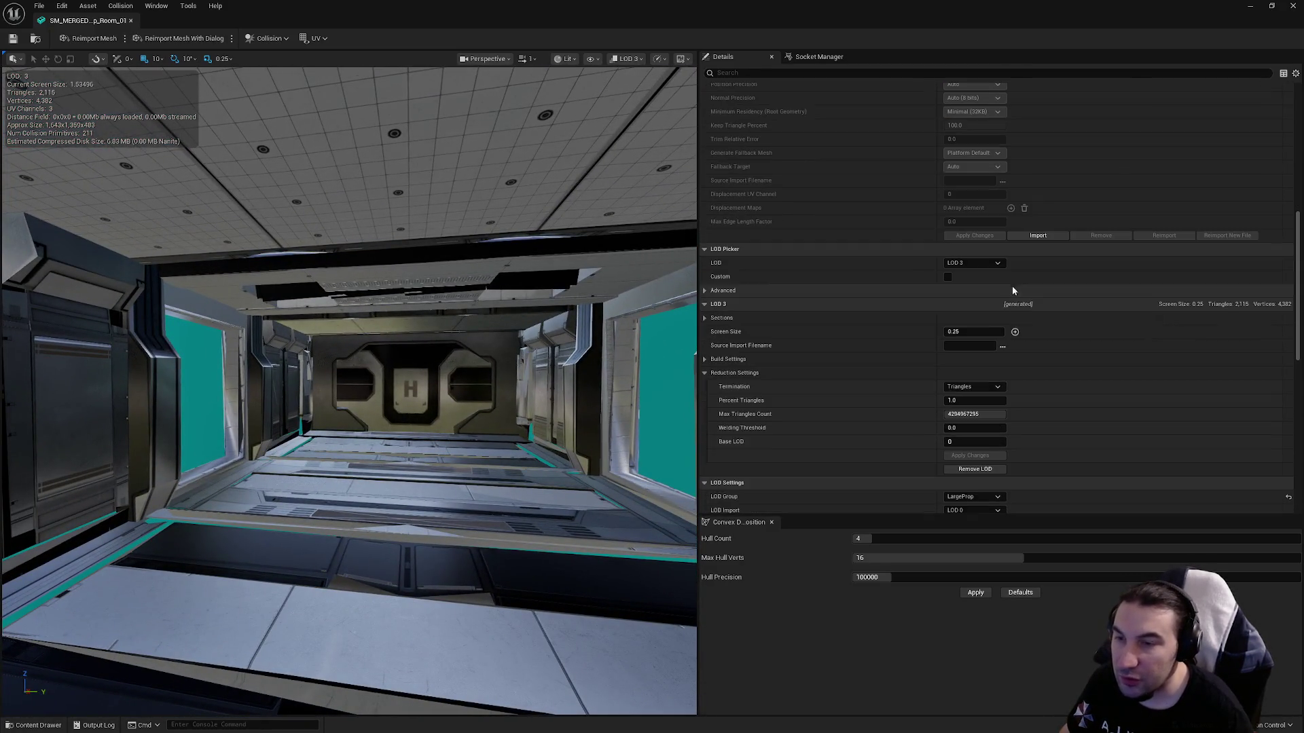
{"action": "left_click", "coordinate": [972, 262]}
{"action": "left_click", "coordinate": [969, 280]}
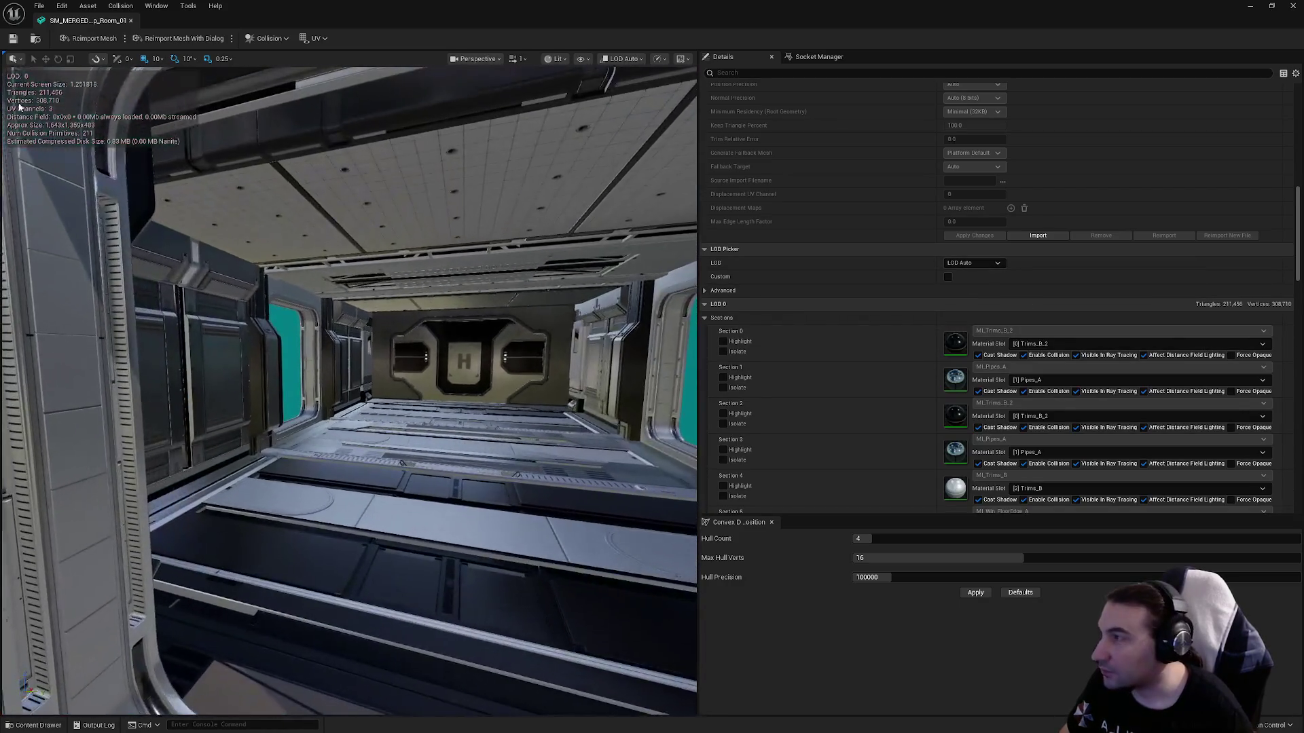
{"action": "left_click", "coordinate": [1293, 5]}
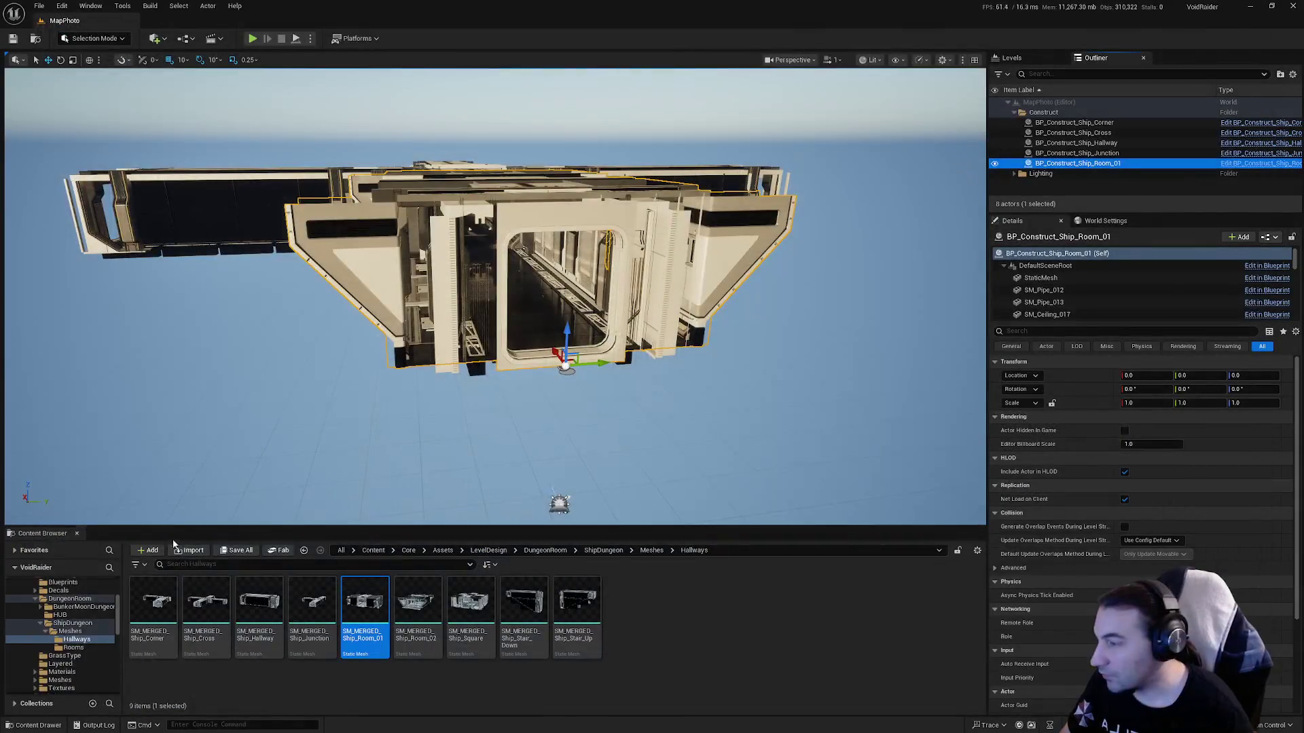
Save all unsaved assets.
{"action": "left_click", "coordinate": [245, 551]}
{"action": "left_click", "coordinate": [737, 487]}
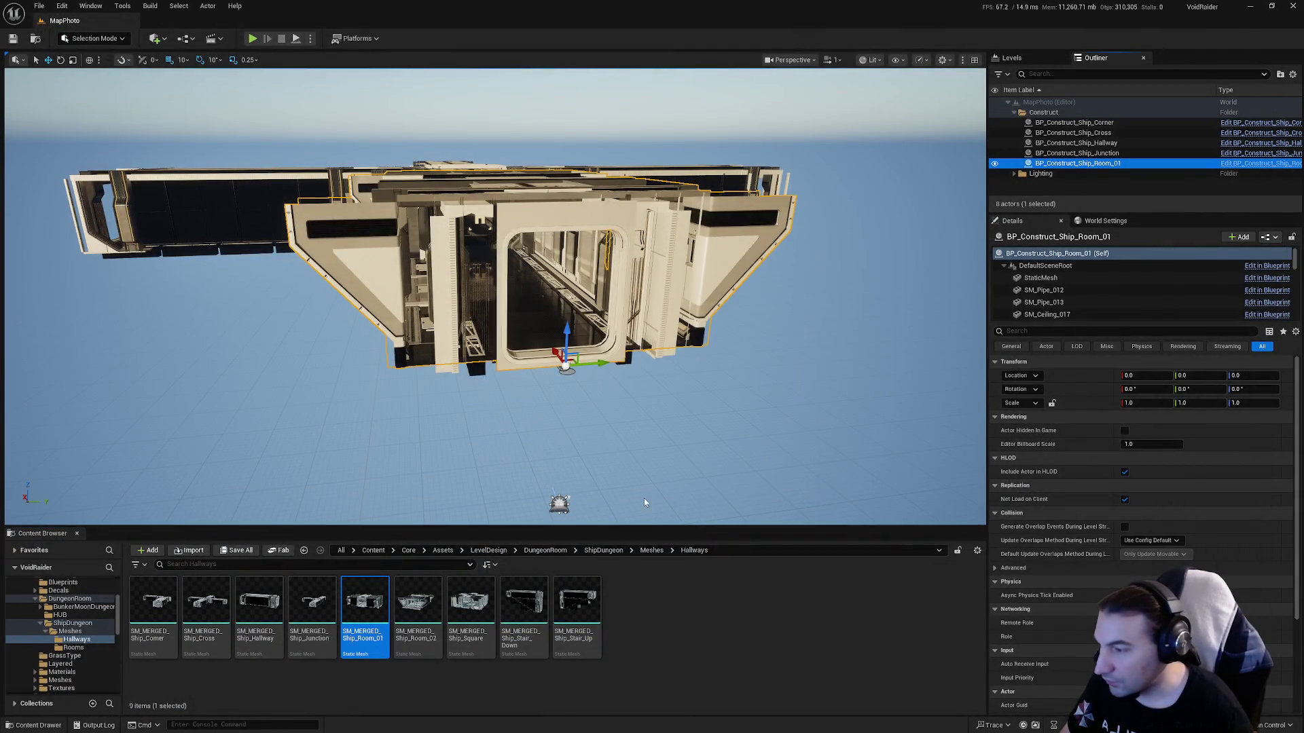
{"action": "scroll", "coordinate": [75, 645], "scroll_direction": "down", "scroll_amount": 5}
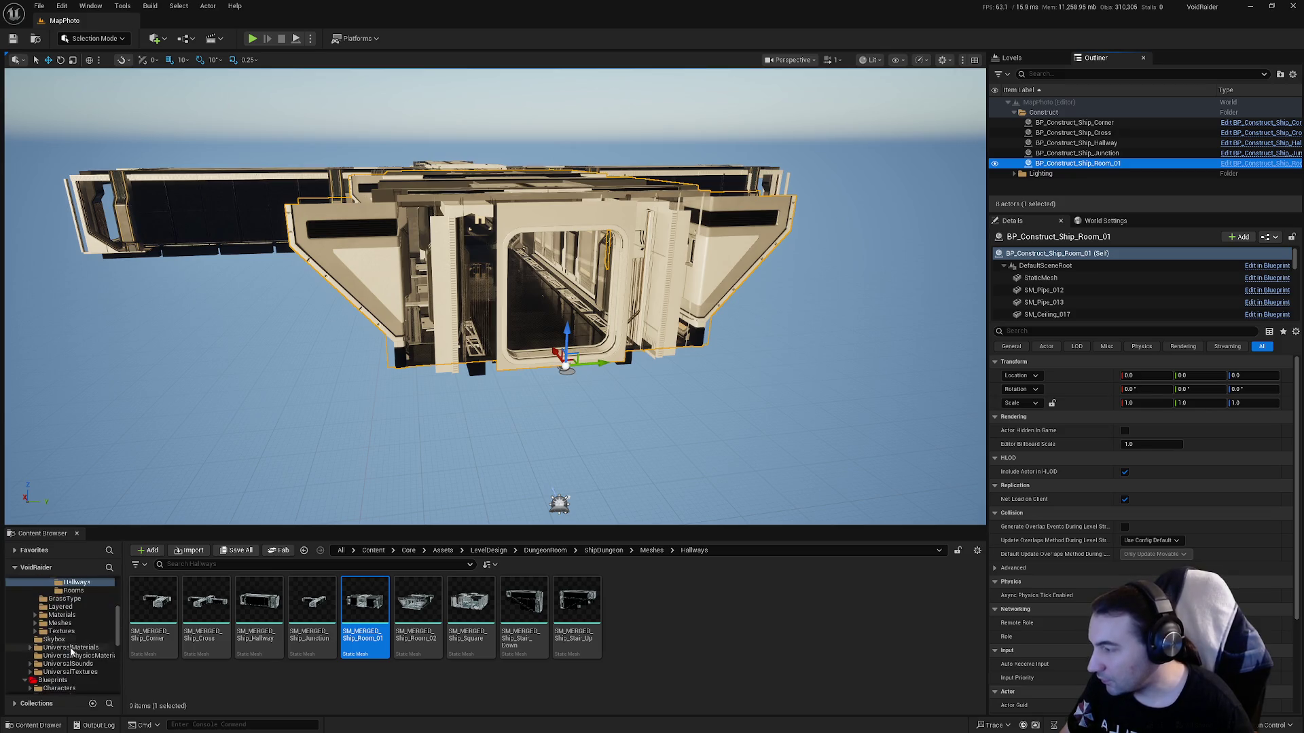
{"action": "scroll", "coordinate": [78, 659], "scroll_direction": "up", "scroll_amount": 8}
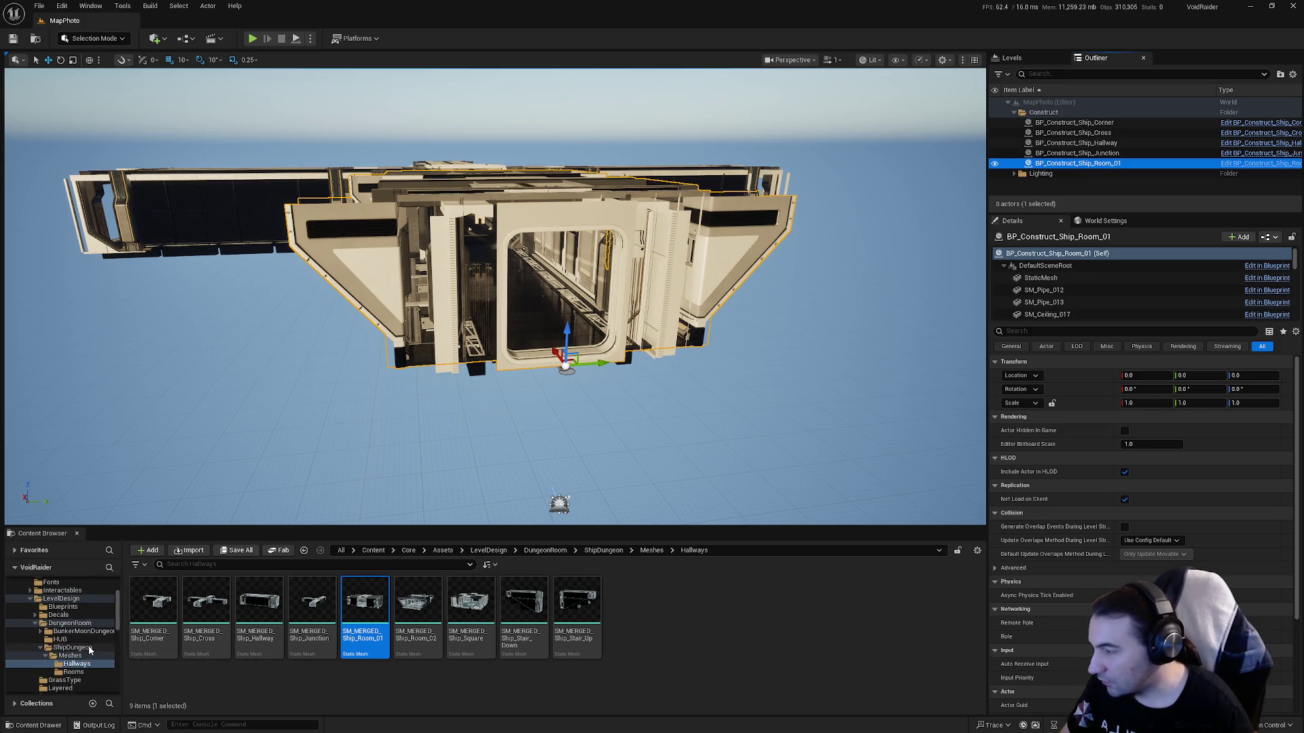
Browse the Characters, Players and Master folders and open BP_MasterPlayer.
{"action": "left_click", "coordinate": [60, 607]}
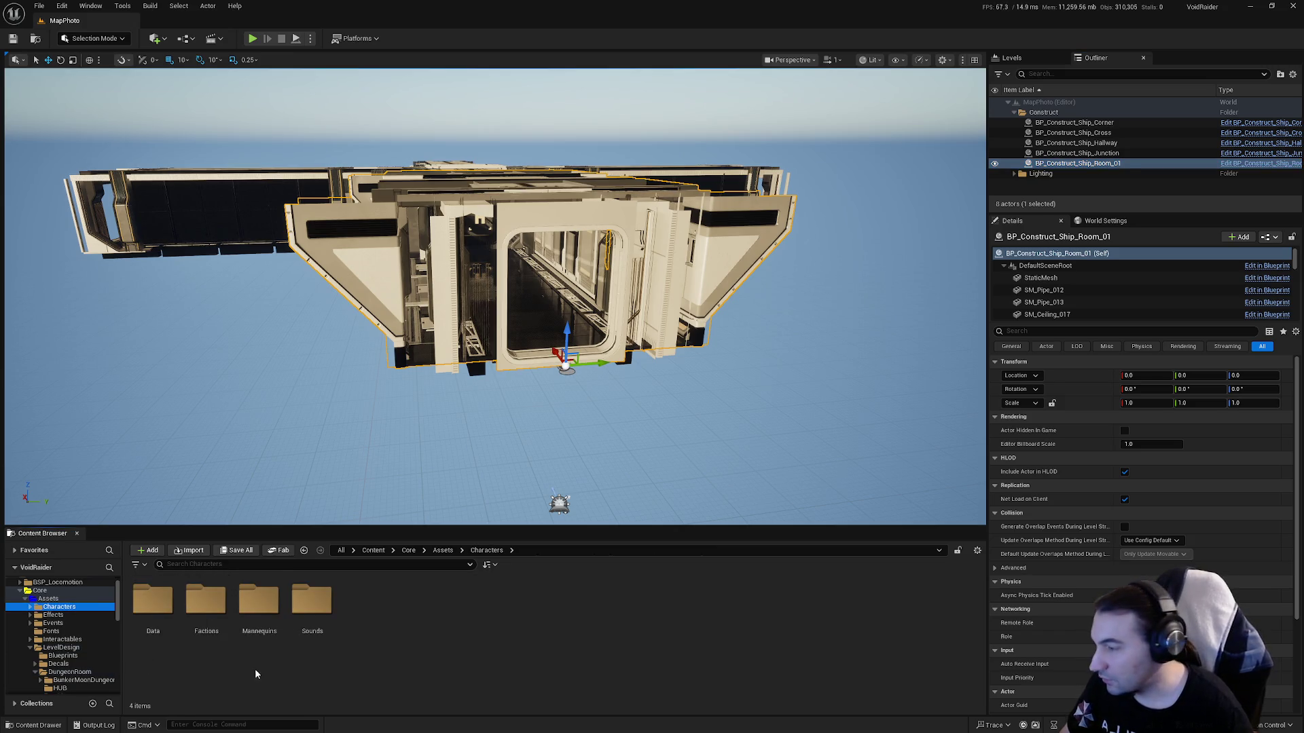
{"action": "scroll", "coordinate": [87, 656], "scroll_direction": "down", "scroll_amount": 4}
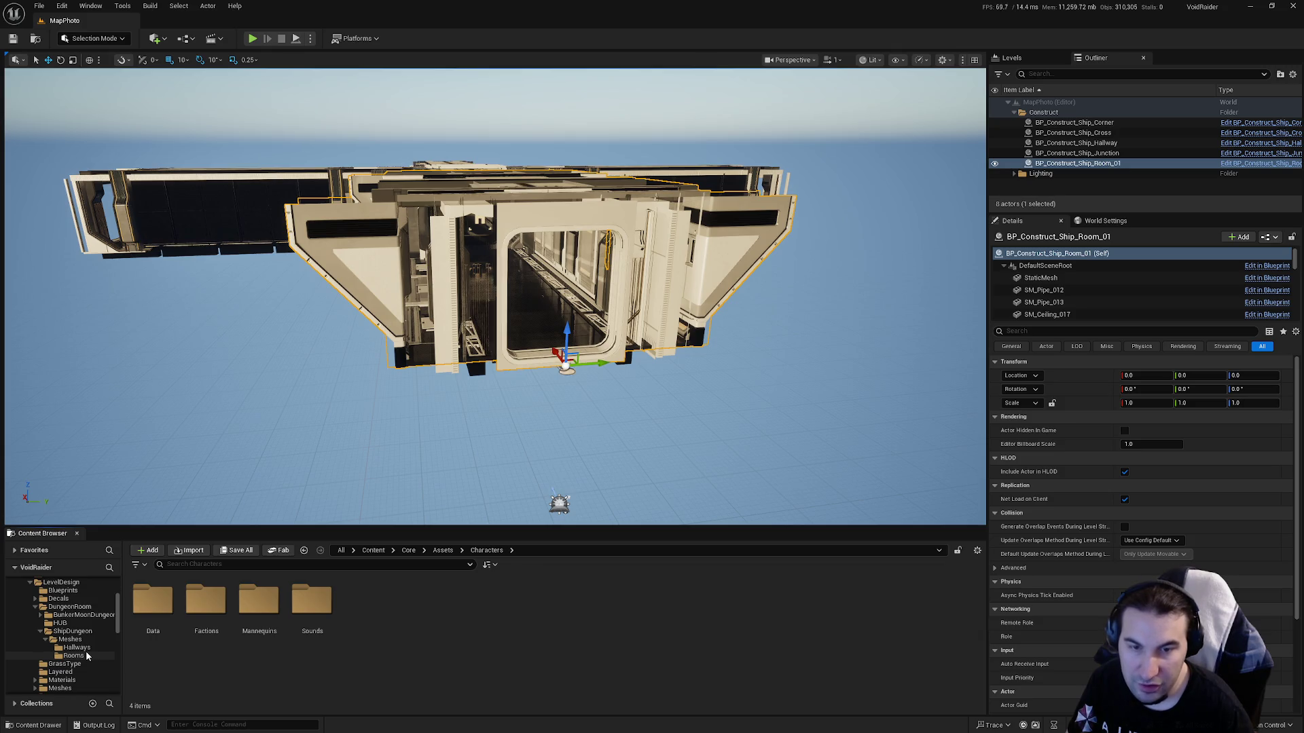
{"action": "scroll", "coordinate": [87, 656], "scroll_direction": "down", "scroll_amount": 5}
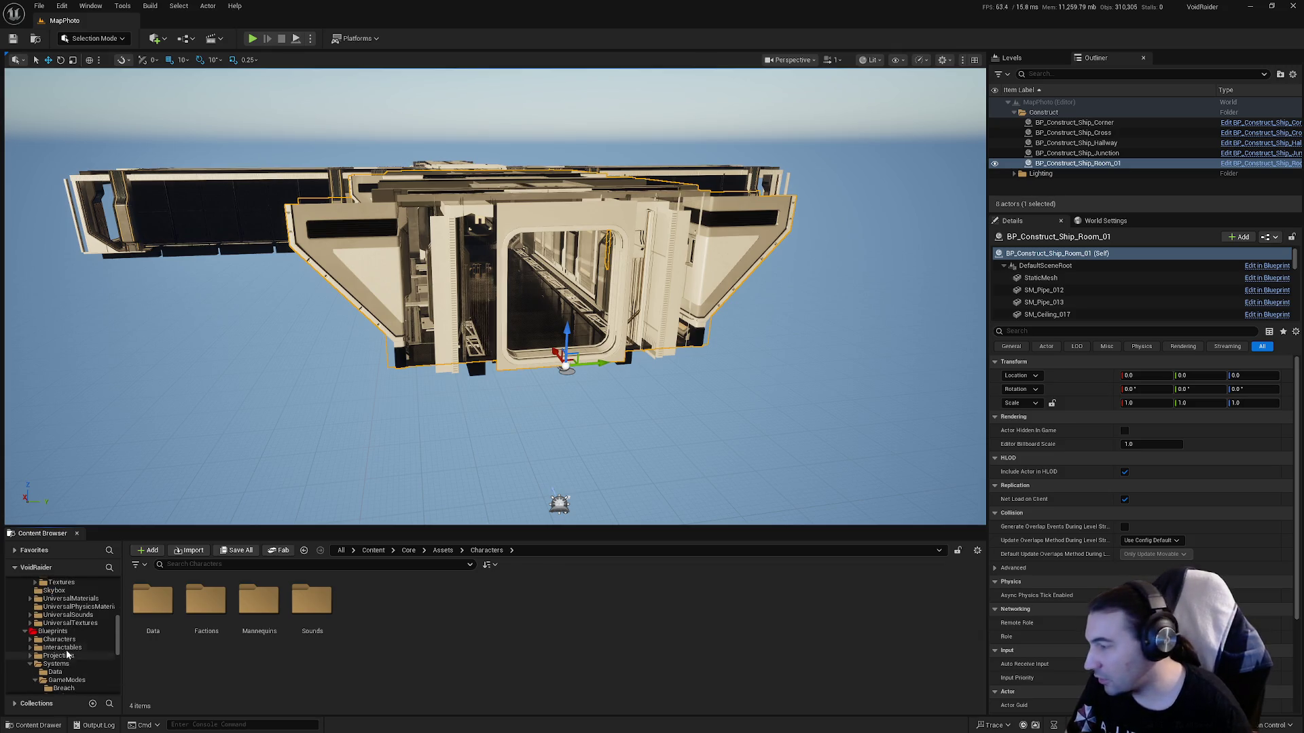
{"action": "left_click", "coordinate": [61, 639]}
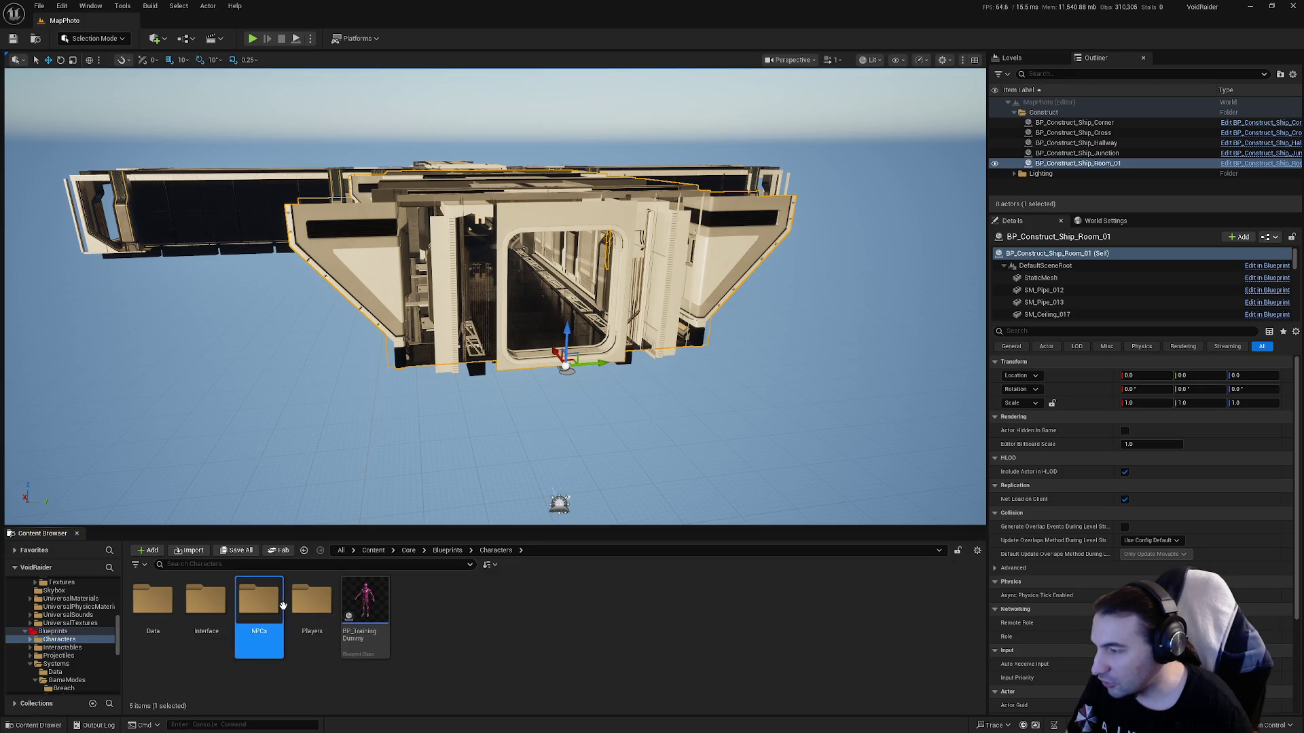
{"action": "double_click", "coordinate": [312, 601]}
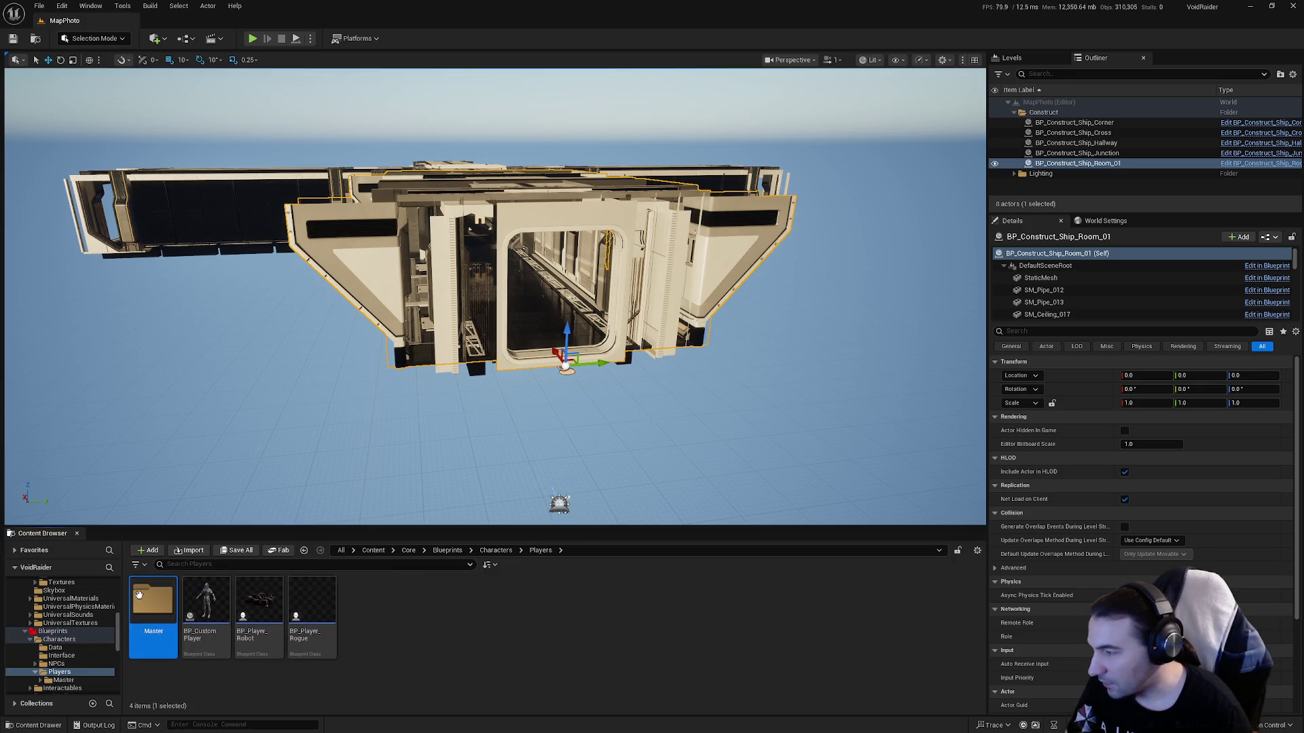
{"action": "double_click", "coordinate": [153, 599]}
{"action": "double_click", "coordinate": [297, 603]}
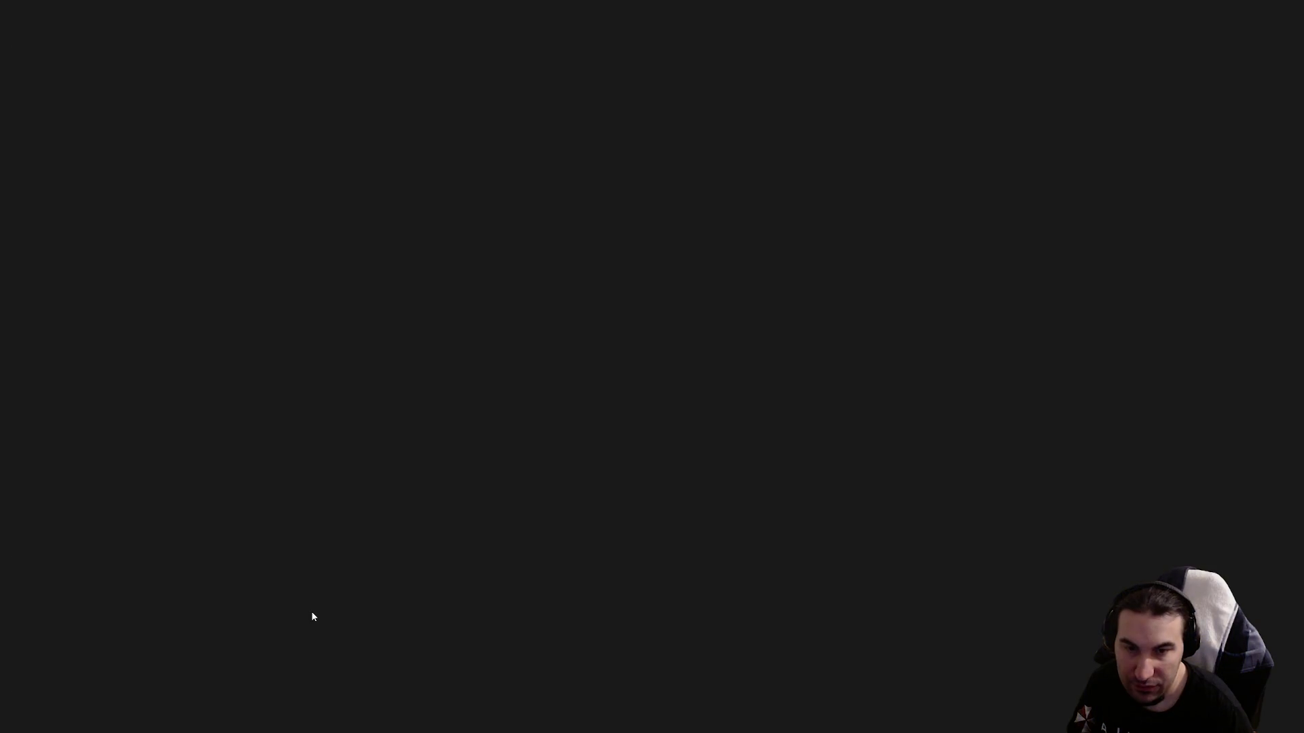
Inspect the Event Tick condition nodes and Branch, then open the DetectUseable function graph.
{"action": "scroll", "coordinate": [697, 455], "scroll_direction": "down", "scroll_amount": 10}
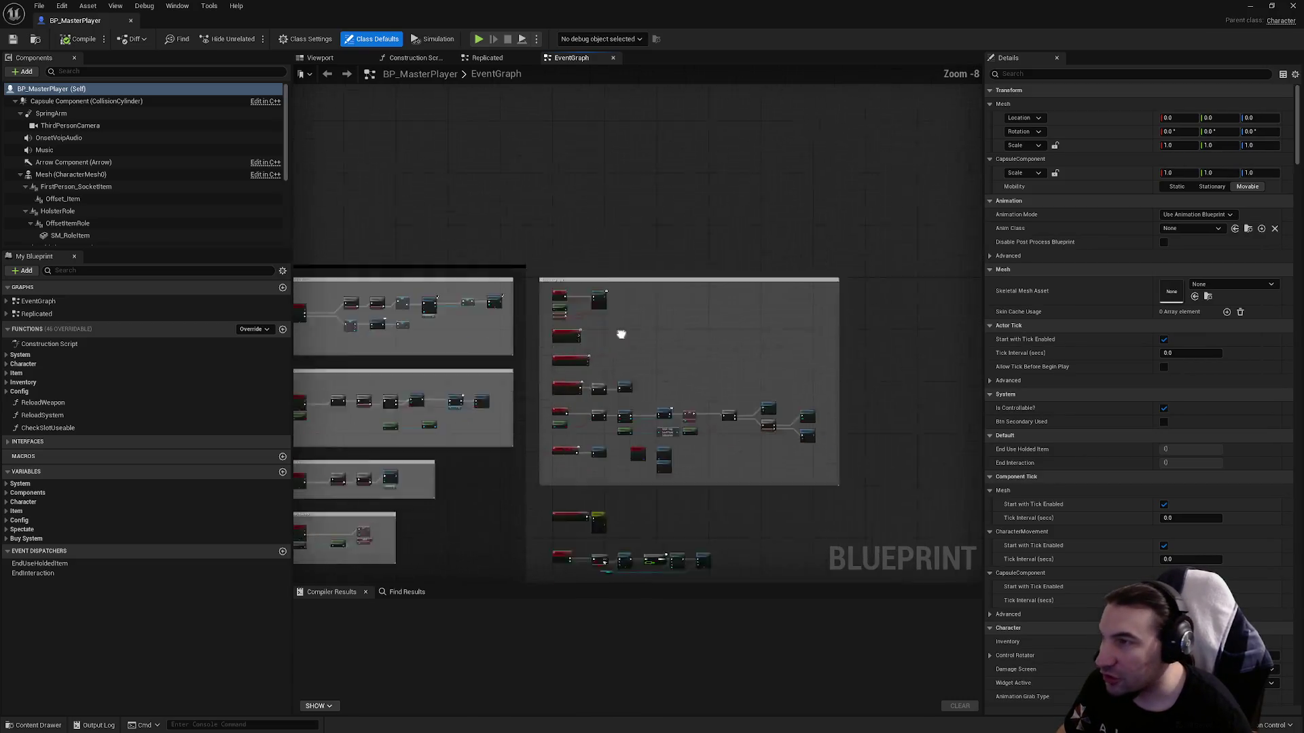
{"action": "scroll", "coordinate": [567, 301], "scroll_direction": "up", "scroll_amount": 12}
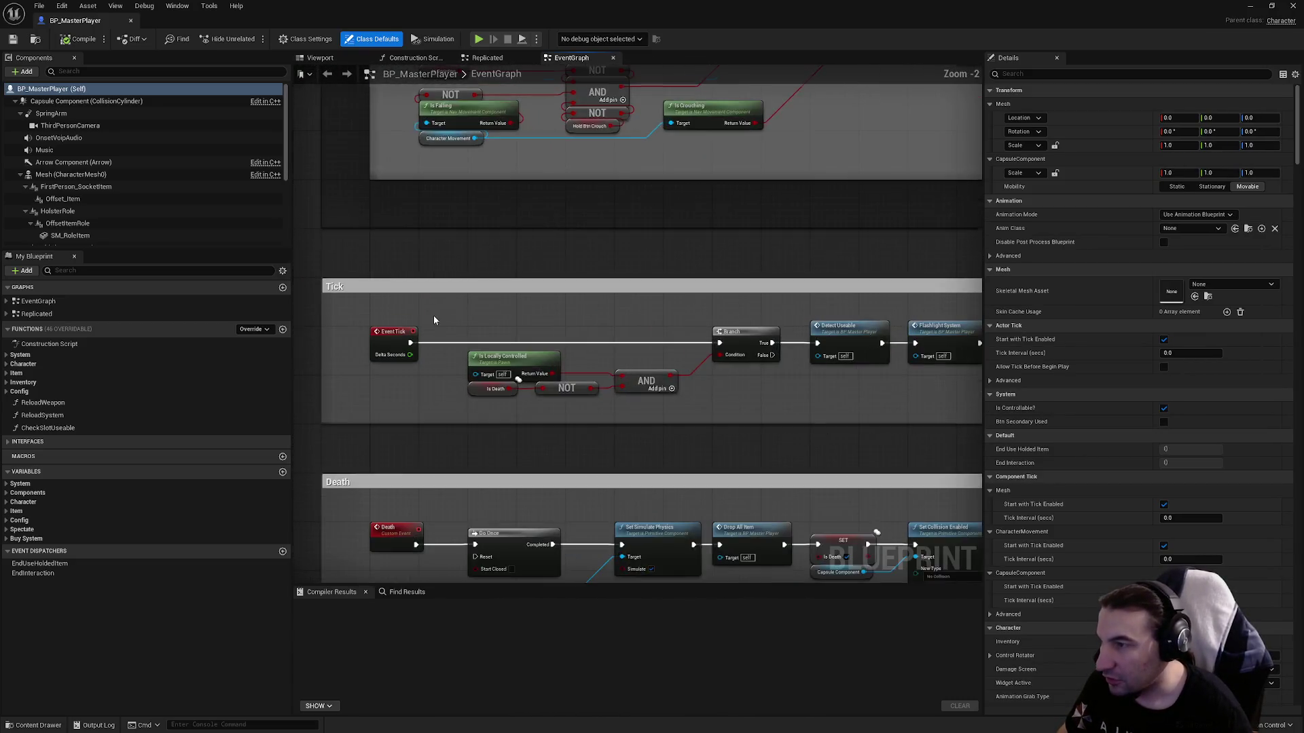
{"action": "left_click", "coordinate": [379, 349]}
{"action": "left_click_drag", "start_coordinate": [510, 321], "coordinate": [709, 440]}
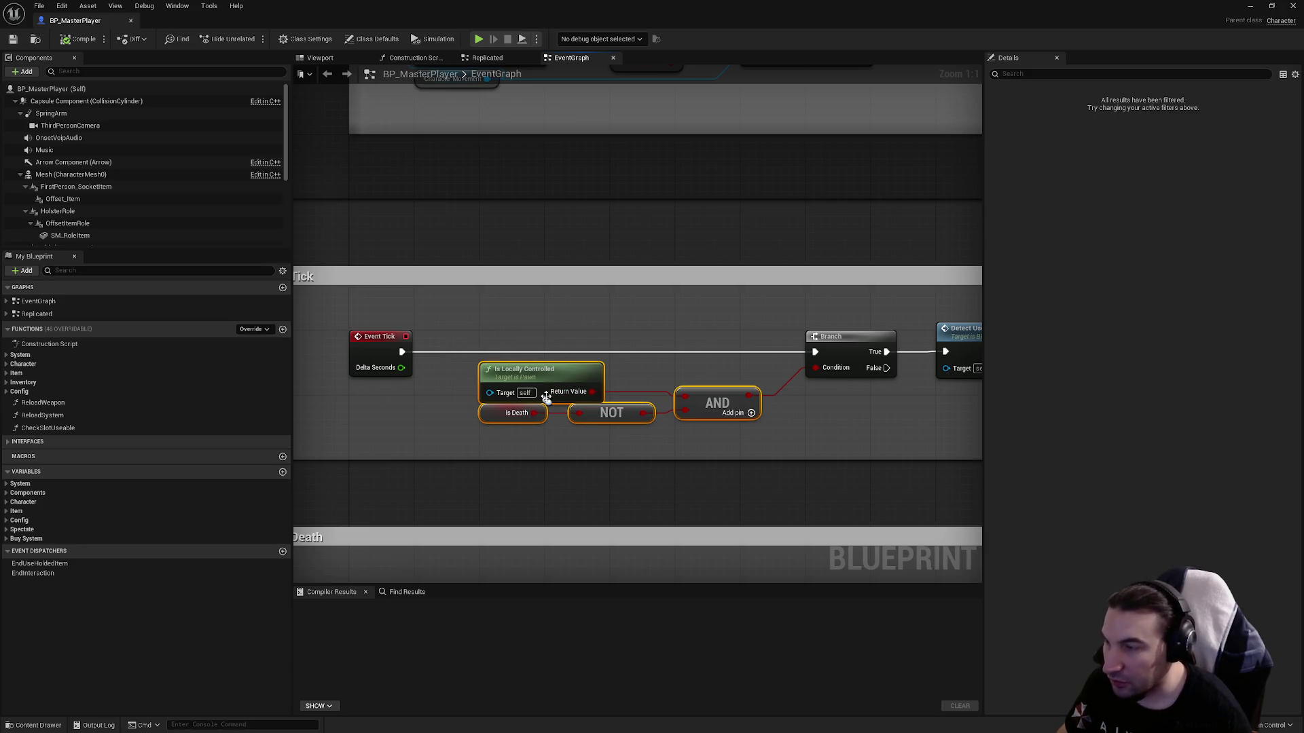
{"action": "left_click", "coordinate": [543, 385]}
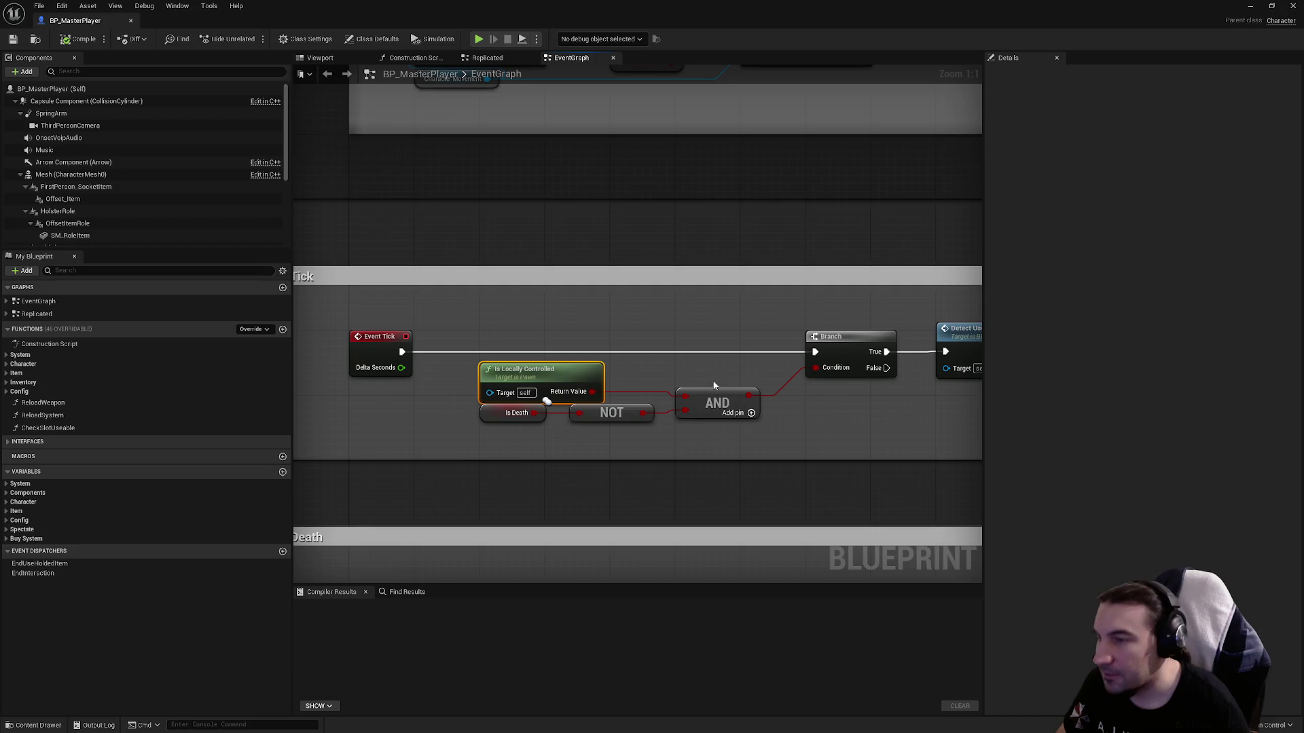
{"action": "left_click", "coordinate": [494, 323]}
{"action": "mouse_move", "coordinate": [518, 313]}
{"action": "left_mouse_down"}
{"action": "mouse_move", "coordinate": [835, 431]}
{"action": "mouse_move", "coordinate": [842, 442]}
{"action": "mouse_move", "coordinate": [811, 438]}
{"action": "mouse_move", "coordinate": [850, 454]}
{"action": "mouse_move", "coordinate": [611, 453]}
{"action": "left_mouse_up"}
{"action": "left_click", "coordinate": [870, 426]}
{"action": "left_click_drag", "start_coordinate": [705, 412], "coordinate": [579, 381]}
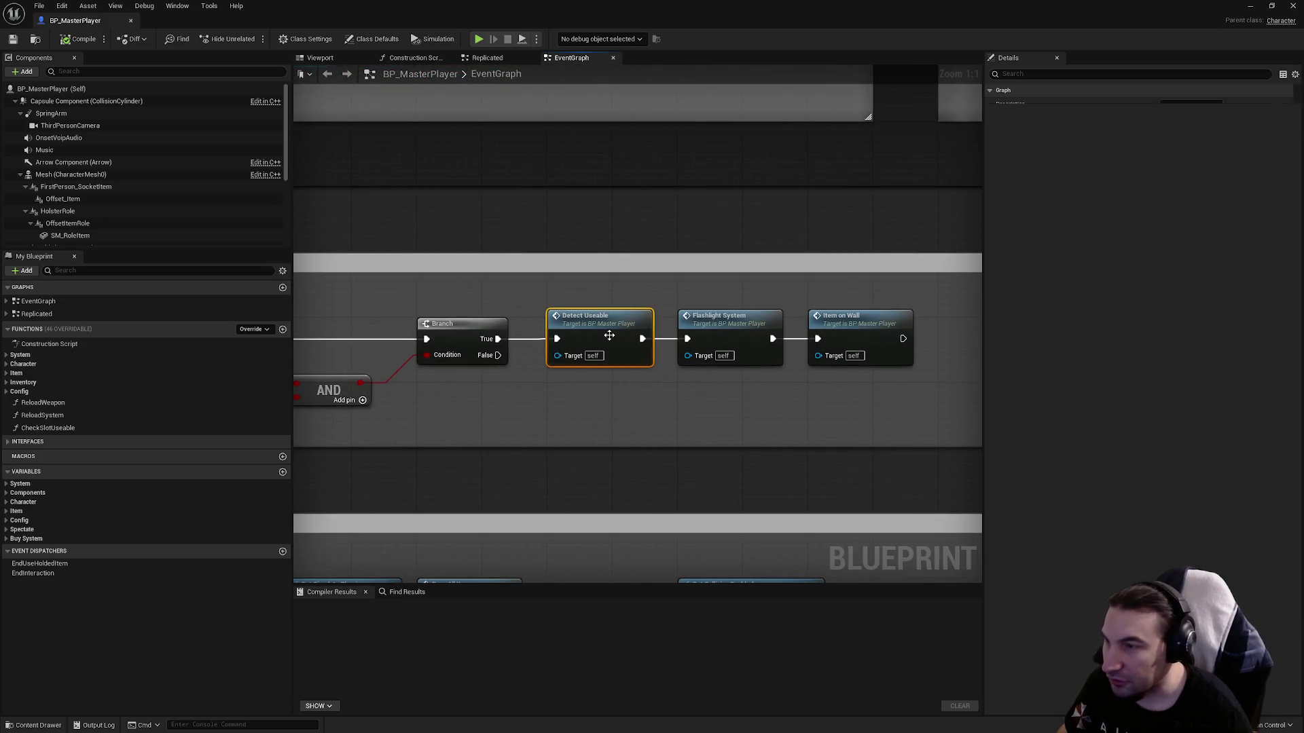
{"action": "double_click", "coordinate": [598, 339]}
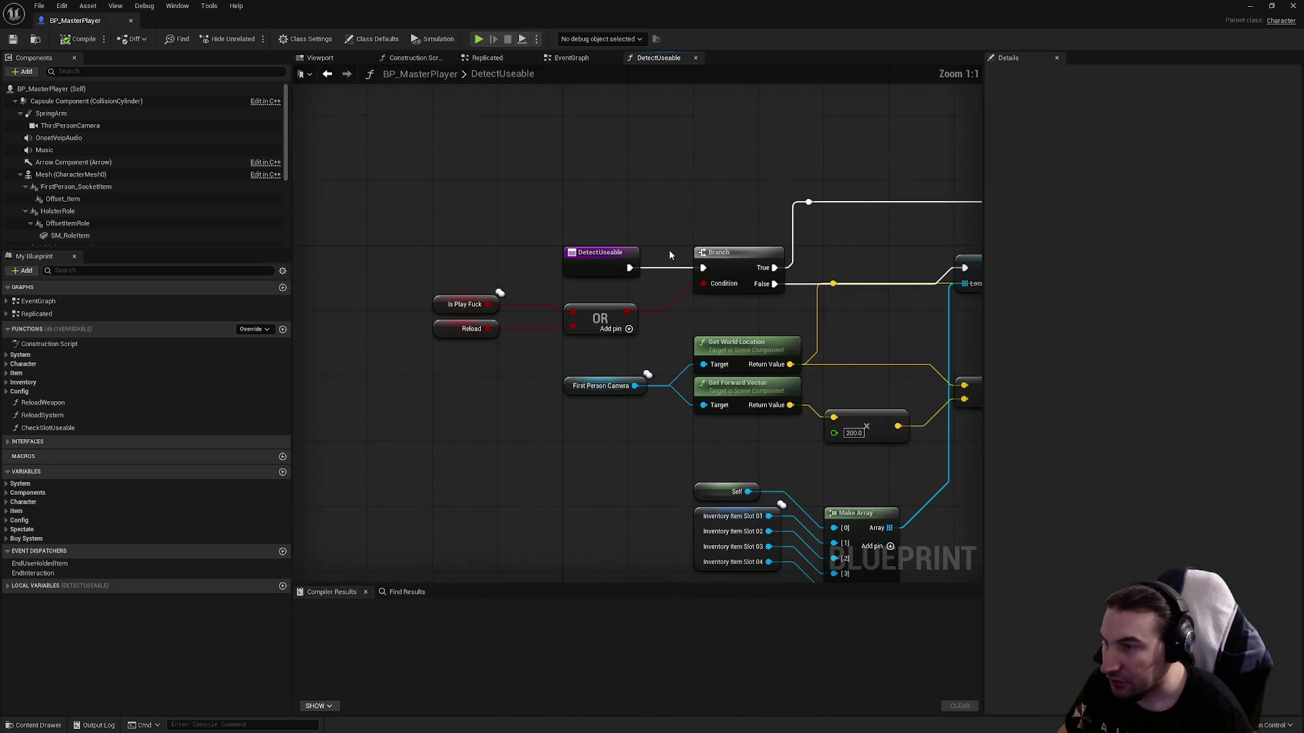
{"action": "left_click_drag", "start_coordinate": [399, 297], "coordinate": [626, 352]}
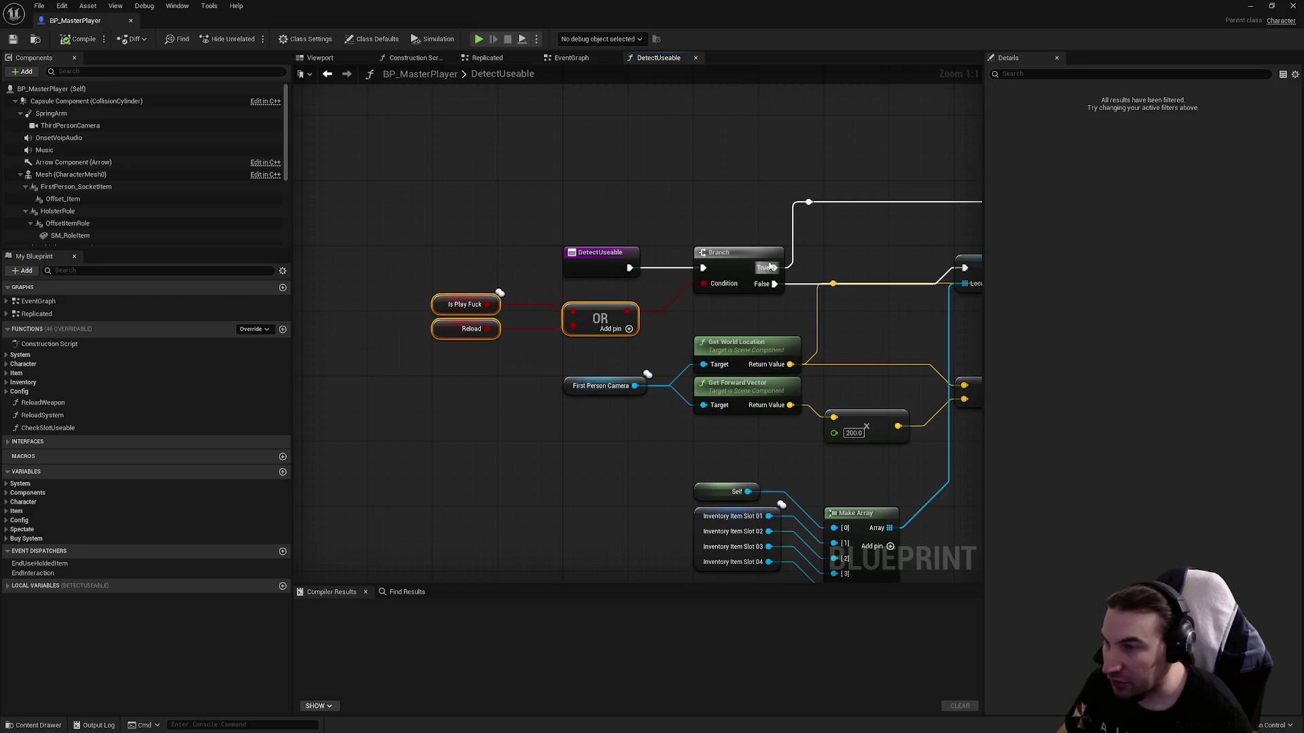
{"action": "left_click_drag", "start_coordinate": [771, 266], "coordinate": [641, 223]}
{"action": "mouse_move", "coordinate": [542, 399]}
{"action": "left_mouse_down"}
{"action": "mouse_move", "coordinate": [780, 340]}
{"action": "mouse_move", "coordinate": [766, 511]}
{"action": "mouse_move", "coordinate": [748, 413]}
{"action": "left_mouse_up"}
{"action": "left_click_drag", "start_coordinate": [748, 339], "coordinate": [751, 307]}
{"action": "left_click", "coordinate": [605, 337]}
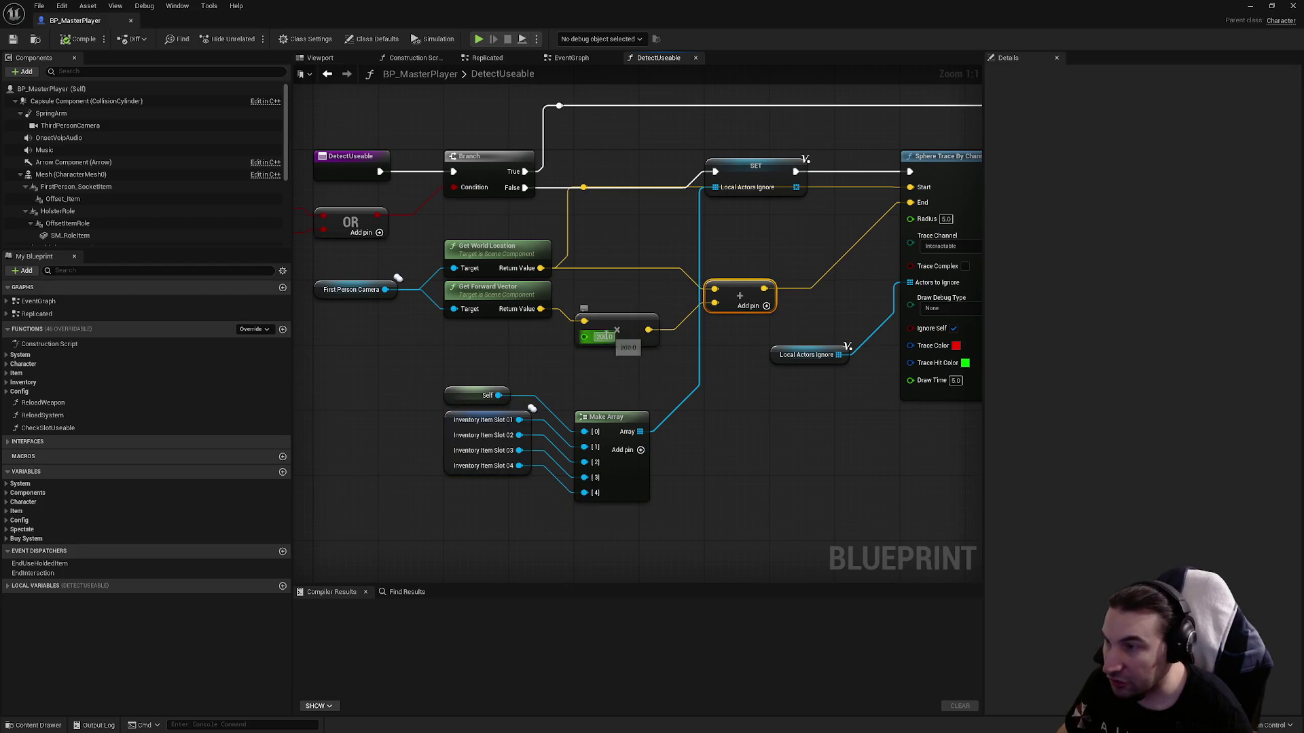
{"action": "left_click_drag", "start_coordinate": [721, 421], "coordinate": [528, 471]}
{"action": "left_click_drag", "start_coordinate": [567, 178], "coordinate": [768, 461]}
{"action": "left_click", "coordinate": [414, 375]}
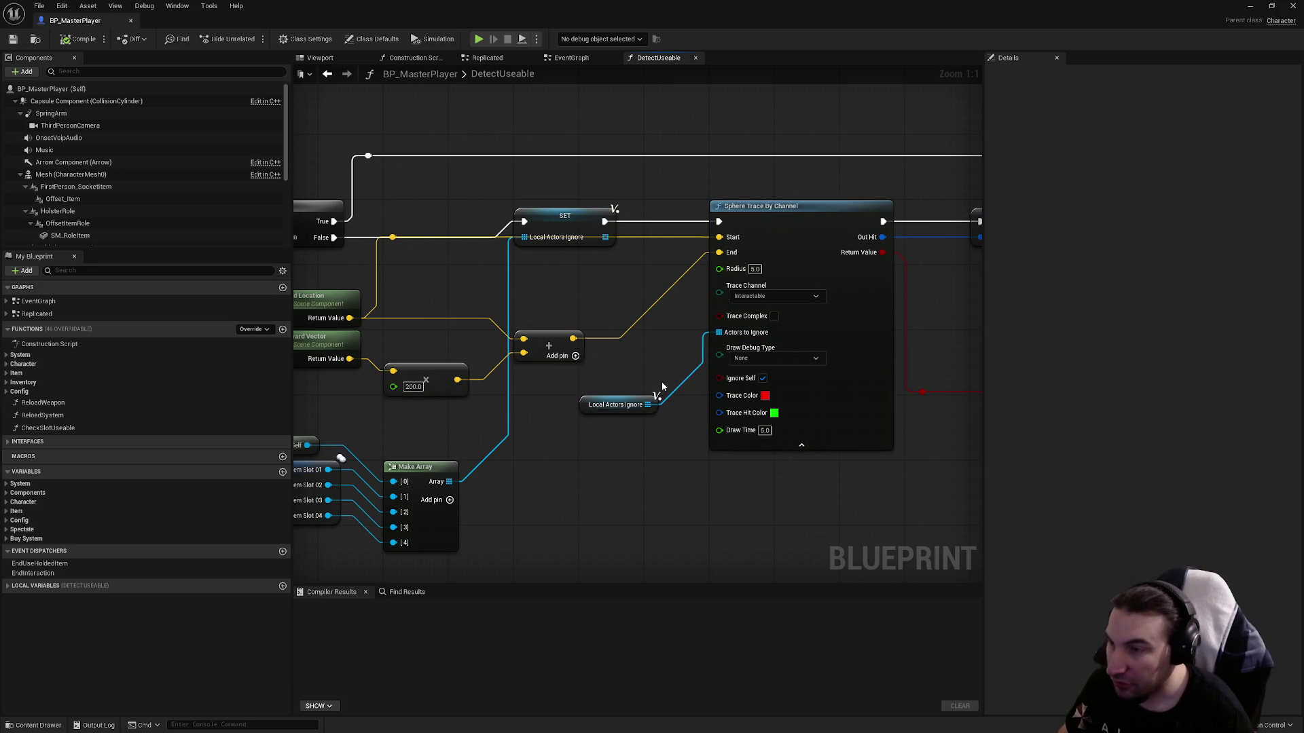
{"action": "left_click_drag", "start_coordinate": [668, 394], "coordinate": [526, 360]}
{"action": "left_click", "coordinate": [609, 248]}
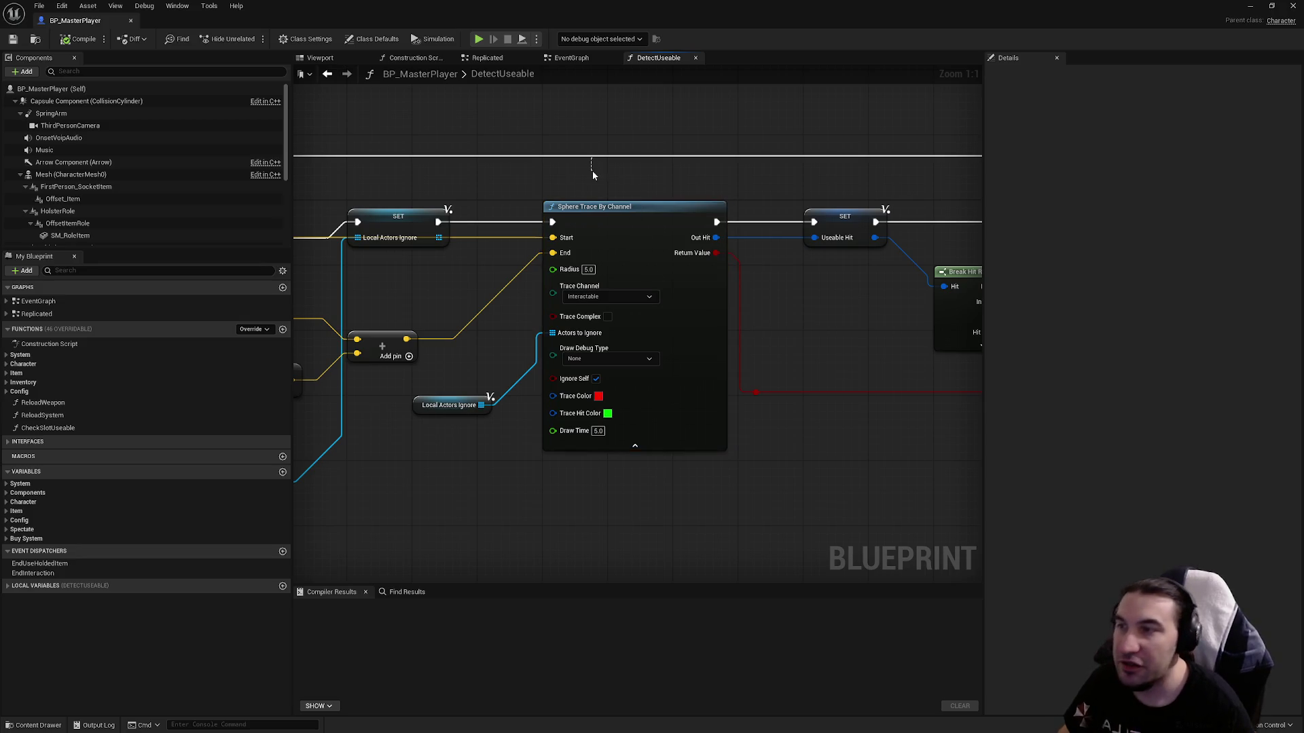
{"action": "left_click", "coordinate": [825, 367]}
{"action": "left_click_drag", "start_coordinate": [826, 369], "coordinate": [722, 349]}
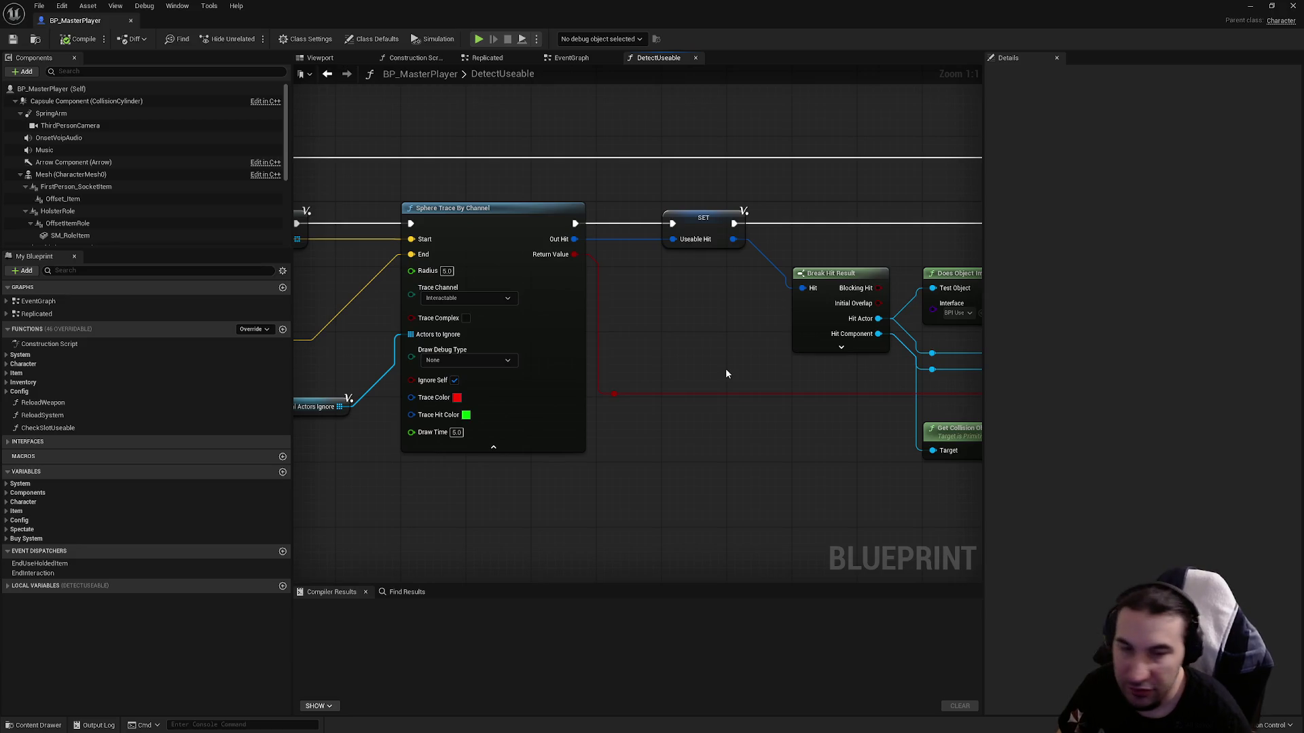
{"action": "scroll", "coordinate": [462, 288], "scroll_direction": "down", "scroll_amount": 2}
{"action": "left_click", "coordinate": [466, 261]}
{"action": "mouse_move", "coordinate": [531, 315]}
{"action": "left_mouse_down"}
{"action": "mouse_move", "coordinate": [675, 437]}
{"action": "mouse_move", "coordinate": [527, 299]}
{"action": "left_mouse_up"}
{"action": "scroll", "coordinate": [527, 300], "scroll_direction": "up", "scroll_amount": 2}
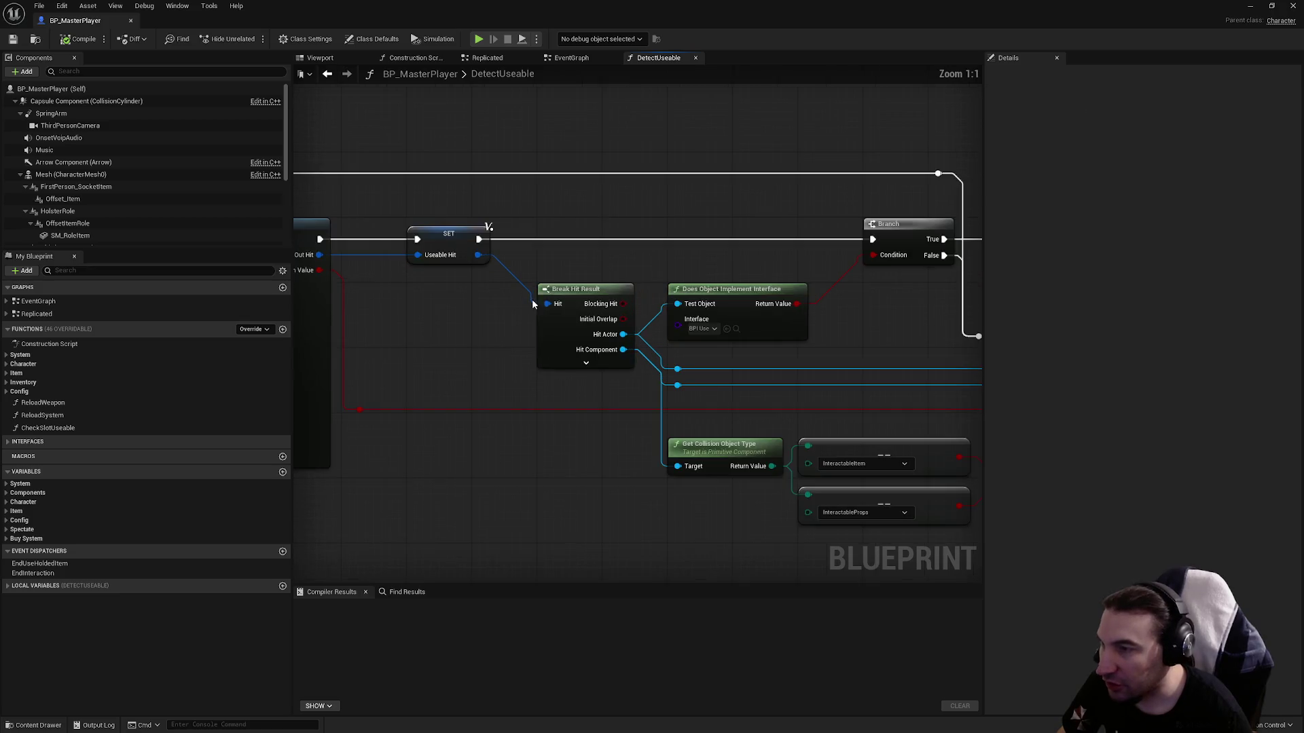
{"action": "left_click", "coordinate": [706, 313]}
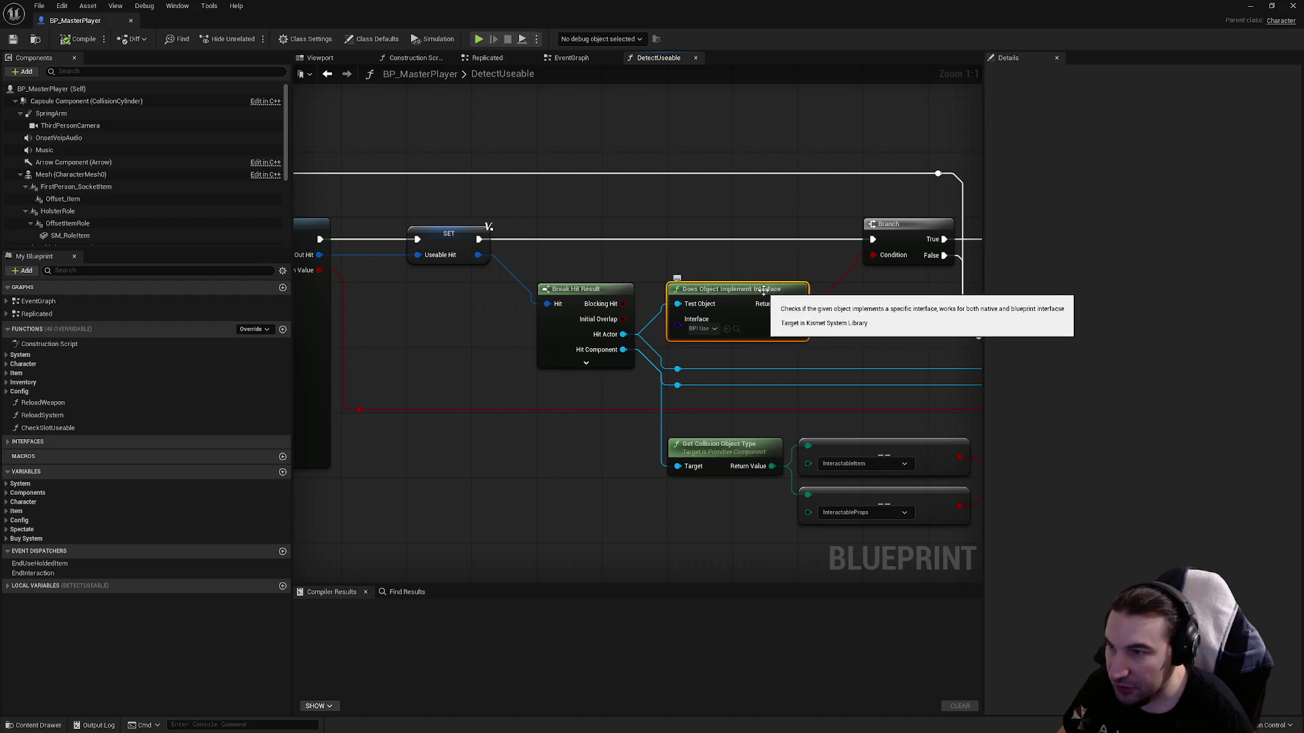
{"action": "mouse_move", "coordinate": [793, 265]}
{"action": "left_mouse_down"}
{"action": "mouse_move", "coordinate": [648, 271]}
{"action": "mouse_move", "coordinate": [757, 329]}
{"action": "mouse_move", "coordinate": [678, 322]}
{"action": "left_mouse_up"}
{"action": "mouse_move", "coordinate": [745, 357]}
{"action": "left_mouse_down"}
{"action": "mouse_move", "coordinate": [797, 320]}
{"action": "mouse_move", "coordinate": [652, 247]}
{"action": "mouse_move", "coordinate": [572, 261]}
{"action": "left_mouse_up"}
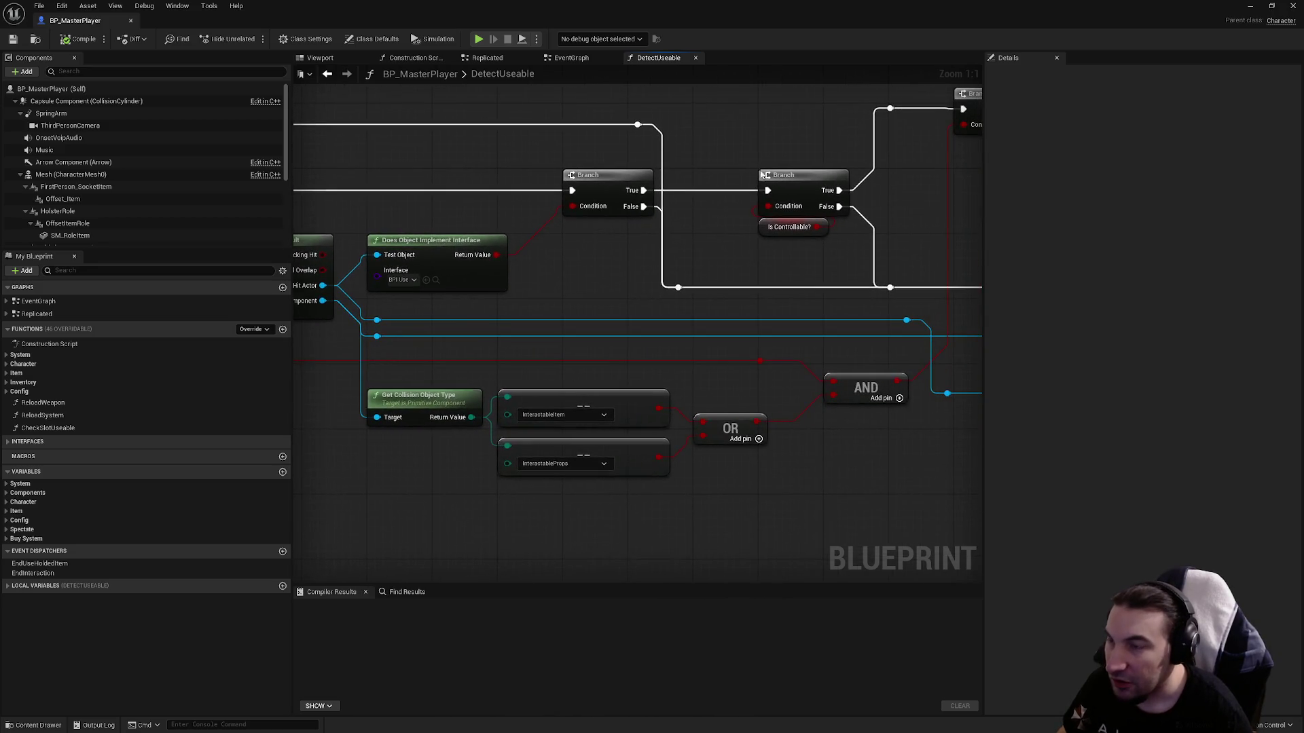
{"action": "left_click_drag", "start_coordinate": [761, 169], "coordinate": [653, 234]}
{"action": "left_click", "coordinate": [650, 263]}
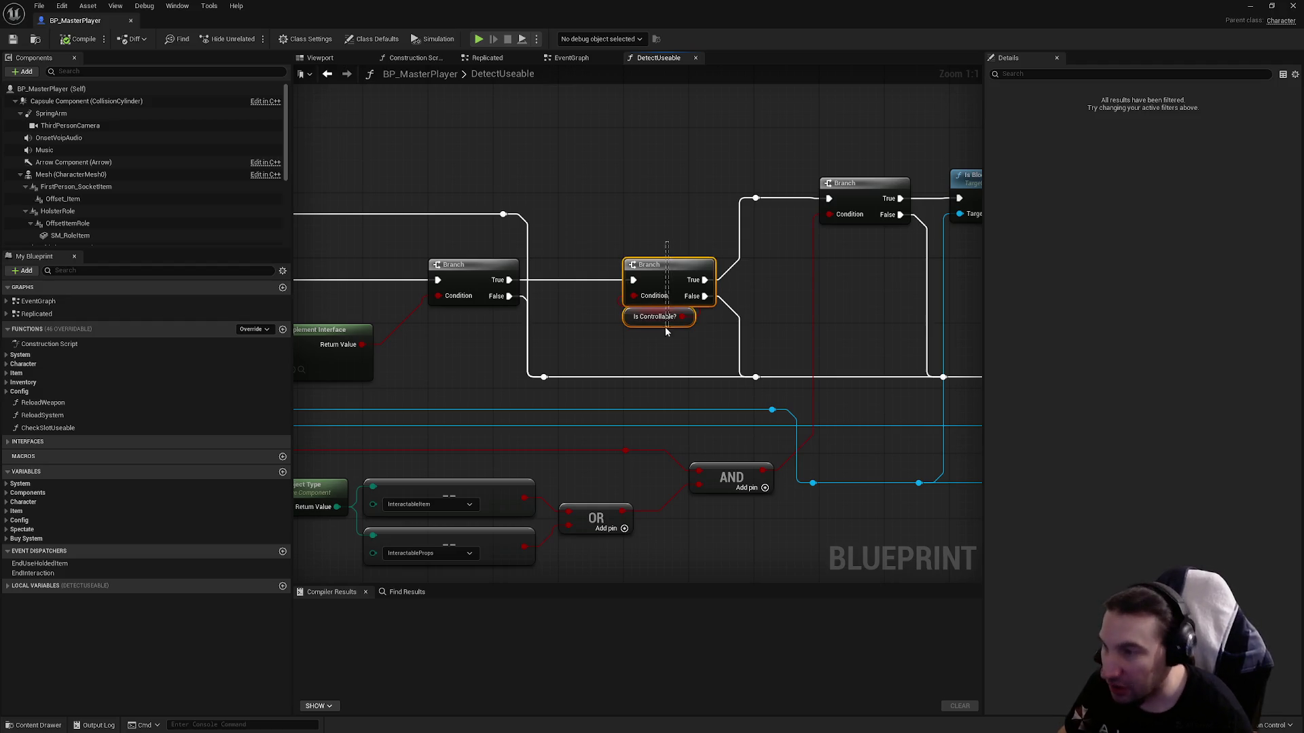
{"action": "left_click", "coordinate": [581, 144]}
{"action": "left_click_drag", "start_coordinate": [378, 320], "coordinate": [561, 257]}
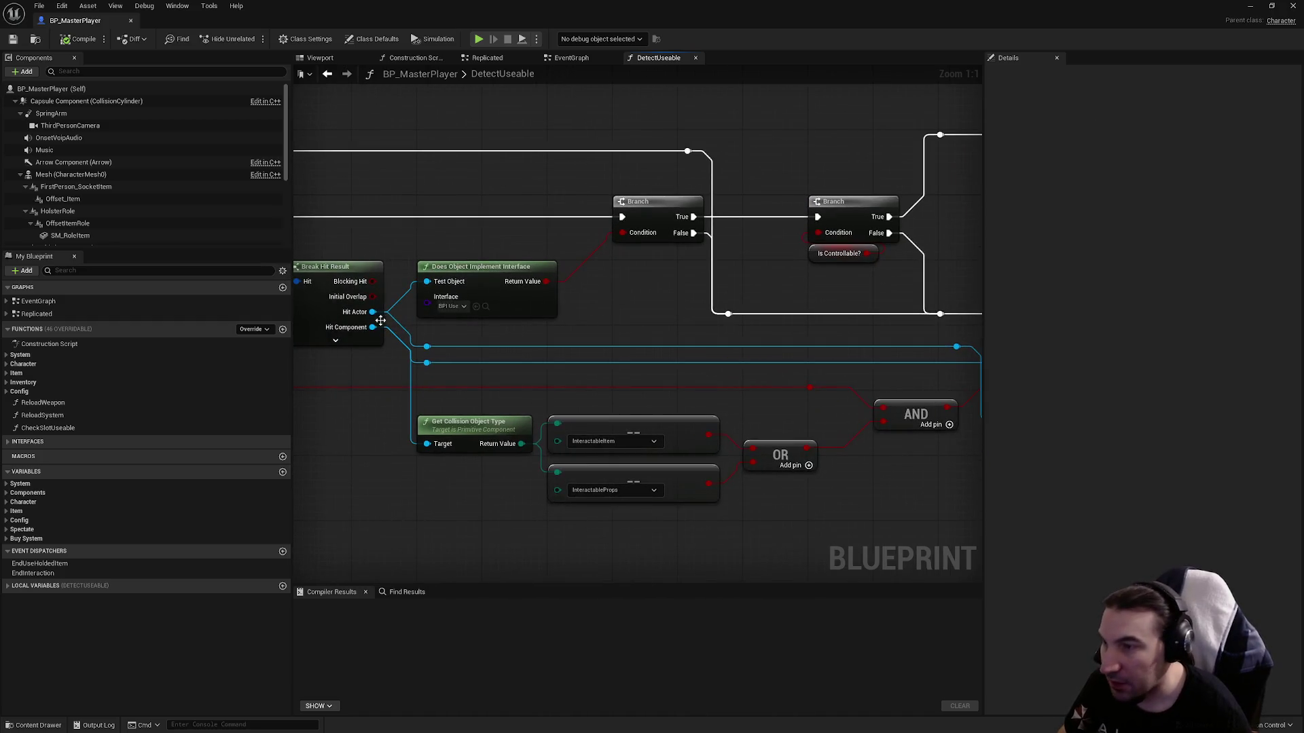
{"action": "mouse_move", "coordinate": [757, 233]}
{"action": "left_mouse_down"}
{"action": "mouse_move", "coordinate": [886, 250]}
{"action": "mouse_move", "coordinate": [686, 227]}
{"action": "mouse_move", "coordinate": [314, 398]}
{"action": "left_mouse_up"}
{"action": "left_click", "coordinate": [662, 208]}
{"action": "left_click_drag", "start_coordinate": [593, 360], "coordinate": [981, 223]}
{"action": "mouse_move", "coordinate": [421, 516]}
{"action": "left_mouse_down"}
{"action": "mouse_move", "coordinate": [460, 364]}
{"action": "mouse_move", "coordinate": [519, 378]}
{"action": "left_mouse_up"}
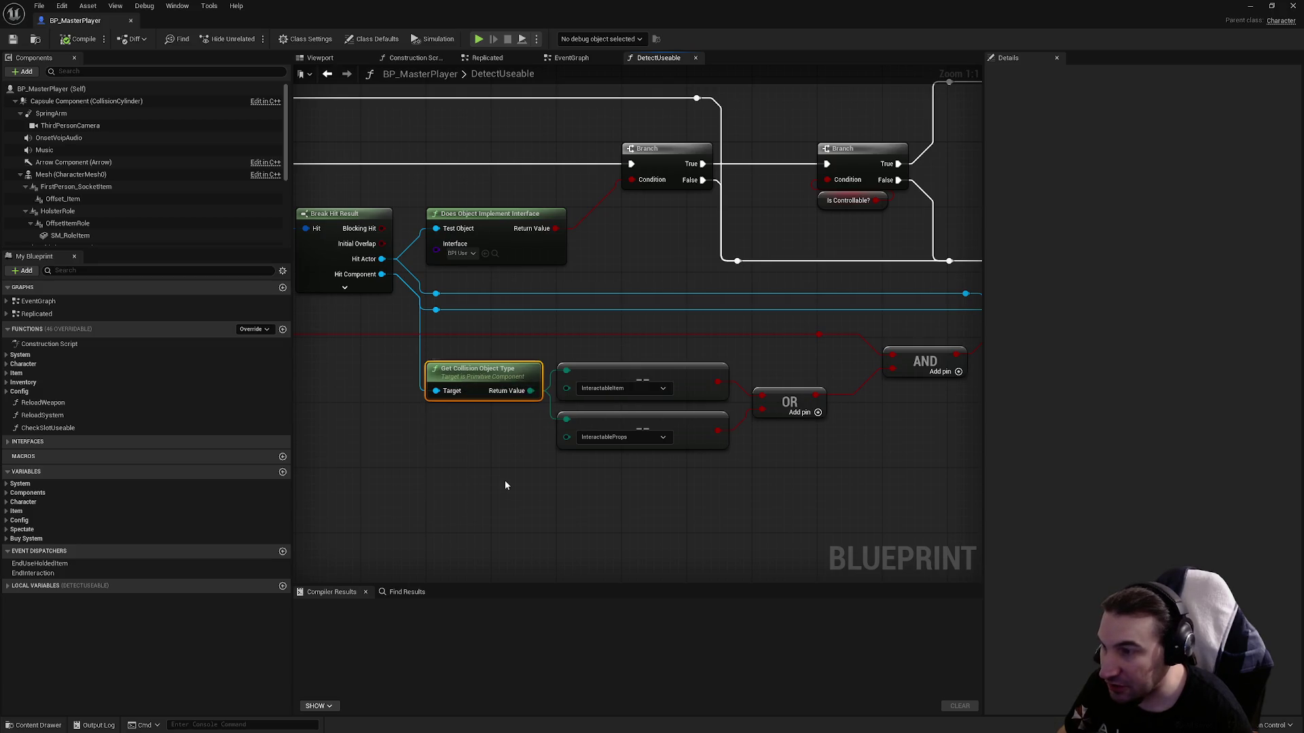
{"action": "left_click", "coordinate": [484, 446]}
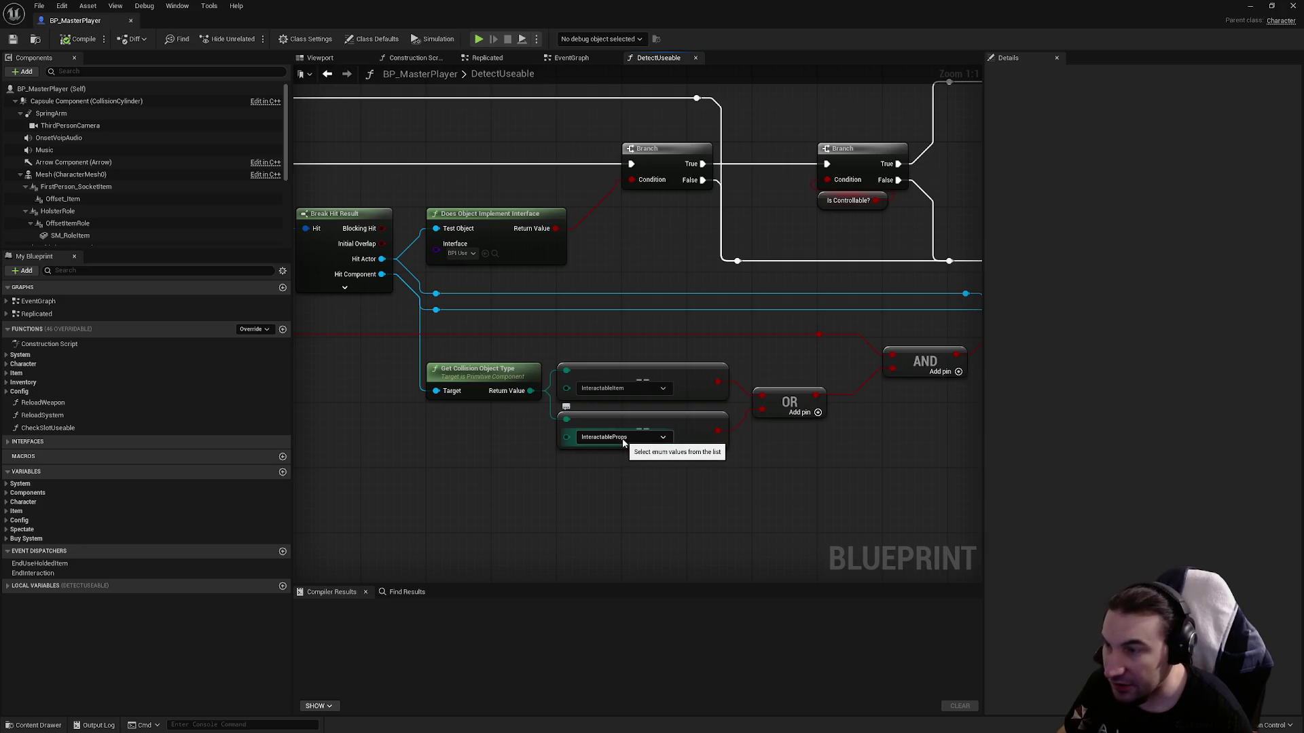
{"action": "mouse_move", "coordinate": [614, 340]}
{"action": "left_mouse_down"}
{"action": "mouse_move", "coordinate": [637, 478]}
{"action": "mouse_move", "coordinate": [808, 495]}
{"action": "left_mouse_up"}
{"action": "left_click", "coordinate": [796, 434]}
{"action": "left_click_drag", "start_coordinate": [679, 502], "coordinate": [645, 421]}
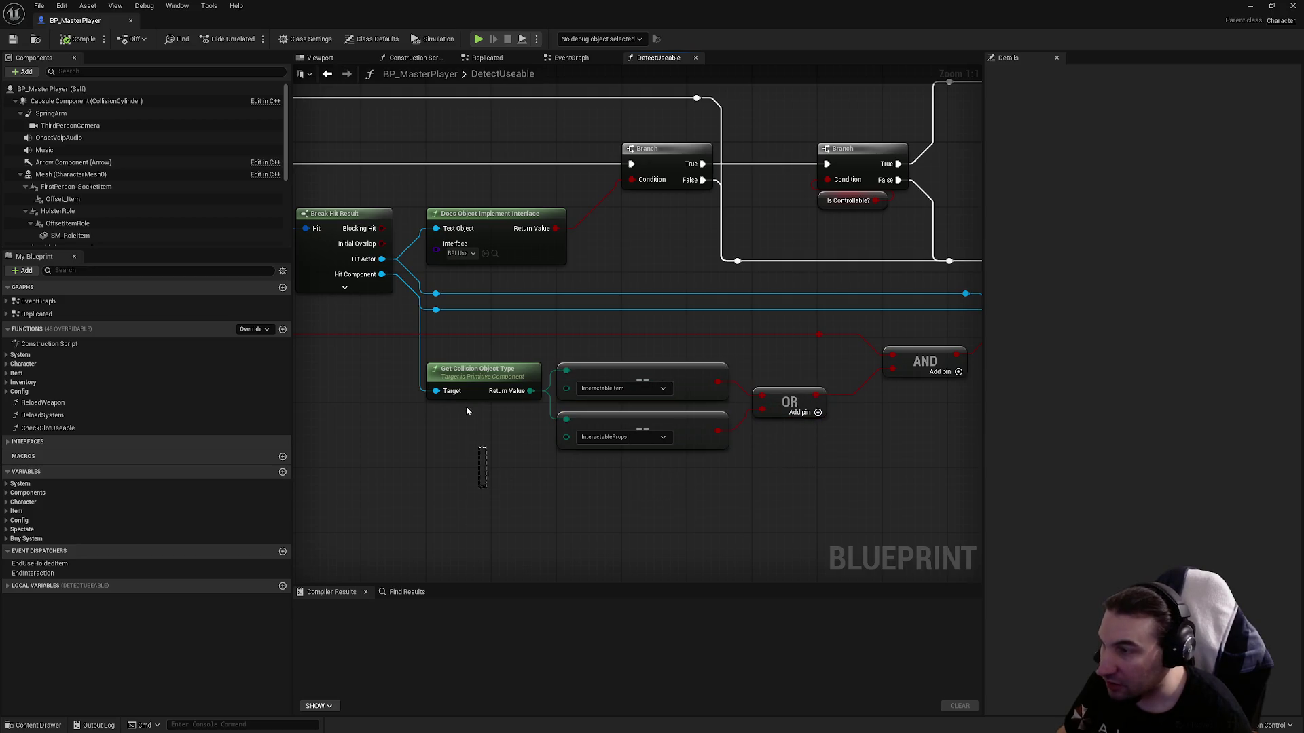
{"action": "left_click", "coordinate": [738, 377]}
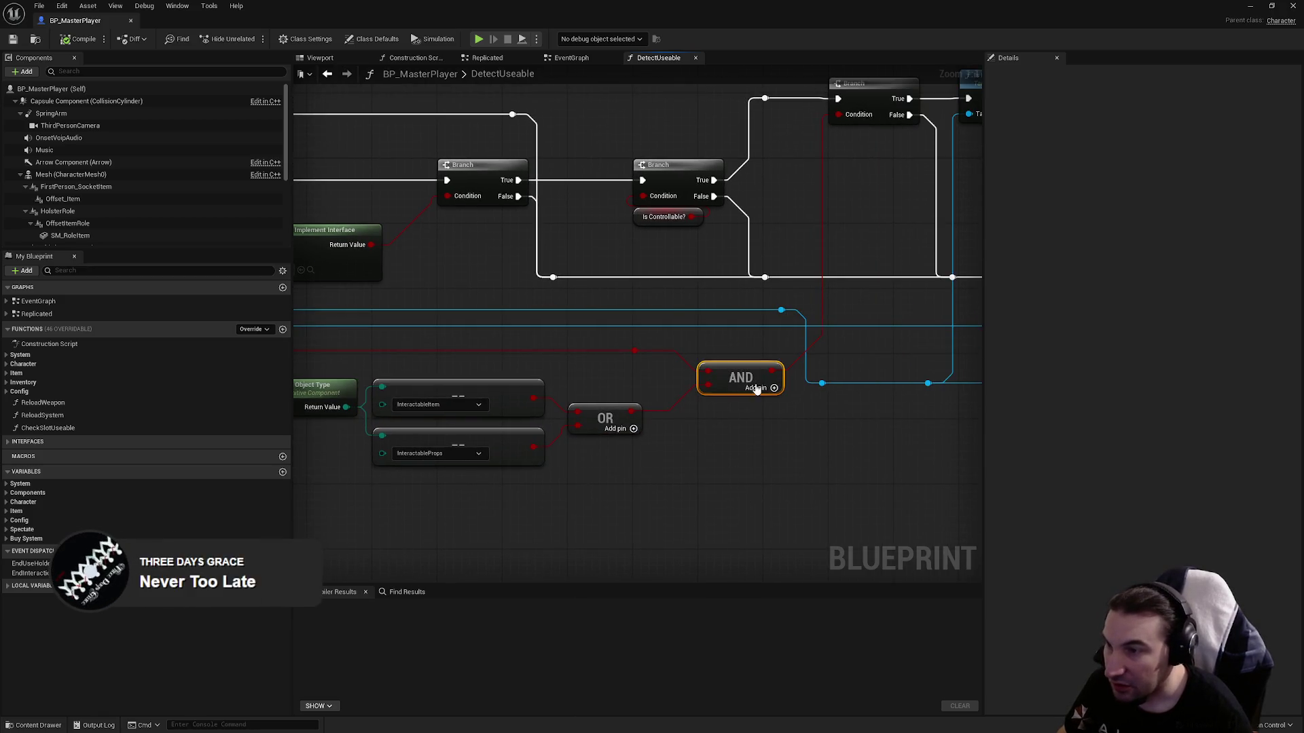
{"action": "left_click_drag", "start_coordinate": [664, 411], "coordinate": [931, 367]}
{"action": "left_click_drag", "start_coordinate": [560, 337], "coordinate": [865, 366]}
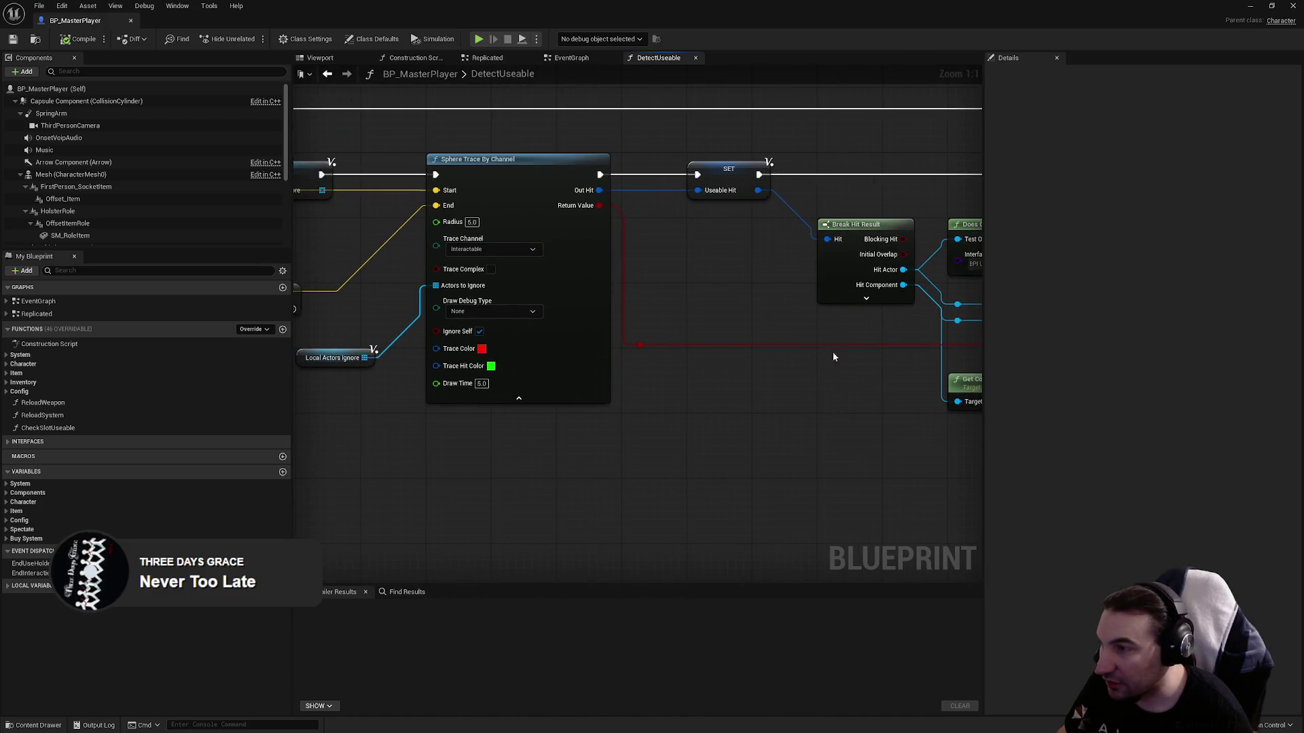
{"action": "left_click_drag", "start_coordinate": [599, 208], "coordinate": [600, 286]}
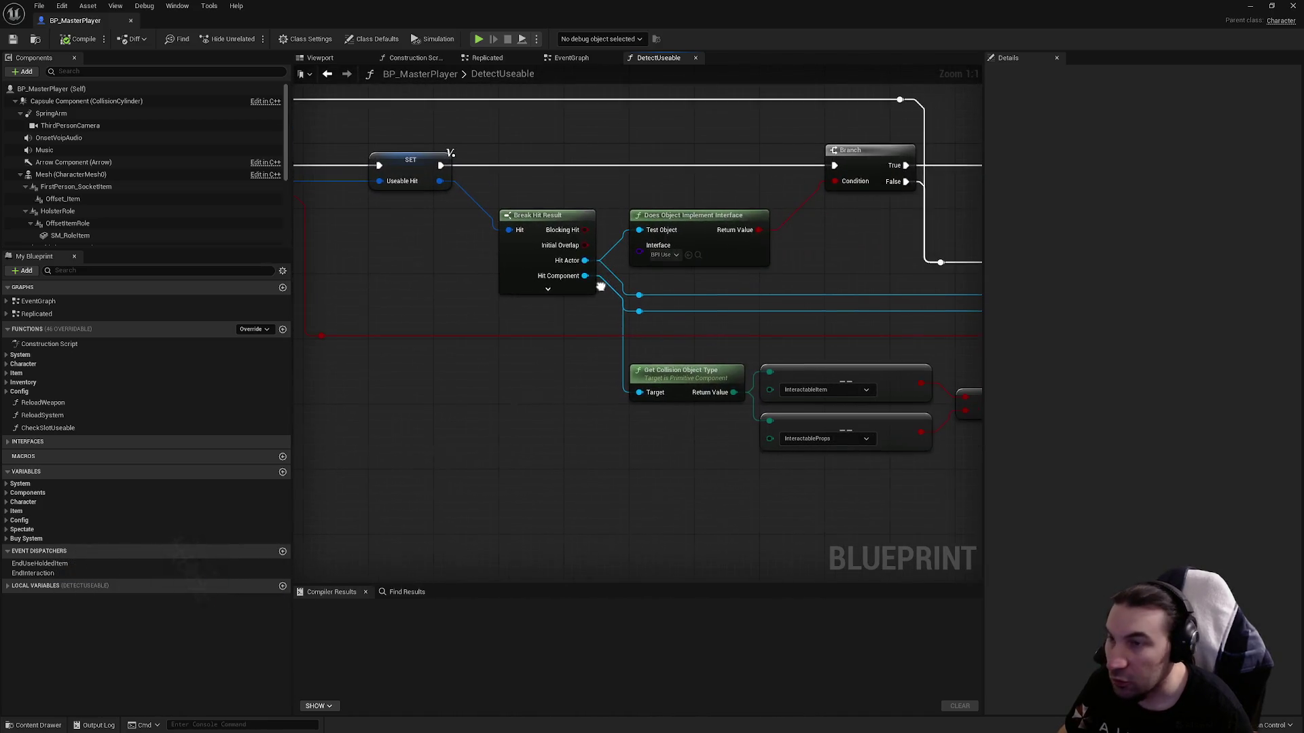
{"action": "left_click_drag", "start_coordinate": [577, 231], "coordinate": [641, 337]}
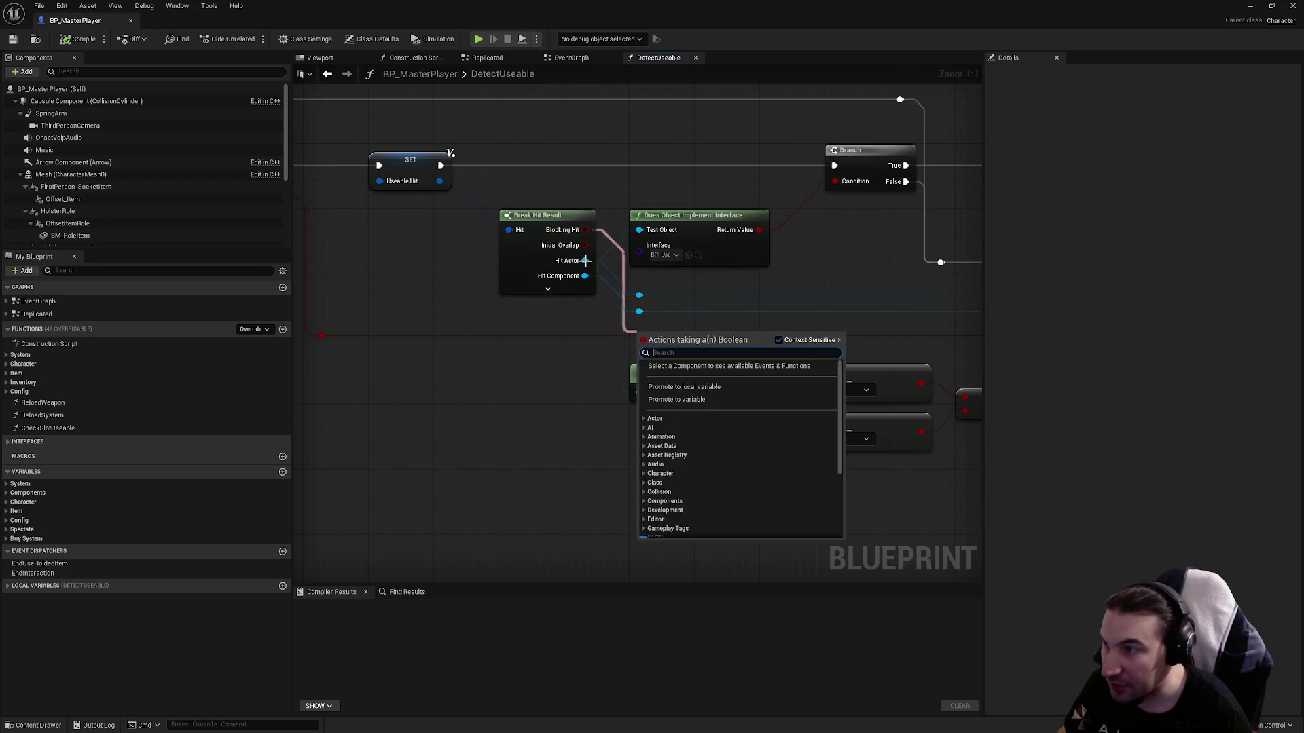
{"action": "left_click_drag", "start_coordinate": [468, 273], "coordinate": [620, 296]}
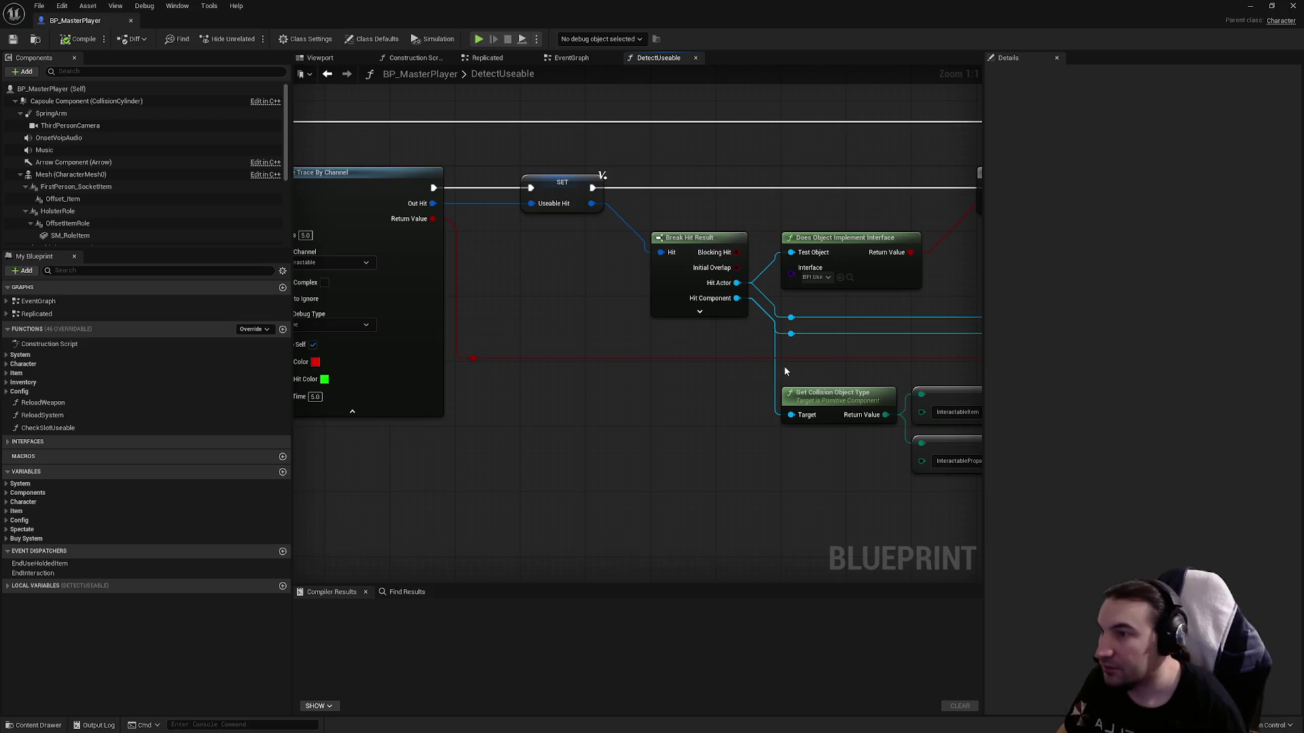
{"action": "mouse_move", "coordinate": [510, 318]}
{"action": "left_mouse_down"}
{"action": "mouse_move", "coordinate": [653, 367]}
{"action": "mouse_move", "coordinate": [525, 343]}
{"action": "left_mouse_up"}
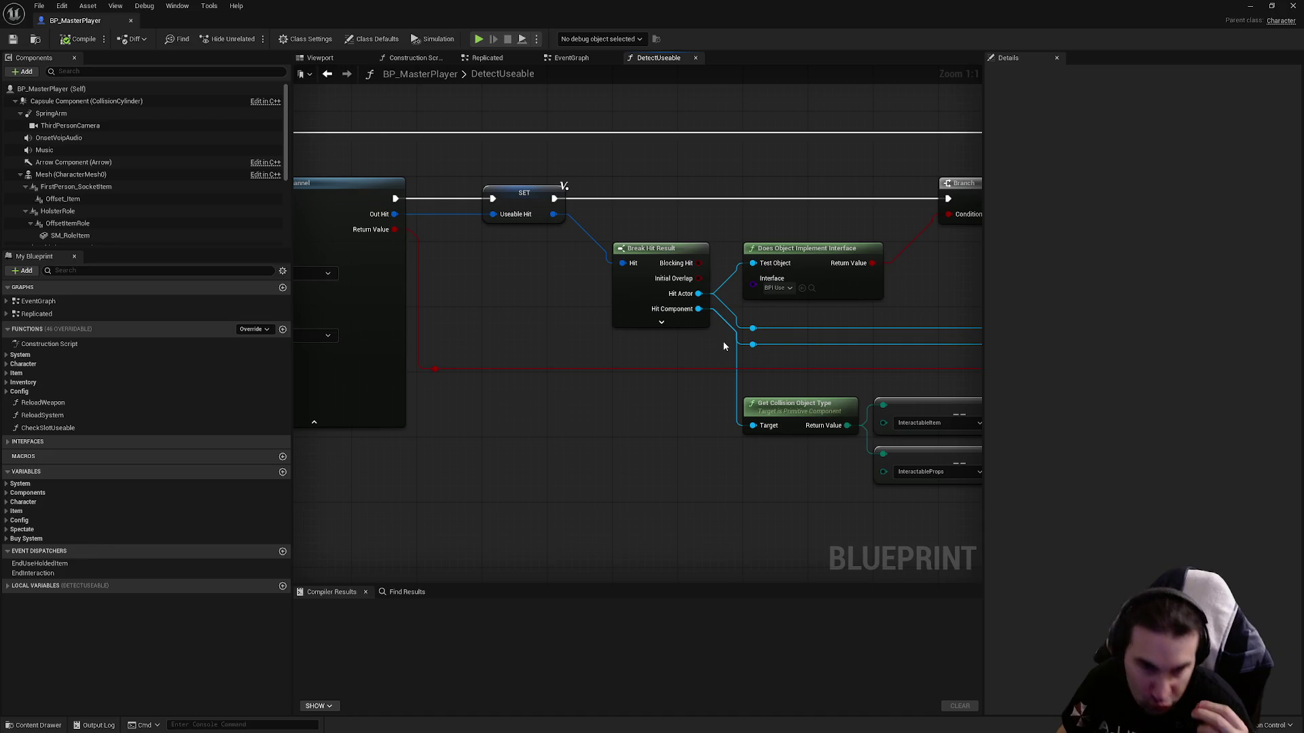
{"action": "left_click_drag", "start_coordinate": [441, 329], "coordinate": [471, 383]}
{"action": "mouse_move", "coordinate": [547, 365]}
{"action": "left_mouse_down"}
{"action": "mouse_move", "coordinate": [561, 351]}
{"action": "mouse_move", "coordinate": [521, 403]}
{"action": "left_mouse_up"}
Inspect the Is Block node and its following Branch in the DetectUseable graph.
{"action": "mouse_move", "coordinate": [521, 273]}
{"action": "left_mouse_down"}
{"action": "mouse_move", "coordinate": [553, 443]}
{"action": "mouse_move", "coordinate": [634, 367]}
{"action": "left_mouse_up"}
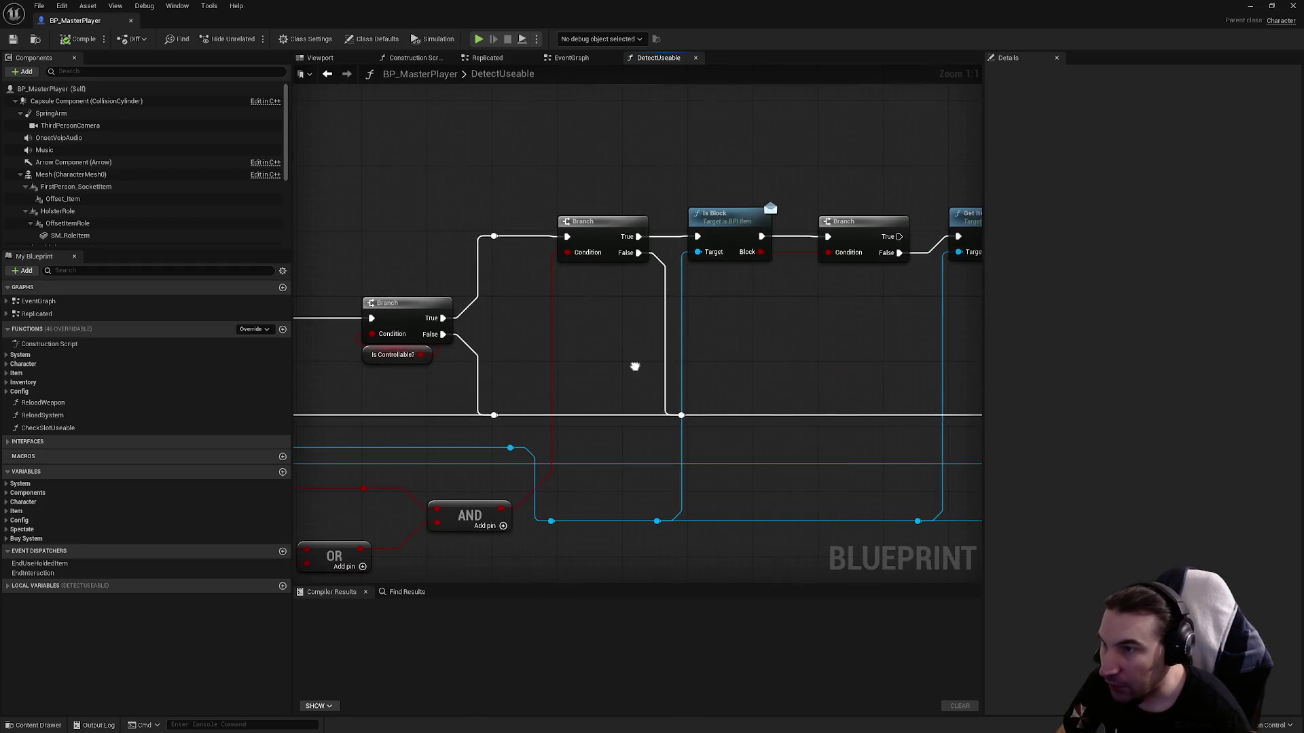
{"action": "left_click_drag", "start_coordinate": [773, 377], "coordinate": [727, 209]}
{"action": "left_click_drag", "start_coordinate": [724, 274], "coordinate": [646, 295]}
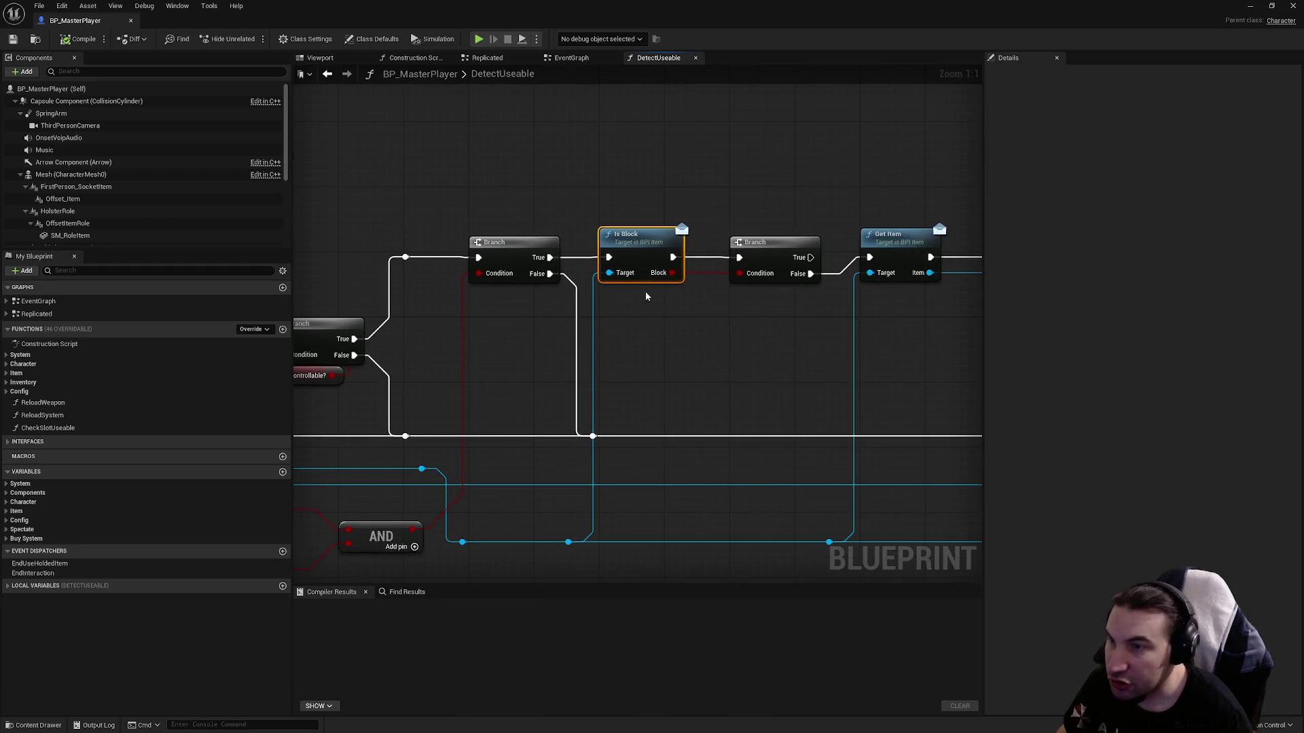
{"action": "mouse_move", "coordinate": [629, 206]}
{"action": "left_mouse_down"}
{"action": "mouse_move", "coordinate": [726, 299]}
{"action": "mouse_move", "coordinate": [816, 291]}
{"action": "left_mouse_up"}
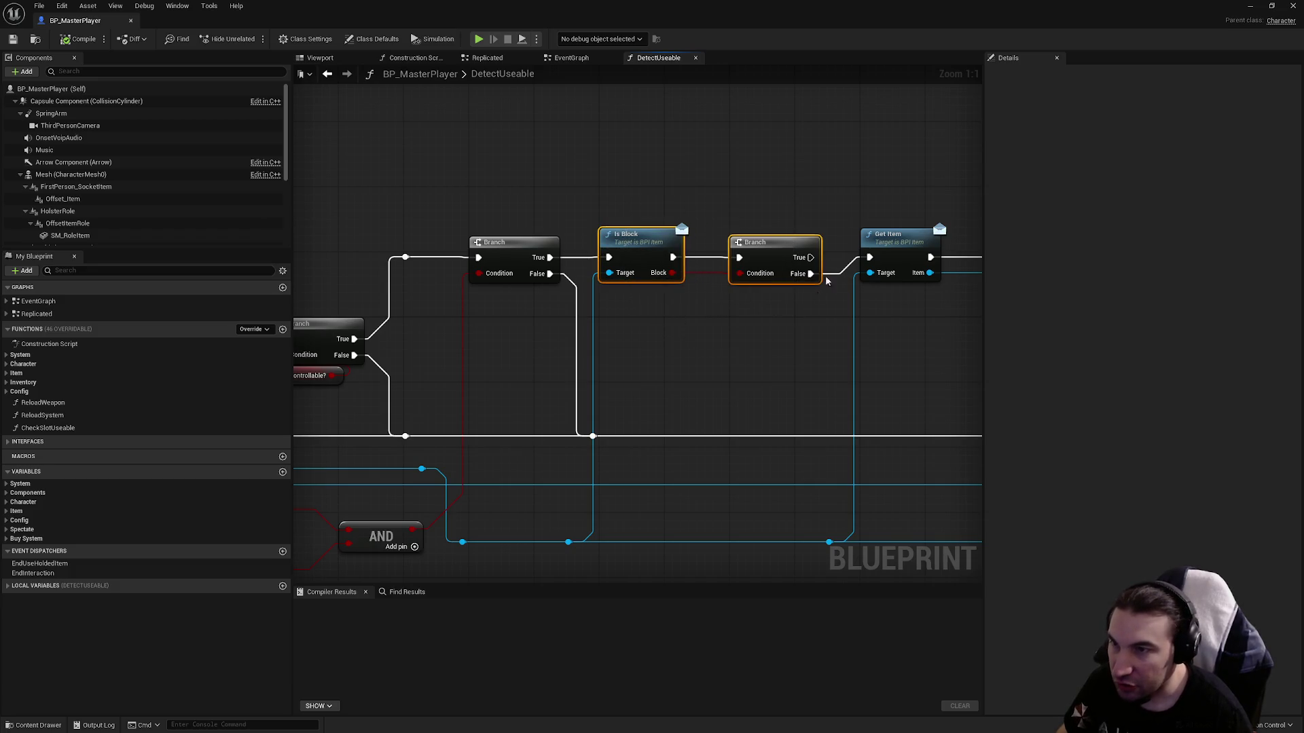
{"action": "left_click_drag", "start_coordinate": [702, 346], "coordinate": [597, 218]}
{"action": "left_click_drag", "start_coordinate": [619, 146], "coordinate": [682, 303]}
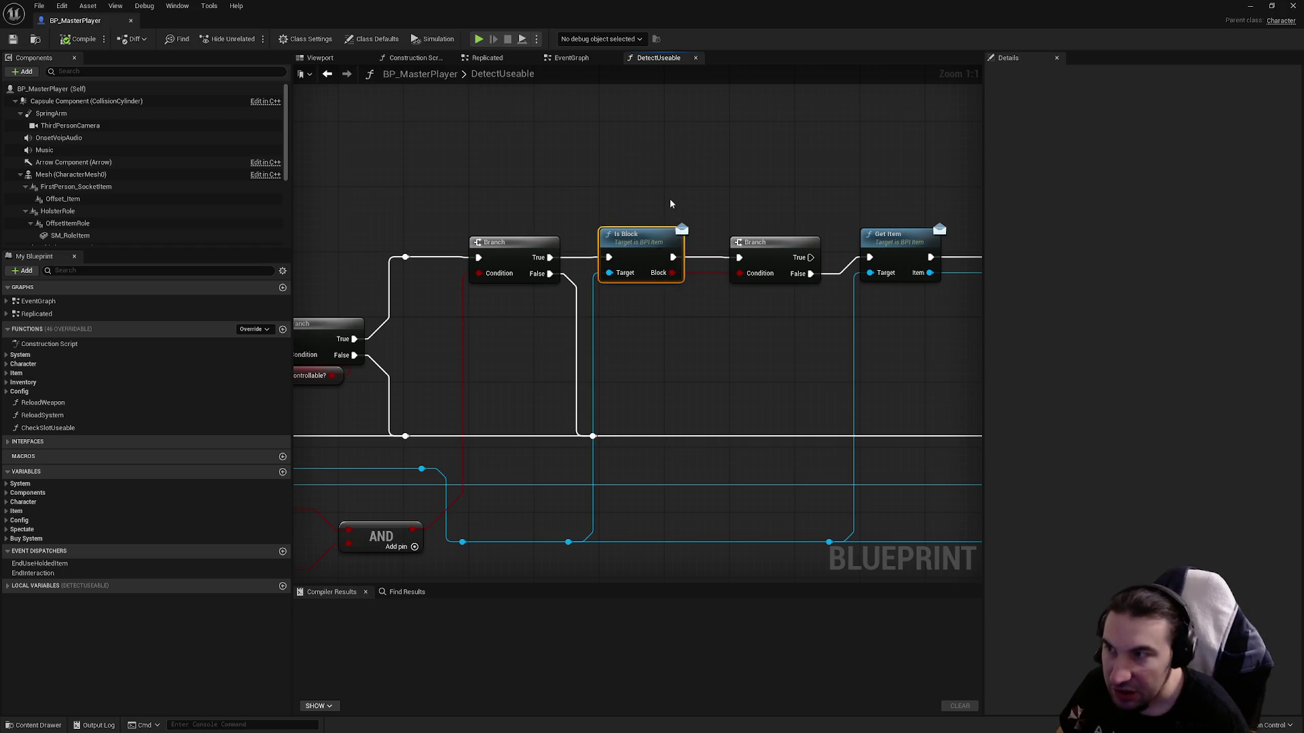
{"action": "mouse_move", "coordinate": [664, 190]}
{"action": "left_mouse_down"}
{"action": "mouse_move", "coordinate": [662, 306]}
{"action": "mouse_move", "coordinate": [787, 310]}
{"action": "left_mouse_up"}
{"action": "left_click_drag", "start_coordinate": [760, 197], "coordinate": [675, 289]}
{"action": "left_click_drag", "start_coordinate": [819, 358], "coordinate": [652, 357]}
{"action": "left_click", "coordinate": [652, 321]}
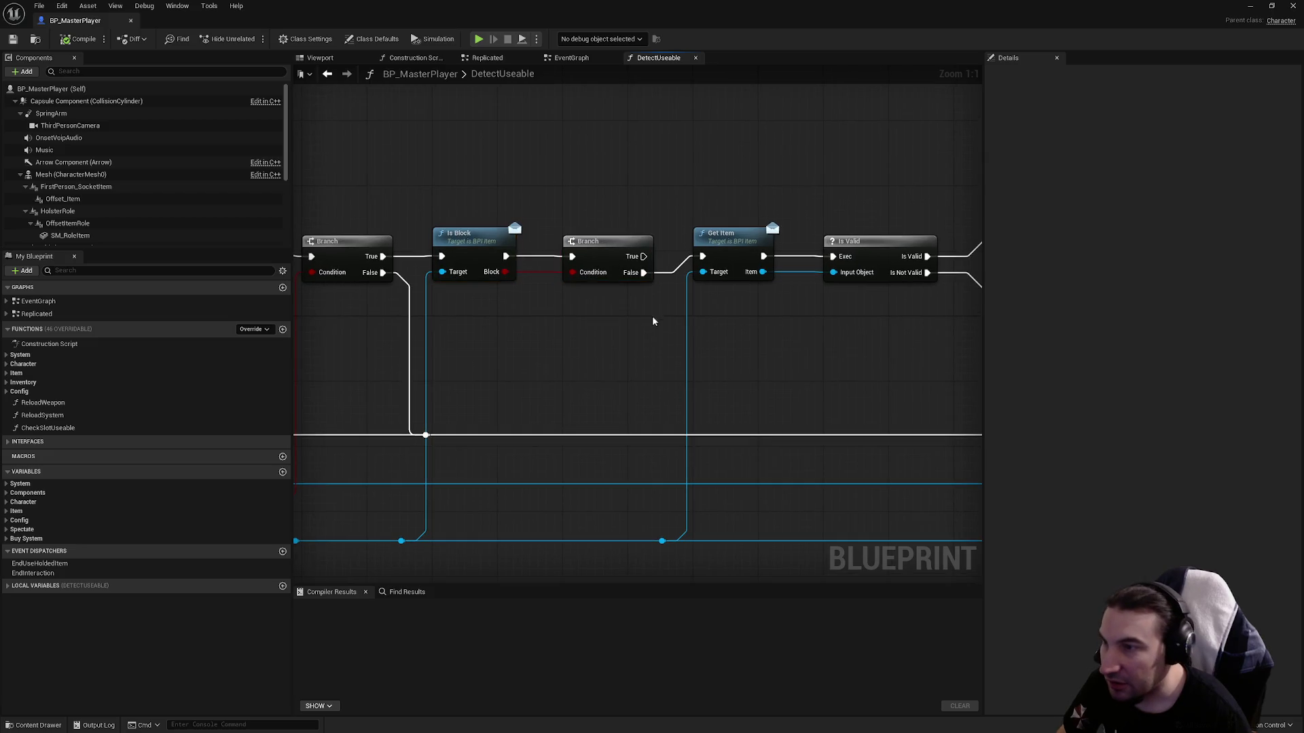
Connect the Branch to a new reroute point on the shared exec wire, then compile and save.
{"action": "double_click", "coordinate": [672, 434]}
{"action": "mouse_move", "coordinate": [670, 435]}
{"action": "left_mouse_down"}
{"action": "mouse_move", "coordinate": [655, 256]}
{"action": "mouse_move", "coordinate": [644, 257]}
{"action": "left_mouse_up"}
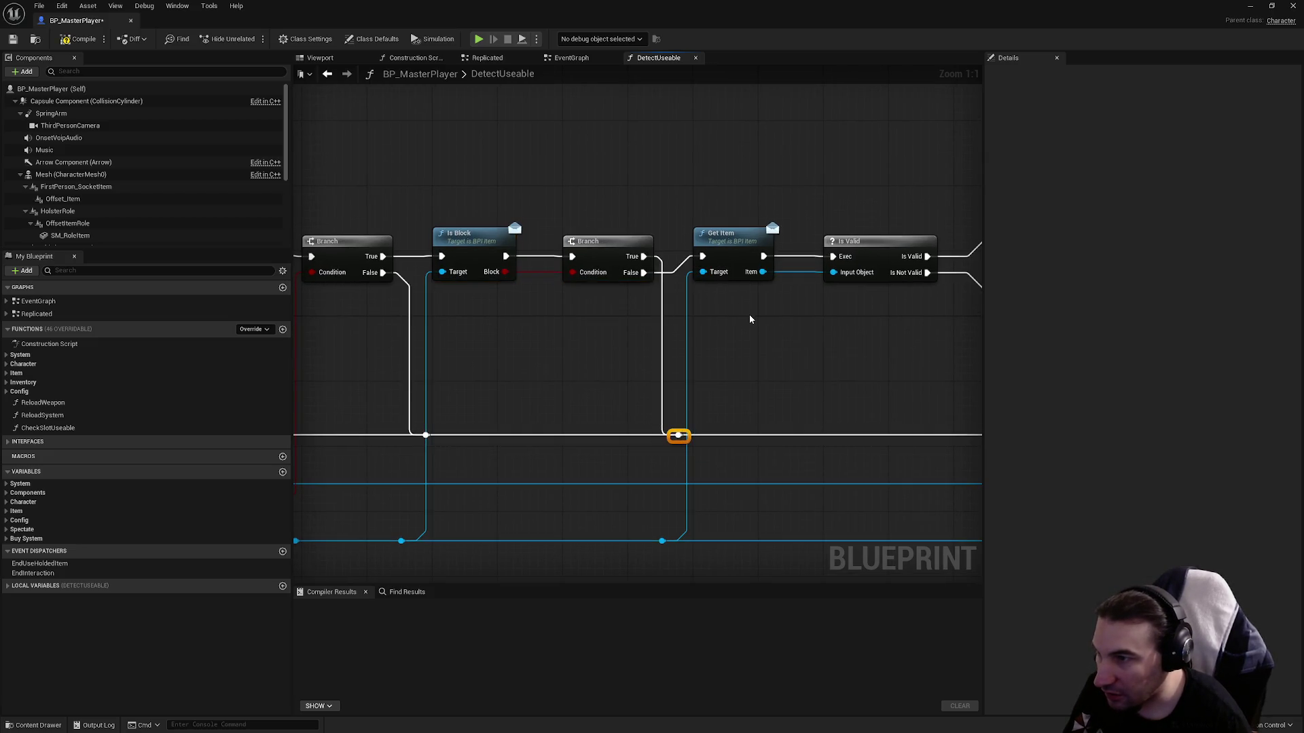
{"action": "left_click", "coordinate": [785, 362]}
{"action": "left_click", "coordinate": [83, 40]}
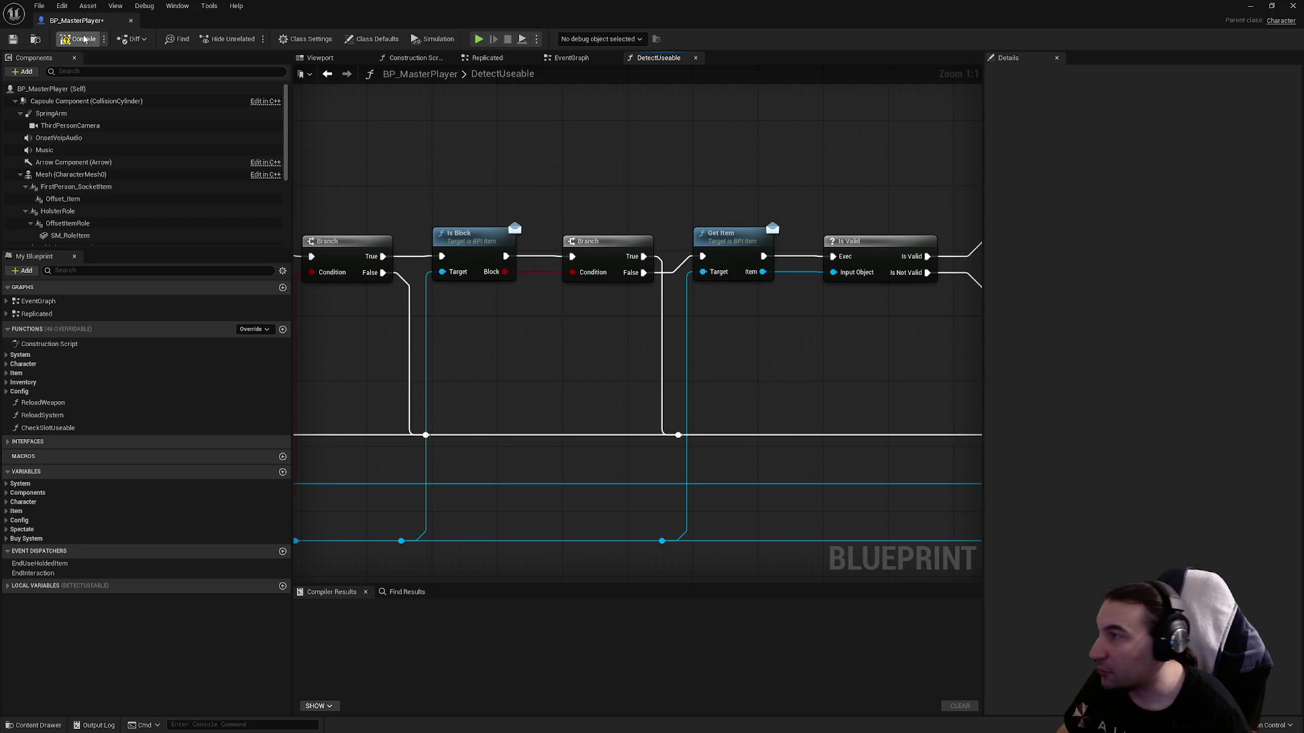
{"action": "left_click", "coordinate": [12, 42]}
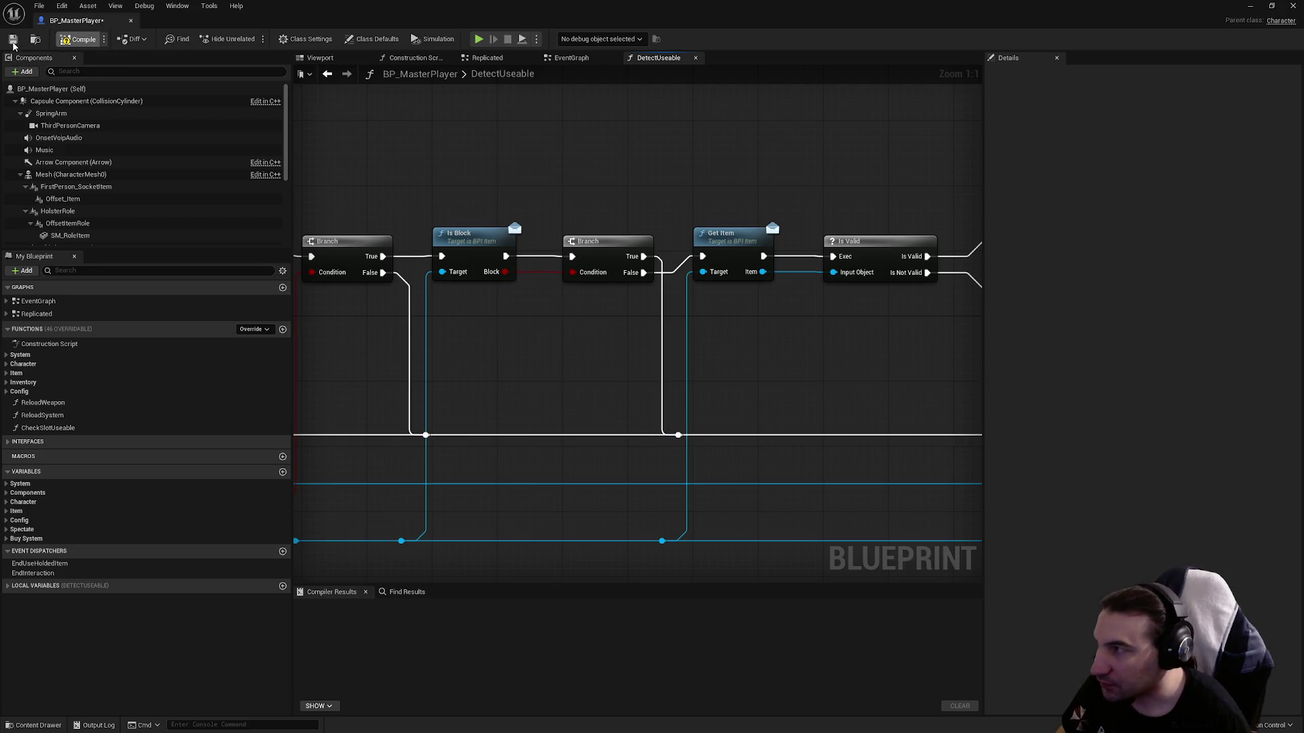
{"action": "left_click", "coordinate": [13, 42]}
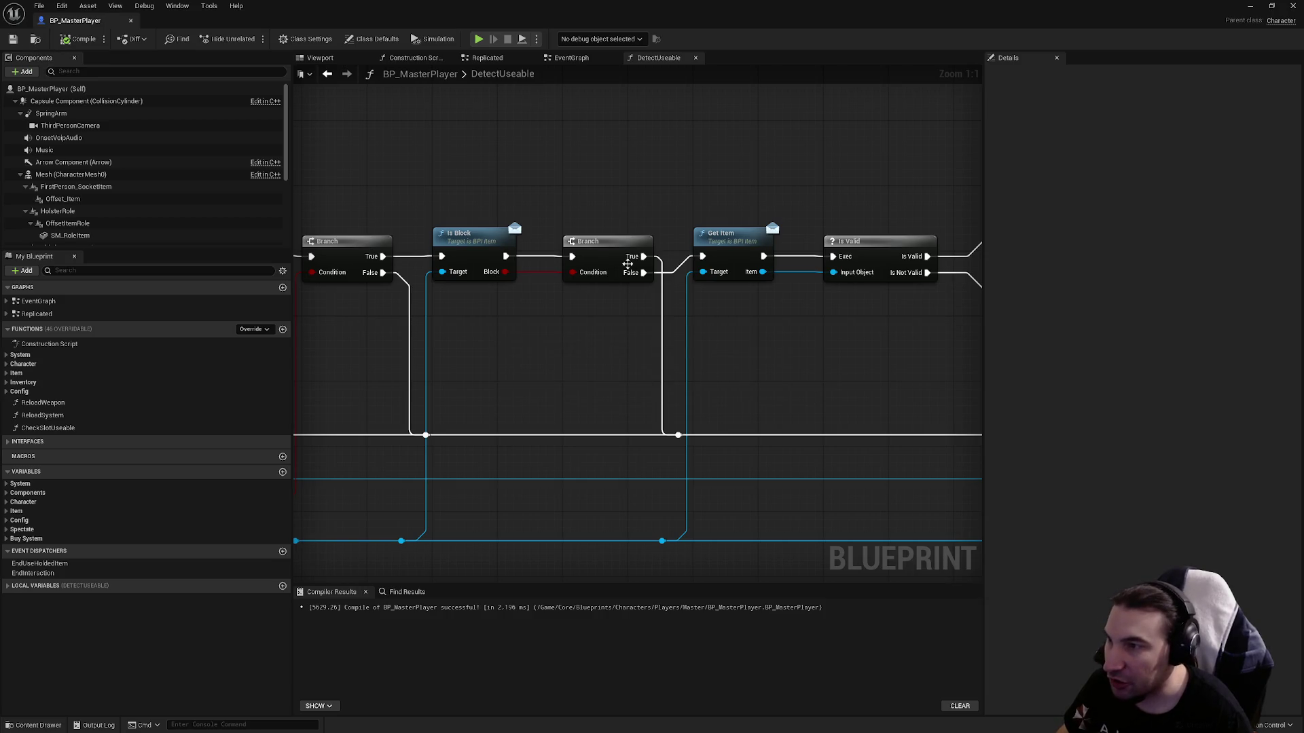
Pan across the graph past the AND node to the first Branch node.
{"action": "left_click_drag", "start_coordinate": [643, 376], "coordinate": [736, 329]}
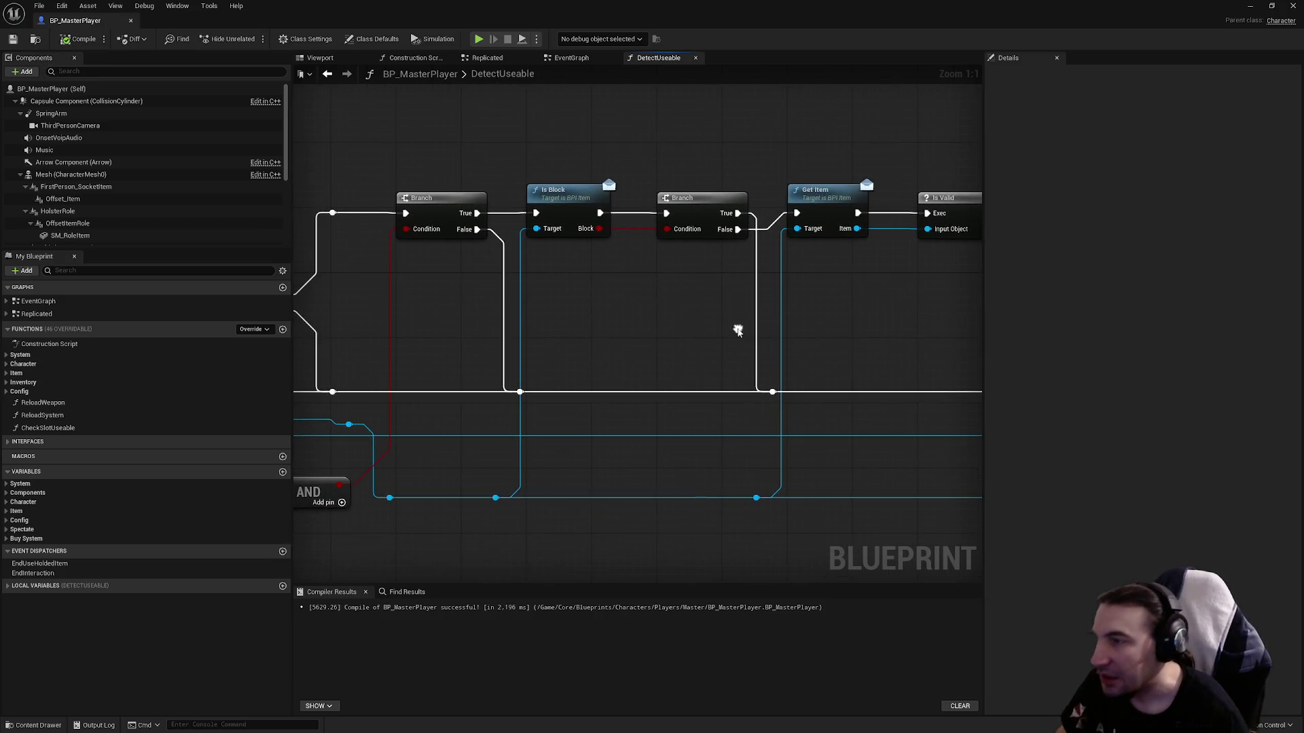
{"action": "mouse_move", "coordinate": [457, 335]}
{"action": "left_mouse_down"}
{"action": "mouse_move", "coordinate": [489, 314]}
{"action": "mouse_move", "coordinate": [481, 321]}
{"action": "left_mouse_up"}
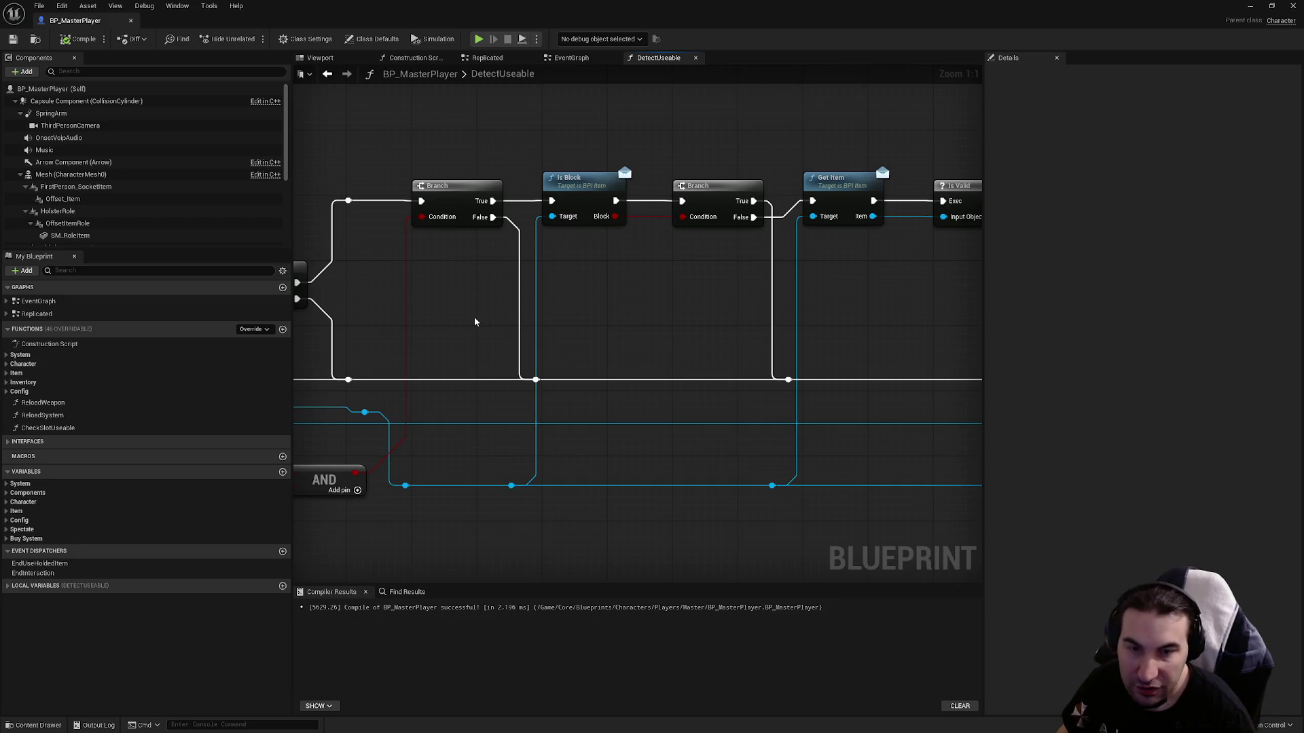
{"action": "mouse_move", "coordinate": [634, 347]}
{"action": "left_mouse_down"}
{"action": "mouse_move", "coordinate": [658, 335]}
{"action": "mouse_move", "coordinate": [646, 314]}
{"action": "mouse_move", "coordinate": [752, 337]}
{"action": "mouse_move", "coordinate": [539, 323]}
{"action": "mouse_move", "coordinate": [606, 146]}
{"action": "left_mouse_up"}
{"action": "left_click_drag", "start_coordinate": [606, 146], "coordinate": [767, 188]}
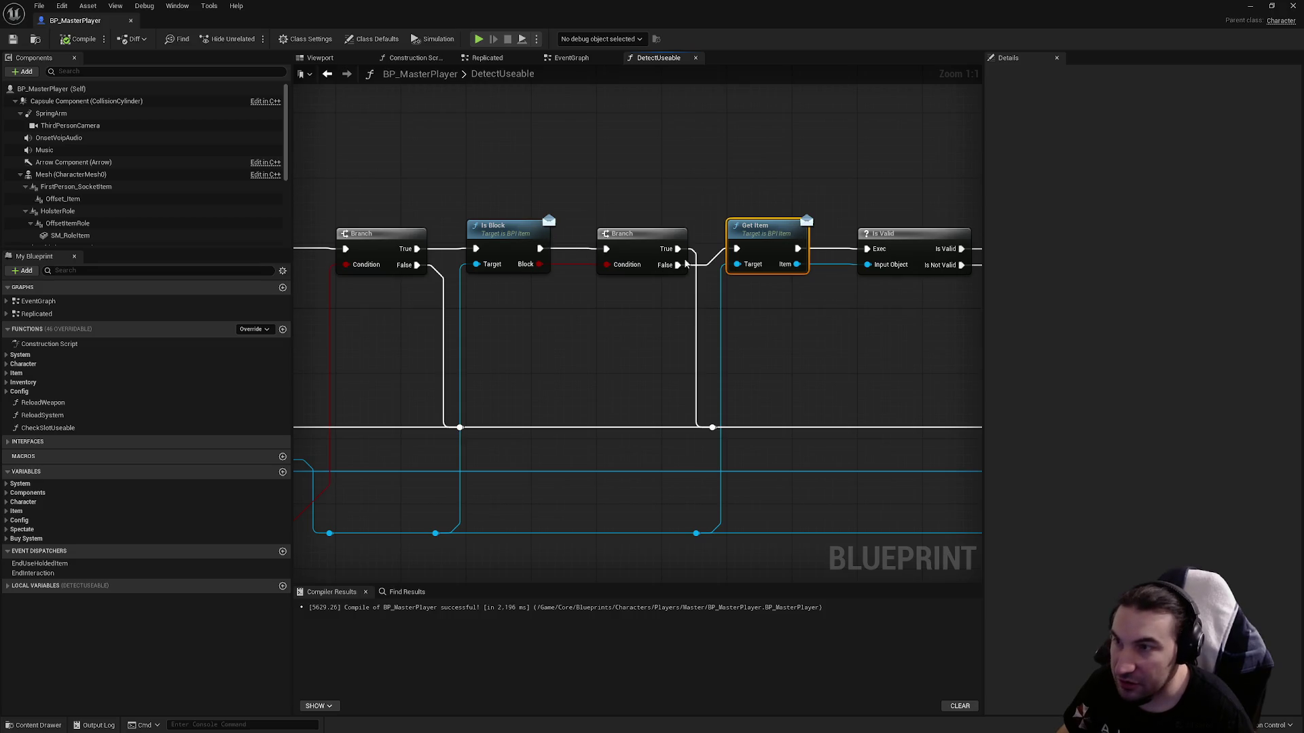
Check GetItem's outputs in BPI_Item, then return to DetectUseable near the Is Valid node.
{"action": "double_click", "coordinate": [754, 231]}
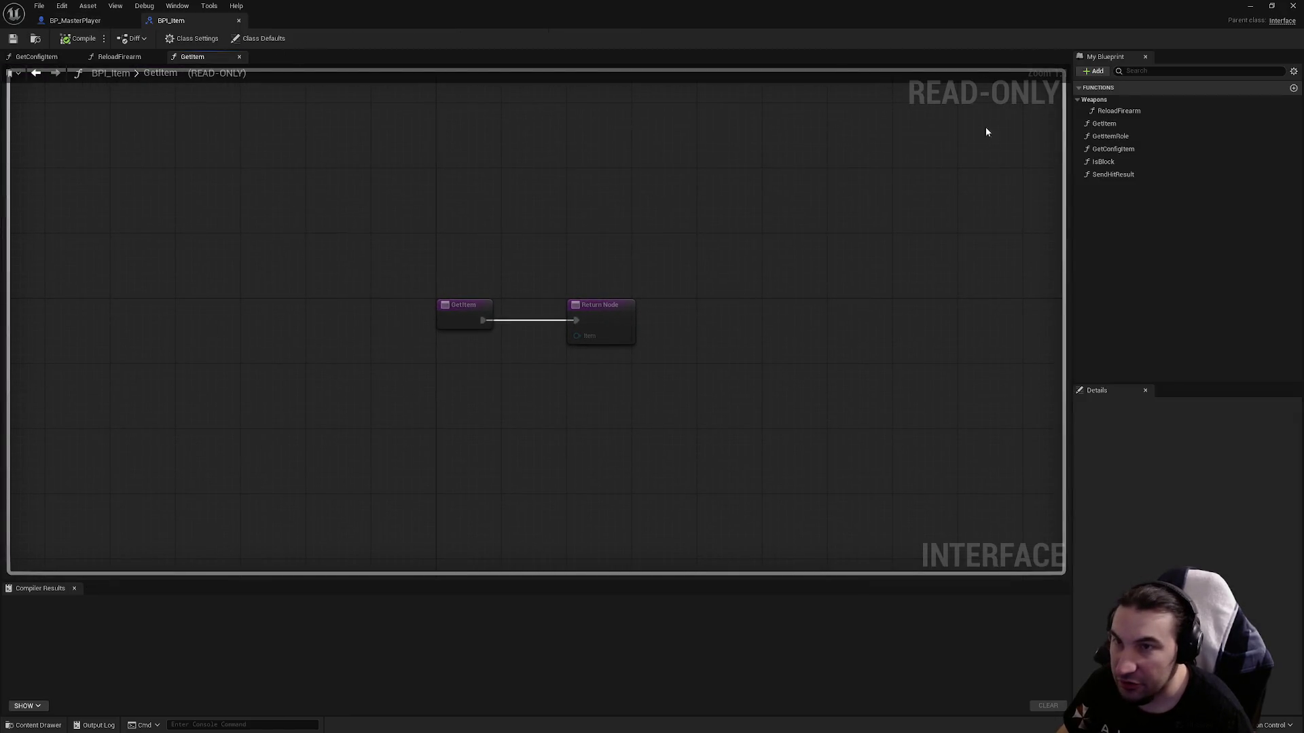
{"action": "left_click", "coordinate": [1116, 125]}
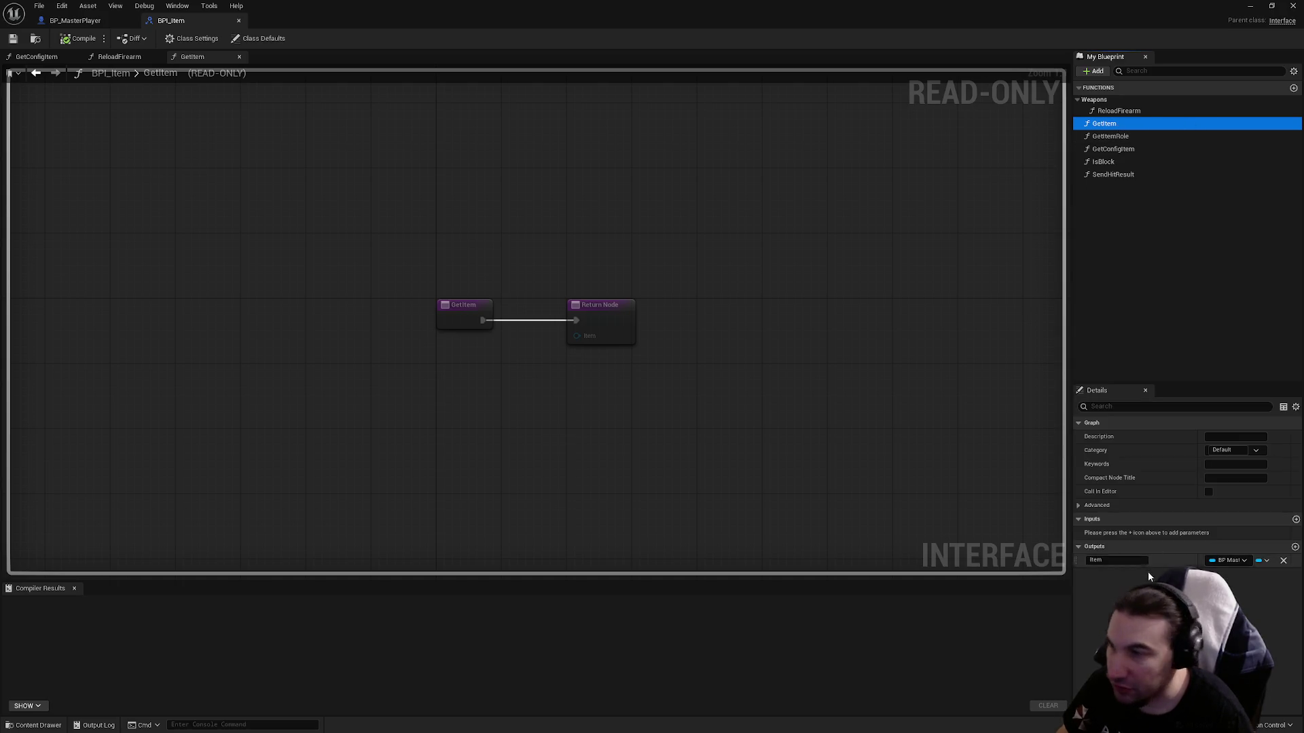
{"action": "left_click", "coordinate": [66, 19]}
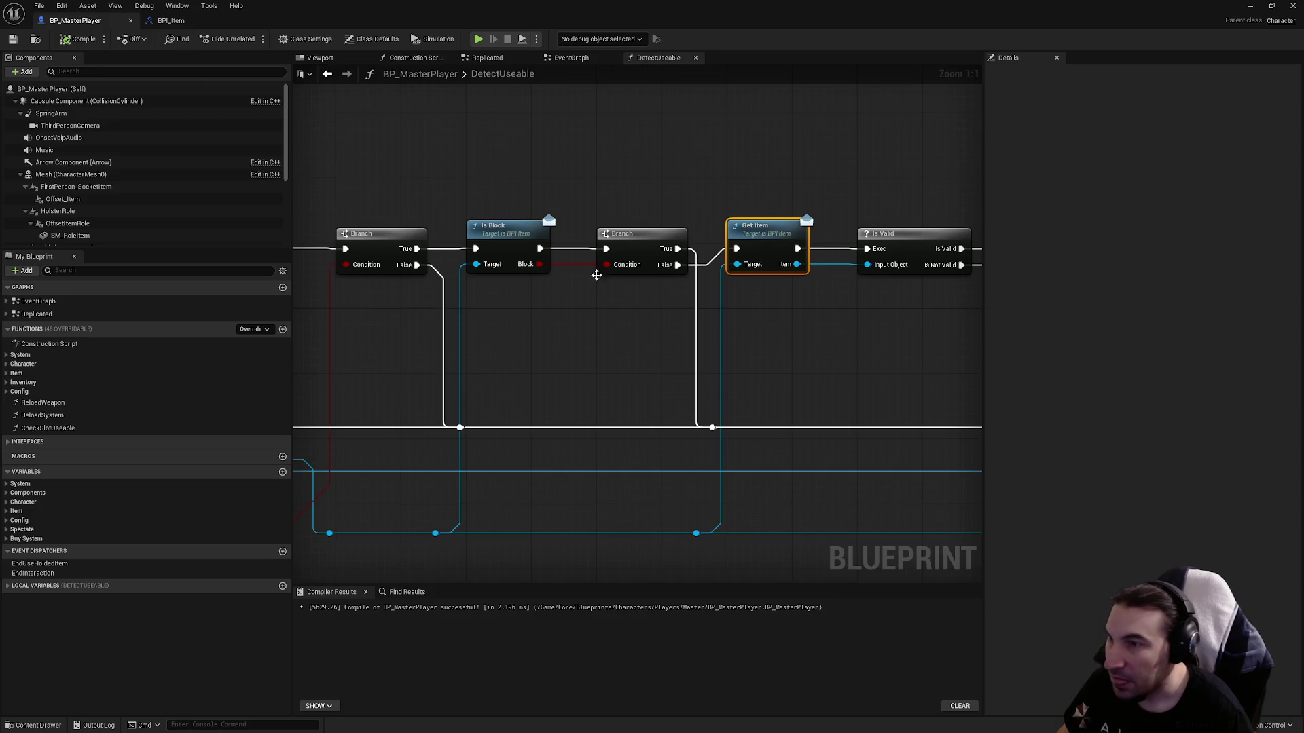
{"action": "mouse_move", "coordinate": [711, 538]}
{"action": "left_mouse_down"}
{"action": "mouse_move", "coordinate": [699, 337]}
{"action": "mouse_move", "coordinate": [605, 416]}
{"action": "left_mouse_up"}
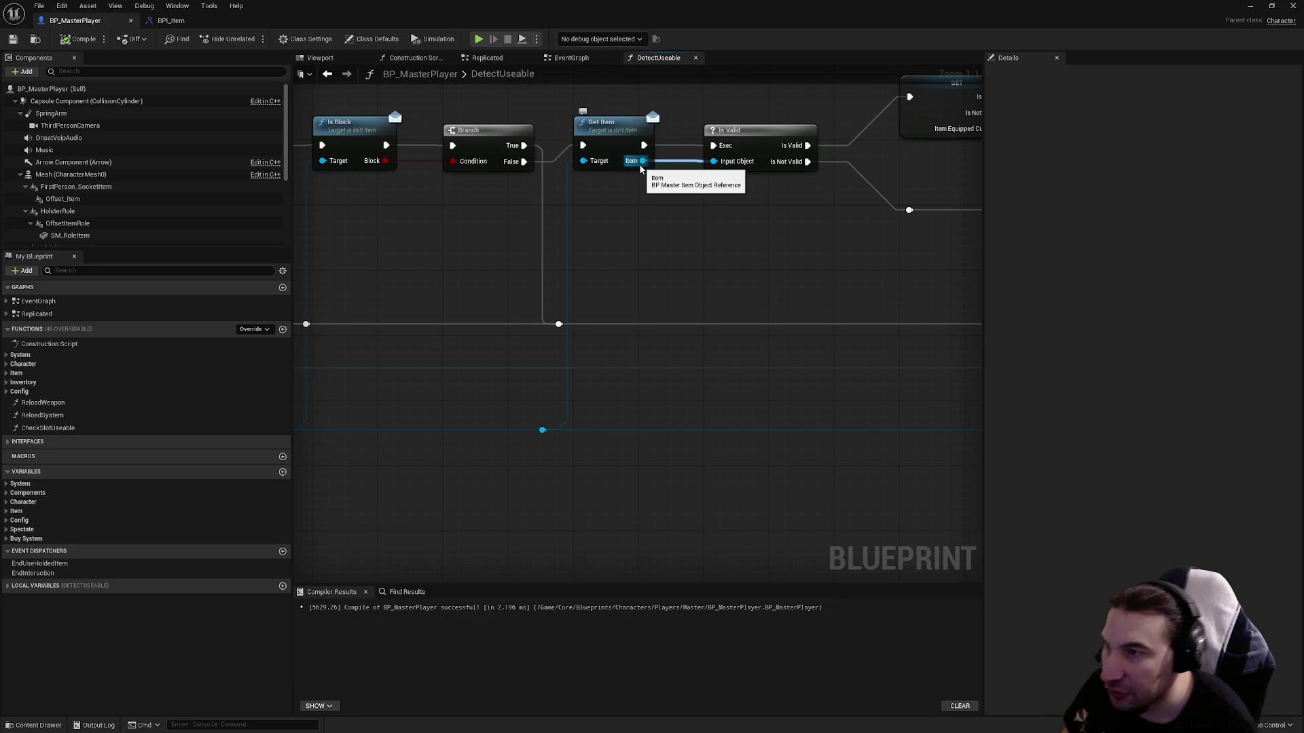
{"action": "left_click_drag", "start_coordinate": [640, 168], "coordinate": [561, 255]}
{"action": "left_click", "coordinate": [650, 224]}
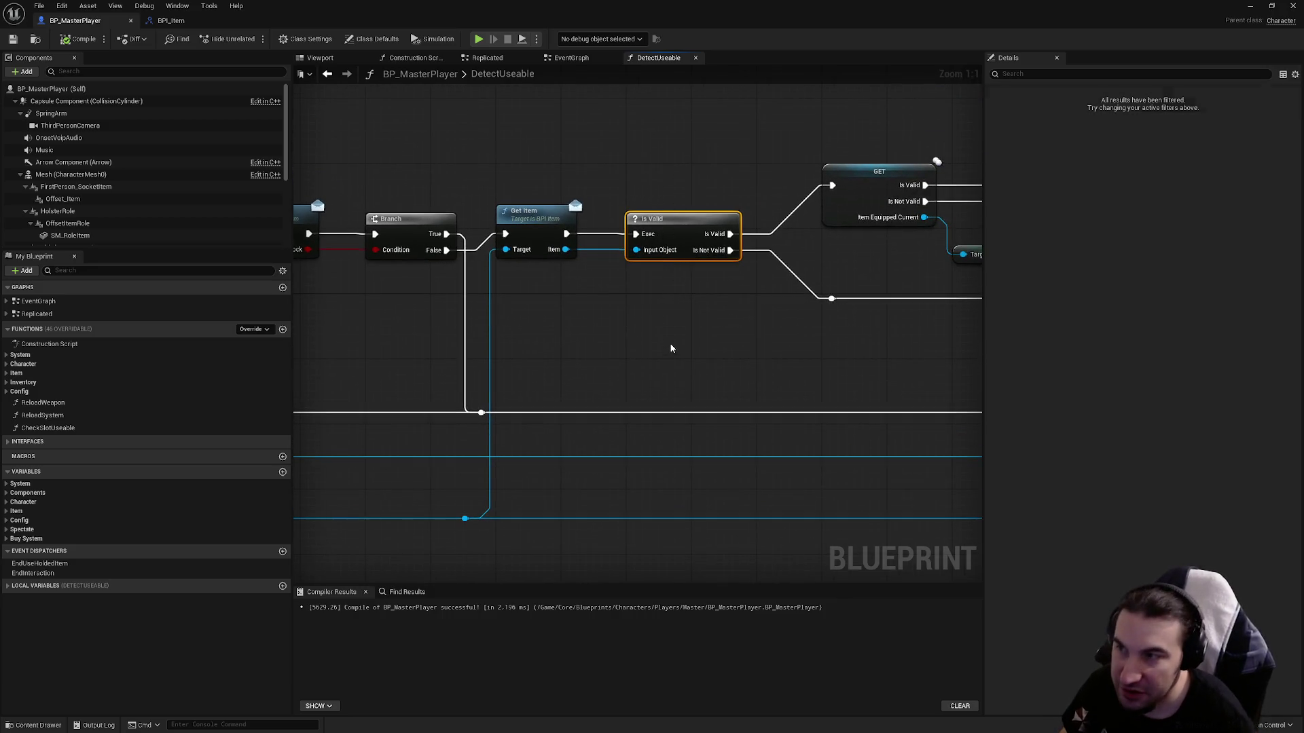
{"action": "left_click_drag", "start_coordinate": [742, 233], "coordinate": [623, 244]}
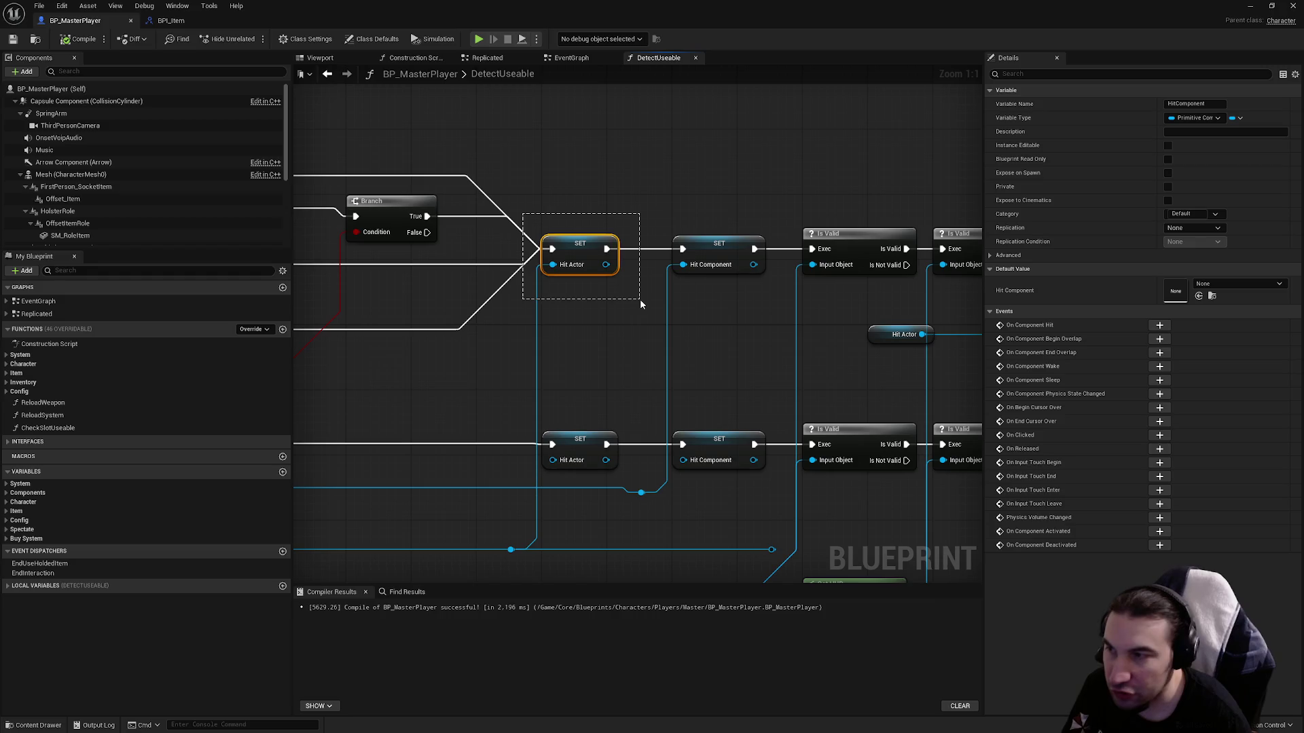
{"action": "mouse_move", "coordinate": [638, 305]}
{"action": "left_mouse_down"}
{"action": "mouse_move", "coordinate": [506, 200]}
{"action": "mouse_move", "coordinate": [541, 257]}
{"action": "left_mouse_up"}
{"action": "left_click_drag", "start_coordinate": [655, 256], "coordinate": [453, 265]}
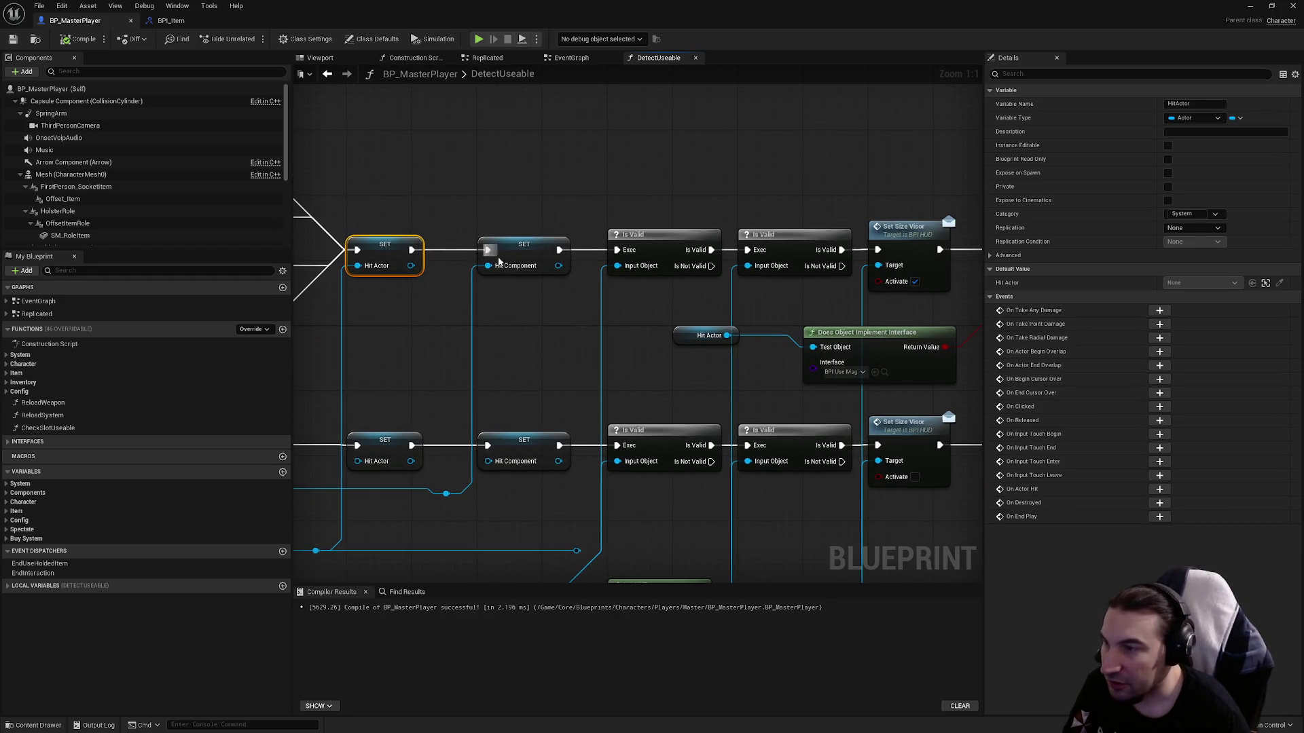
{"action": "left_click_drag", "start_coordinate": [552, 319], "coordinate": [597, 117]}
{"action": "mouse_move", "coordinate": [441, 383]}
{"action": "left_mouse_down"}
{"action": "mouse_move", "coordinate": [654, 439]}
{"action": "mouse_move", "coordinate": [430, 384]}
{"action": "mouse_move", "coordinate": [691, 453]}
{"action": "left_mouse_up"}
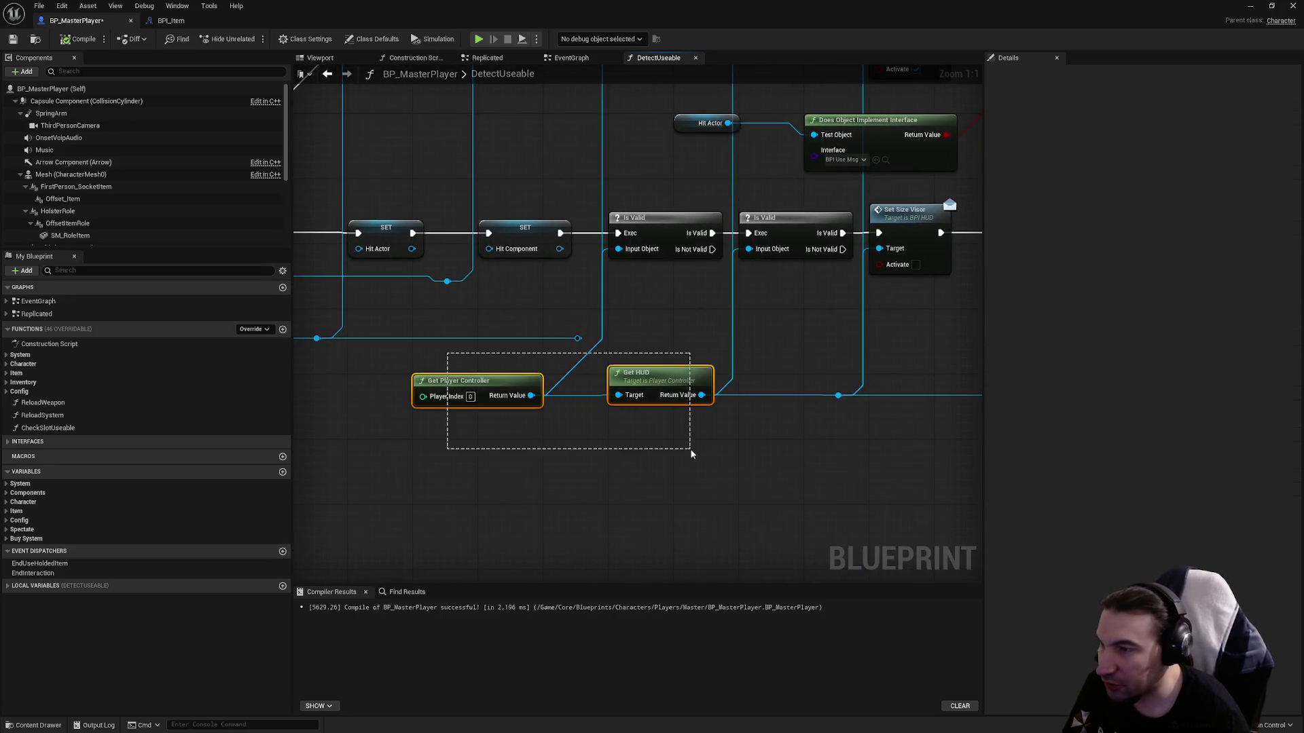
{"action": "mouse_move", "coordinate": [521, 353]}
{"action": "left_mouse_down"}
{"action": "mouse_move", "coordinate": [531, 363]}
{"action": "mouse_move", "coordinate": [610, 297]}
{"action": "left_mouse_up"}
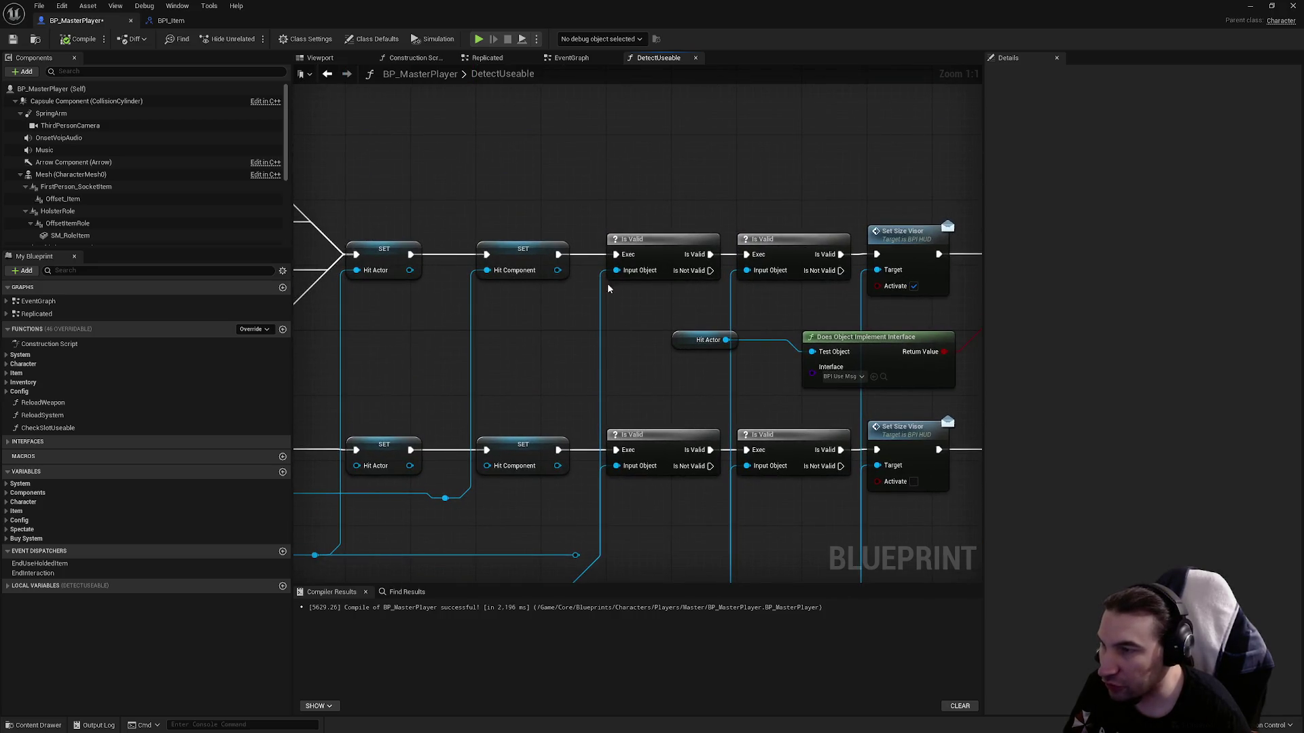
{"action": "mouse_move", "coordinate": [630, 396]}
{"action": "left_mouse_down"}
{"action": "mouse_move", "coordinate": [620, 138]}
{"action": "mouse_move", "coordinate": [738, 280]}
{"action": "mouse_move", "coordinate": [709, 330]}
{"action": "mouse_move", "coordinate": [794, 347]}
{"action": "mouse_move", "coordinate": [466, 315]}
{"action": "left_mouse_up"}
{"action": "scroll", "coordinate": [794, 347], "scroll_direction": "down", "scroll_amount": 3}
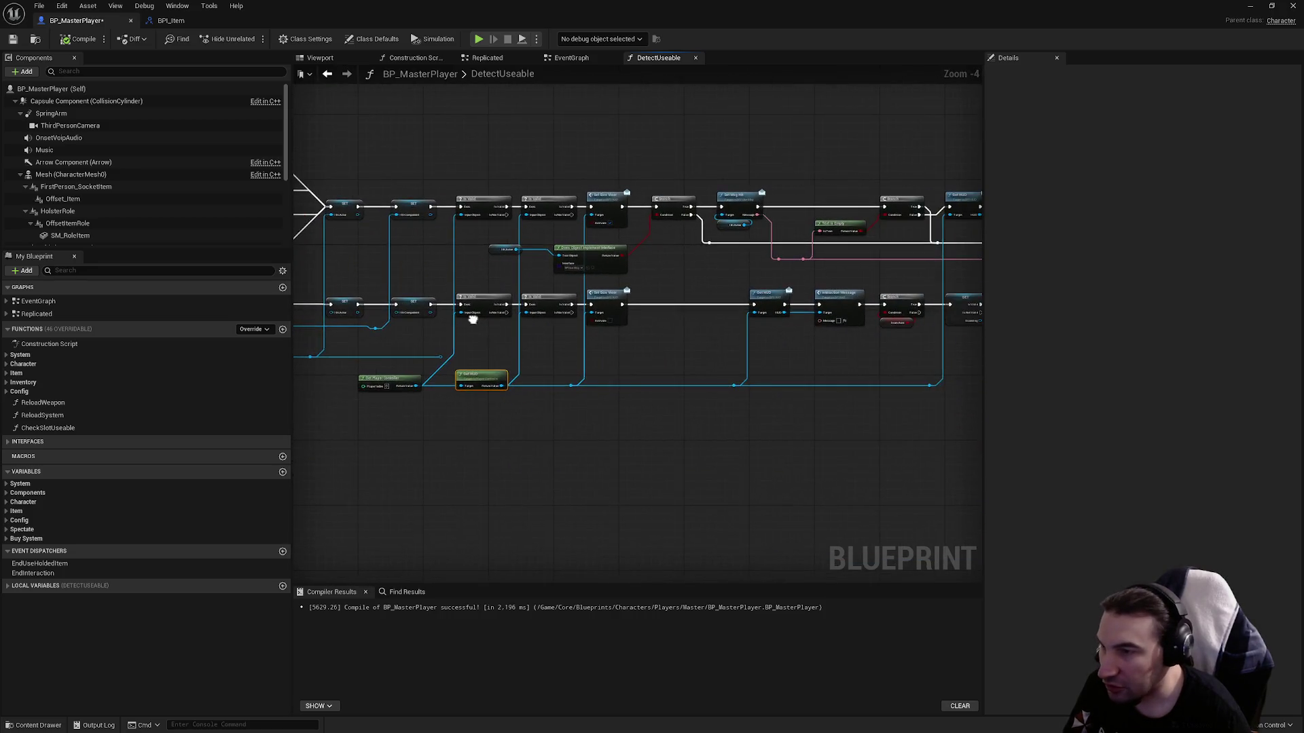
{"action": "scroll", "coordinate": [549, 361], "scroll_direction": "up", "scroll_amount": 3}
{"action": "left_click", "coordinate": [565, 361]}
{"action": "scroll", "coordinate": [704, 338], "scroll_direction": "down", "scroll_amount": 4}
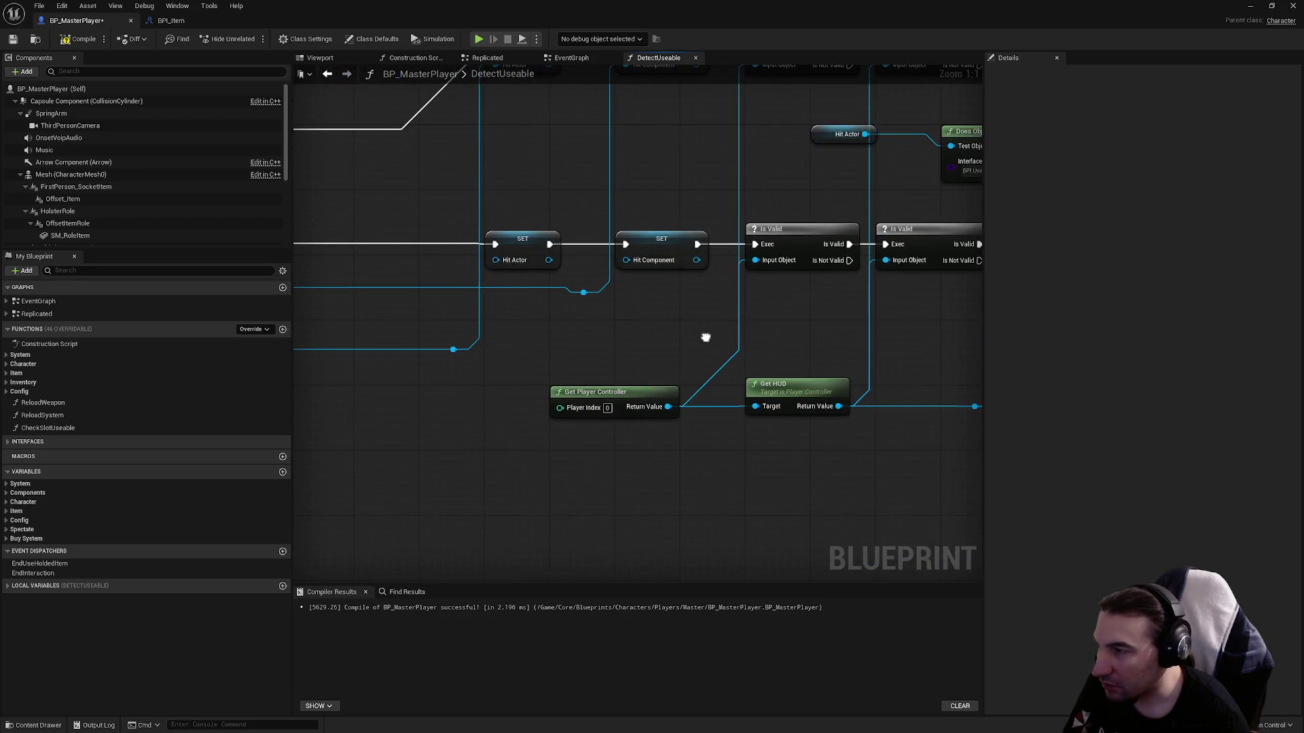
{"action": "scroll", "coordinate": [690, 353], "scroll_direction": "up", "scroll_amount": 4}
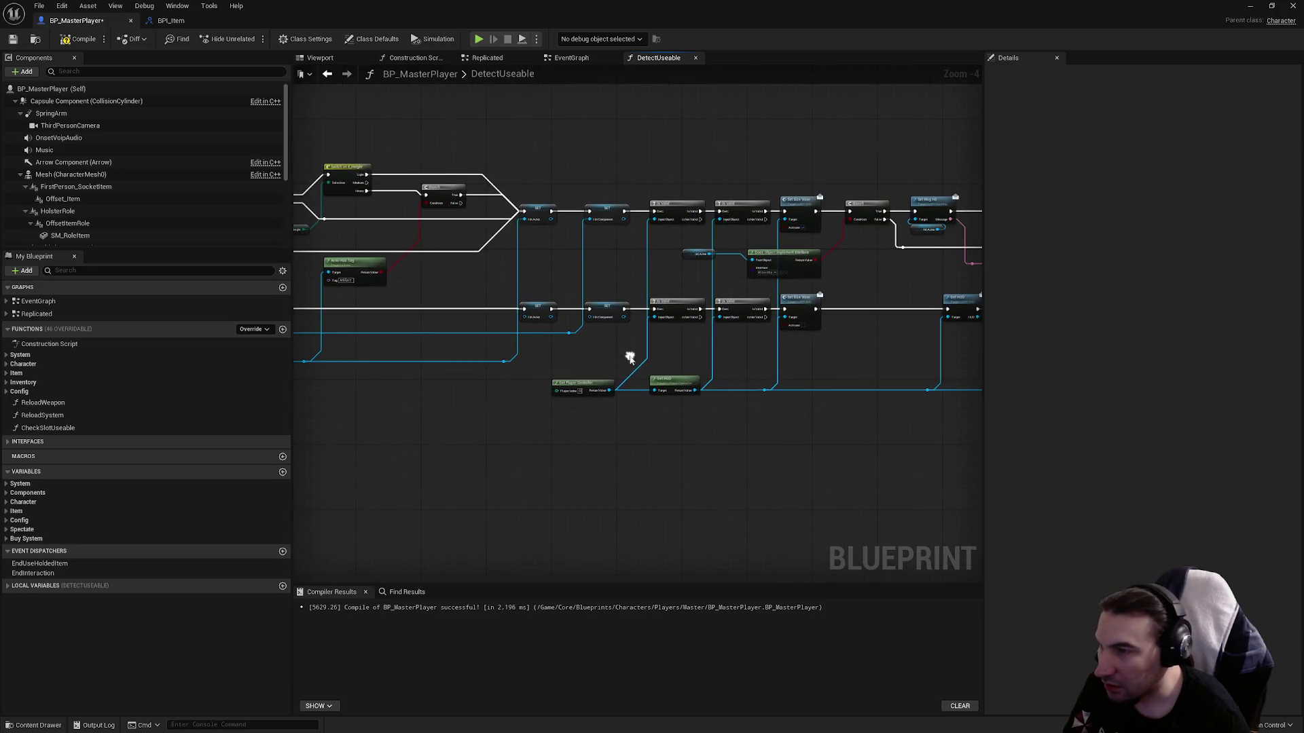
{"action": "mouse_move", "coordinate": [689, 351]}
{"action": "left_mouse_down"}
{"action": "mouse_move", "coordinate": [578, 380]}
{"action": "mouse_move", "coordinate": [604, 429]}
{"action": "left_mouse_up"}
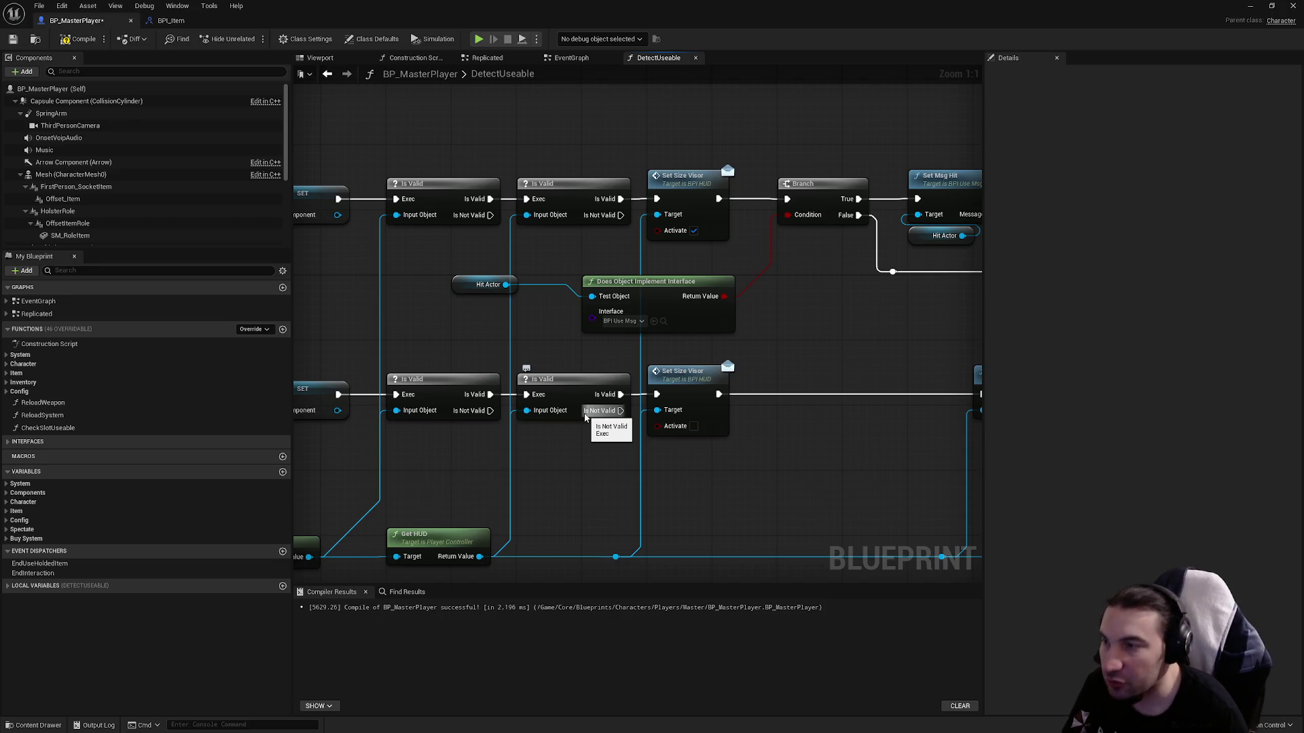
{"action": "left_click_drag", "start_coordinate": [538, 323], "coordinate": [497, 264]}
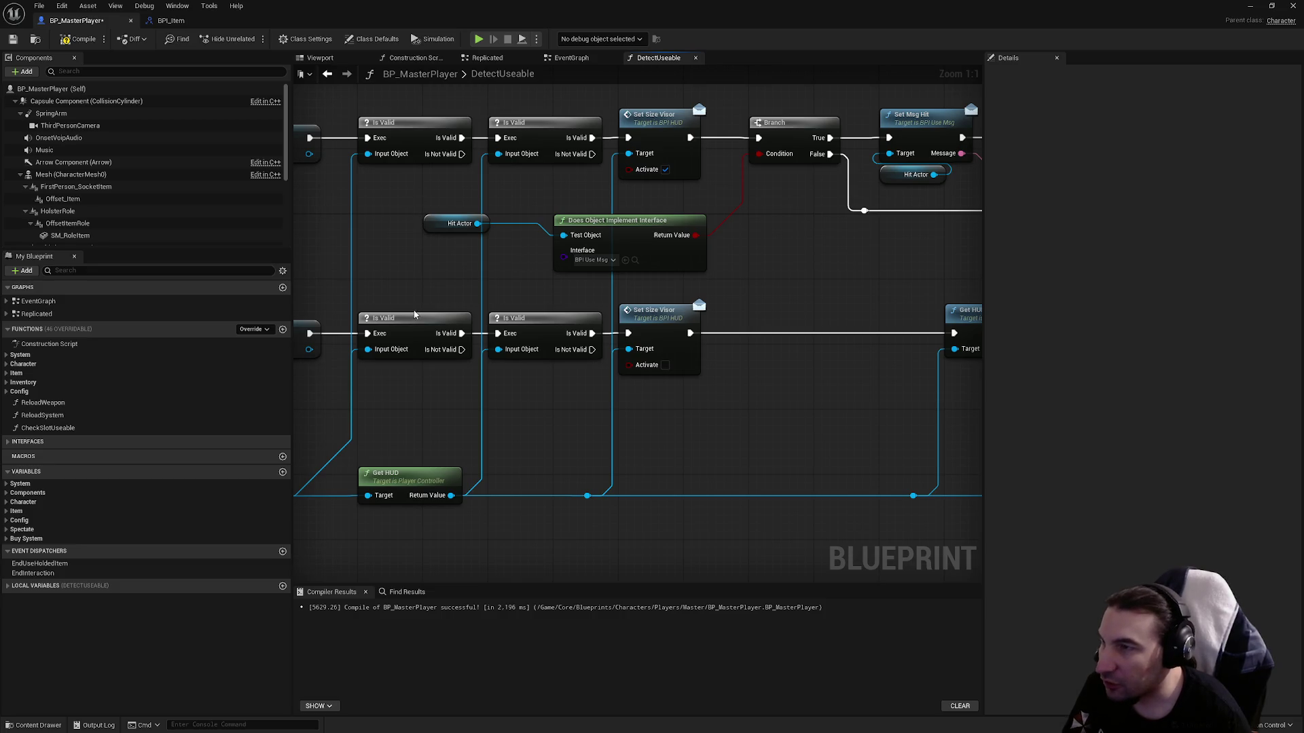
{"action": "left_click_drag", "start_coordinate": [728, 415], "coordinate": [678, 293]}
{"action": "left_click", "coordinate": [663, 155]}
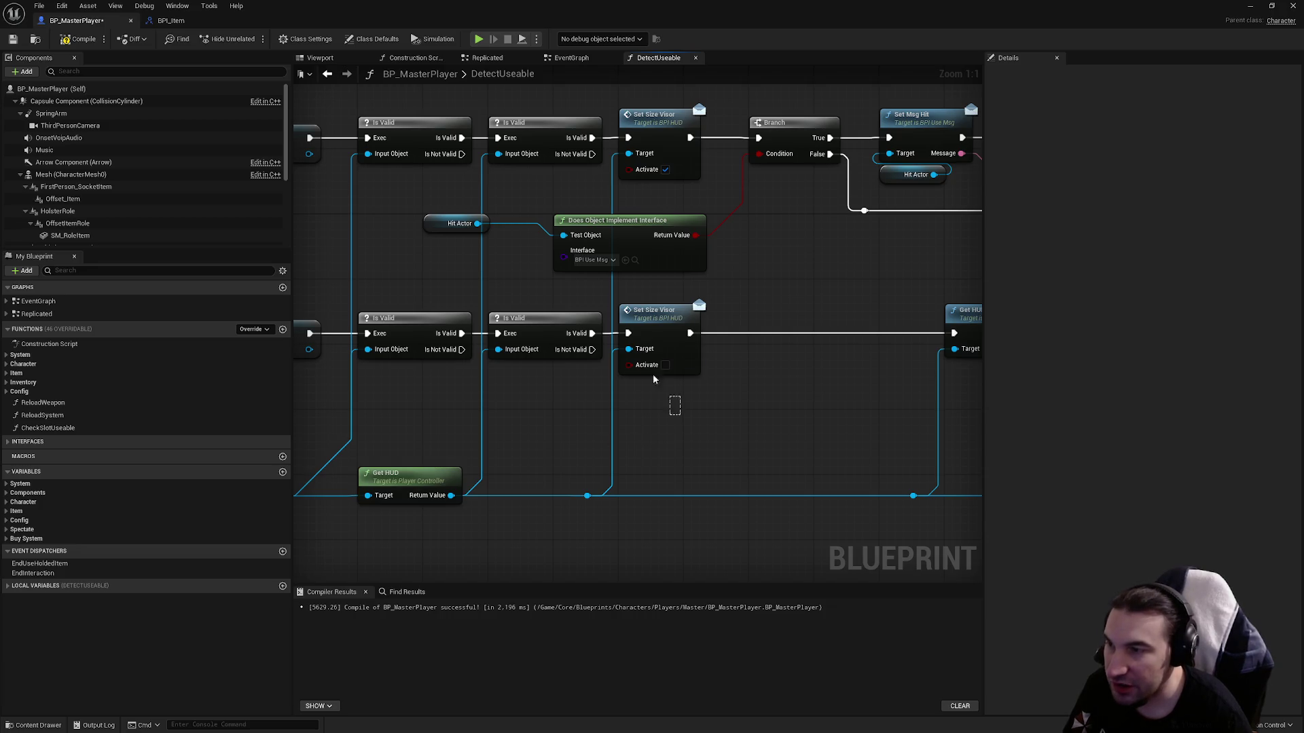
{"action": "left_click", "coordinate": [641, 356]}
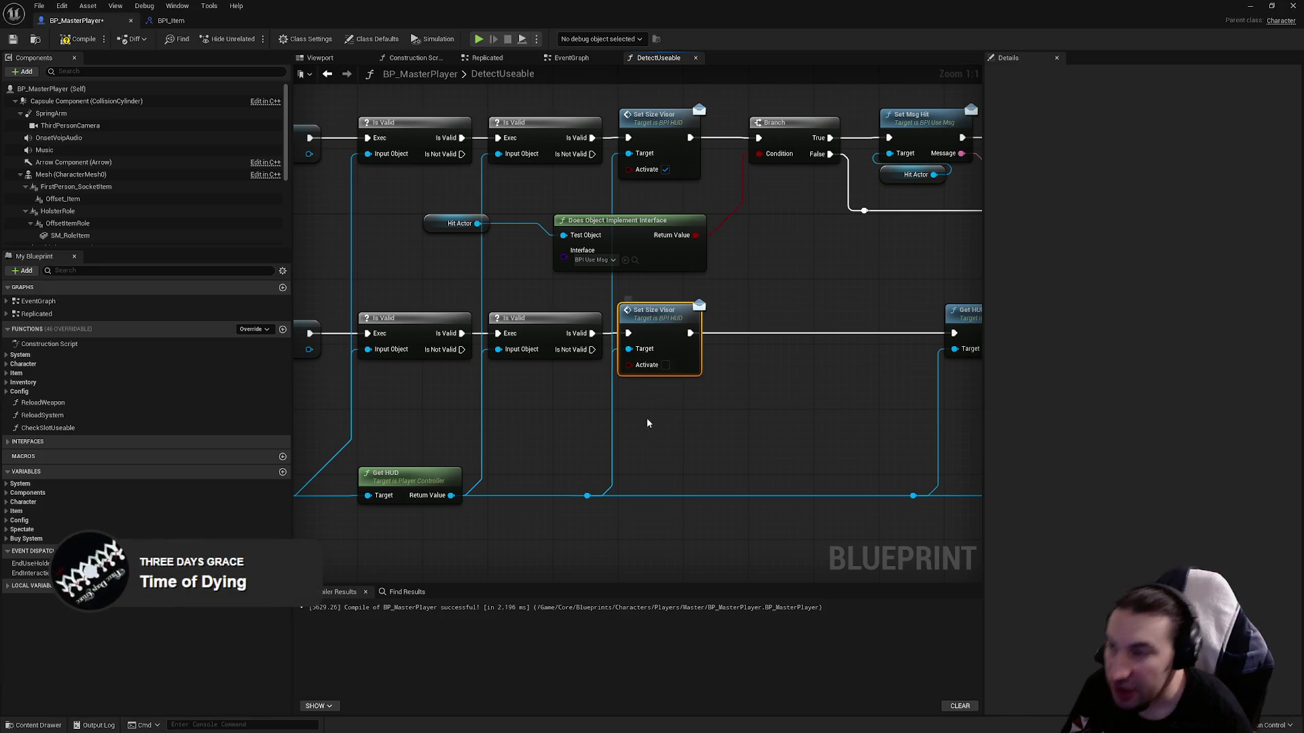
{"action": "left_click", "coordinate": [641, 157]}
{"action": "left_click_drag", "start_coordinate": [641, 157], "coordinate": [670, 265]}
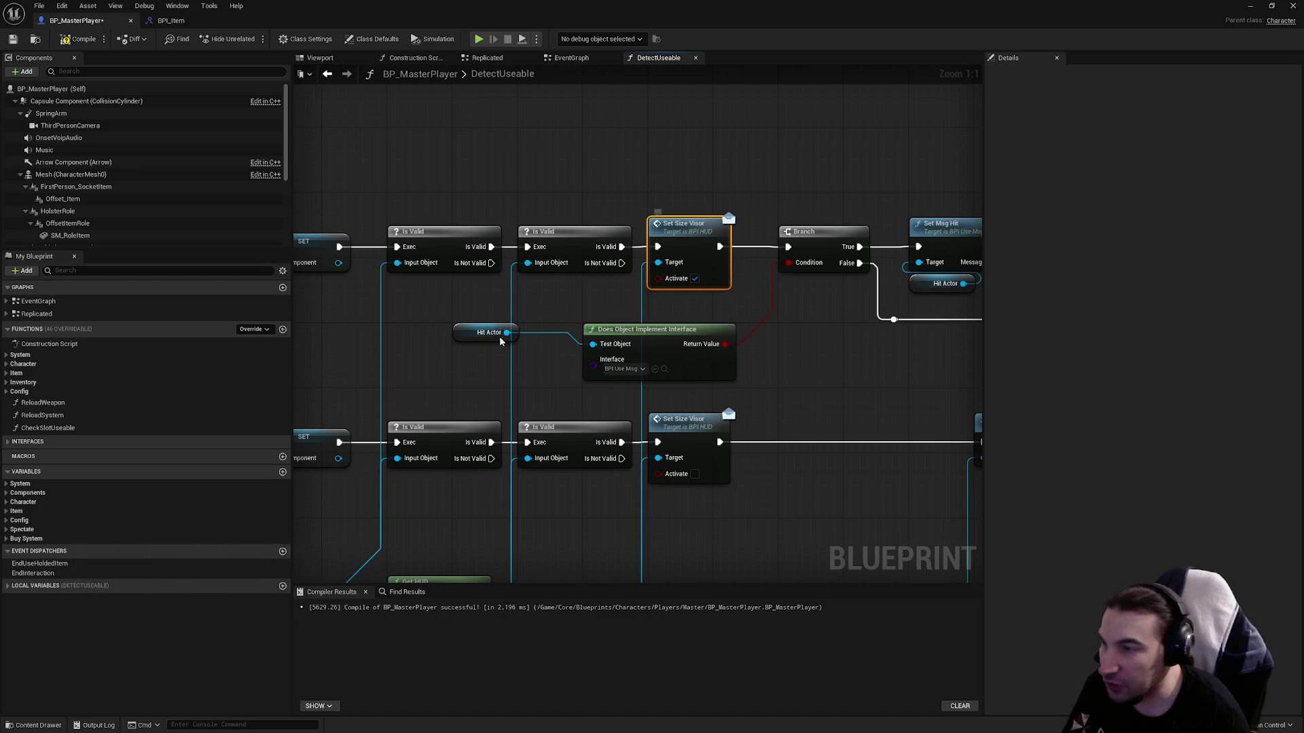
{"action": "left_click_drag", "start_coordinate": [435, 313], "coordinate": [730, 380]}
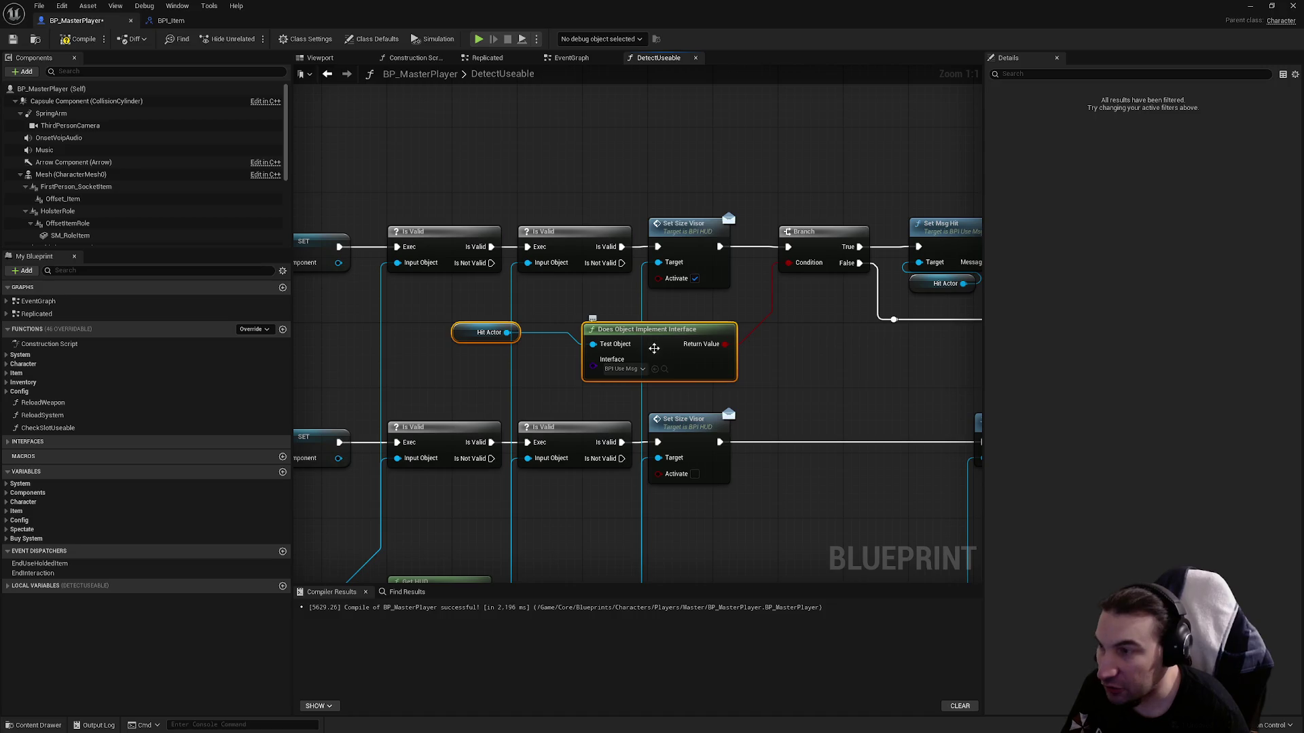
{"action": "left_click", "coordinate": [489, 332]}
{"action": "left_click", "coordinate": [585, 220]}
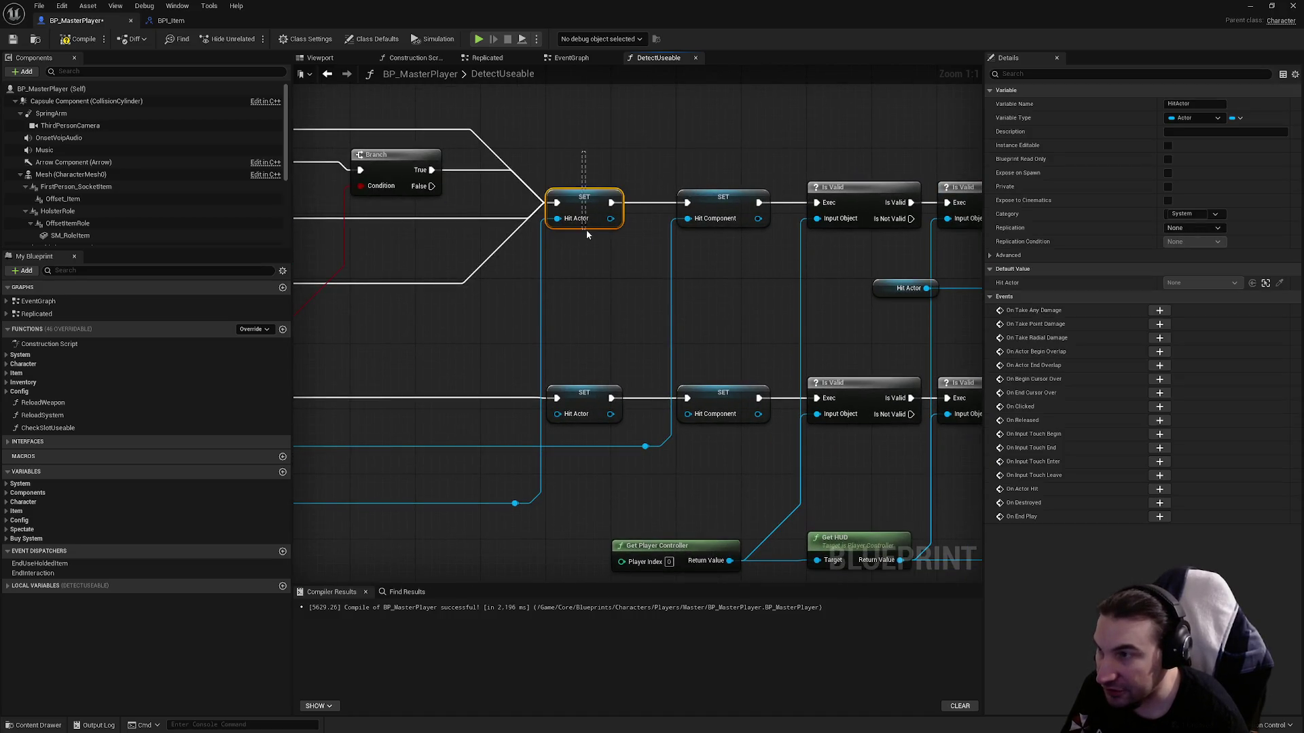
{"action": "left_click", "coordinate": [852, 296]}
{"action": "left_click", "coordinate": [688, 408]}
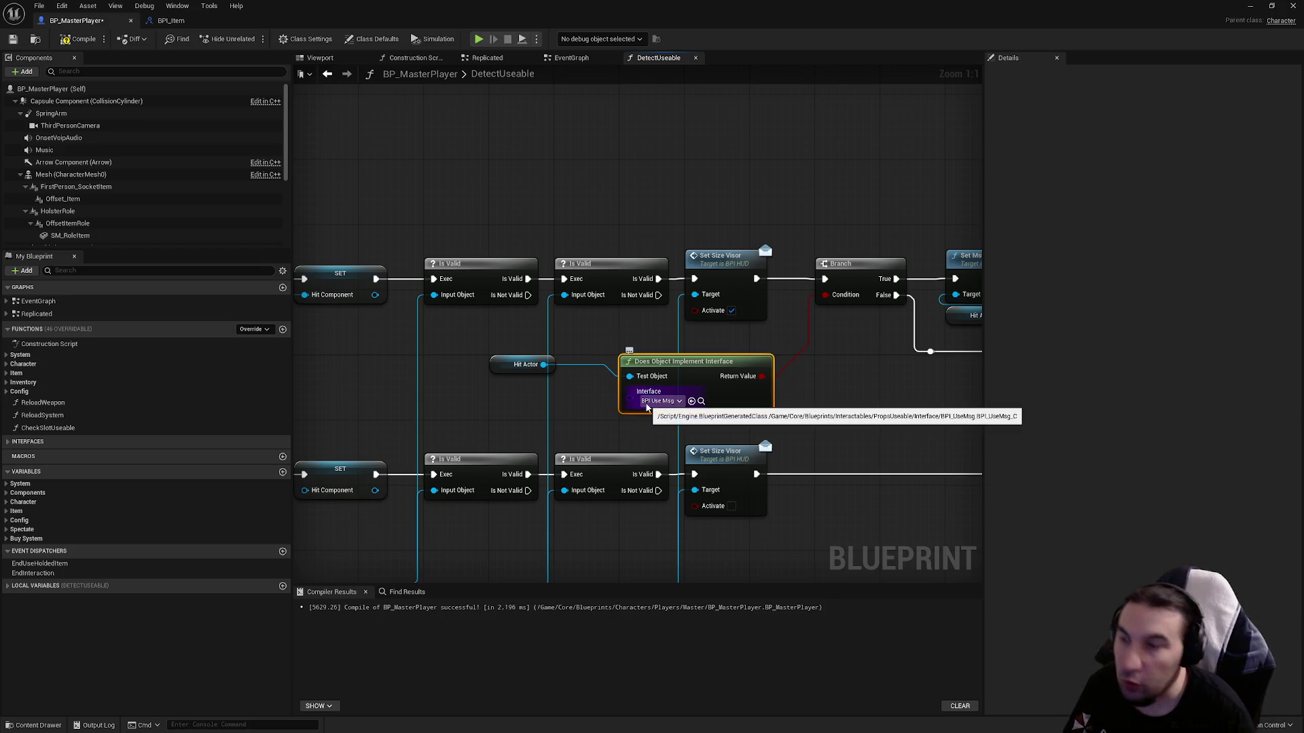
{"action": "mouse_move", "coordinate": [645, 406]}
{"action": "left_mouse_down"}
{"action": "mouse_move", "coordinate": [539, 417]}
{"action": "mouse_move", "coordinate": [546, 193]}
{"action": "left_mouse_up"}
{"action": "left_click", "coordinate": [559, 279]}
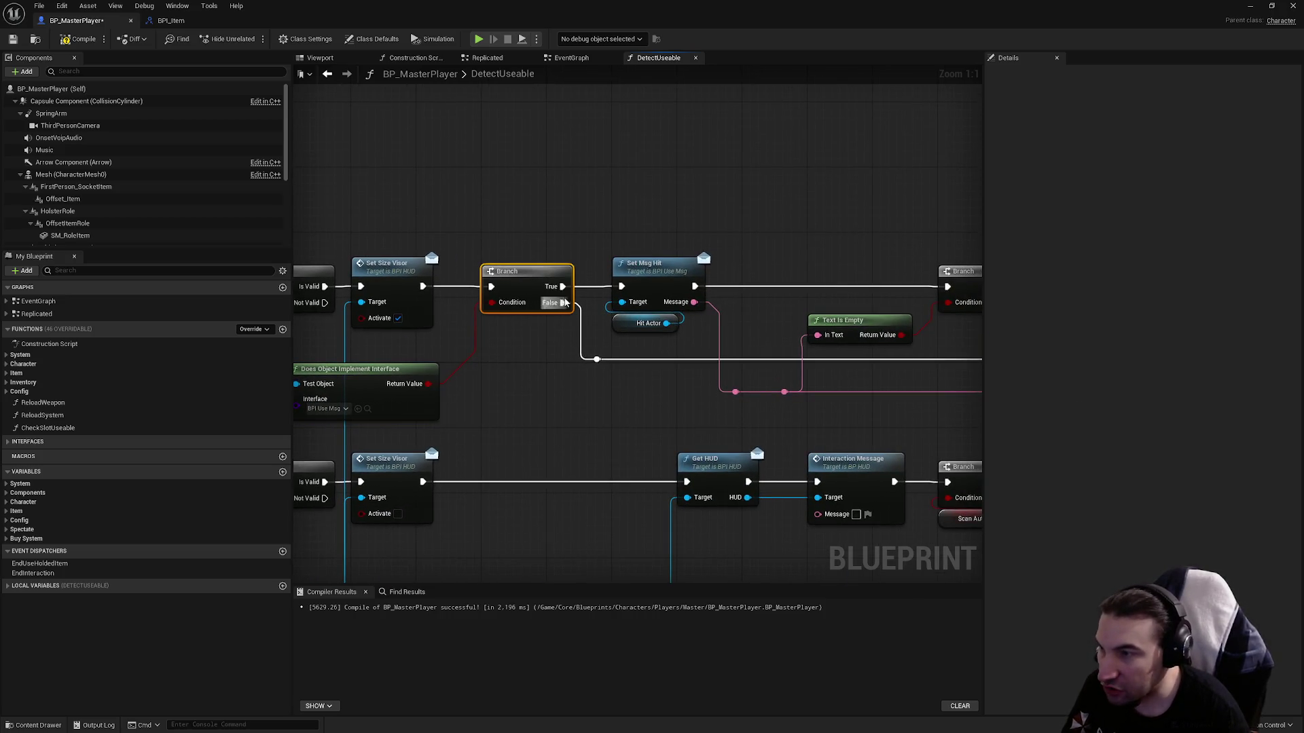
{"action": "left_click", "coordinate": [617, 415]}
{"action": "left_click", "coordinate": [642, 324]}
{"action": "left_click", "coordinate": [669, 264]}
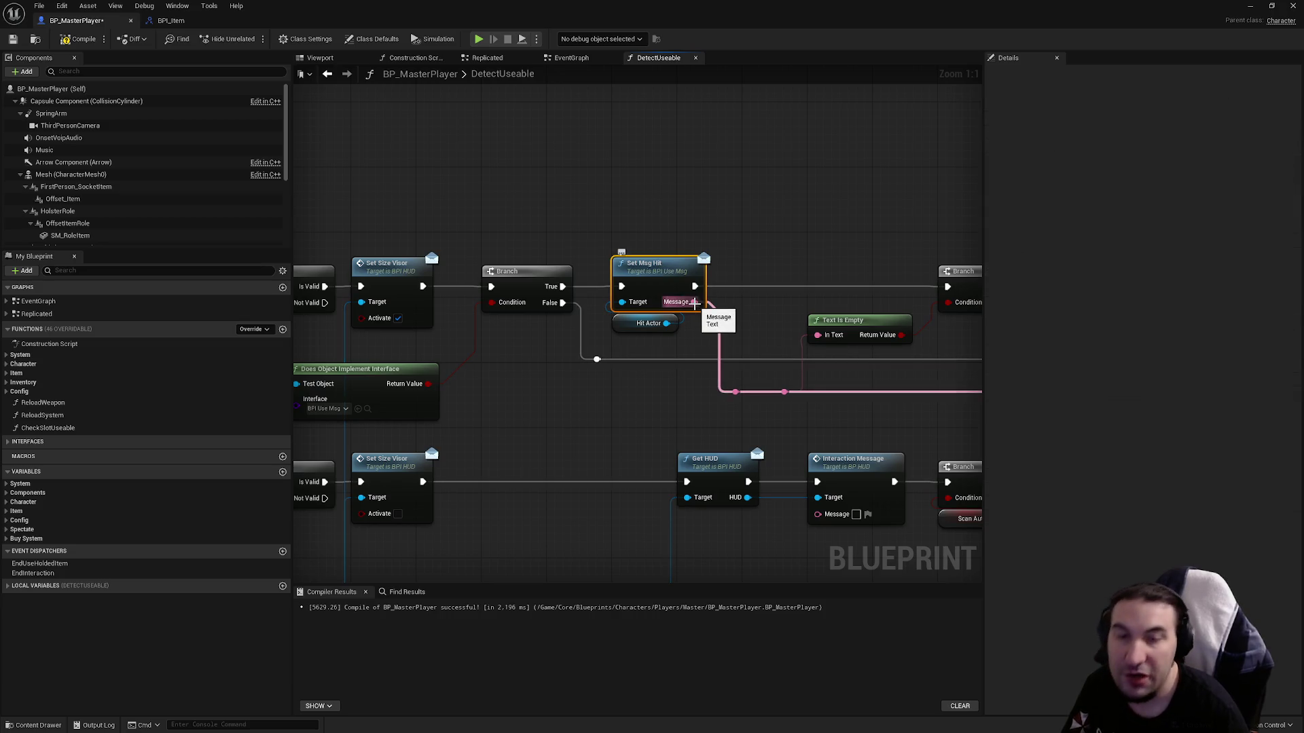
{"action": "left_click_drag", "start_coordinate": [810, 295], "coordinate": [634, 289]}
{"action": "left_click", "coordinate": [633, 293]}
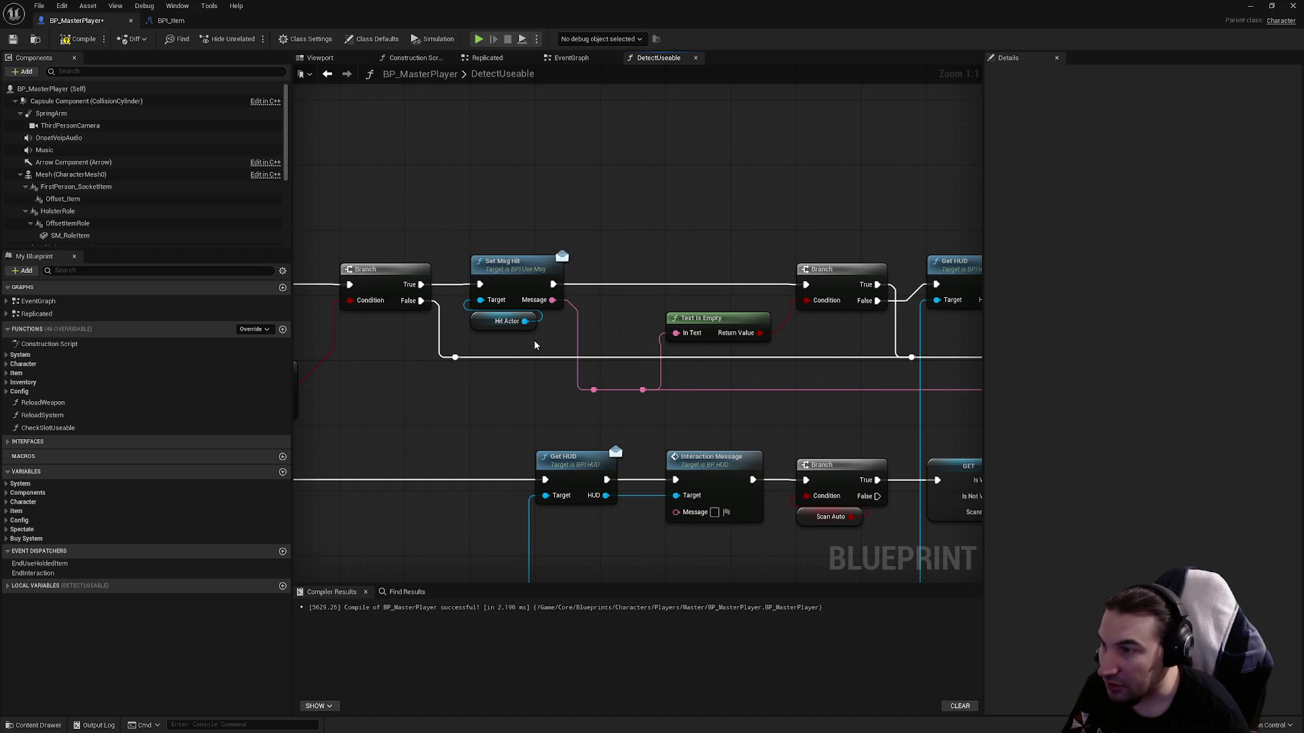
{"action": "left_click", "coordinate": [610, 335]}
{"action": "left_click_drag", "start_coordinate": [842, 324], "coordinate": [804, 319]}
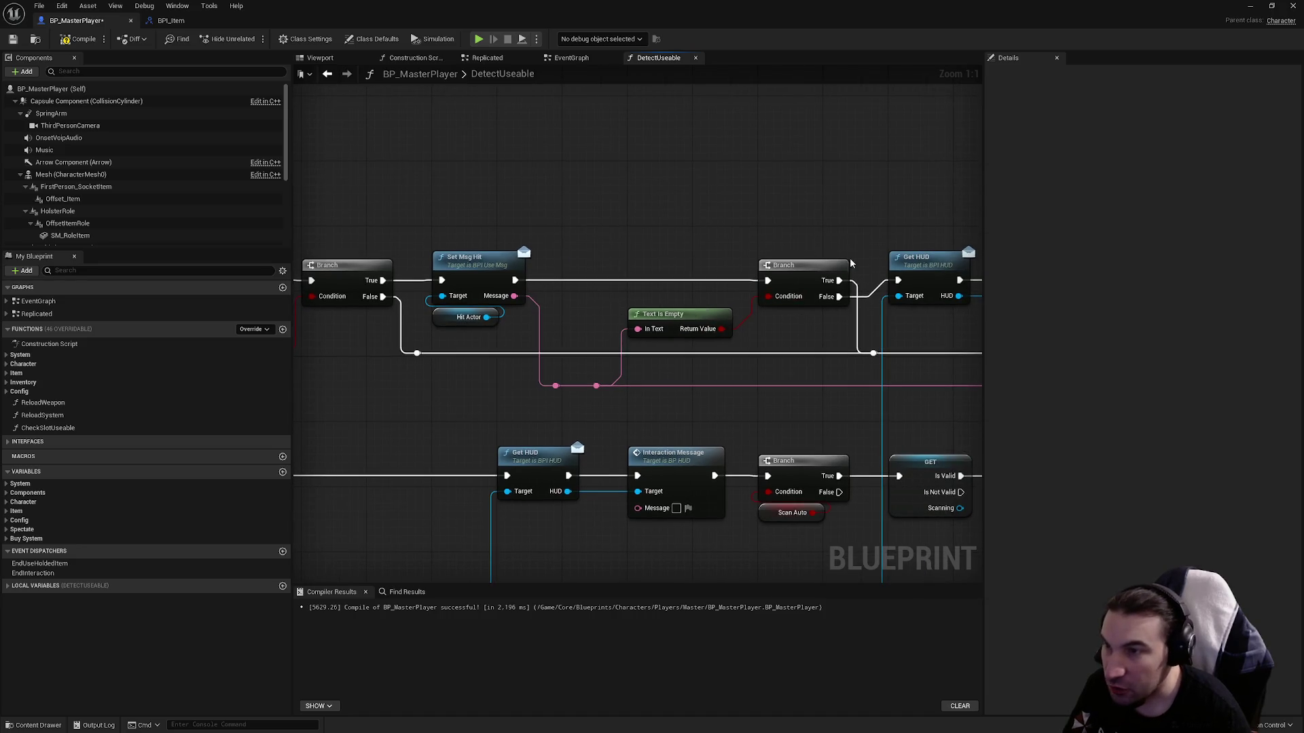
{"action": "left_click_drag", "start_coordinate": [936, 349], "coordinate": [609, 319]}
{"action": "left_click", "coordinate": [607, 256]}
{"action": "mouse_move", "coordinate": [619, 375]}
{"action": "left_mouse_down"}
{"action": "mouse_move", "coordinate": [717, 96]}
{"action": "mouse_move", "coordinate": [665, 259]}
{"action": "left_mouse_up"}
{"action": "left_click_drag", "start_coordinate": [615, 126], "coordinate": [580, 296]}
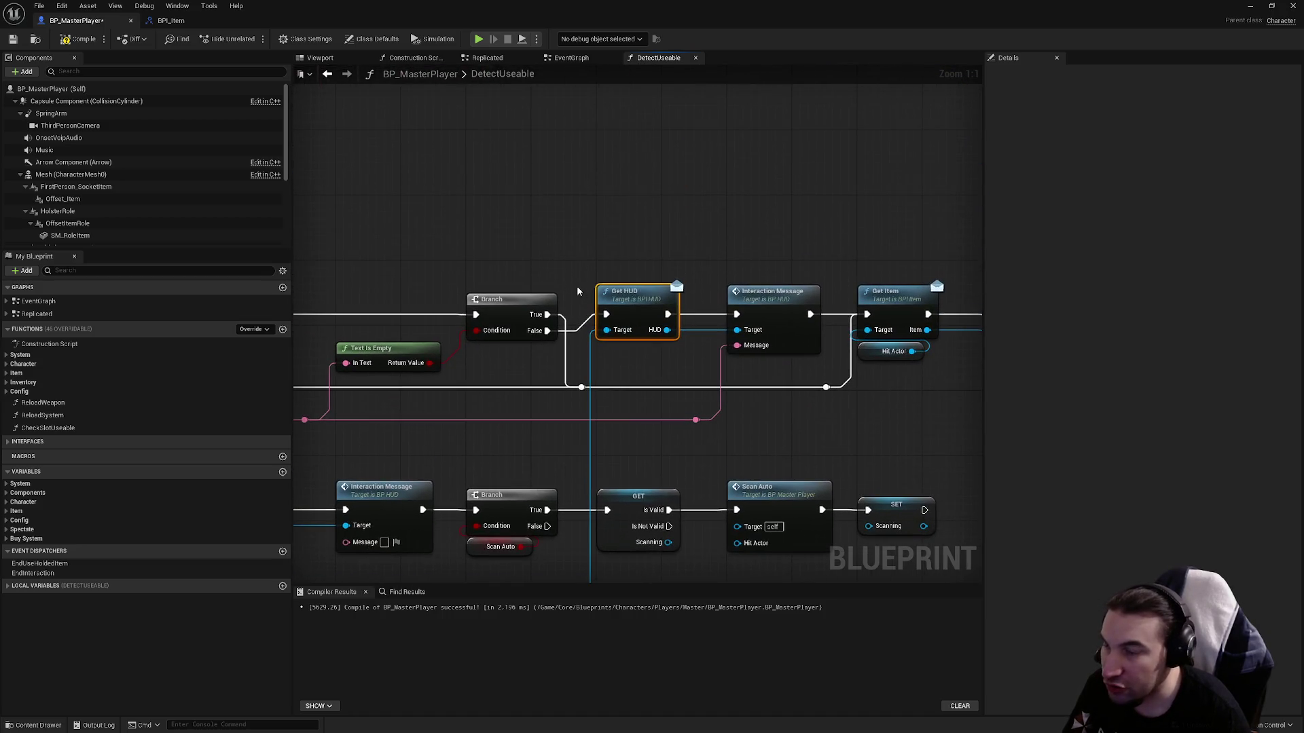
{"action": "left_click", "coordinate": [780, 312]}
{"action": "left_click_drag", "start_coordinate": [494, 372], "coordinate": [780, 338]}
{"action": "mouse_move", "coordinate": [473, 272]}
{"action": "left_mouse_down"}
{"action": "mouse_move", "coordinate": [176, 258]}
{"action": "mouse_move", "coordinate": [127, 56]}
{"action": "left_mouse_up"}
{"action": "mouse_move", "coordinate": [561, 346]}
{"action": "left_mouse_down"}
{"action": "mouse_move", "coordinate": [687, 329]}
{"action": "mouse_move", "coordinate": [655, 361]}
{"action": "mouse_move", "coordinate": [529, 356]}
{"action": "mouse_move", "coordinate": [569, 353]}
{"action": "left_mouse_up"}
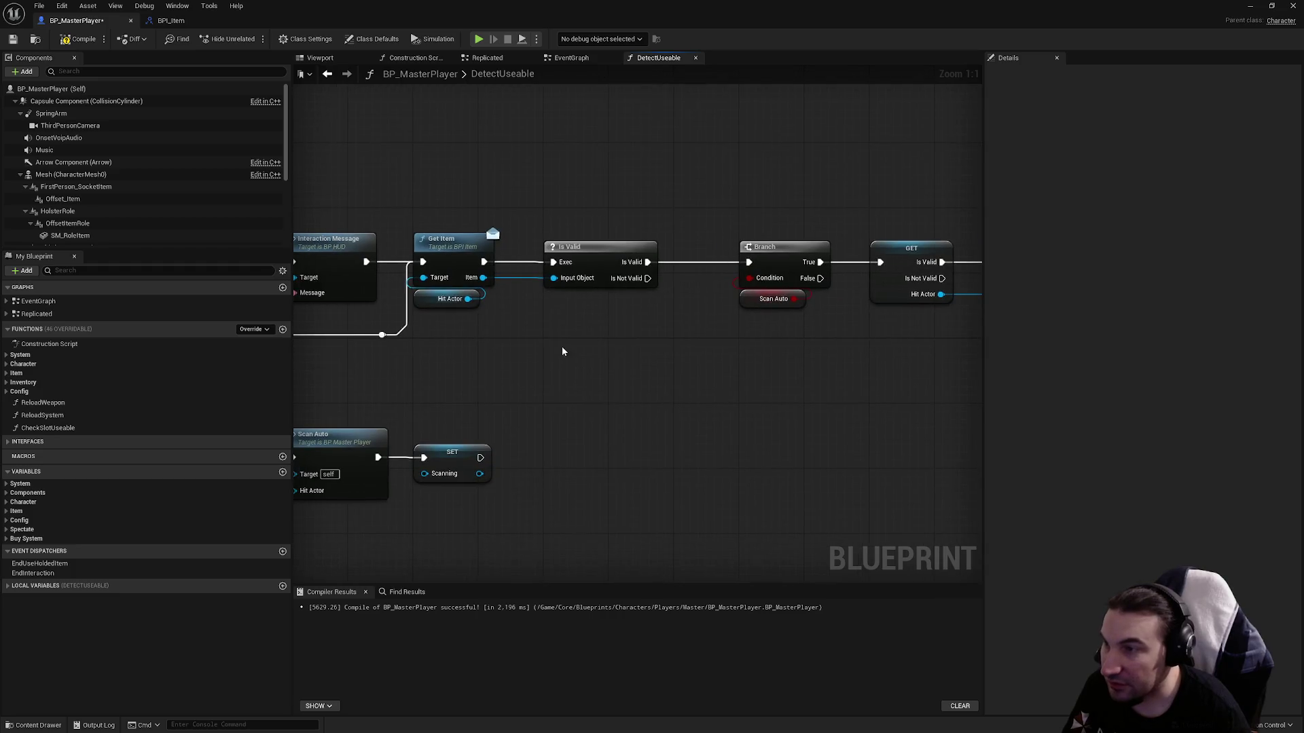
{"action": "left_click", "coordinate": [449, 298]}
{"action": "left_click", "coordinate": [570, 248]}
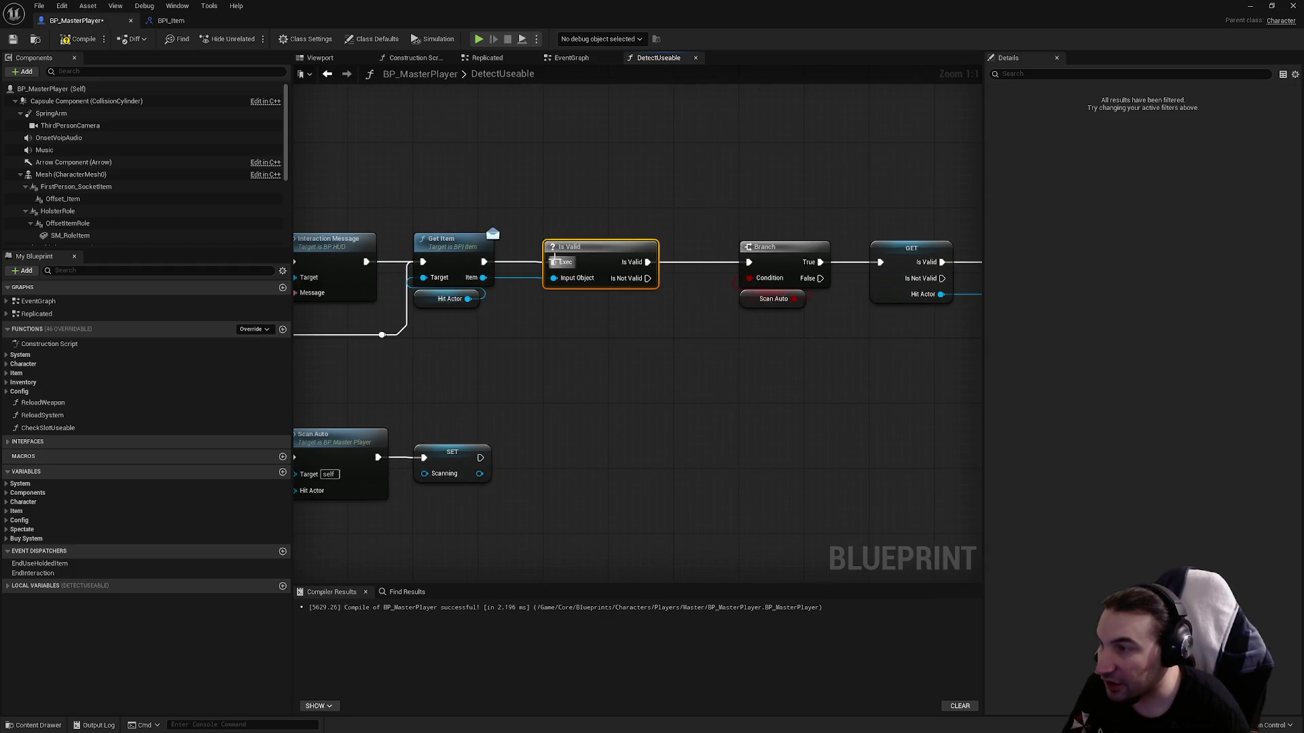
{"action": "mouse_move", "coordinate": [540, 277]}
{"action": "left_mouse_down"}
{"action": "mouse_move", "coordinate": [576, 353]}
{"action": "mouse_move", "coordinate": [430, 358]}
{"action": "left_mouse_up"}
{"action": "mouse_move", "coordinate": [588, 388]}
{"action": "left_mouse_down"}
{"action": "mouse_move", "coordinate": [572, 205]}
{"action": "mouse_move", "coordinate": [634, 381]}
{"action": "mouse_move", "coordinate": [711, 202]}
{"action": "left_mouse_up"}
{"action": "left_click_drag", "start_coordinate": [697, 261], "coordinate": [578, 281]}
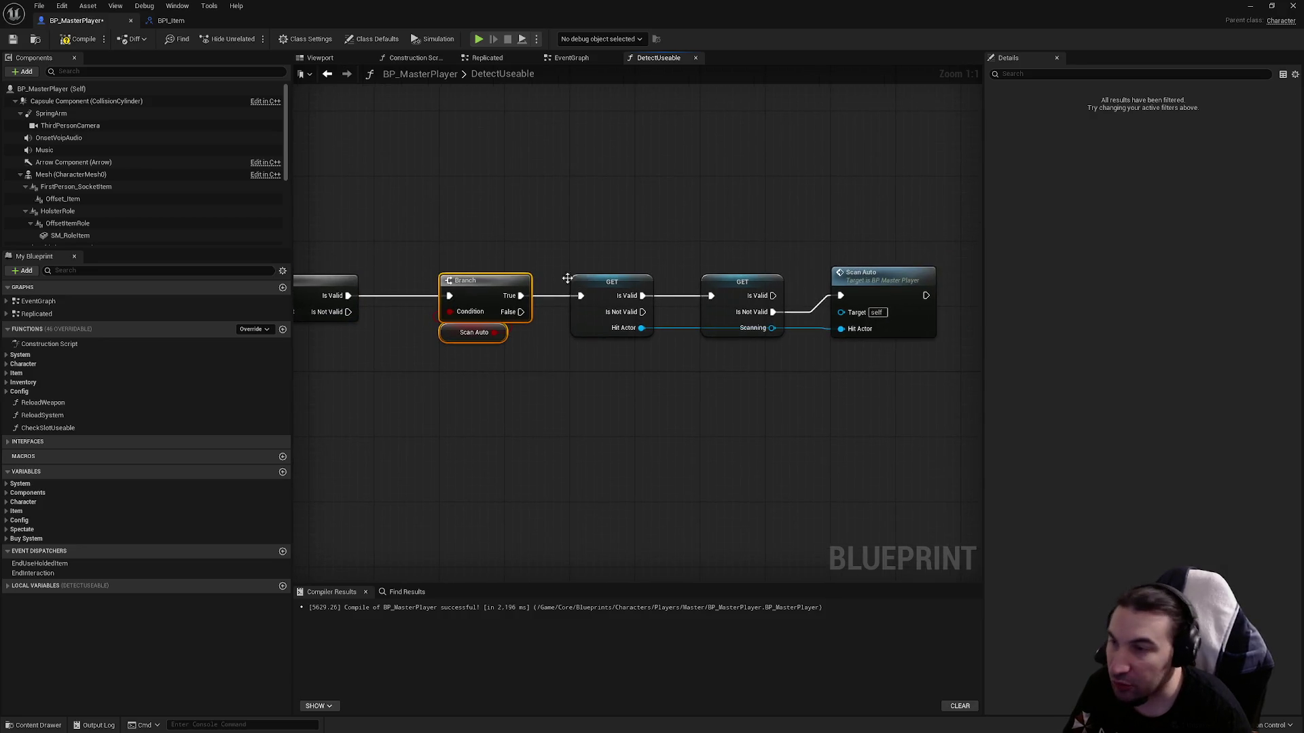
{"action": "left_click", "coordinate": [611, 284]}
{"action": "left_click_drag", "start_coordinate": [754, 396], "coordinate": [754, 262]}
{"action": "left_click_drag", "start_coordinate": [867, 172], "coordinate": [914, 451]}
{"action": "mouse_move", "coordinate": [474, 373]}
{"action": "left_mouse_down"}
{"action": "mouse_move", "coordinate": [617, 210]}
{"action": "mouse_move", "coordinate": [781, 222]}
{"action": "left_mouse_up"}
{"action": "left_click", "coordinate": [781, 223]}
{"action": "scroll", "coordinate": [767, 204], "scroll_direction": "down", "scroll_amount": 2}
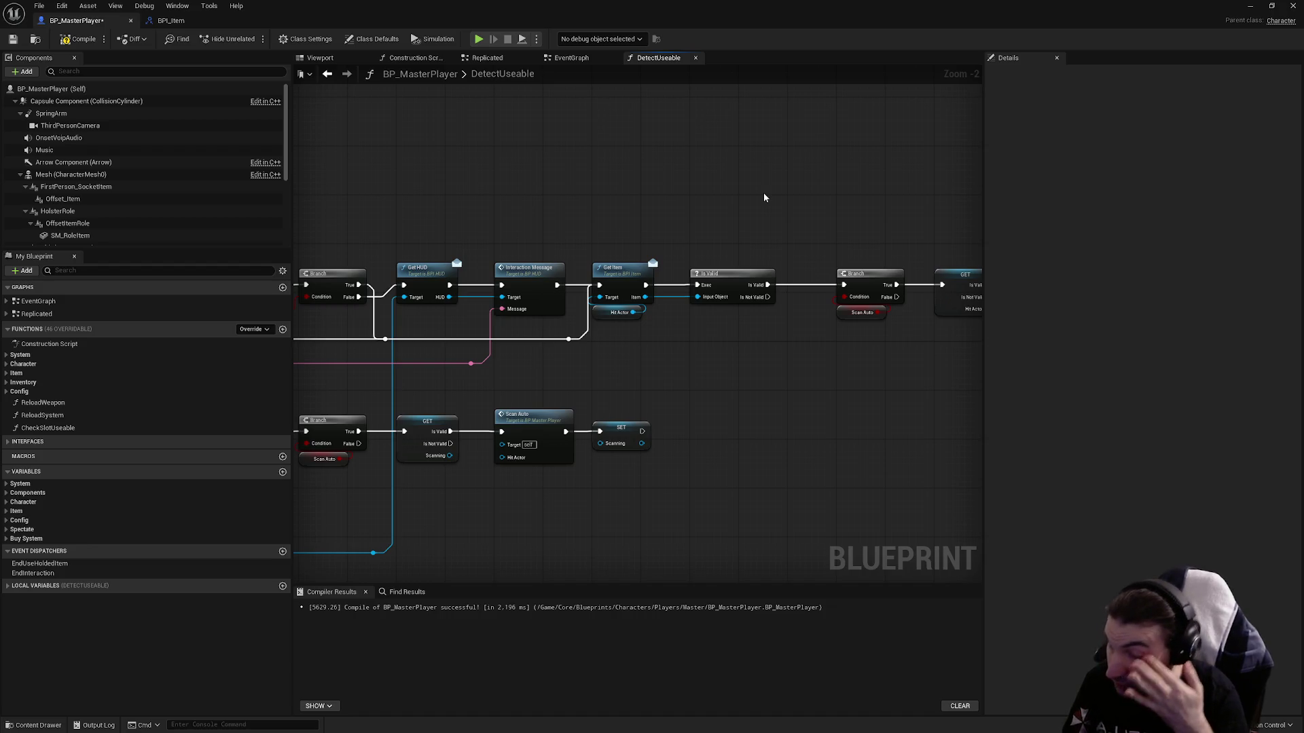
{"action": "scroll", "coordinate": [711, 218], "scroll_direction": "down", "scroll_amount": 3}
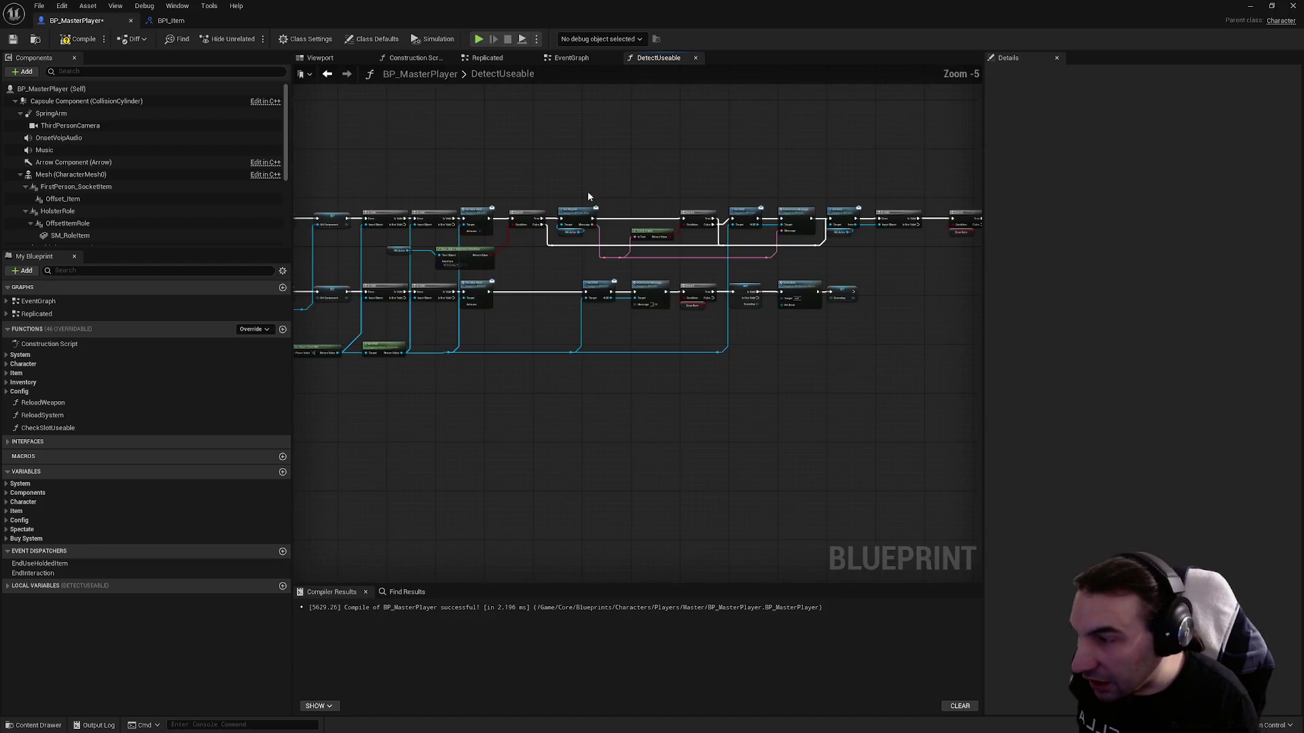
{"action": "left_click_drag", "start_coordinate": [588, 195], "coordinate": [770, 284]}
{"action": "scroll", "coordinate": [523, 372], "scroll_direction": "up", "scroll_amount": 5}
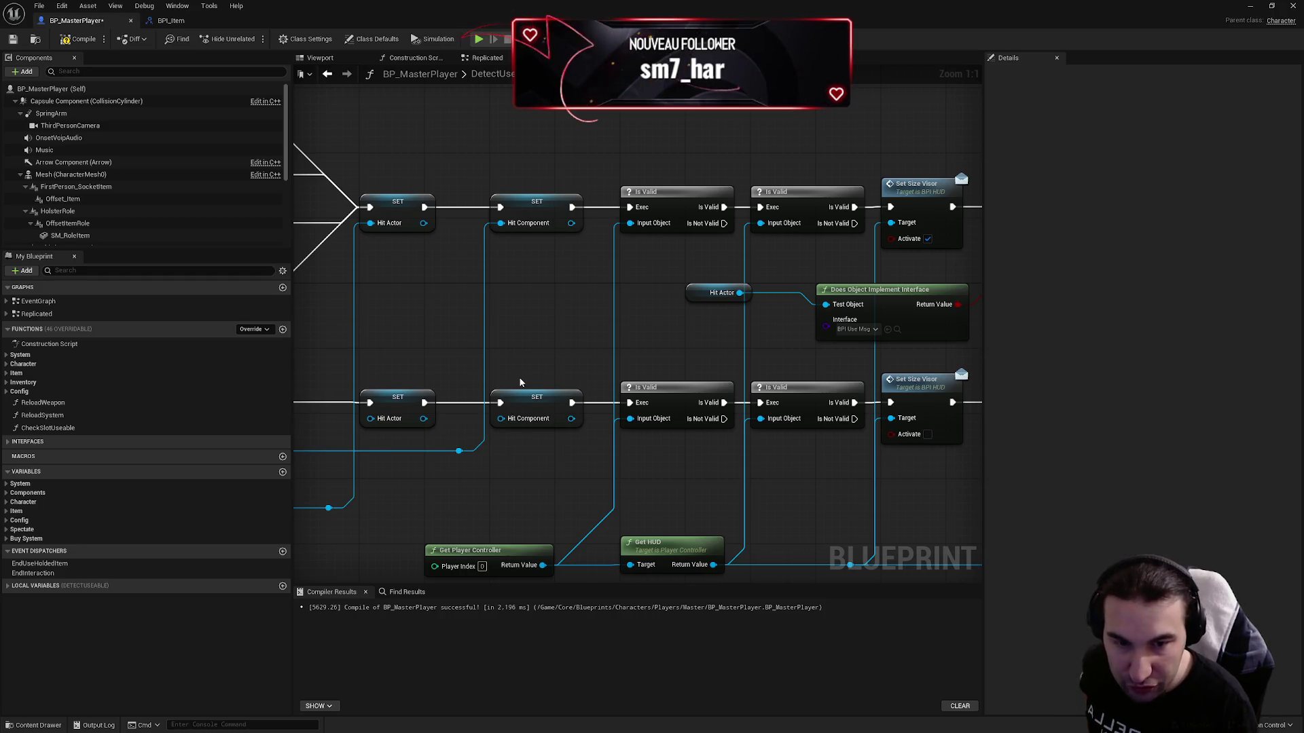
{"action": "mouse_move", "coordinate": [520, 380]}
{"action": "left_mouse_down"}
{"action": "mouse_move", "coordinate": [489, 352]}
{"action": "mouse_move", "coordinate": [665, 162]}
{"action": "left_mouse_up"}
{"action": "scroll", "coordinate": [665, 161], "scroll_direction": "down", "scroll_amount": 3}
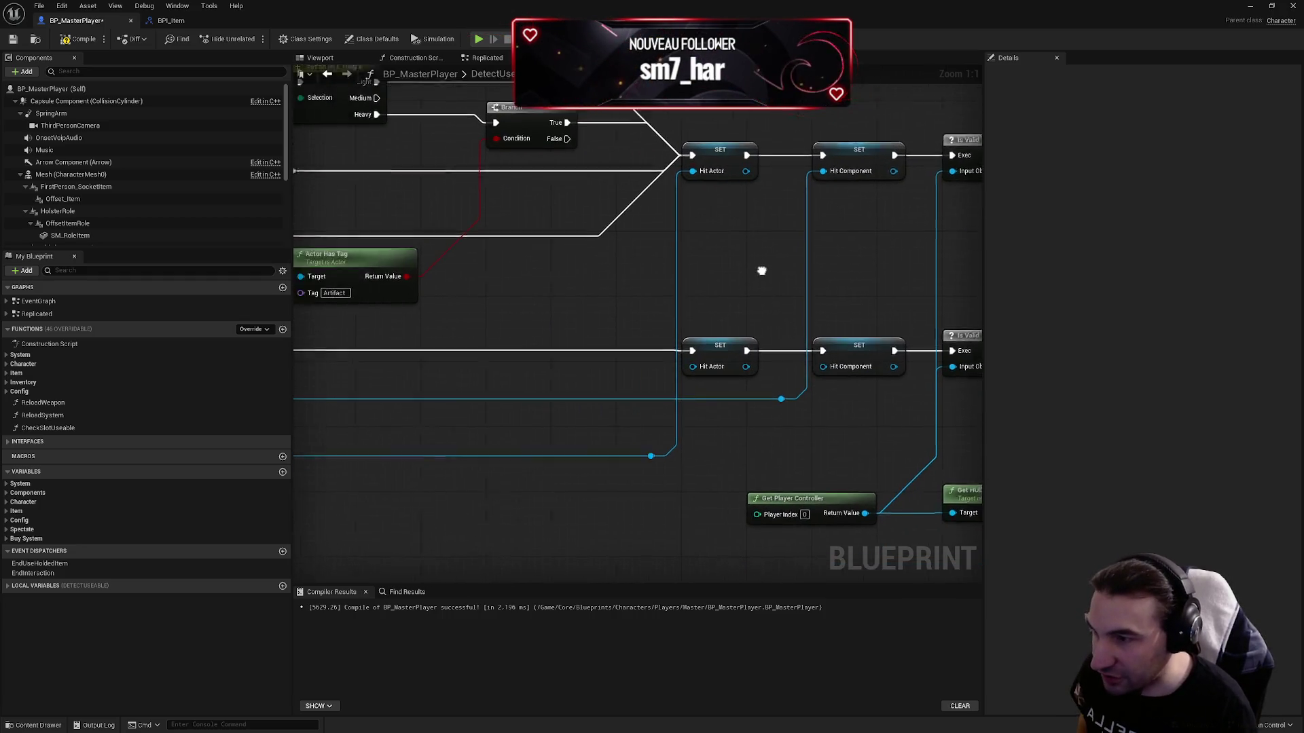
{"action": "scroll", "coordinate": [662, 311], "scroll_direction": "up", "scroll_amount": 2}
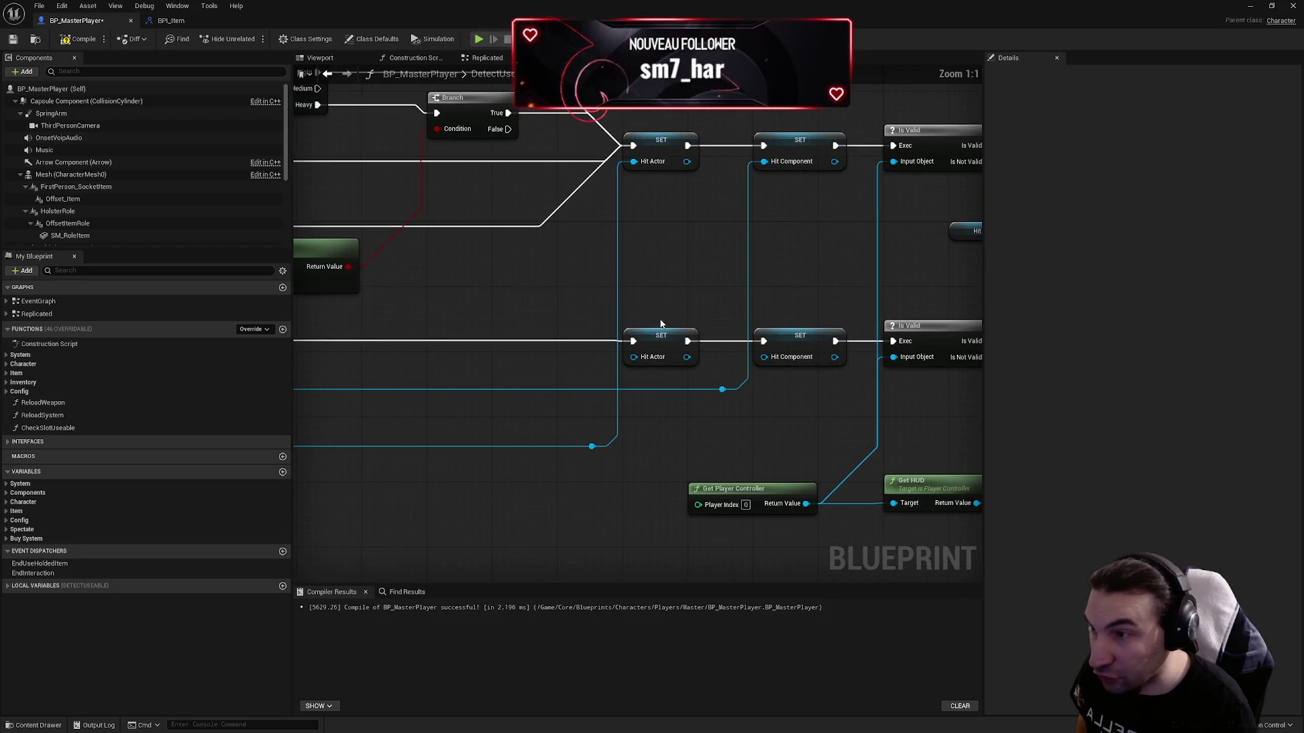
{"action": "mouse_move", "coordinate": [624, 285]}
{"action": "left_mouse_down"}
{"action": "mouse_move", "coordinate": [683, 367]}
{"action": "mouse_move", "coordinate": [481, 350]}
{"action": "left_mouse_up"}
{"action": "left_click", "coordinate": [696, 380]}
{"action": "left_click_drag", "start_coordinate": [814, 350], "coordinate": [673, 343]}
{"action": "left_click", "coordinate": [703, 326]}
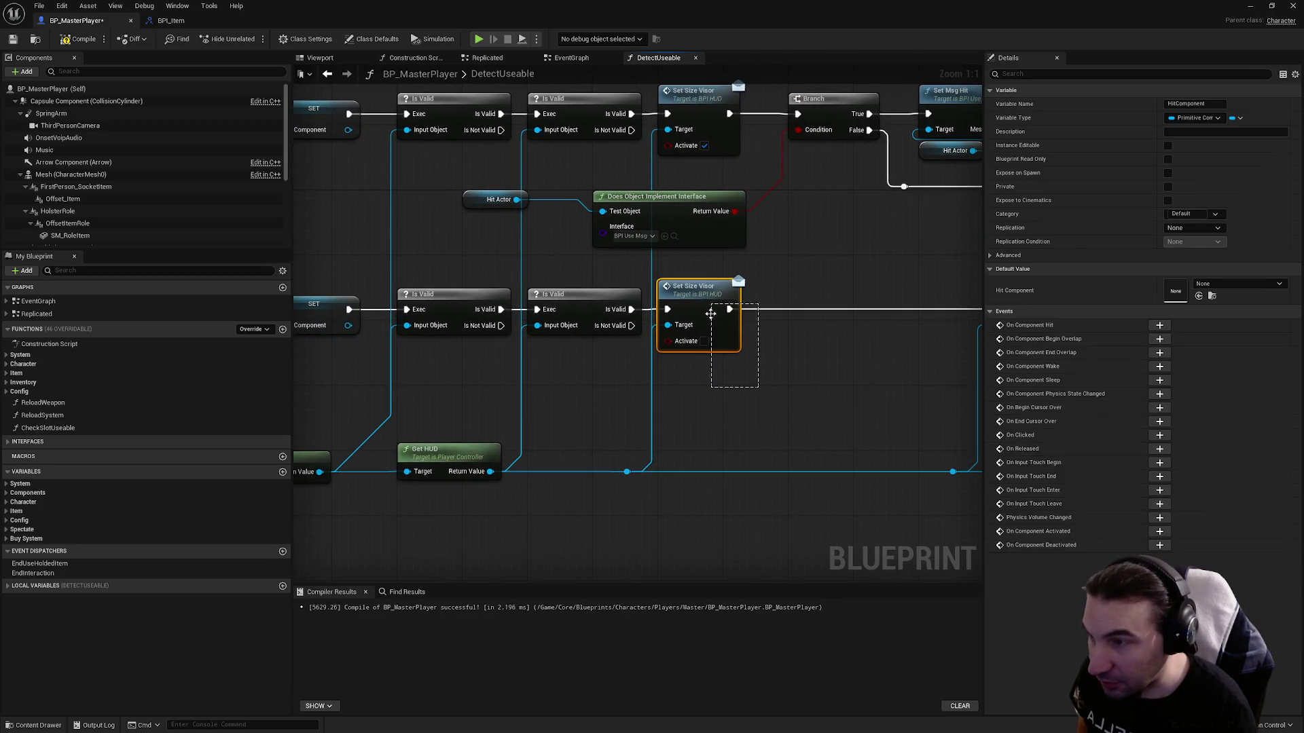
{"action": "left_click_drag", "start_coordinate": [883, 333], "coordinate": [555, 336]}
{"action": "left_click_drag", "start_coordinate": [685, 343], "coordinate": [475, 332]}
{"action": "left_click", "coordinate": [536, 329]}
{"action": "left_click", "coordinate": [645, 340]}
{"action": "left_click_drag", "start_coordinate": [665, 392], "coordinate": [605, 389]}
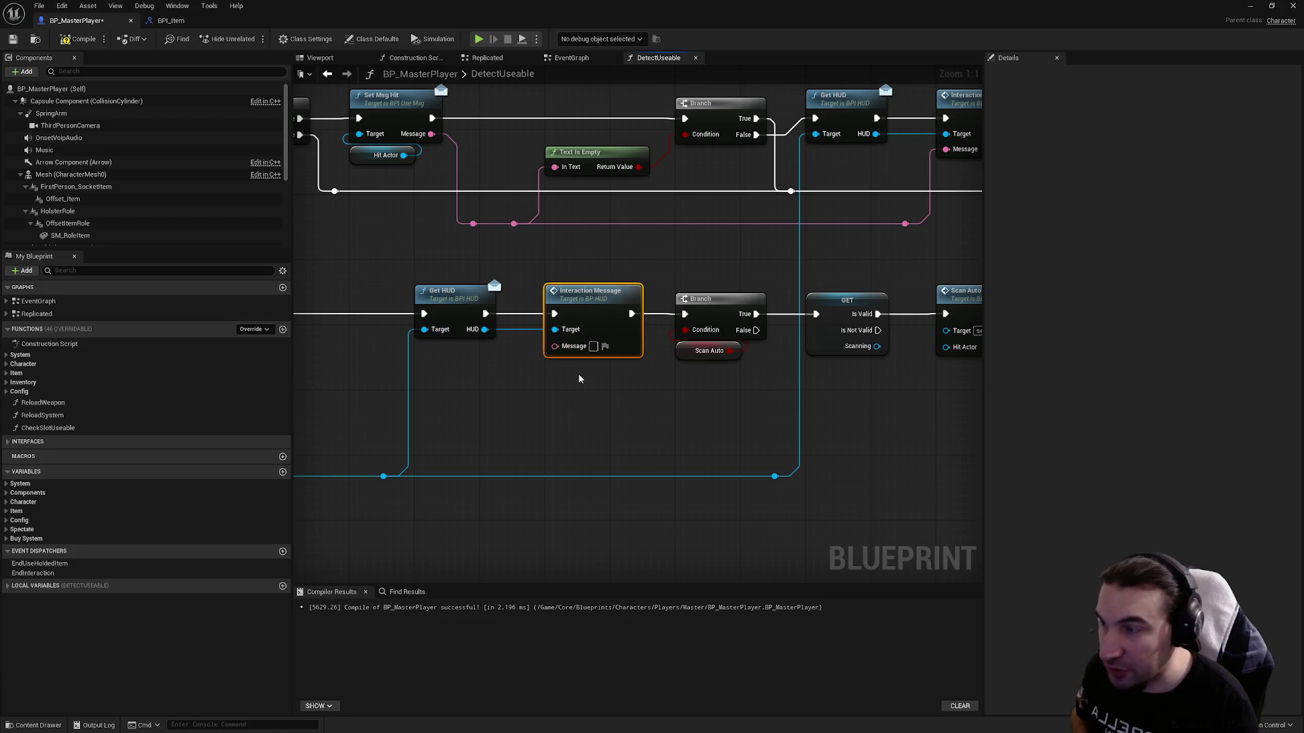
{"action": "right_click", "coordinate": [608, 350]}
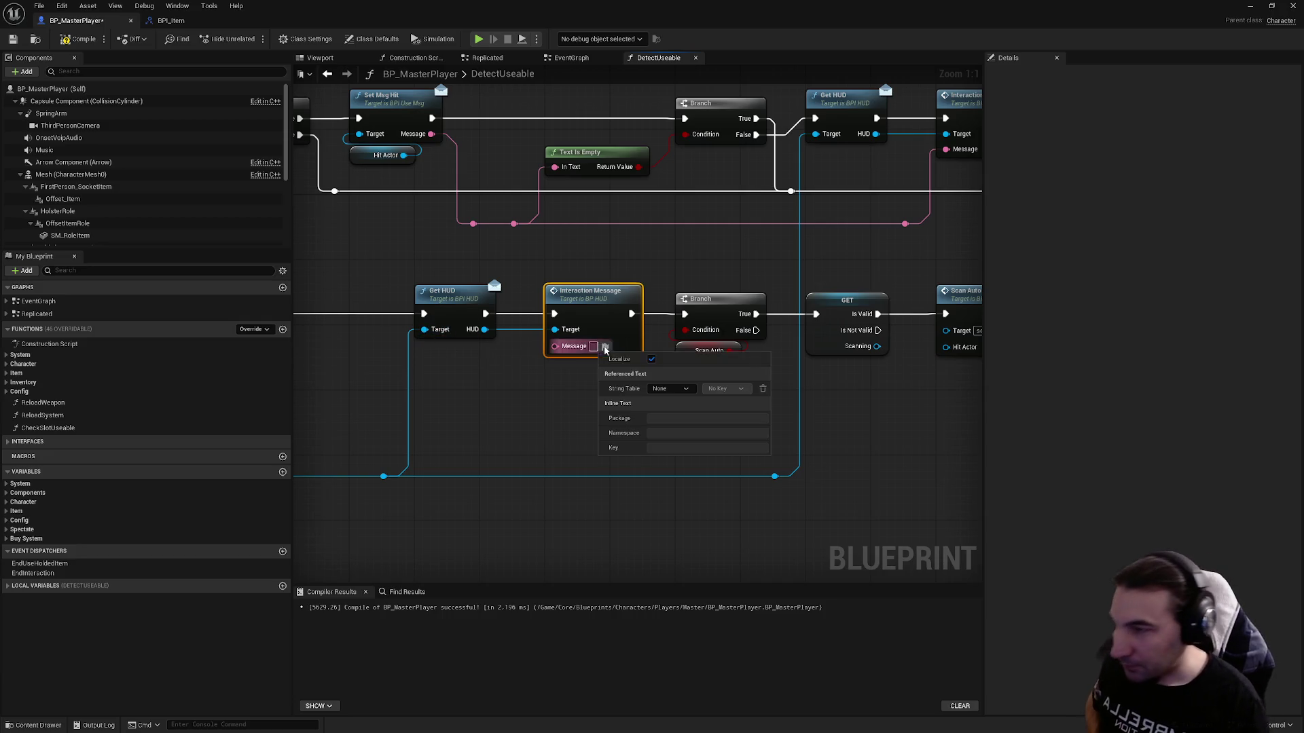
{"action": "left_click", "coordinate": [557, 421]}
{"action": "mouse_move", "coordinate": [681, 414]}
{"action": "left_mouse_down"}
{"action": "mouse_move", "coordinate": [643, 430]}
{"action": "mouse_move", "coordinate": [562, 431]}
{"action": "left_mouse_up"}
{"action": "left_click_drag", "start_coordinate": [817, 419], "coordinate": [569, 344]}
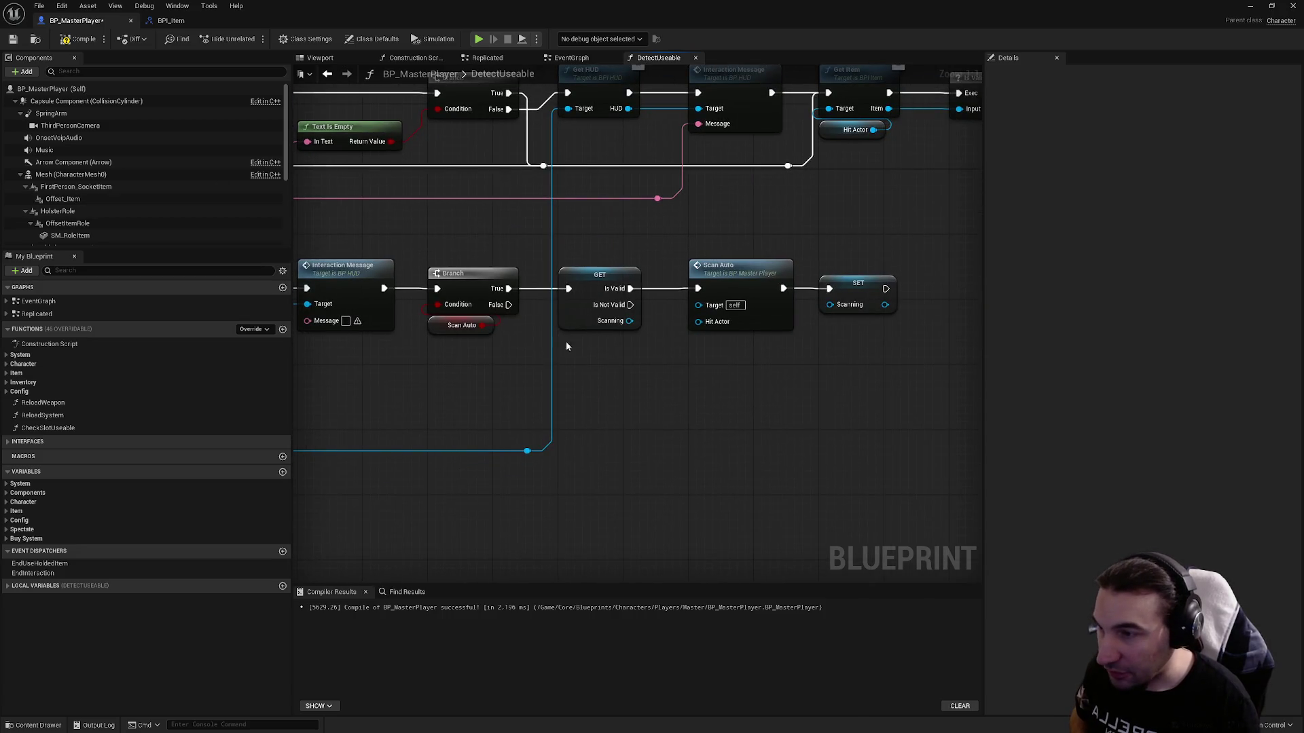
{"action": "left_click_drag", "start_coordinate": [782, 314], "coordinate": [866, 309]}
{"action": "scroll", "coordinate": [867, 309], "scroll_direction": "down", "scroll_amount": 2}
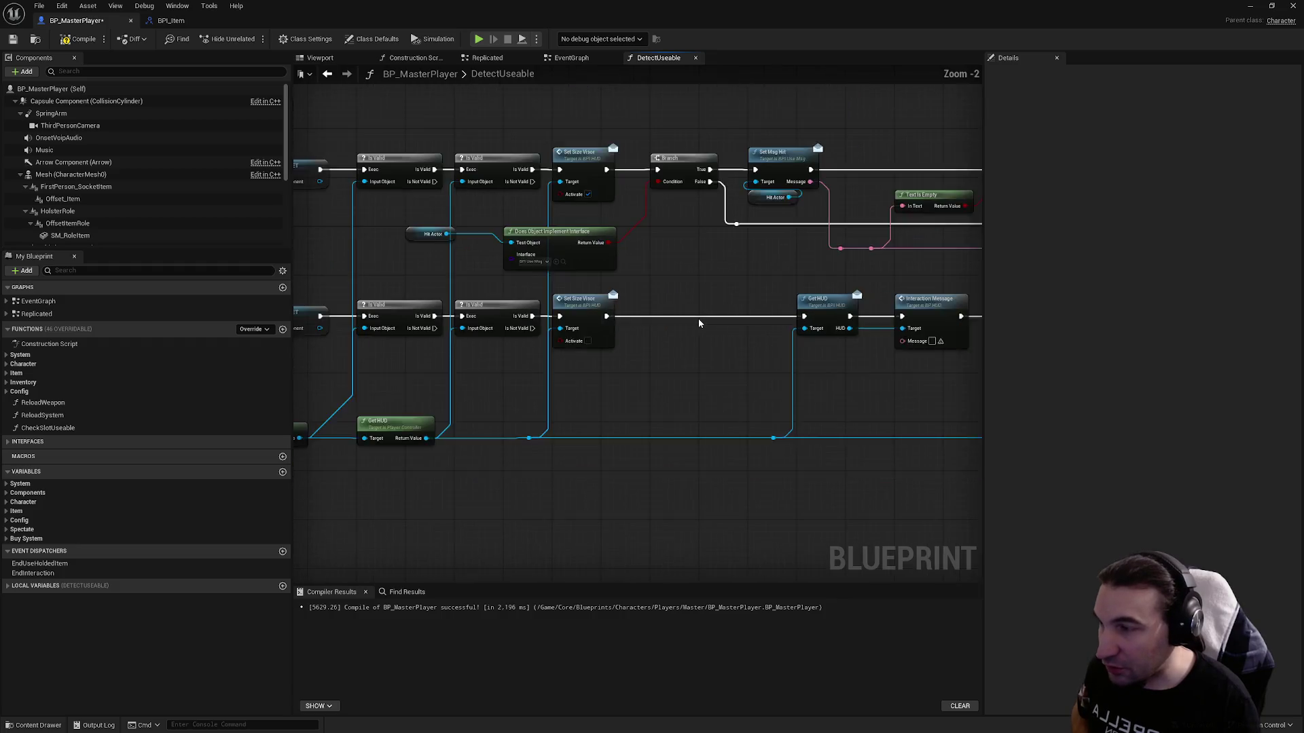
{"action": "left_click_drag", "start_coordinate": [356, 314], "coordinate": [420, 313]}
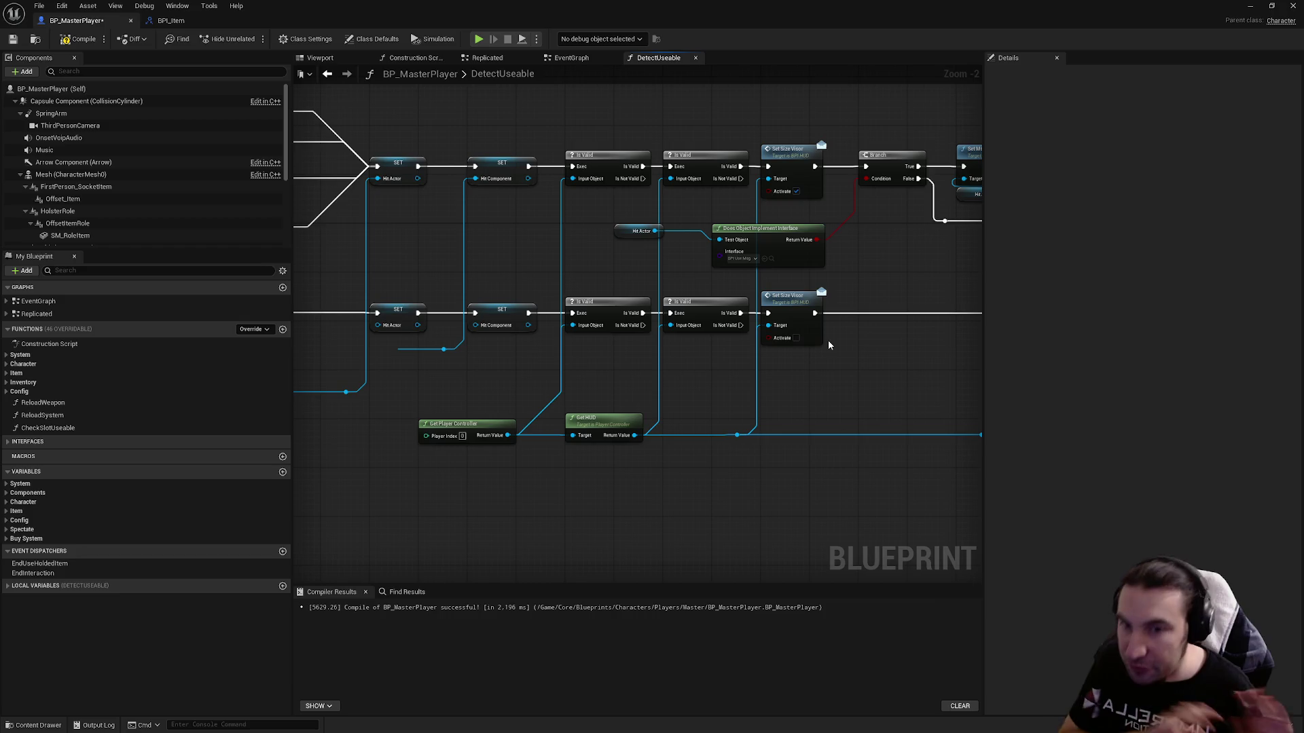
{"action": "mouse_move", "coordinate": [828, 346]}
{"action": "left_mouse_down"}
{"action": "mouse_move", "coordinate": [843, 352]}
{"action": "mouse_move", "coordinate": [876, 485]}
{"action": "left_mouse_up"}
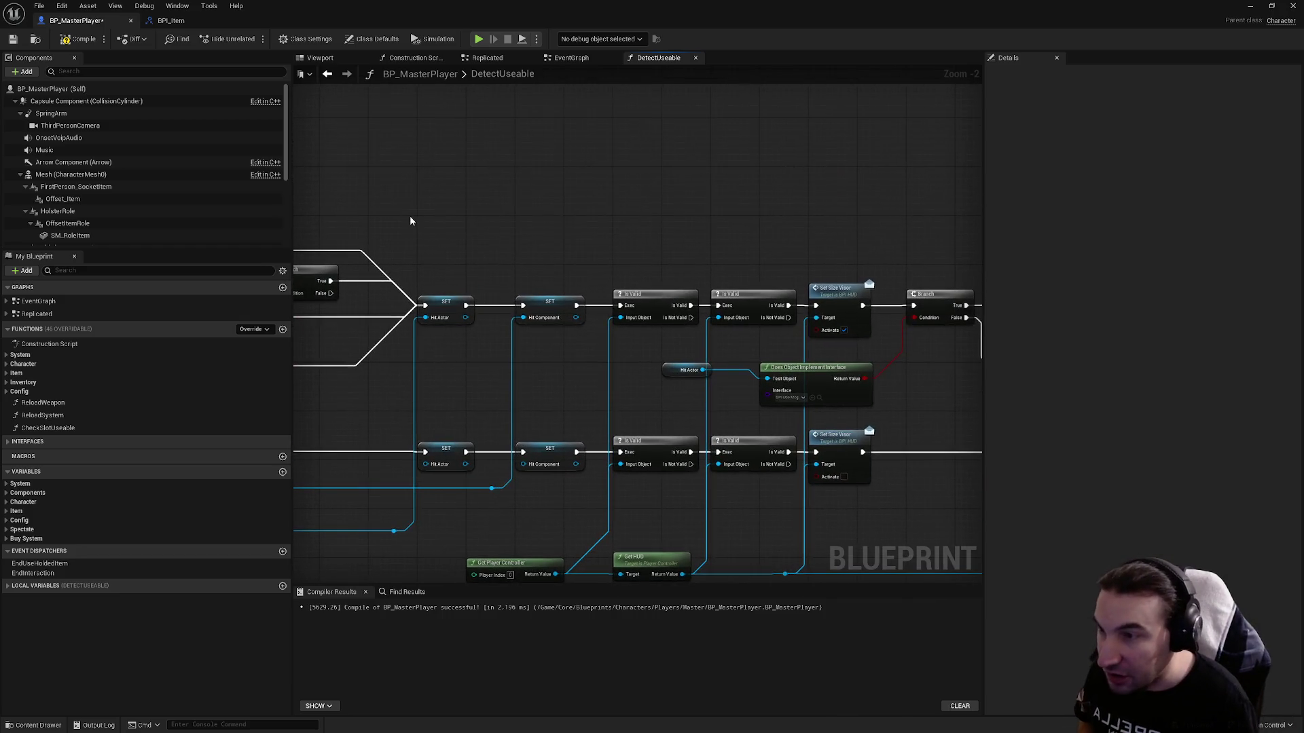
{"action": "mouse_move", "coordinate": [409, 189]}
{"action": "left_mouse_down"}
{"action": "mouse_move", "coordinate": [549, 265]}
{"action": "mouse_move", "coordinate": [982, 352]}
{"action": "mouse_move", "coordinate": [848, 347]}
{"action": "mouse_move", "coordinate": [828, 262]}
{"action": "left_mouse_up"}
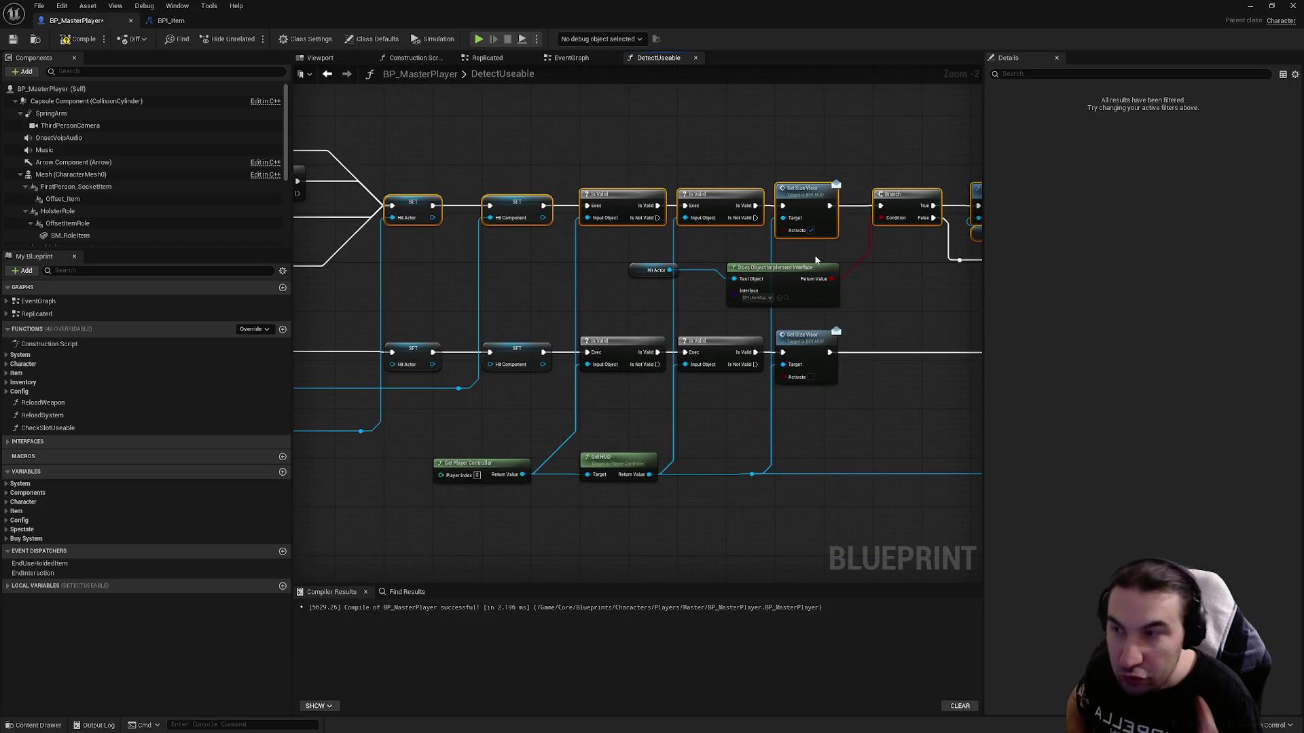
{"action": "mouse_move", "coordinate": [431, 333]}
{"action": "left_mouse_down"}
{"action": "mouse_move", "coordinate": [809, 410]}
{"action": "mouse_move", "coordinate": [883, 462]}
{"action": "left_mouse_up"}
{"action": "left_click", "coordinate": [883, 462]}
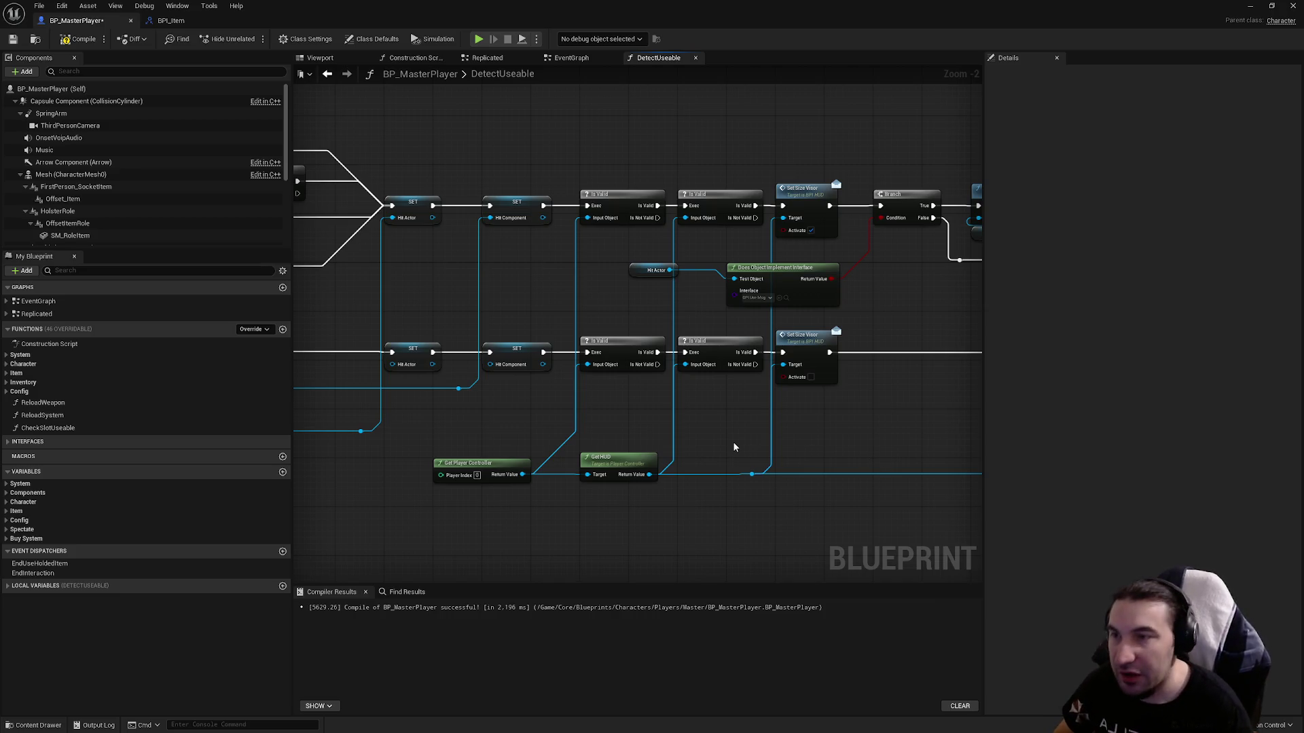
{"action": "left_click_drag", "start_coordinate": [764, 402], "coordinate": [296, 403]}
{"action": "scroll", "coordinate": [405, 366], "scroll_direction": "down", "scroll_amount": 3}
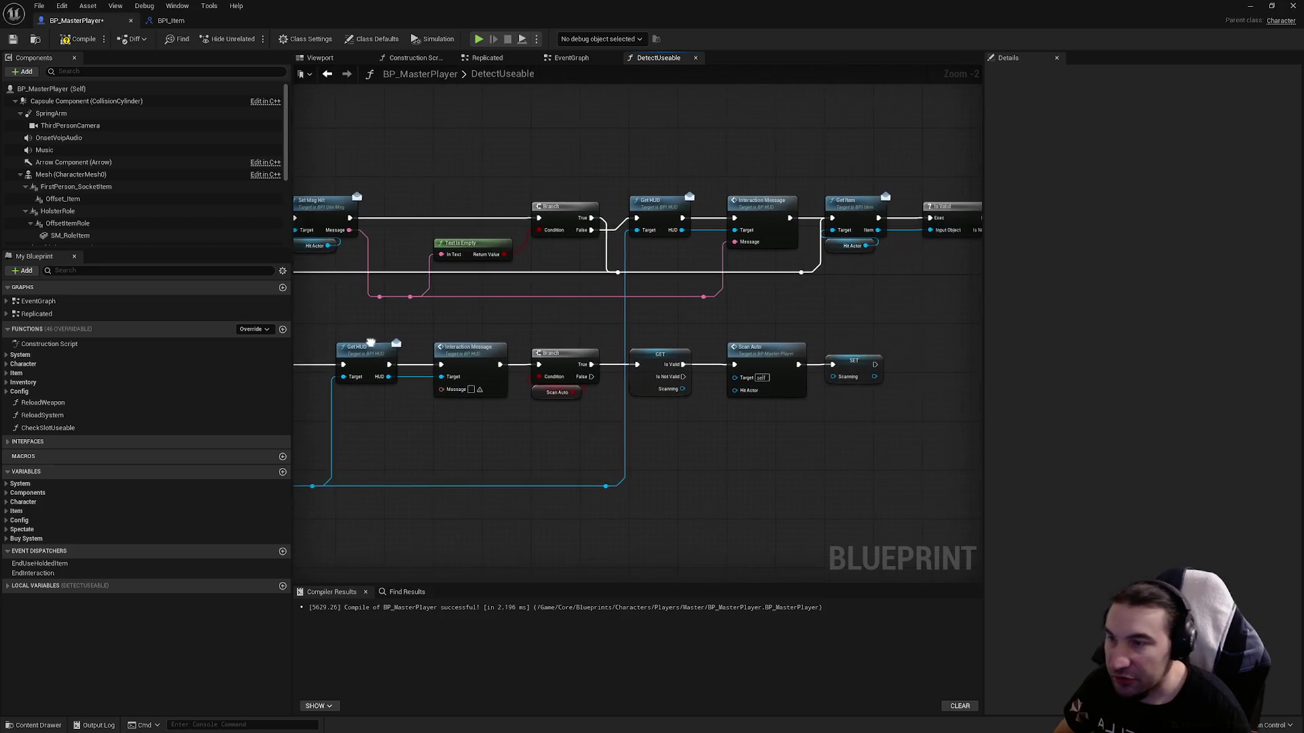
{"action": "mouse_move", "coordinate": [607, 317]}
{"action": "left_mouse_down"}
{"action": "mouse_move", "coordinate": [430, 262]}
{"action": "mouse_move", "coordinate": [380, 224]}
{"action": "left_mouse_up"}
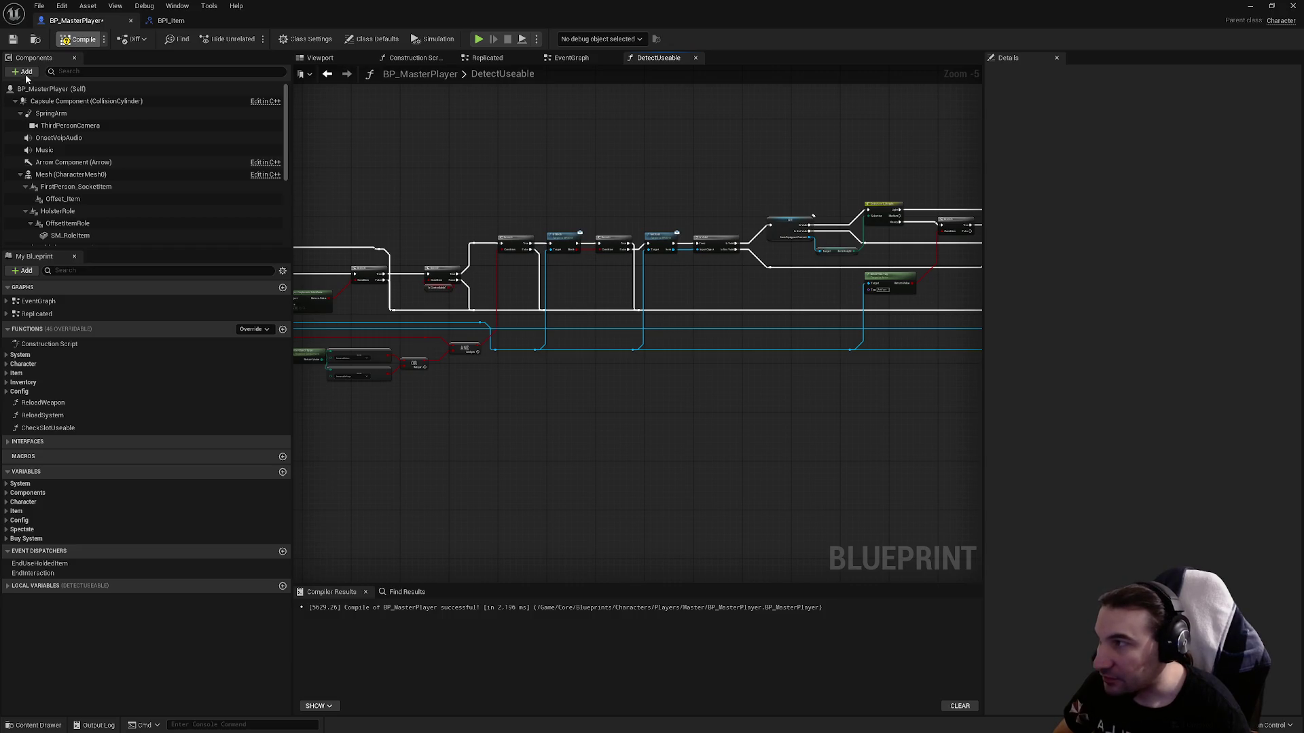
Recompile and save BP_MasterPlayer, then close the DetectUseable graph.
{"action": "left_click", "coordinate": [13, 39]}
{"action": "scroll", "coordinate": [563, 259], "scroll_direction": "up", "scroll_amount": 5}
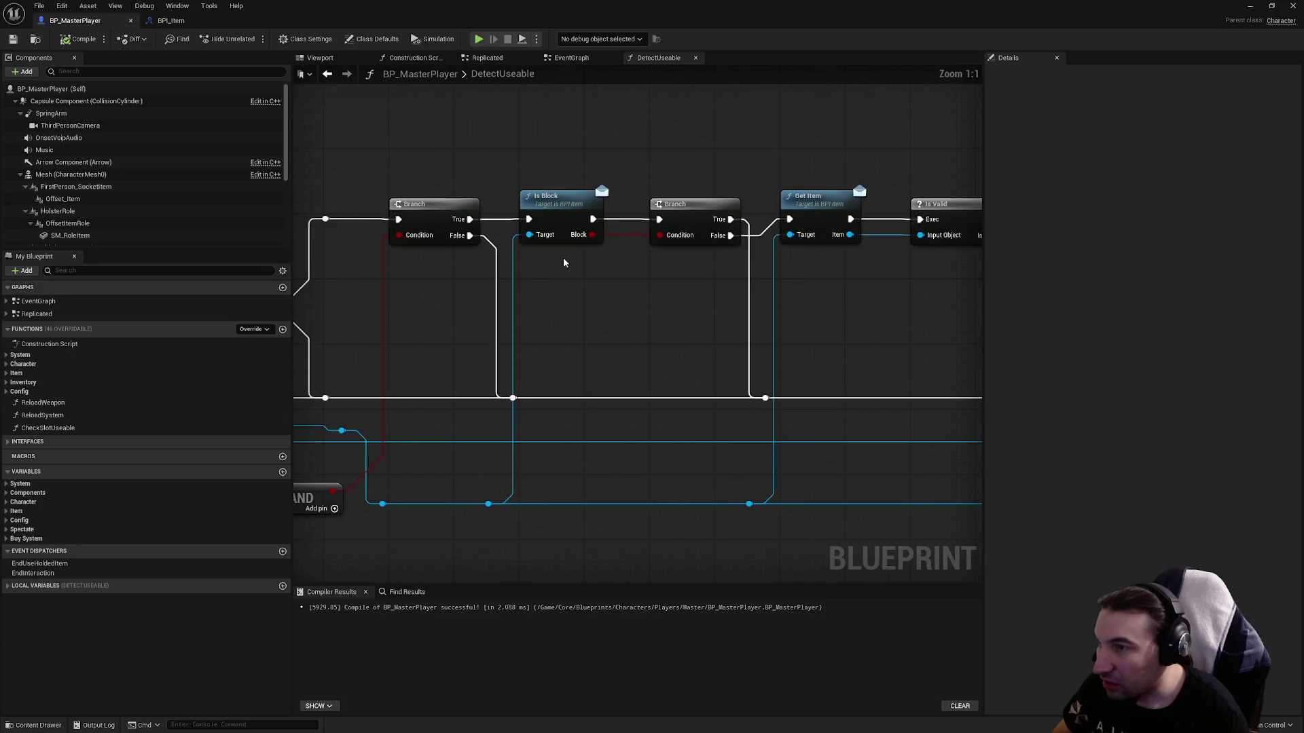
{"action": "left_click_drag", "start_coordinate": [564, 263], "coordinate": [443, 258]}
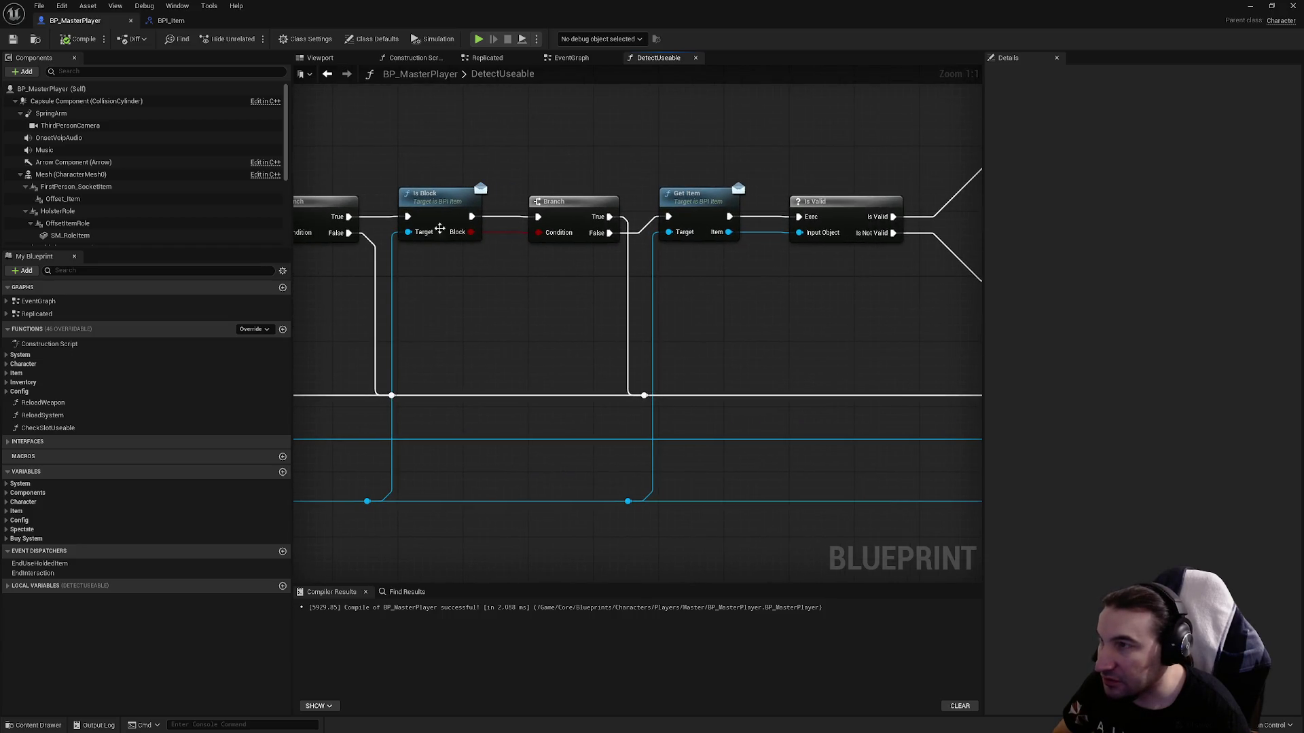
{"action": "left_click", "coordinate": [696, 59]}
Move to the EventGraph's Control - Use/Interaction section and select the IA_Use event.
{"action": "left_click_drag", "start_coordinate": [561, 424], "coordinate": [605, 366]}
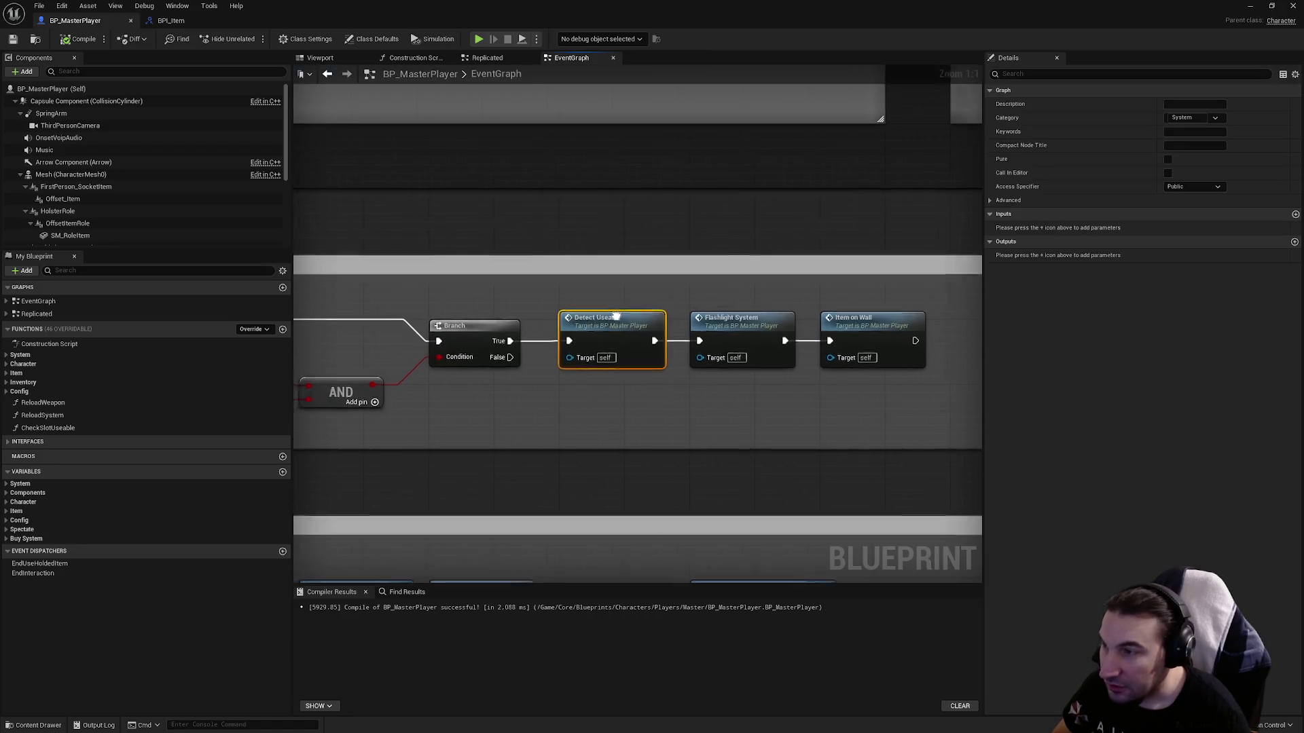
{"action": "scroll", "coordinate": [602, 400], "scroll_direction": "down", "scroll_amount": 8}
{"action": "scroll", "coordinate": [602, 400], "scroll_direction": "up", "scroll_amount": 5}
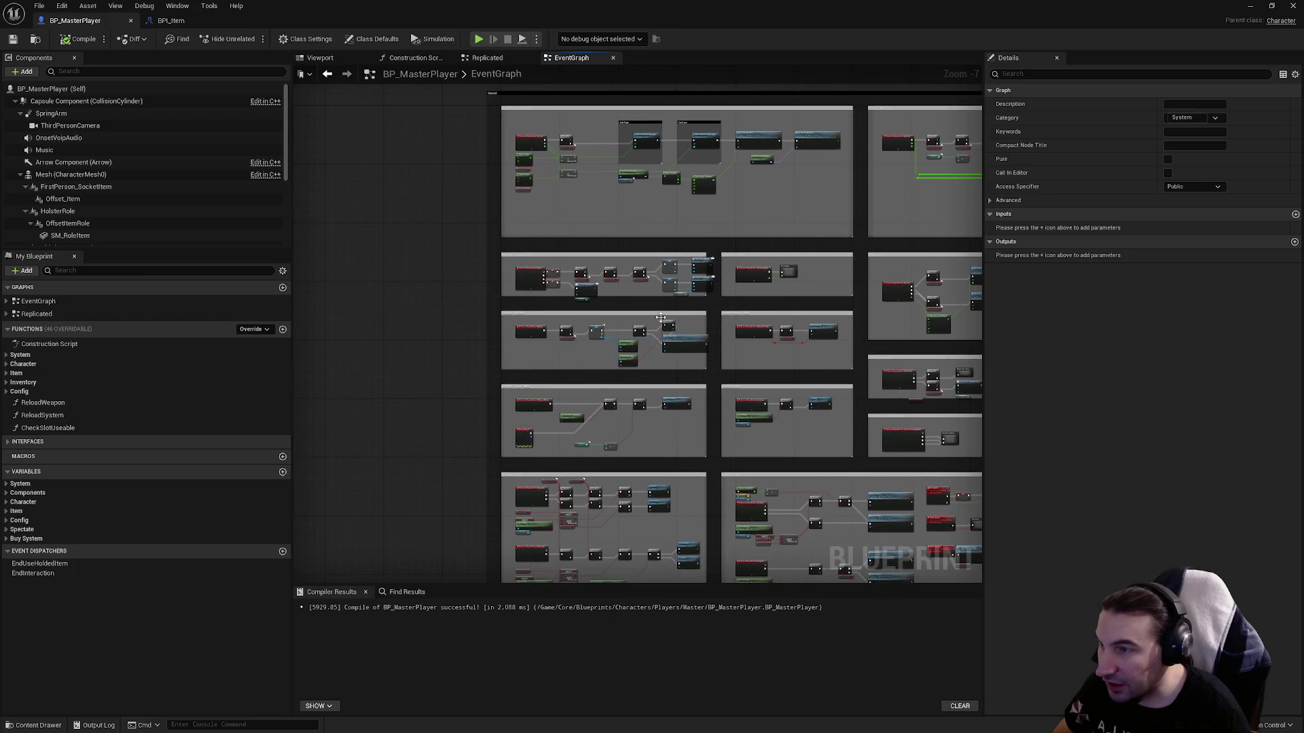
{"action": "scroll", "coordinate": [568, 287], "scroll_direction": "up", "scroll_amount": 3}
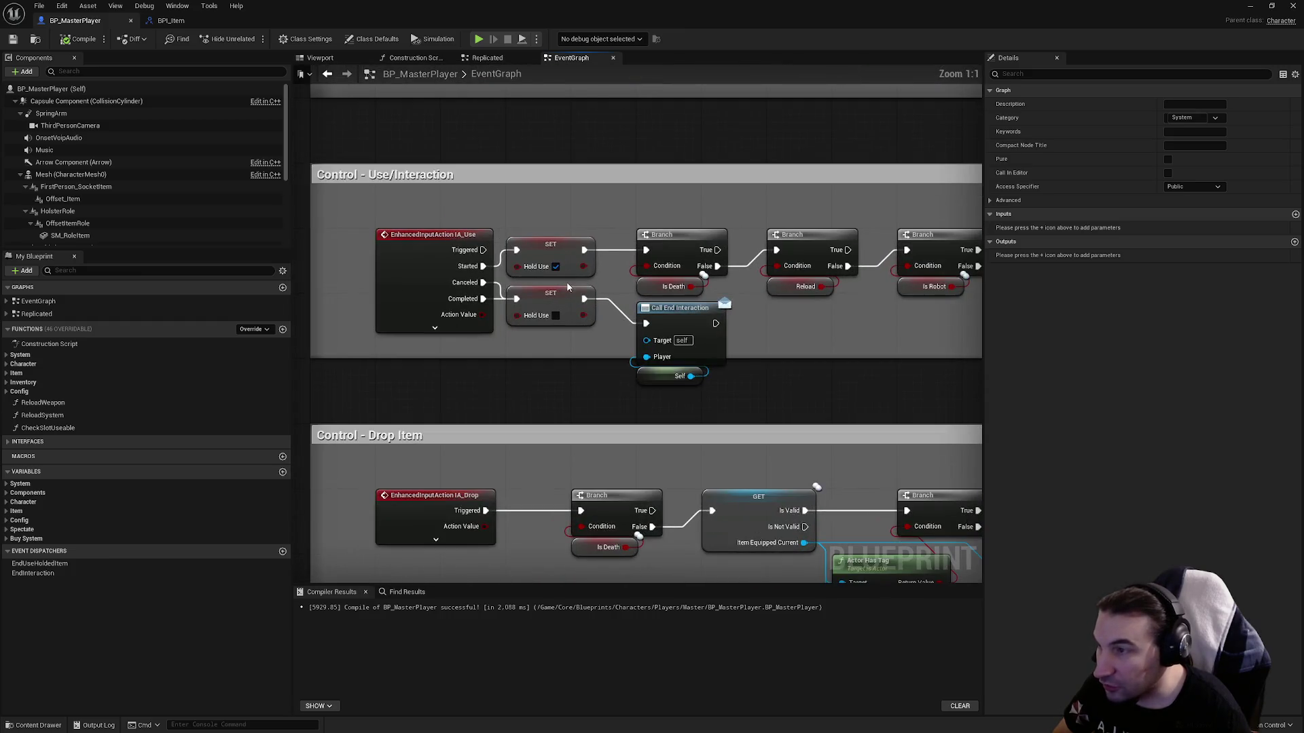
{"action": "left_click", "coordinate": [412, 207]}
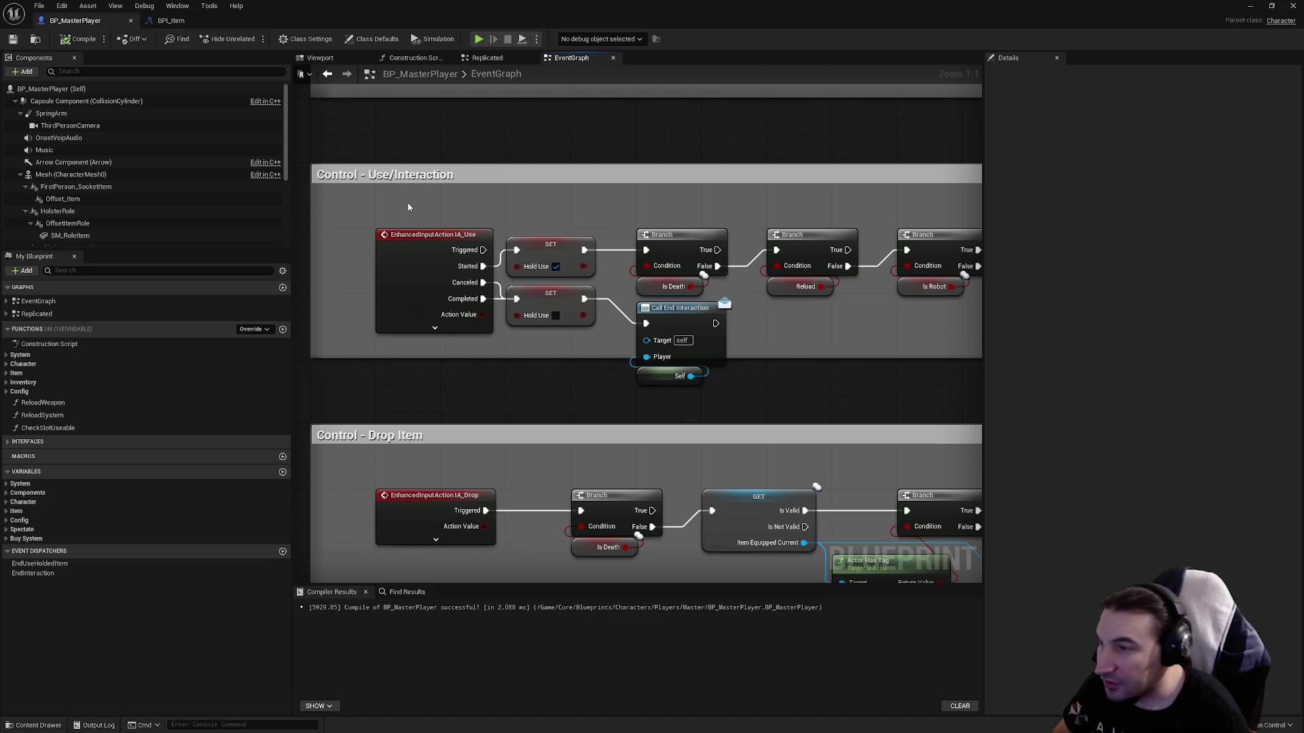
{"action": "left_click", "coordinate": [410, 238]}
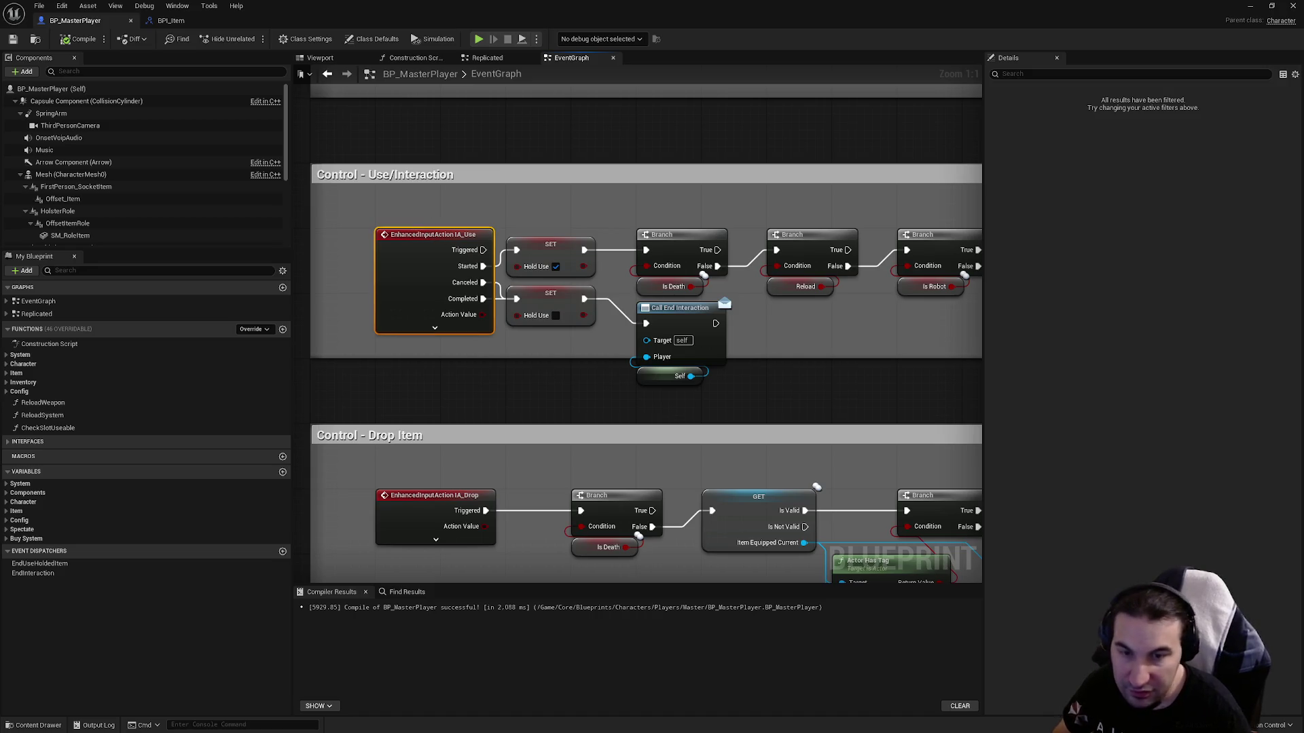
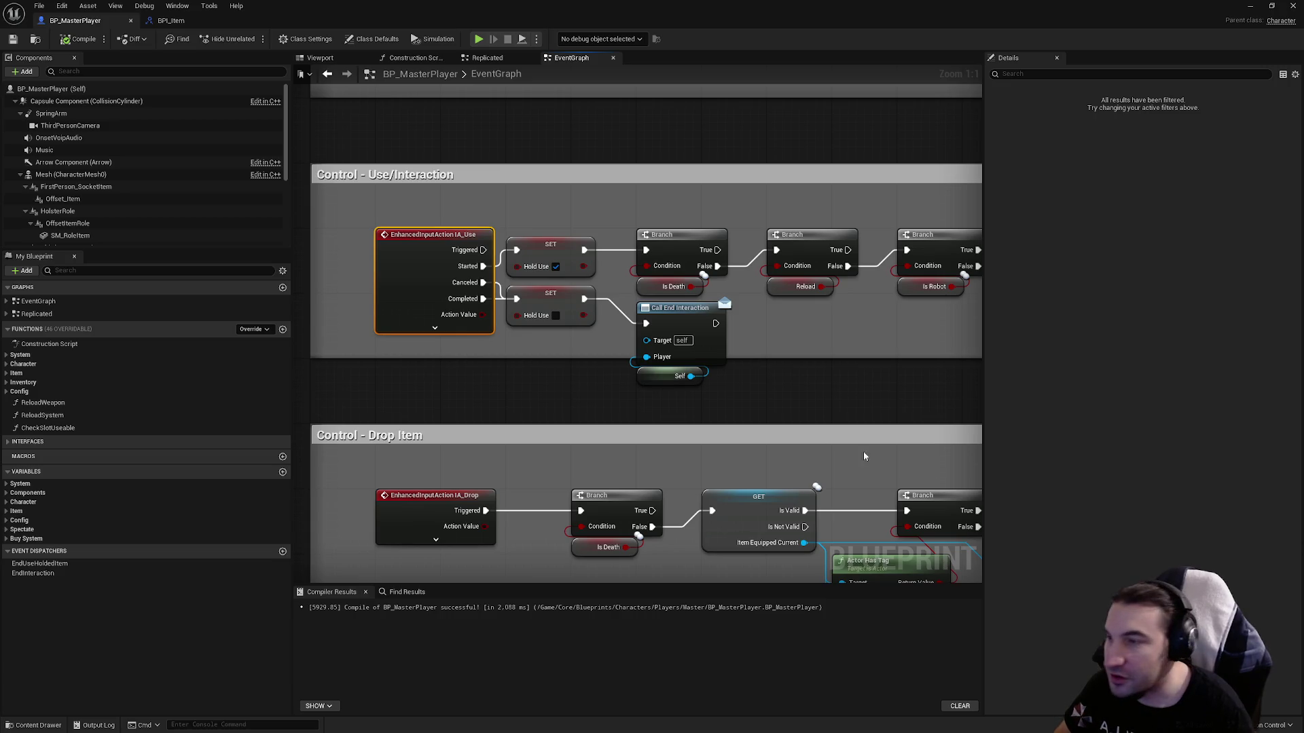
Inspect the IA_Use event, both Hold Use setters and the Call End Interaction node.
{"action": "left_click", "coordinate": [757, 340]}
{"action": "left_click", "coordinate": [419, 267]}
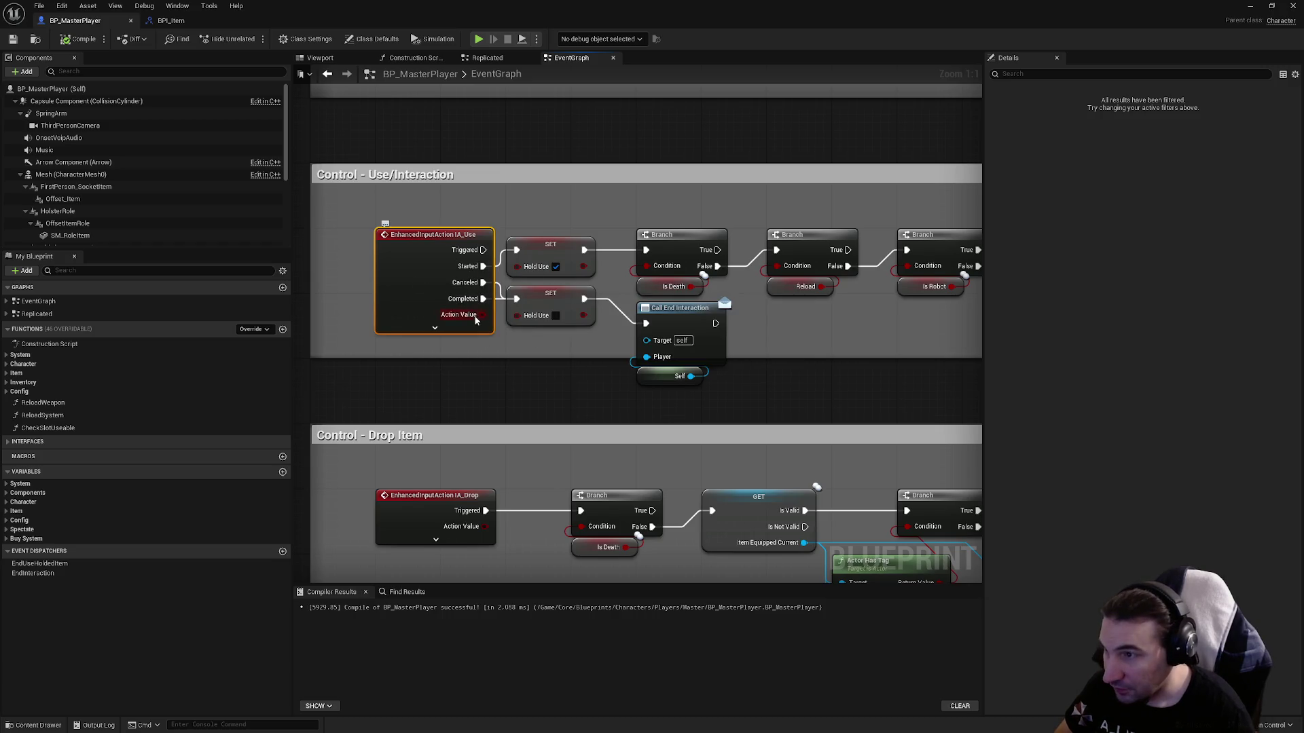
{"action": "left_click", "coordinate": [537, 241]}
{"action": "left_click", "coordinate": [589, 324]}
{"action": "left_click", "coordinate": [552, 246]}
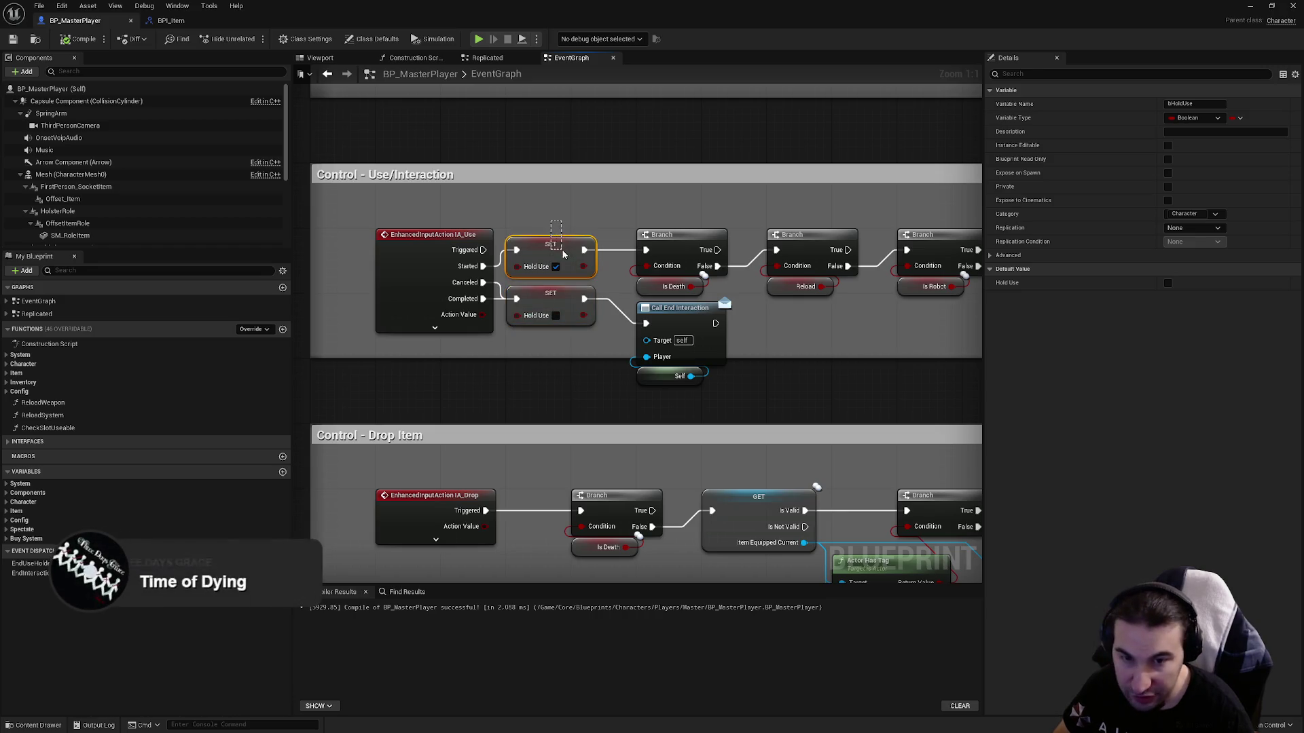
{"action": "left_click", "coordinate": [559, 324]}
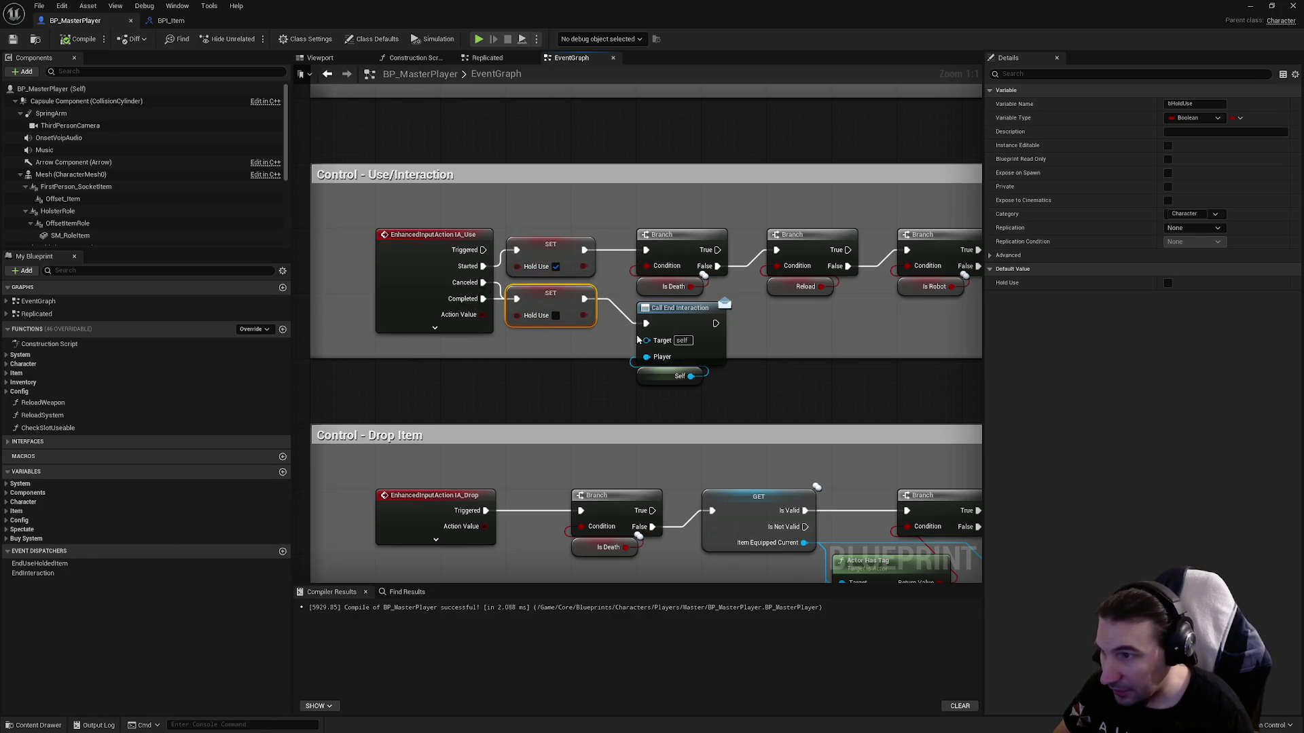
{"action": "left_click", "coordinate": [711, 341]}
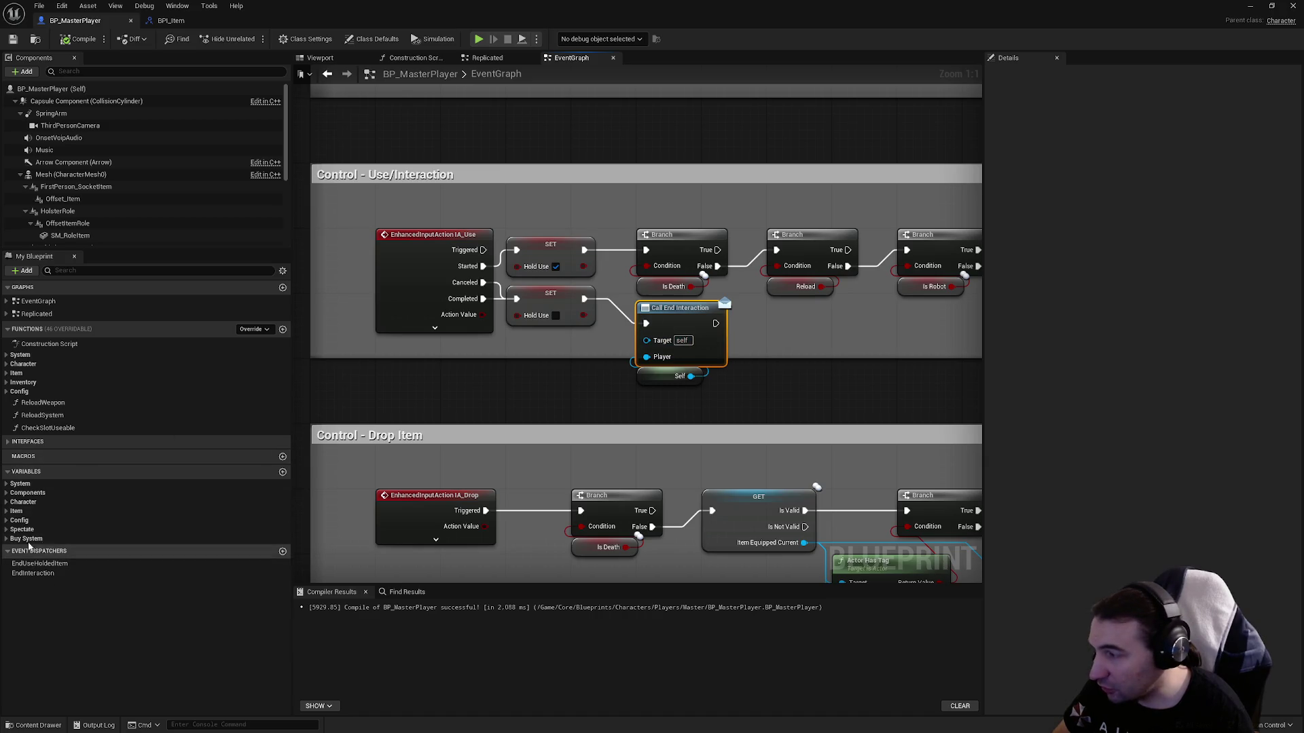
{"action": "left_click", "coordinate": [858, 324]}
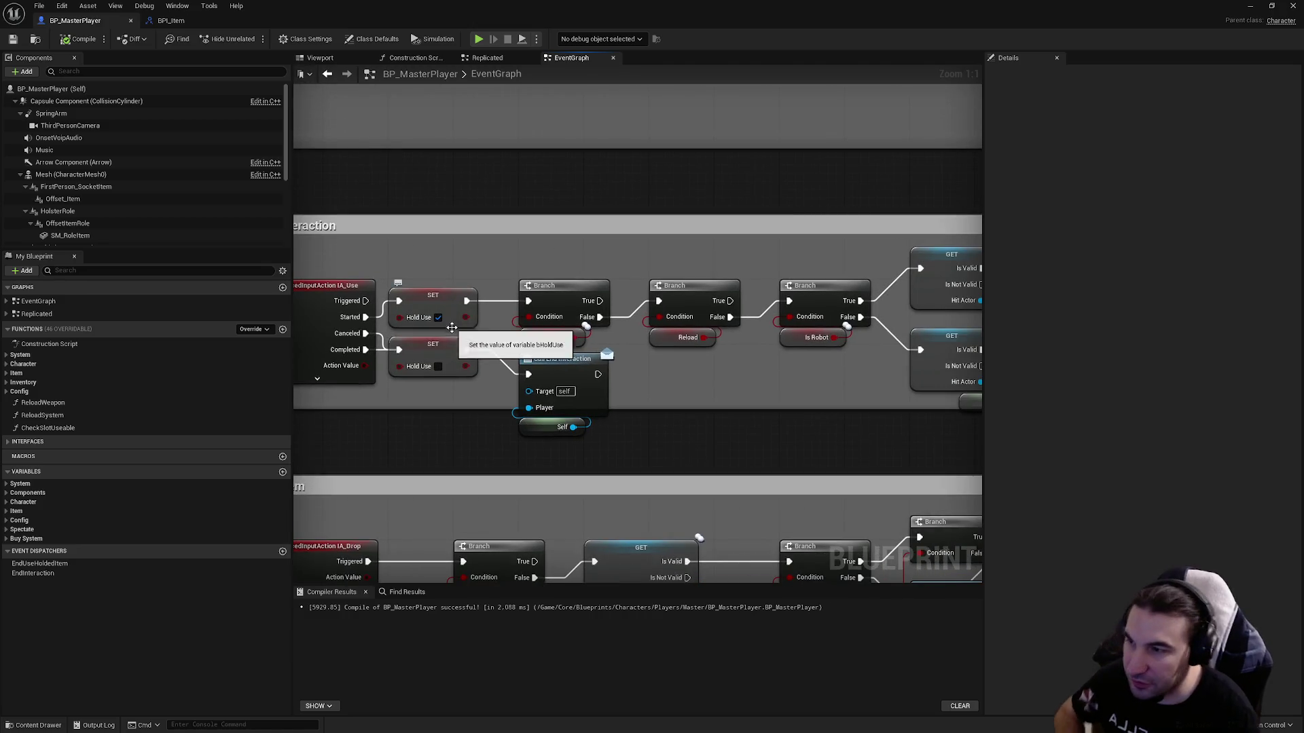
Review the Is Death and Reload branches, Flashlight, Push To Talk and the lower HitActor GET.
{"action": "left_click", "coordinate": [536, 312]}
{"action": "left_click", "coordinate": [577, 337], "text": "ctrl"}
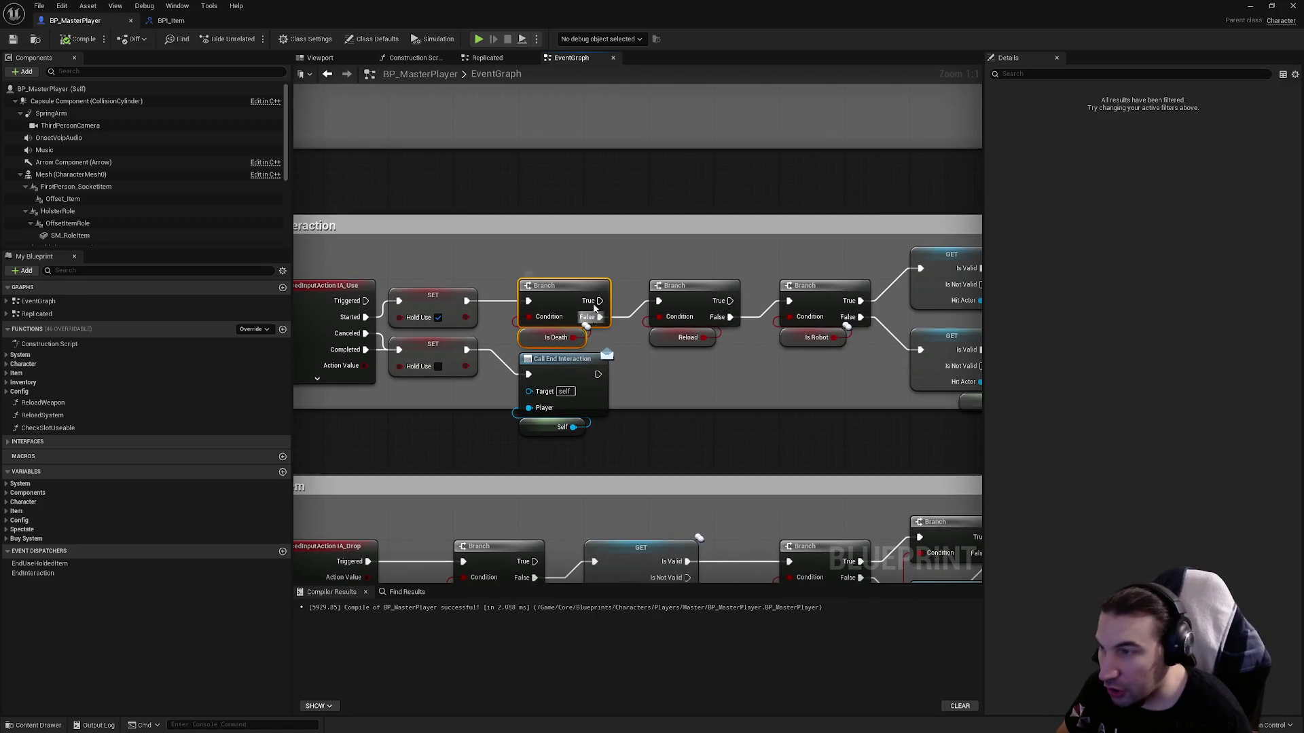
{"action": "left_click_drag", "start_coordinate": [578, 348], "coordinate": [573, 258]}
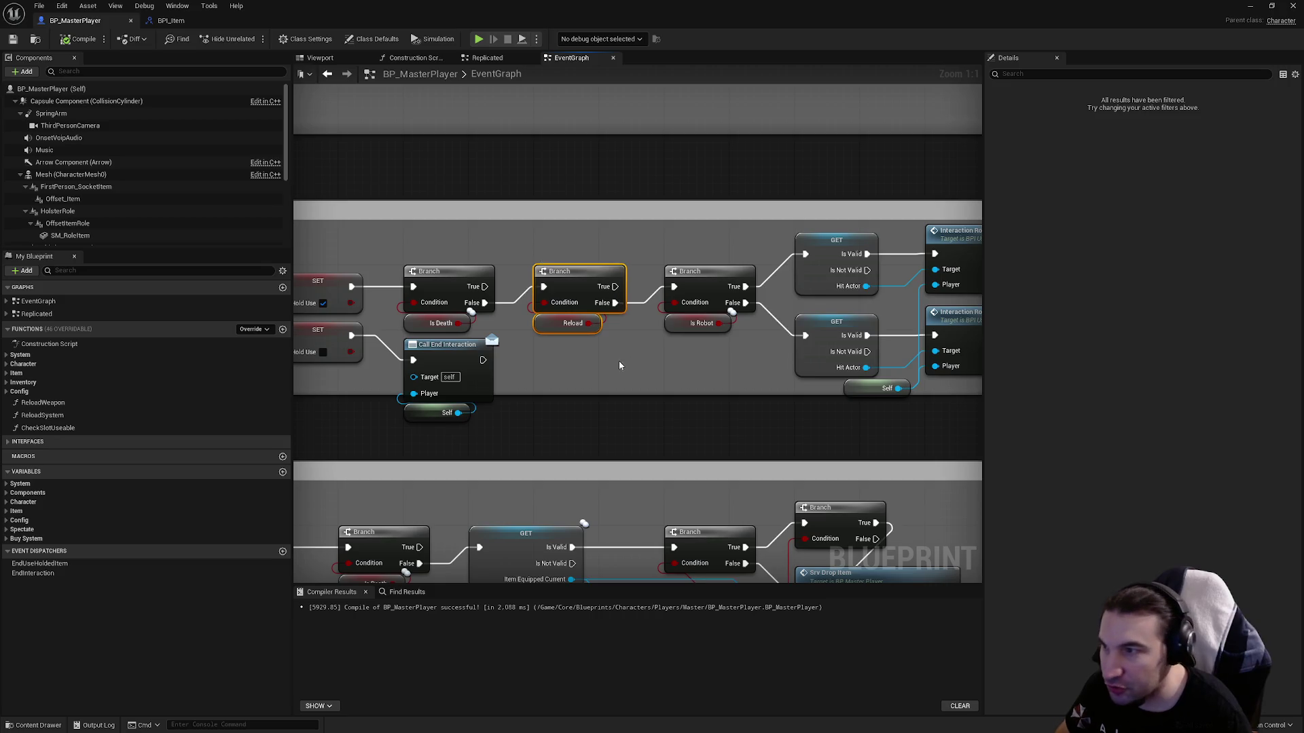
{"action": "left_click", "coordinate": [597, 359]}
{"action": "mouse_move", "coordinate": [671, 368]}
{"action": "left_mouse_down"}
{"action": "mouse_move", "coordinate": [577, 367]}
{"action": "mouse_move", "coordinate": [667, 292]}
{"action": "left_mouse_up"}
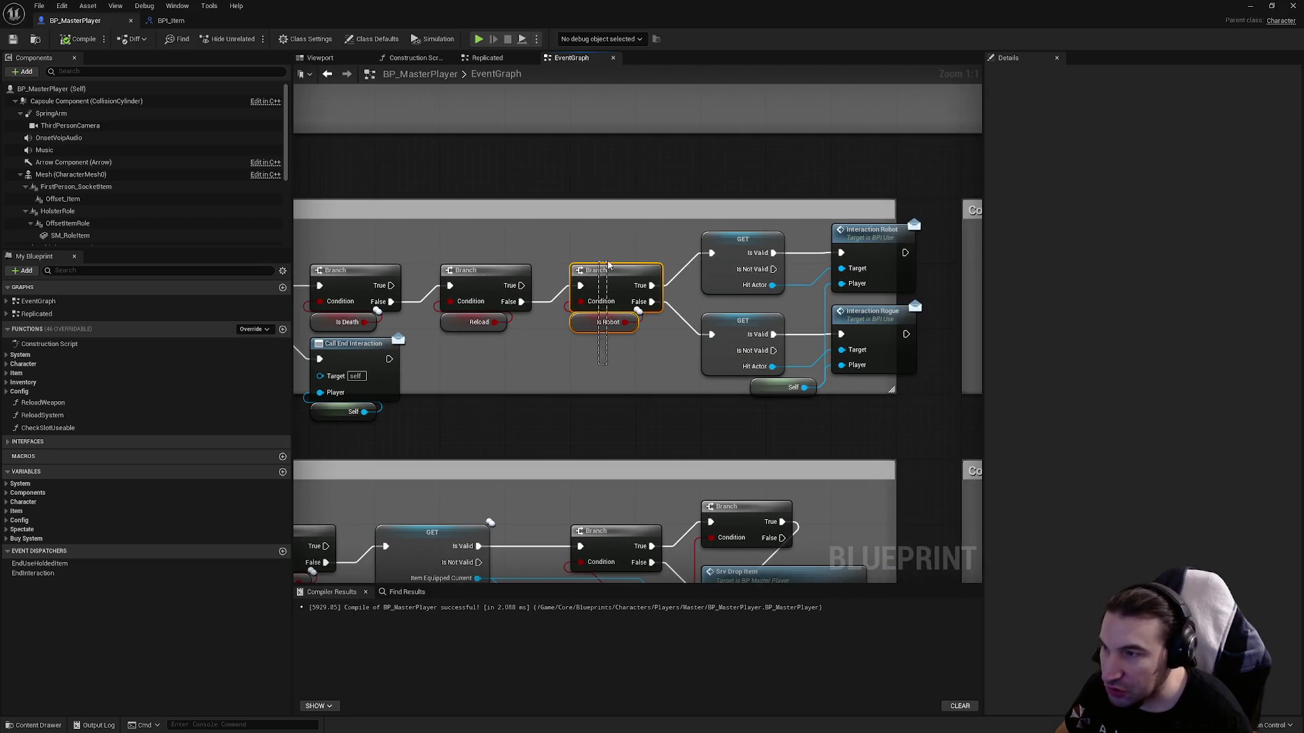
{"action": "left_click", "coordinate": [640, 368]}
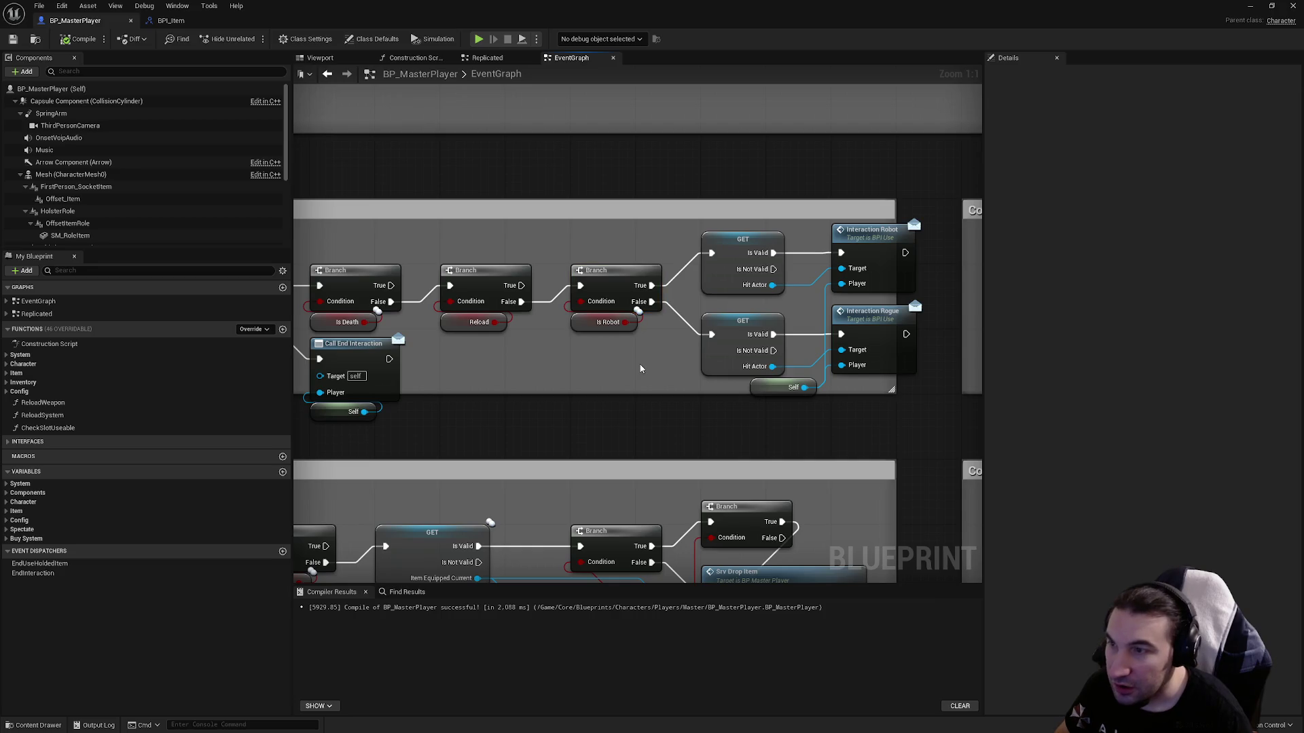
{"action": "mouse_move", "coordinate": [640, 369]}
{"action": "left_mouse_down"}
{"action": "mouse_move", "coordinate": [500, 291]}
{"action": "mouse_move", "coordinate": [479, 373]}
{"action": "left_mouse_up"}
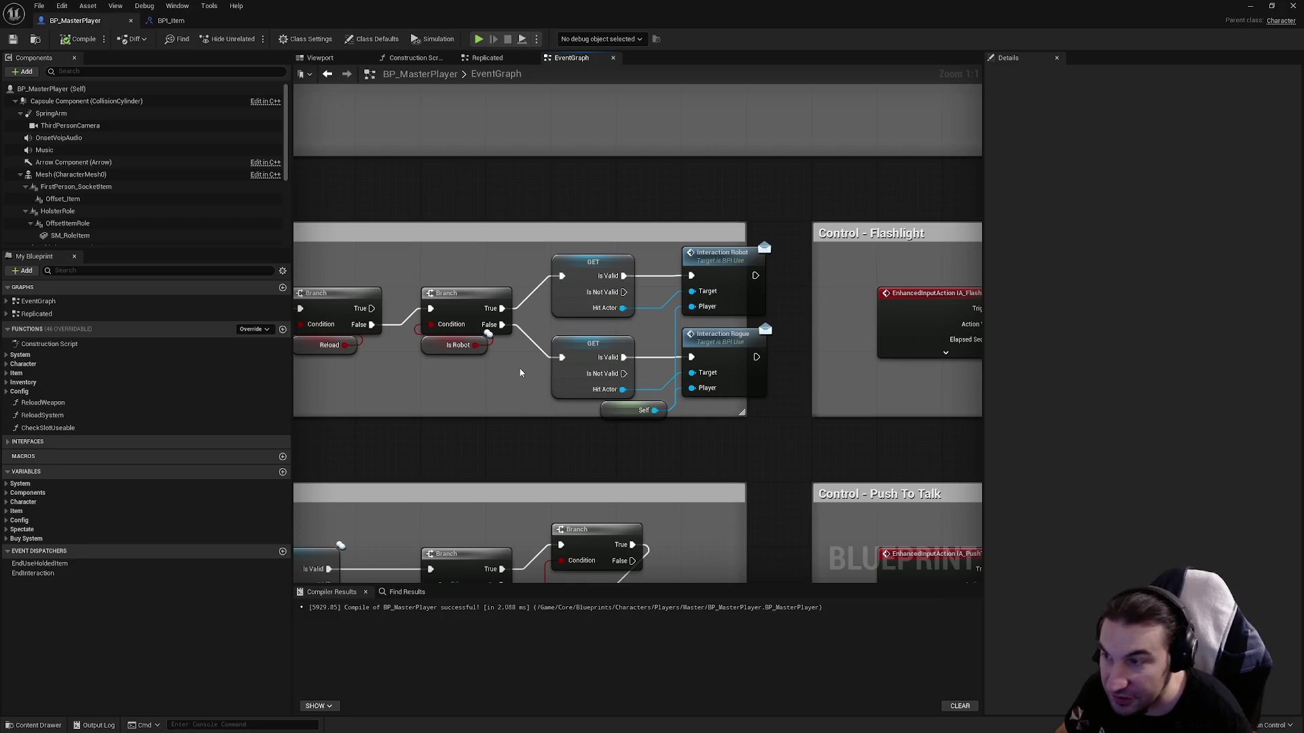
{"action": "left_click_drag", "start_coordinate": [622, 334], "coordinate": [583, 318]}
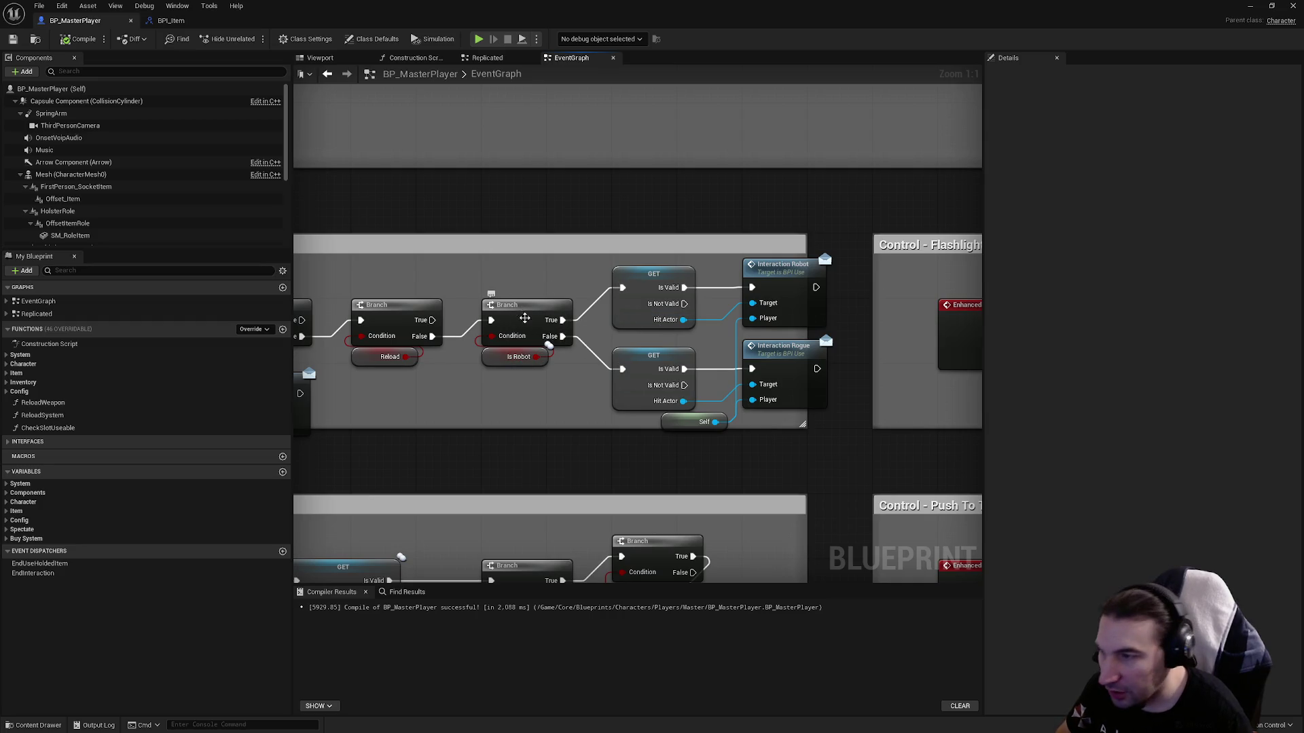
{"action": "left_click", "coordinate": [639, 385]}
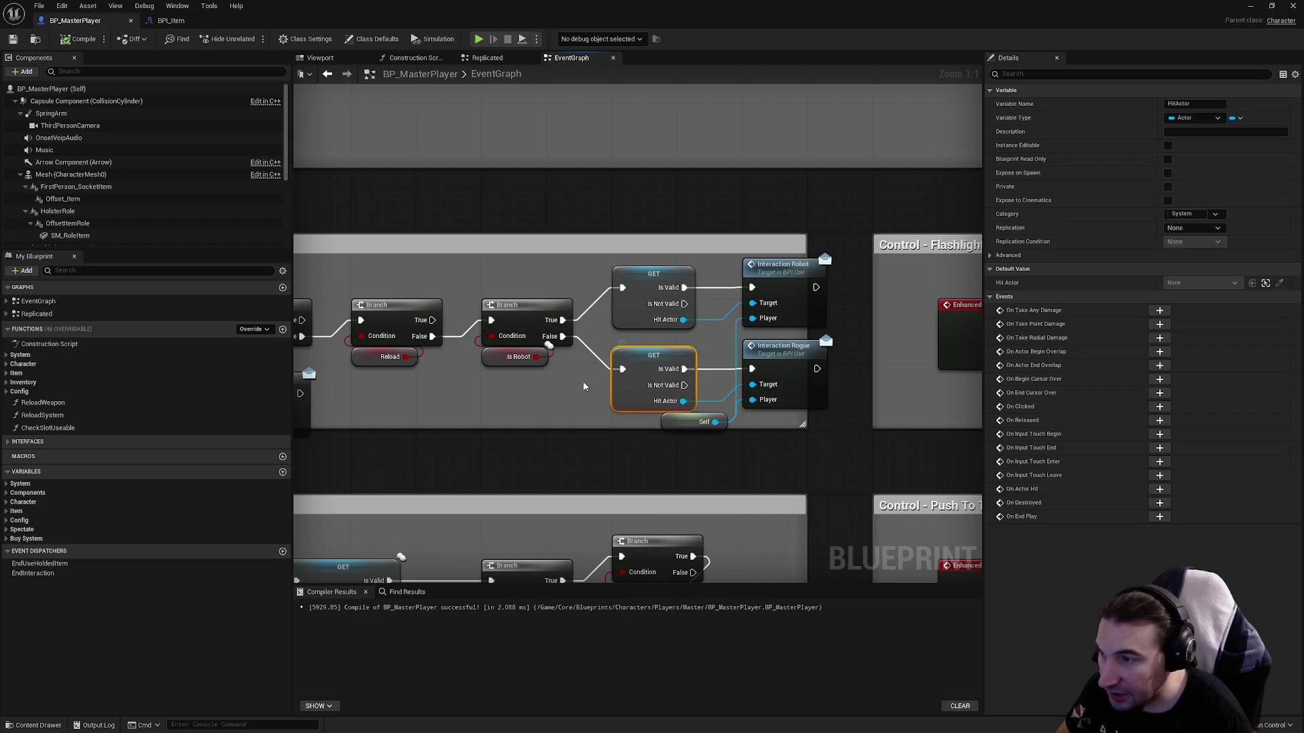
{"action": "left_click", "coordinate": [442, 416]}
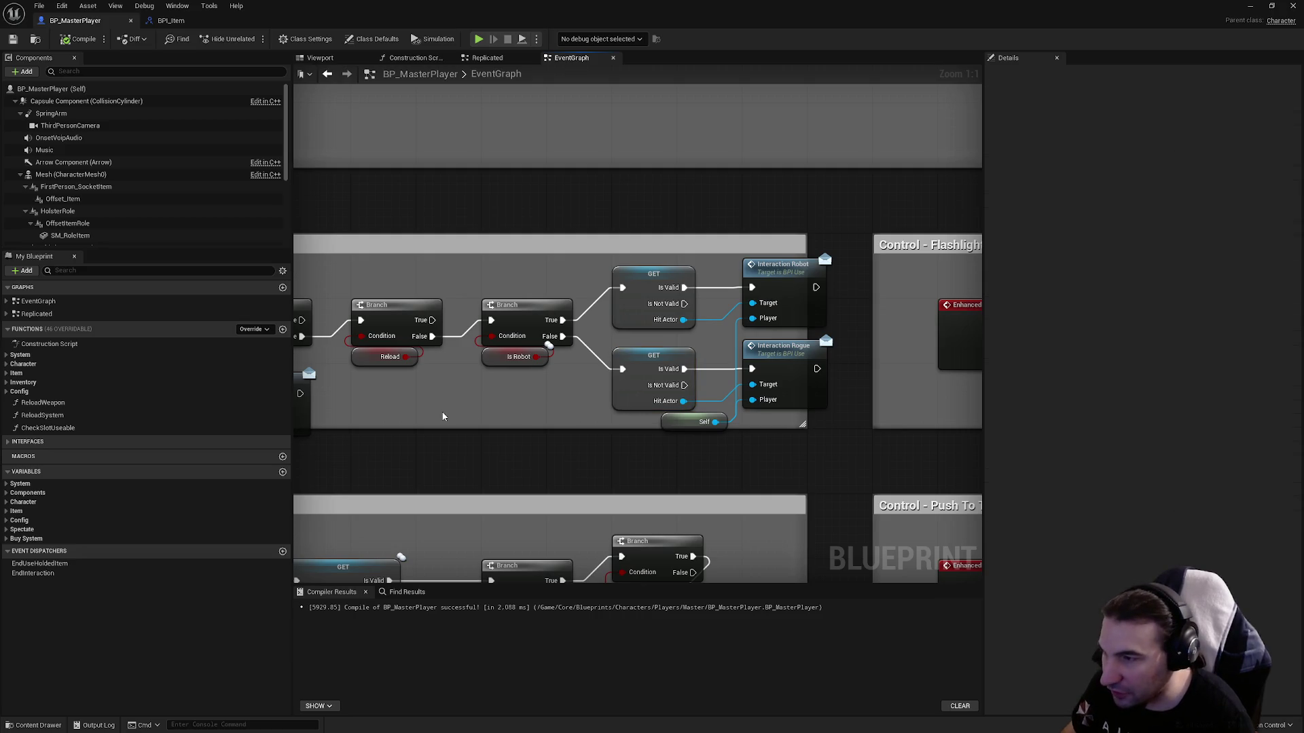
Paste a HitActor copy as a validated GET beside Call End Interaction.
{"action": "key", "text": "ctrl+v"}
{"action": "right_click", "coordinate": [634, 422]}
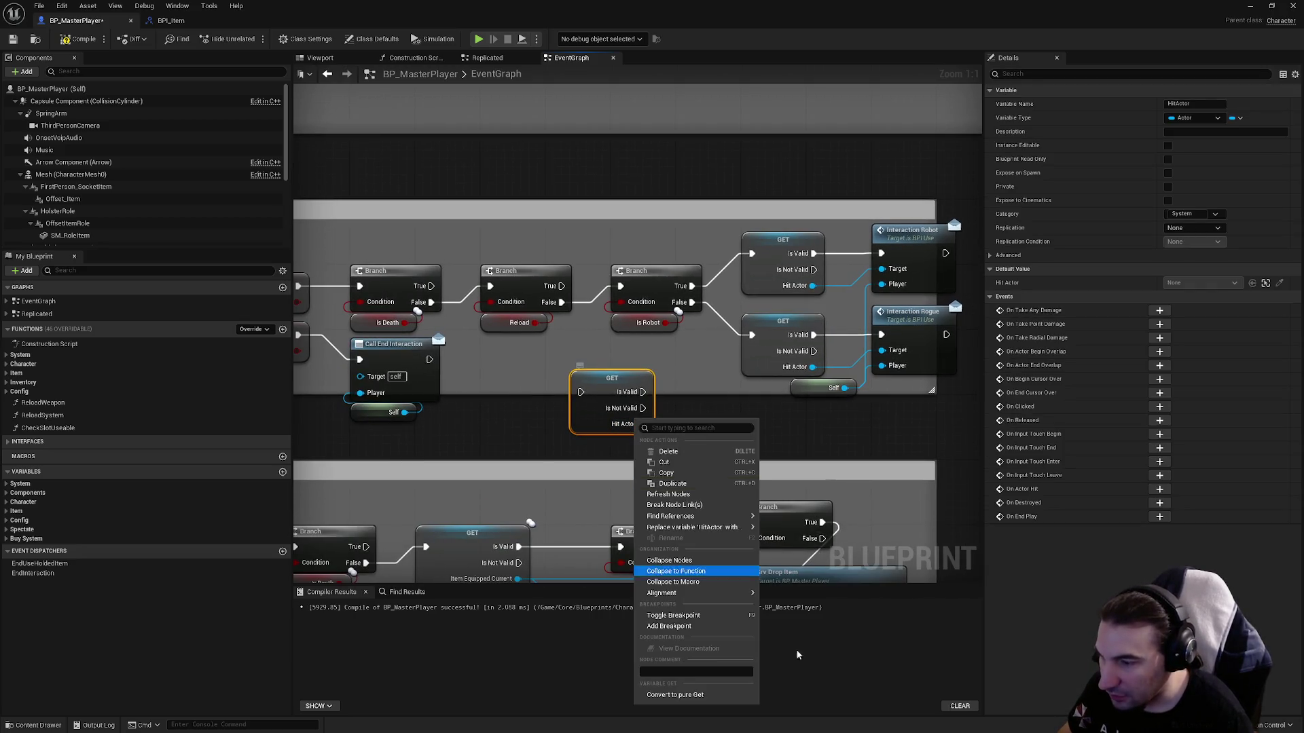
{"action": "left_click", "coordinate": [695, 696]}
{"action": "mouse_move", "coordinate": [579, 379]}
{"action": "left_mouse_down"}
{"action": "mouse_move", "coordinate": [582, 325]}
{"action": "mouse_move", "coordinate": [593, 372]}
{"action": "left_mouse_up"}
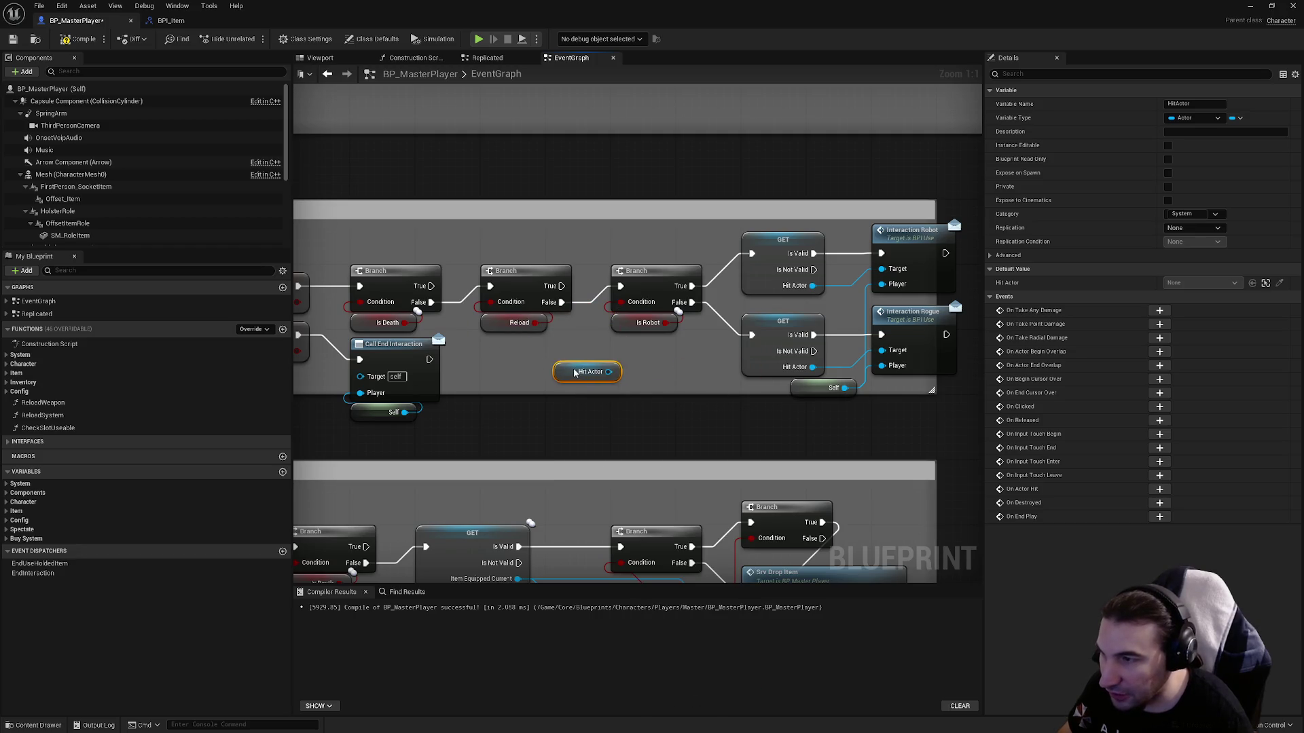
{"action": "right_click", "coordinate": [593, 372]}
{"action": "left_click", "coordinate": [648, 476]}
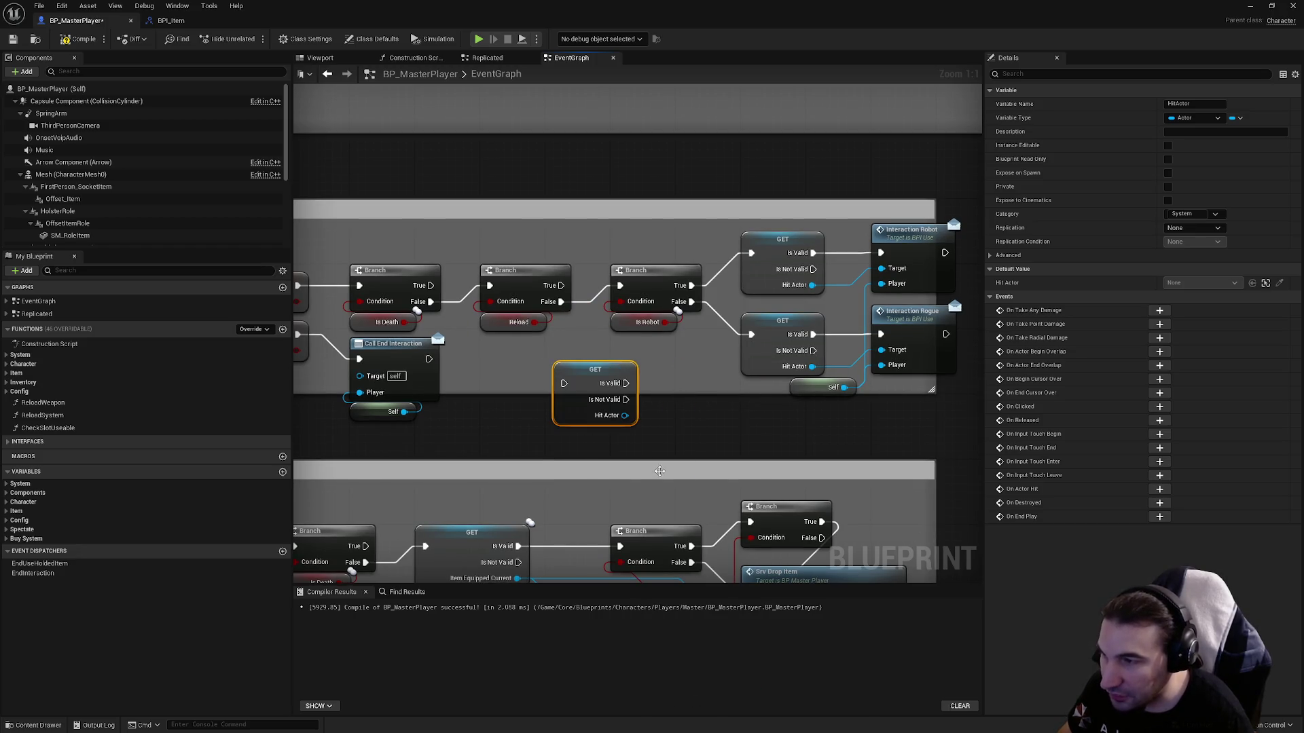
{"action": "mouse_move", "coordinate": [580, 388]}
{"action": "left_mouse_down"}
{"action": "mouse_move", "coordinate": [627, 384]}
{"action": "mouse_move", "coordinate": [532, 375]}
{"action": "mouse_move", "coordinate": [524, 359]}
{"action": "left_mouse_up"}
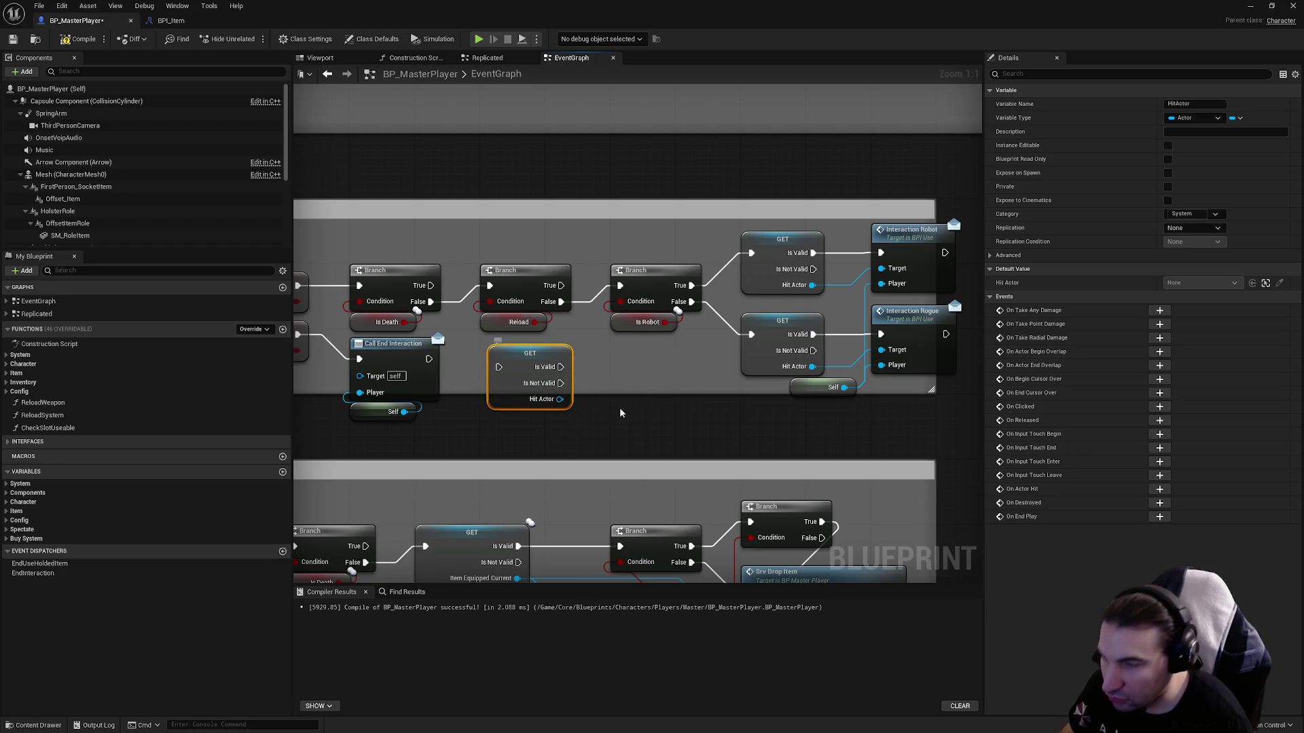
{"action": "left_click", "coordinate": [640, 421]}
Paste another Hit Actor getter, add an Is Valid macro and place both beside the GET.
{"action": "key", "text": "ctrl+v"}
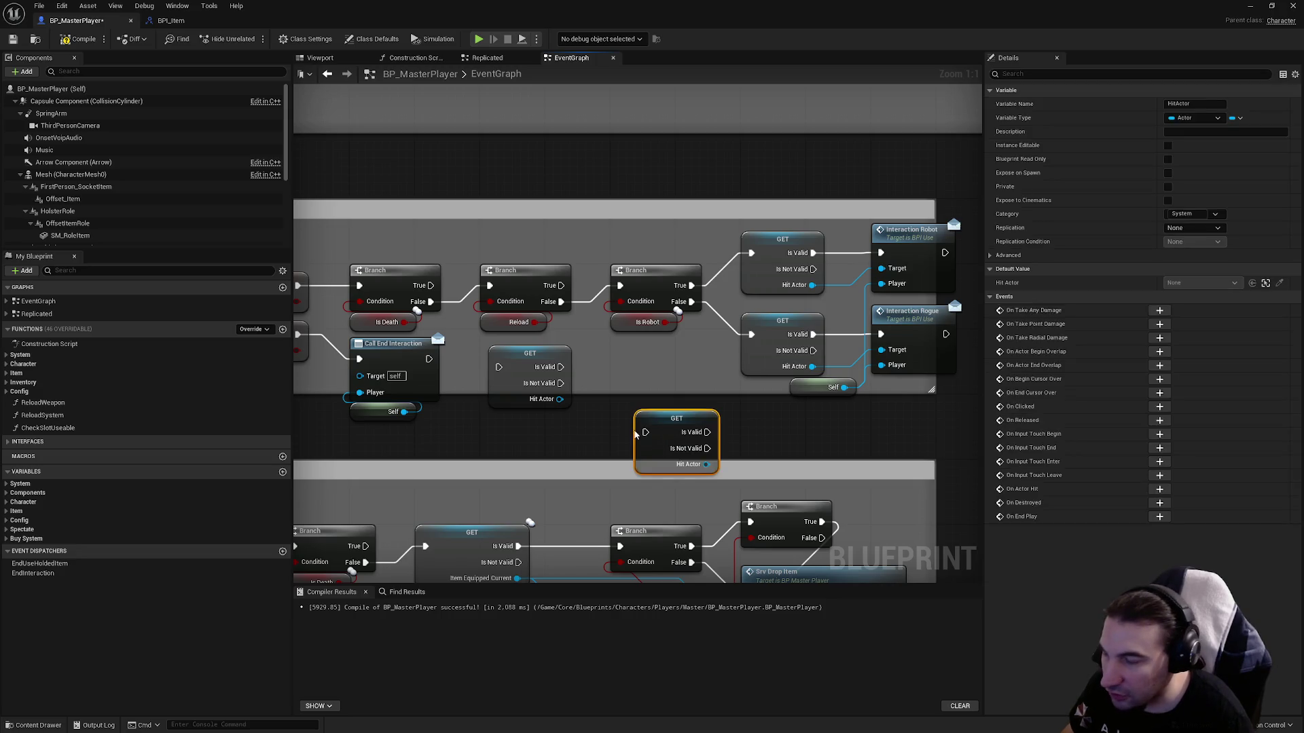
{"action": "right_click", "coordinate": [665, 448]}
{"action": "left_click", "coordinate": [710, 719]}
{"action": "mouse_move", "coordinate": [663, 424]}
{"action": "left_mouse_down"}
{"action": "mouse_move", "coordinate": [582, 457]}
{"action": "mouse_move", "coordinate": [669, 438]}
{"action": "left_mouse_up"}
{"action": "type", "text": "is vali"}
{"action": "key", "text": "Down"}
{"action": "key", "text": "Return"}
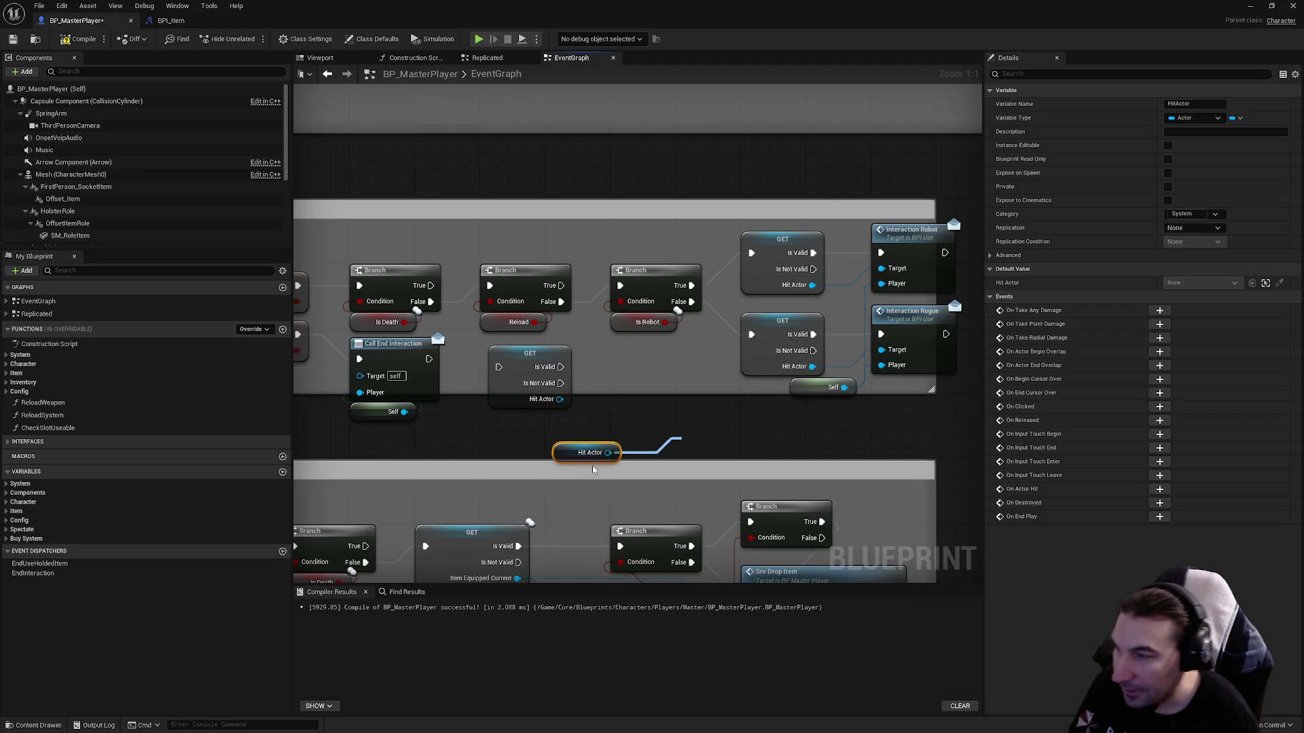
{"action": "left_click_drag", "start_coordinate": [569, 459], "coordinate": [690, 499]}
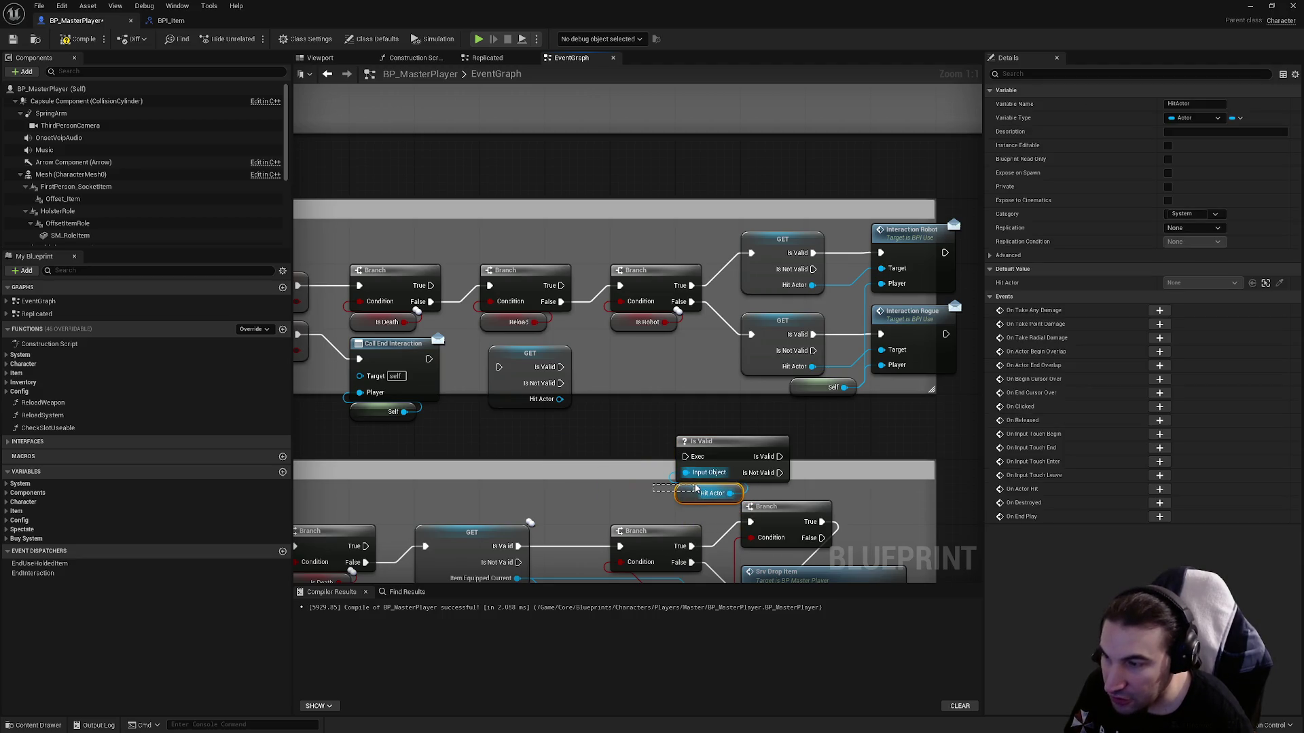
{"action": "left_click", "coordinate": [713, 442]}
{"action": "left_click", "coordinate": [713, 442]}
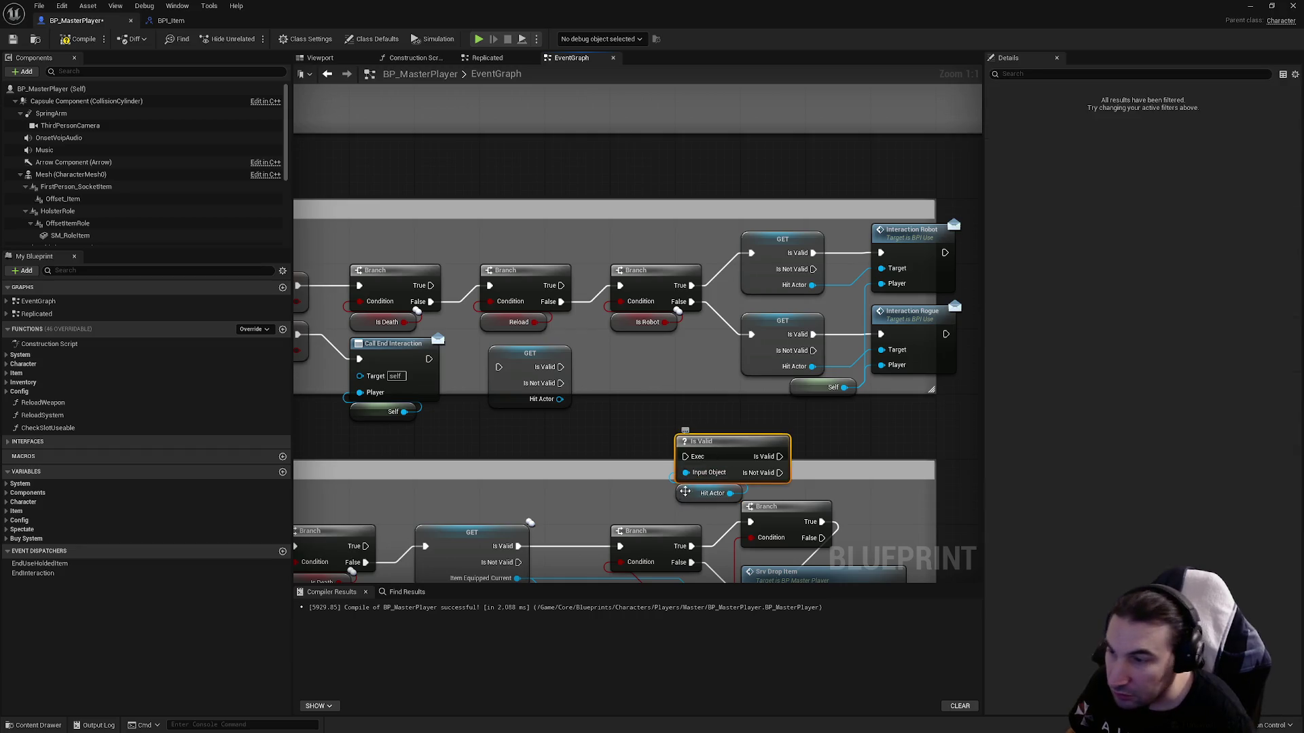
{"action": "mouse_move", "coordinate": [712, 470]}
{"action": "left_mouse_down"}
{"action": "mouse_move", "coordinate": [684, 451]}
{"action": "mouse_move", "coordinate": [652, 354]}
{"action": "left_mouse_up"}
{"action": "left_click", "coordinate": [713, 430]}
Try wiring from Is Valid, then delete the Is Valid macro and leftover Hit Actor getter.
{"action": "left_click_drag", "start_coordinate": [528, 365], "coordinate": [519, 365]}
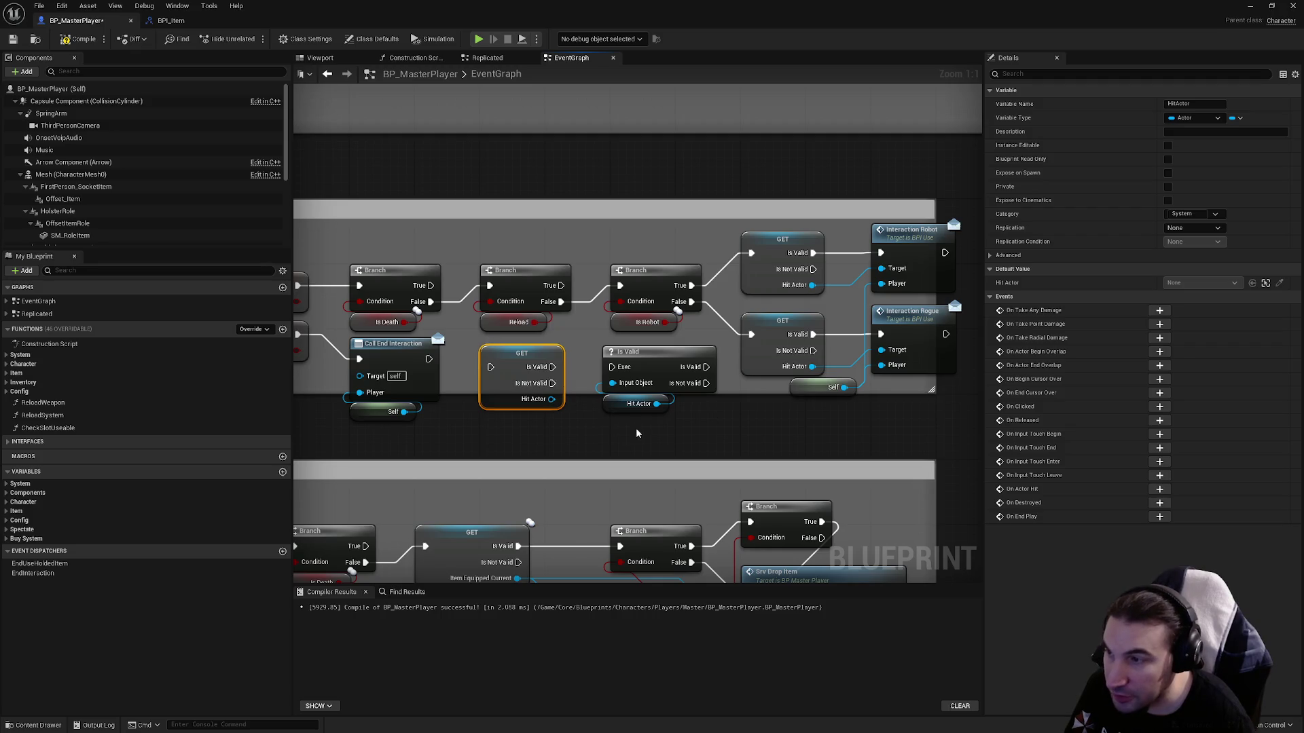
{"action": "left_click", "coordinate": [575, 369]}
{"action": "left_click", "coordinate": [498, 391]}
{"action": "left_click_drag", "start_coordinate": [552, 367], "coordinate": [689, 202]}
{"action": "key", "text": "Escape"}
{"action": "left_click_drag", "start_coordinate": [706, 367], "coordinate": [800, 201]}
{"action": "left_click", "coordinate": [611, 435]}
{"action": "mouse_move", "coordinate": [546, 388]}
{"action": "left_mouse_down"}
{"action": "mouse_move", "coordinate": [625, 408]}
{"action": "mouse_move", "coordinate": [710, 384]}
{"action": "mouse_move", "coordinate": [757, 417]}
{"action": "mouse_move", "coordinate": [676, 416]}
{"action": "left_mouse_up"}
{"action": "left_click", "coordinate": [650, 378]}
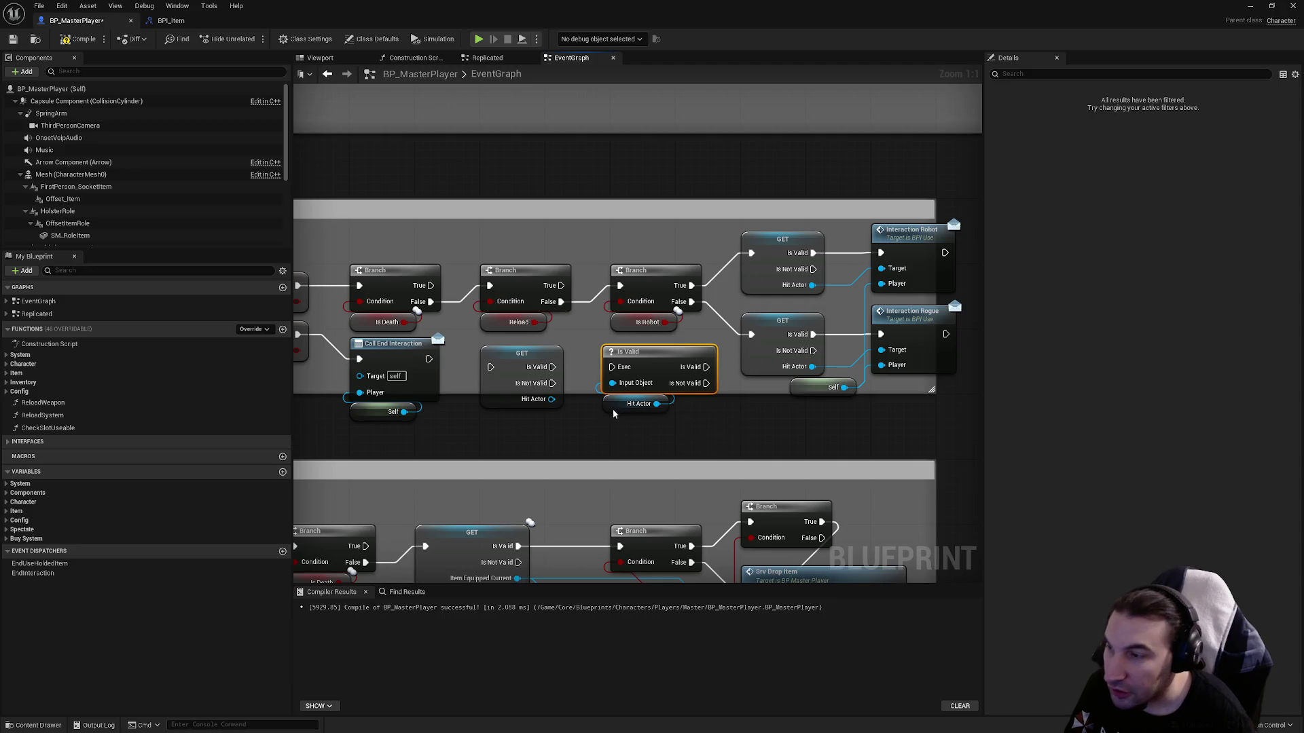
{"action": "key", "text": "Delete"}
{"action": "left_click", "coordinate": [628, 403]}
{"action": "key", "text": "Delete"}
Add a SET Hit Actor node and wire the GET node into it.
{"action": "right_click", "coordinate": [585, 429]}
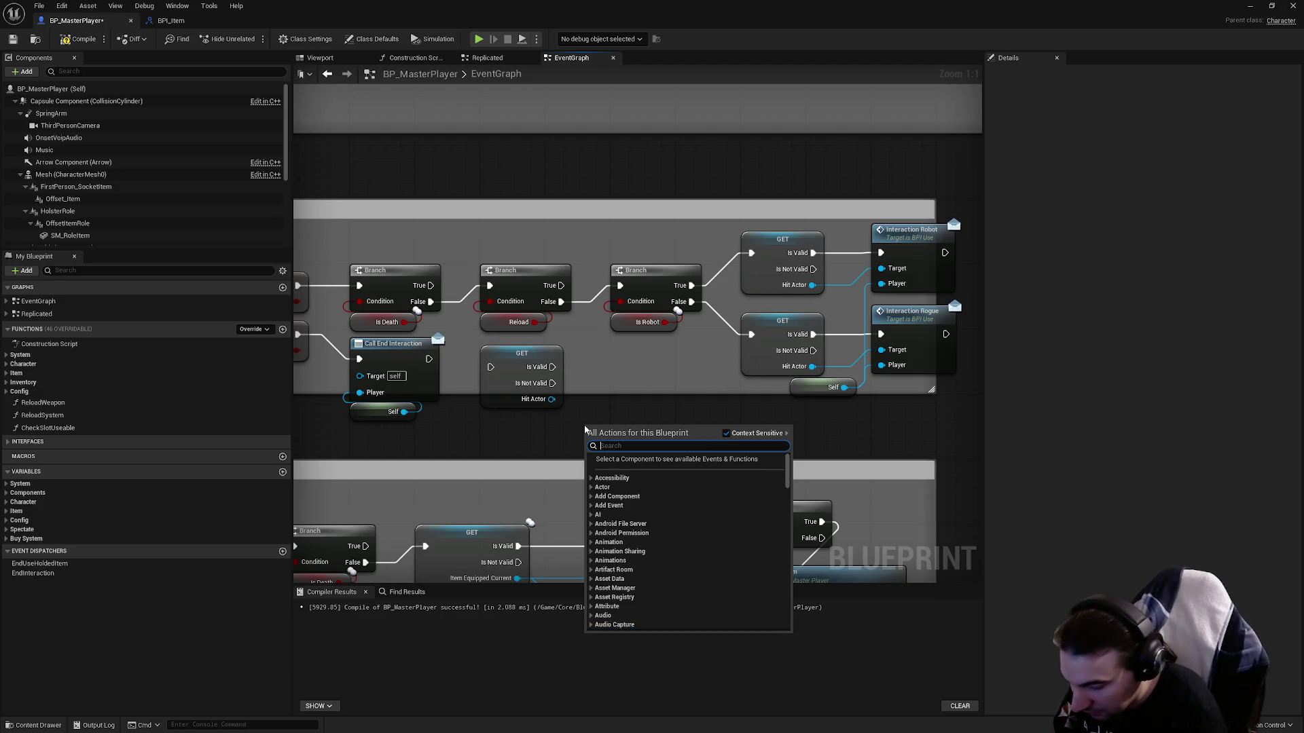
{"action": "type", "text": "hit actor"}
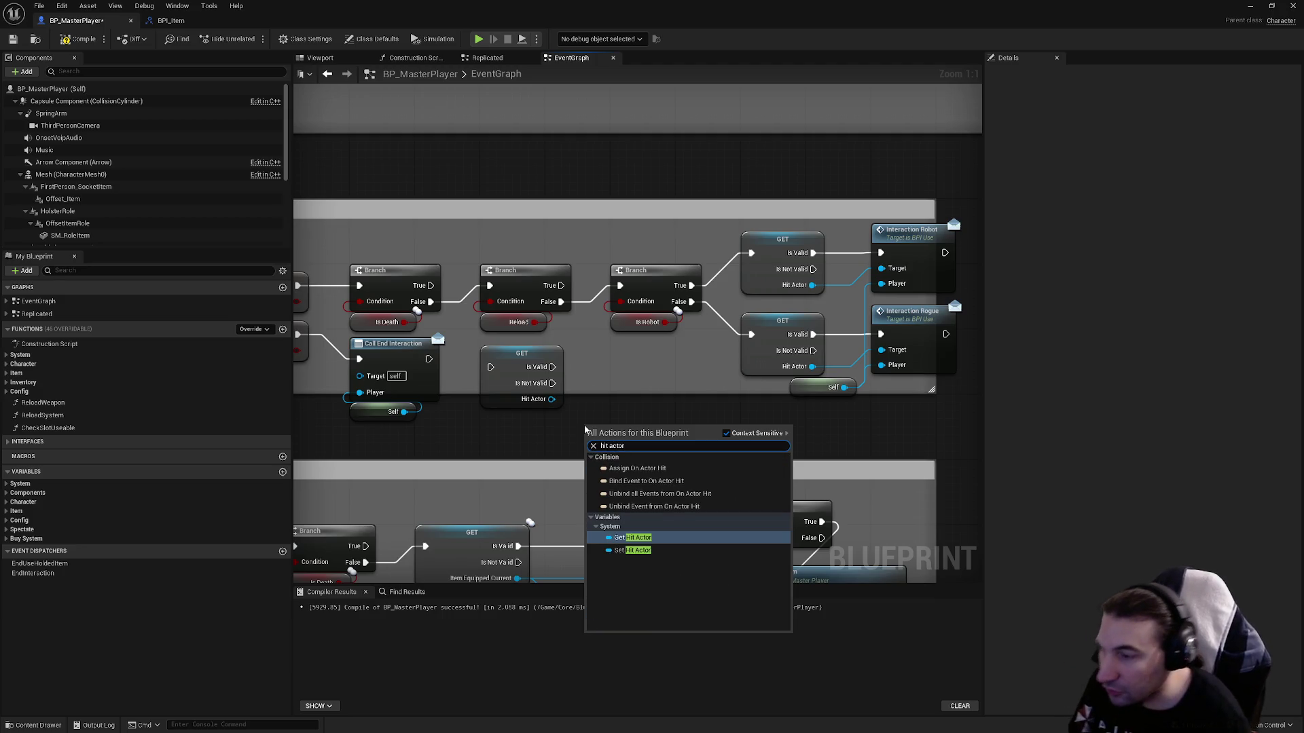
{"action": "left_click", "coordinate": [631, 550]}
{"action": "left_click_drag", "start_coordinate": [621, 428], "coordinate": [657, 380]}
{"action": "left_click", "coordinate": [682, 367]}
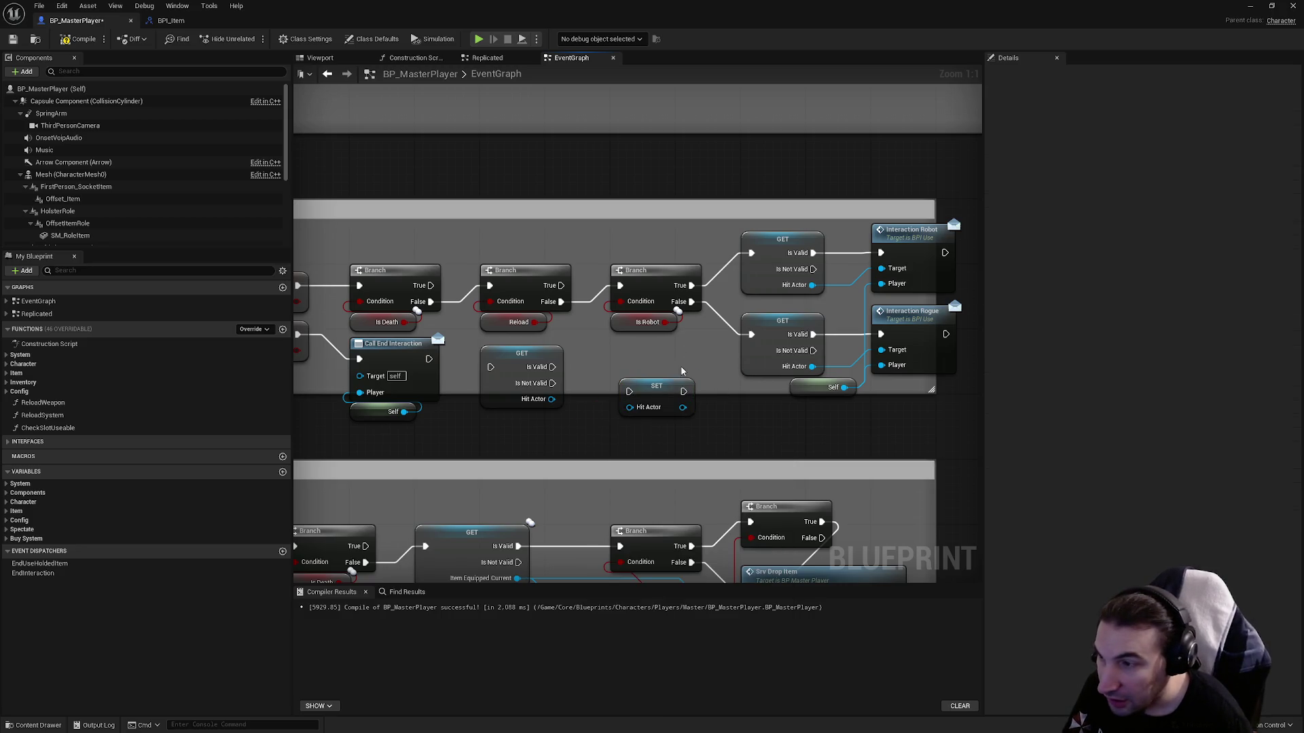
{"action": "left_click", "coordinate": [642, 407]}
{"action": "mouse_move", "coordinate": [557, 384]}
{"action": "left_mouse_down"}
{"action": "mouse_move", "coordinate": [614, 391]}
{"action": "mouse_move", "coordinate": [637, 417]}
{"action": "mouse_move", "coordinate": [552, 400]}
{"action": "left_mouse_up"}
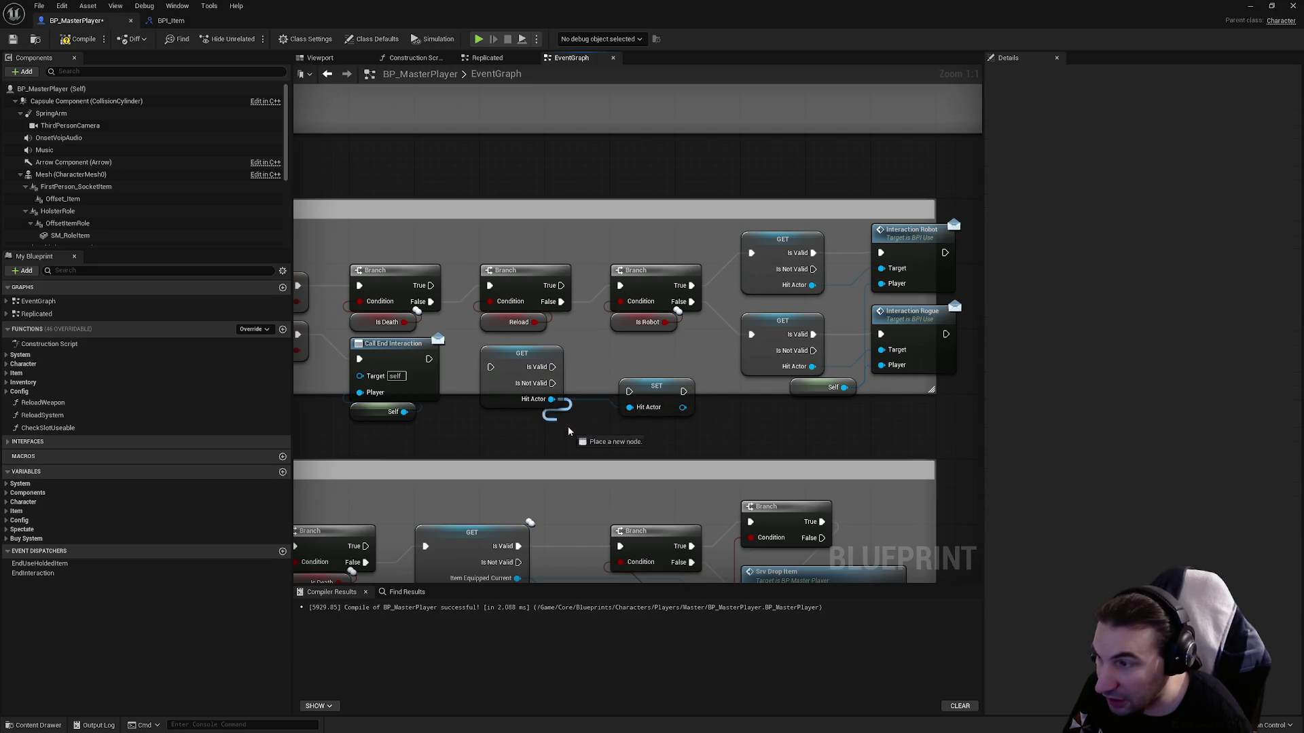
{"action": "left_click", "coordinate": [645, 406]}
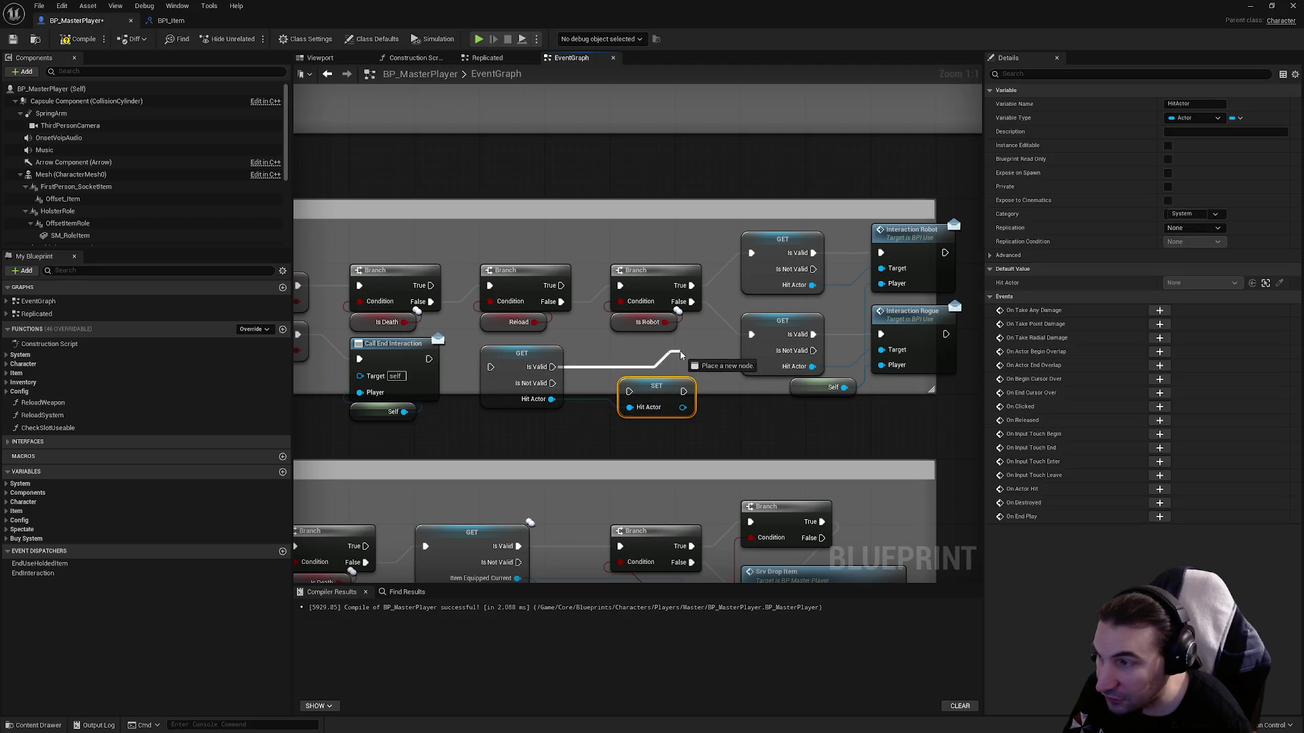
{"action": "left_click", "coordinate": [525, 406]}
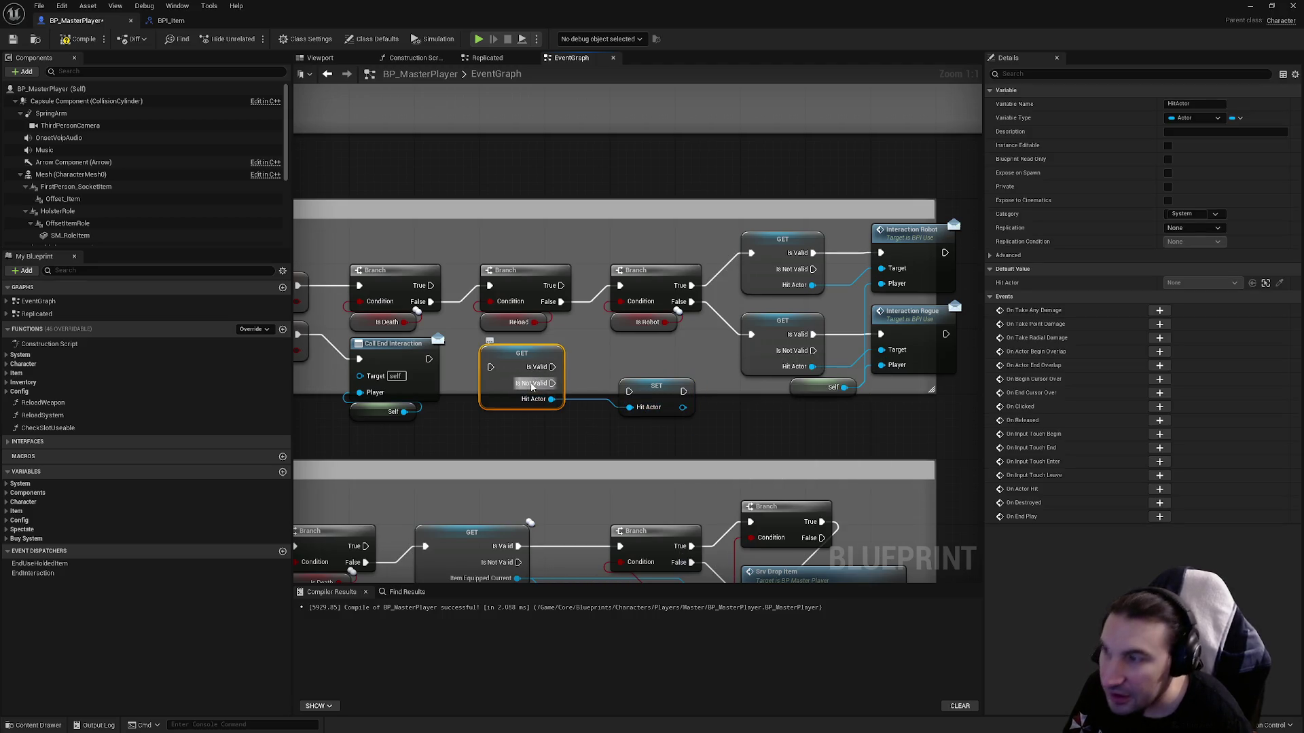
Undo the new GET and SET nodes and bring the Interaction Rogue call into view.
{"action": "mouse_move", "coordinate": [552, 367]}
{"action": "left_mouse_down"}
{"action": "mouse_move", "coordinate": [713, 344]}
{"action": "mouse_move", "coordinate": [657, 356]}
{"action": "left_mouse_up"}
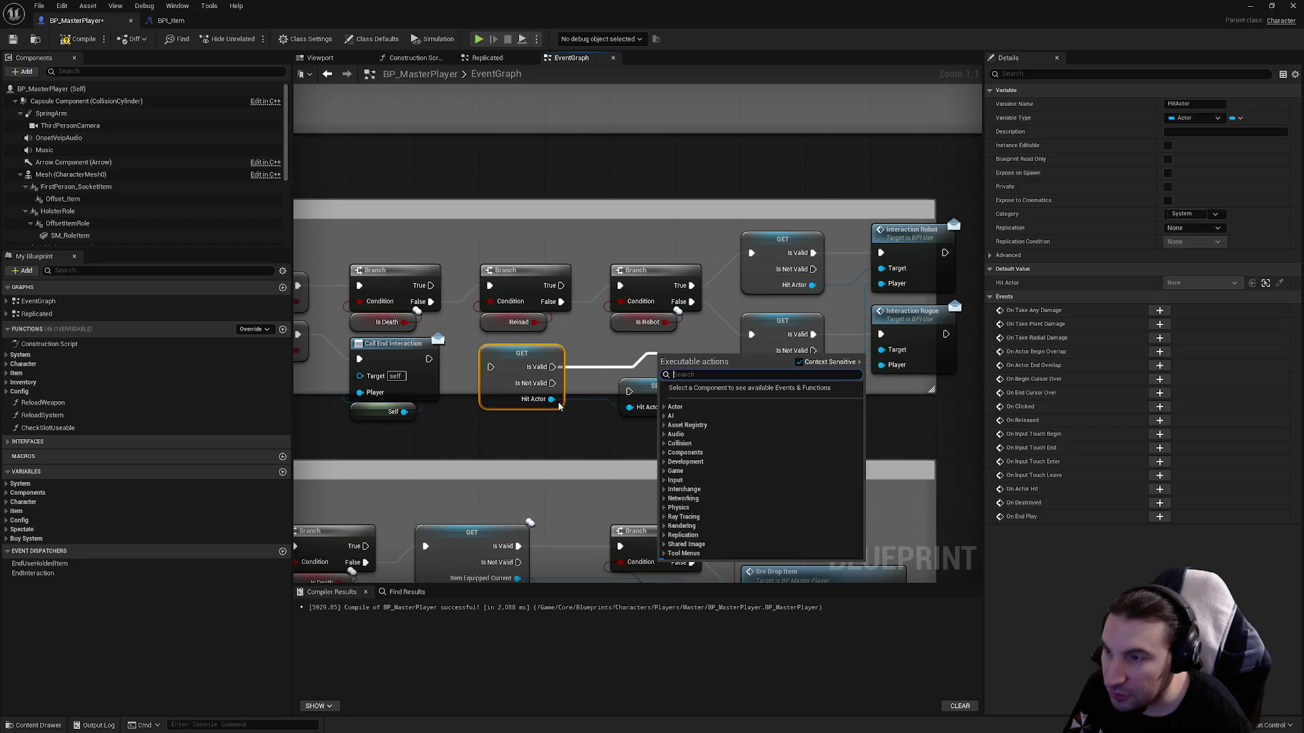
{"action": "mouse_move", "coordinate": [558, 367]}
{"action": "left_mouse_down"}
{"action": "mouse_move", "coordinate": [669, 349]}
{"action": "mouse_move", "coordinate": [659, 344]}
{"action": "left_mouse_up"}
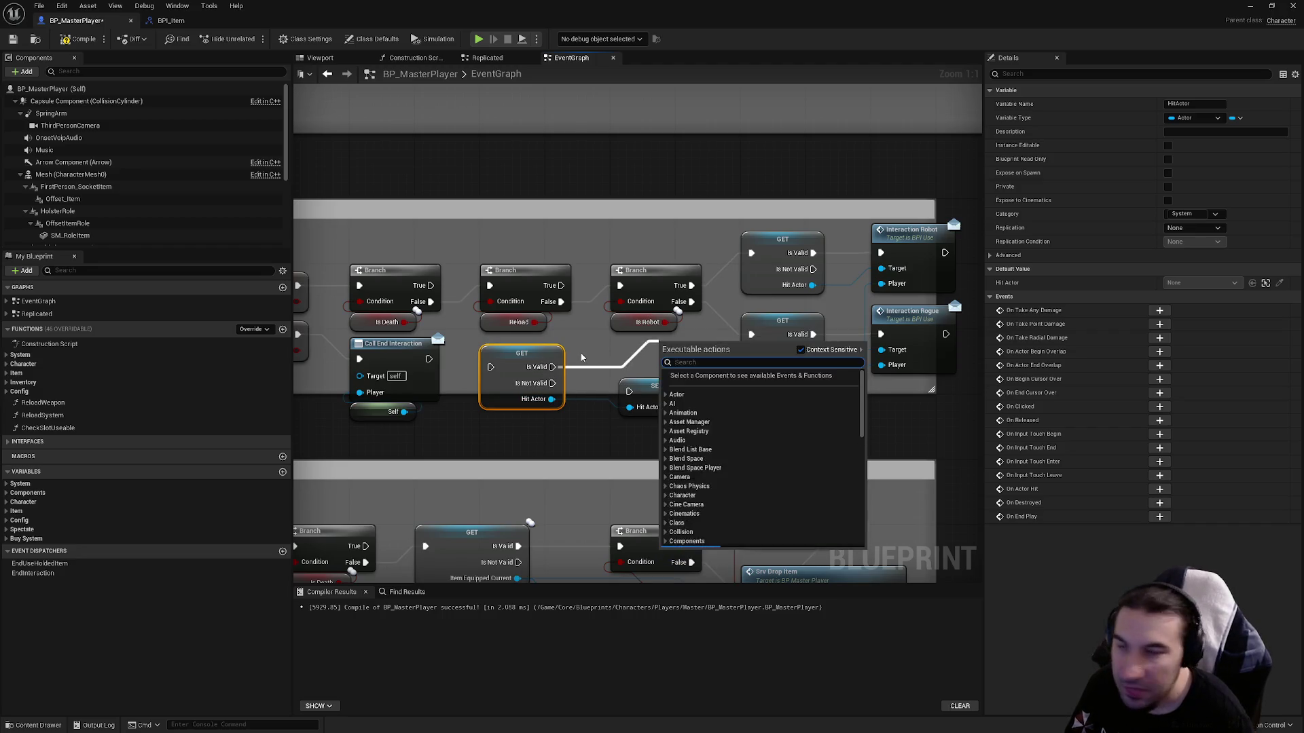
{"action": "key", "text": "Escape"}
{"action": "key", "text": "ctrl+z"}
{"action": "key", "text": "ctrl+z"}
{"action": "key", "text": "ctrl+z"}
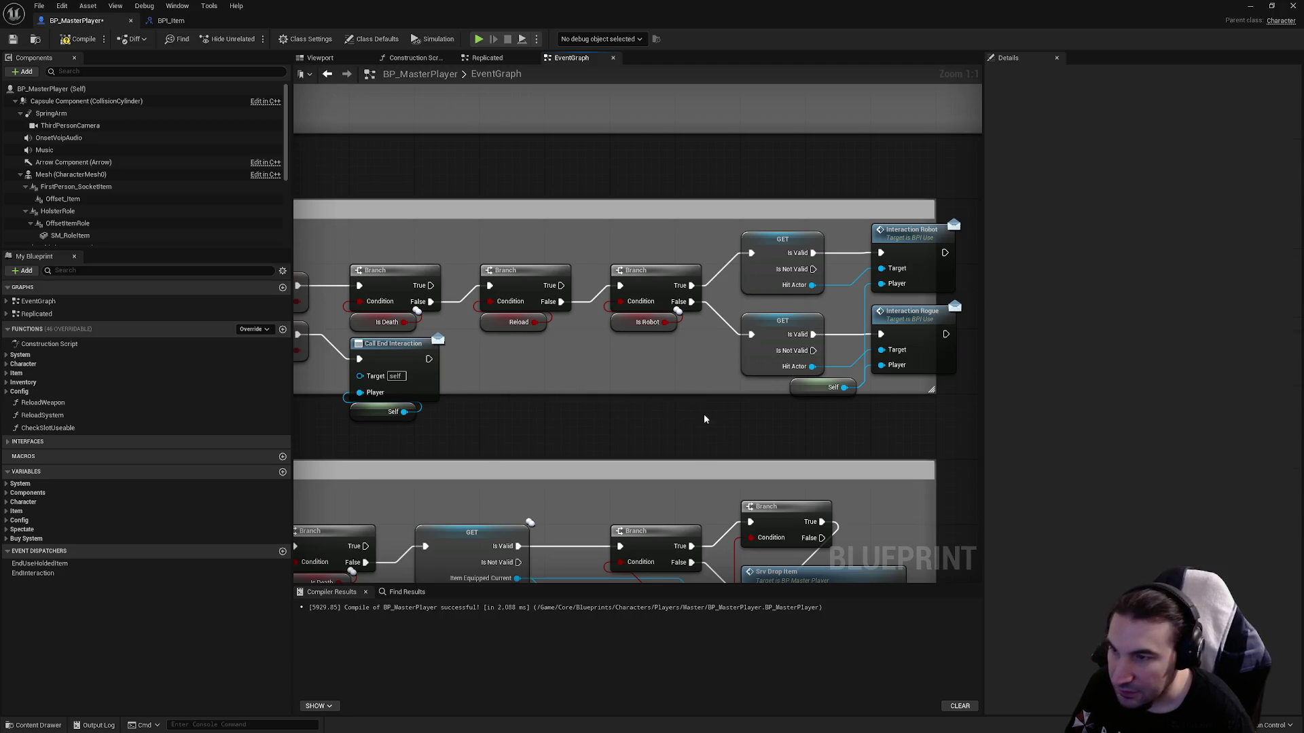
{"action": "left_click_drag", "start_coordinate": [713, 420], "coordinate": [547, 435]}
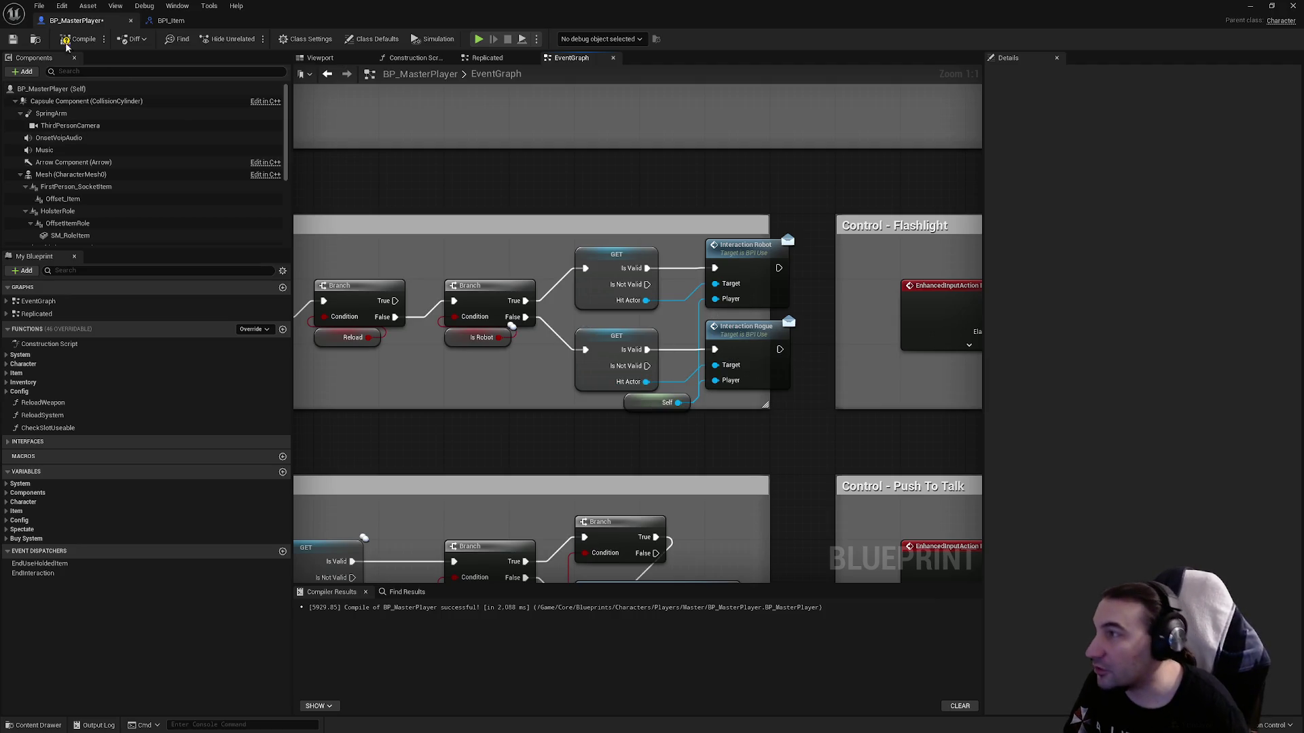
Save and close BP_MasterPlayer, then open BP_MasterItem from Interactables/Items/Master.
{"action": "left_click", "coordinate": [14, 39]}
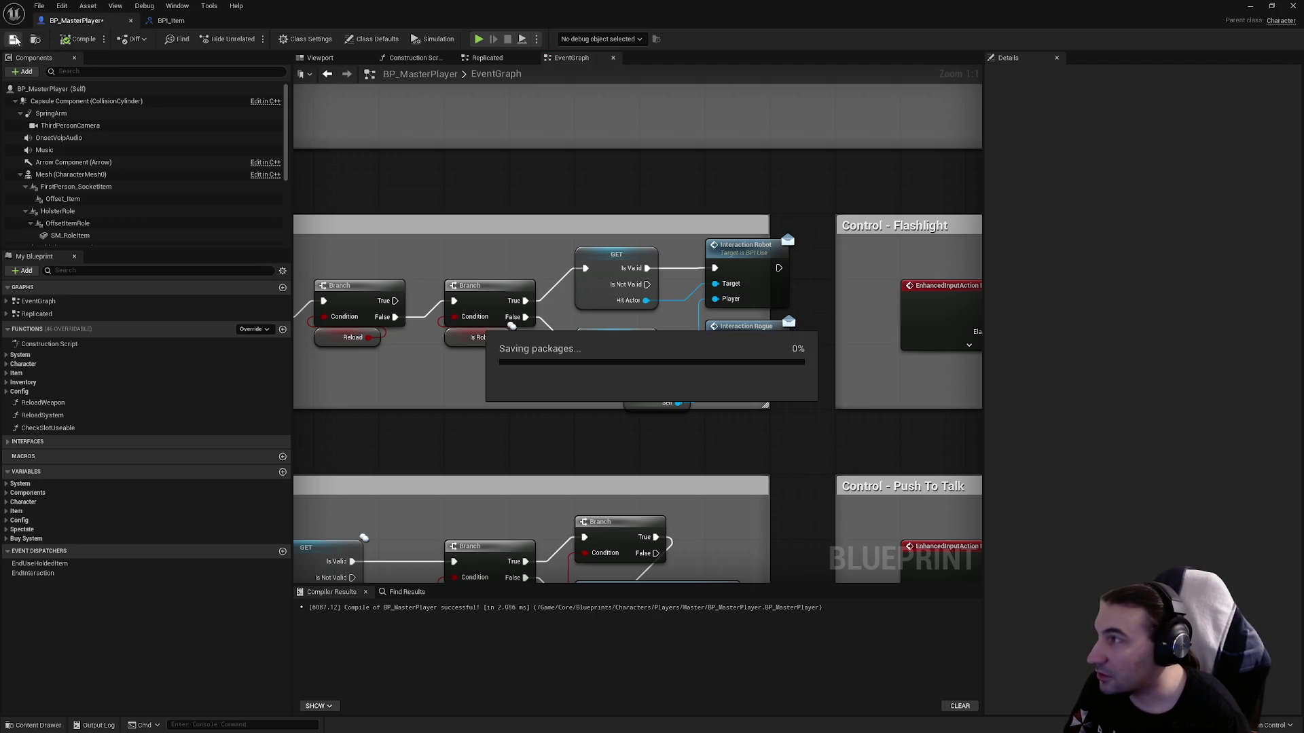
{"action": "left_click", "coordinate": [1291, 7]}
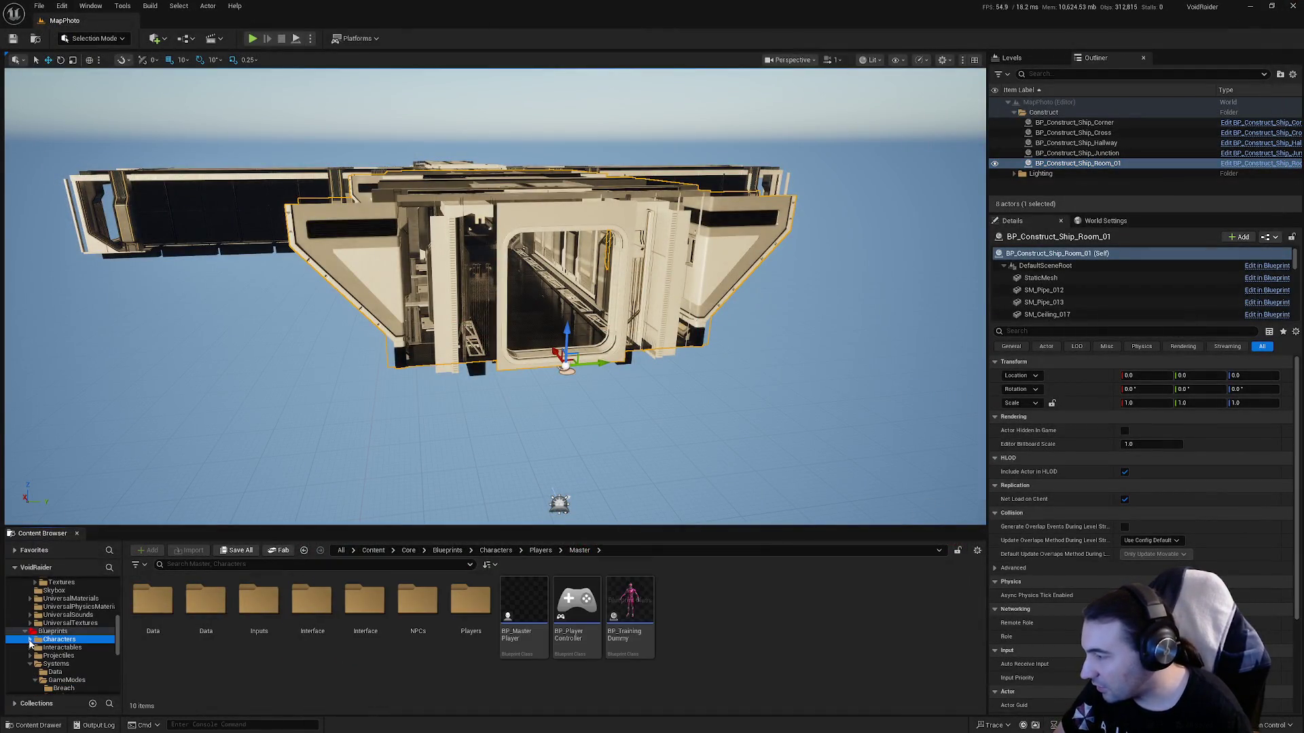
{"action": "scroll", "coordinate": [63, 665], "scroll_direction": "down", "scroll_amount": 5}
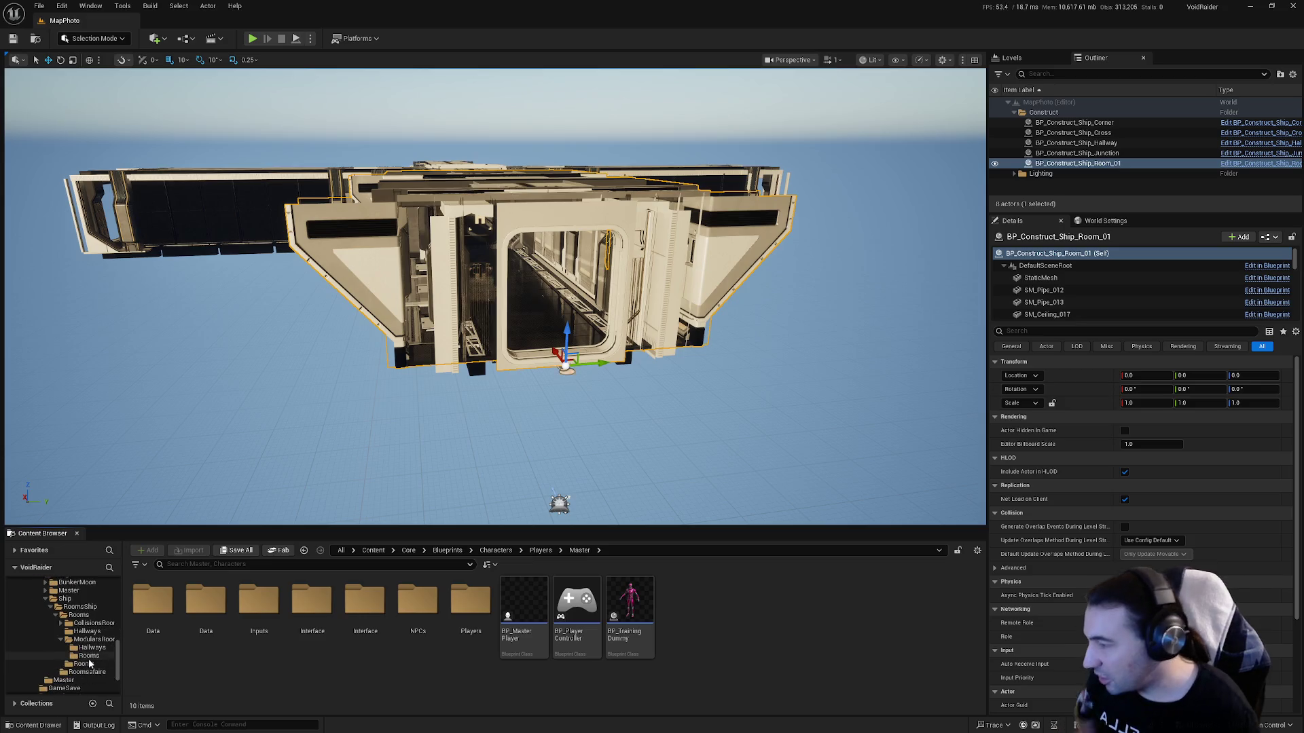
{"action": "scroll", "coordinate": [74, 645], "scroll_direction": "up", "scroll_amount": 2}
{"action": "left_click", "coordinate": [62, 598]}
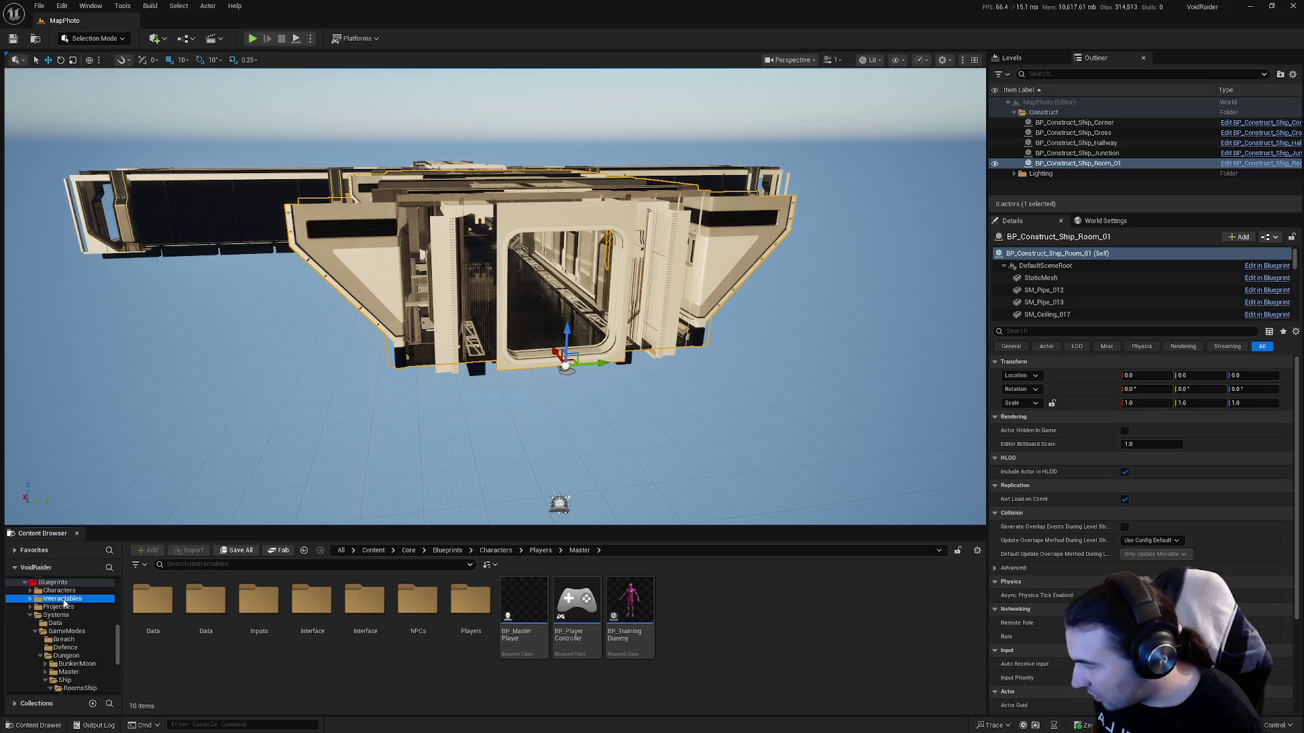
{"action": "double_click", "coordinate": [258, 601]}
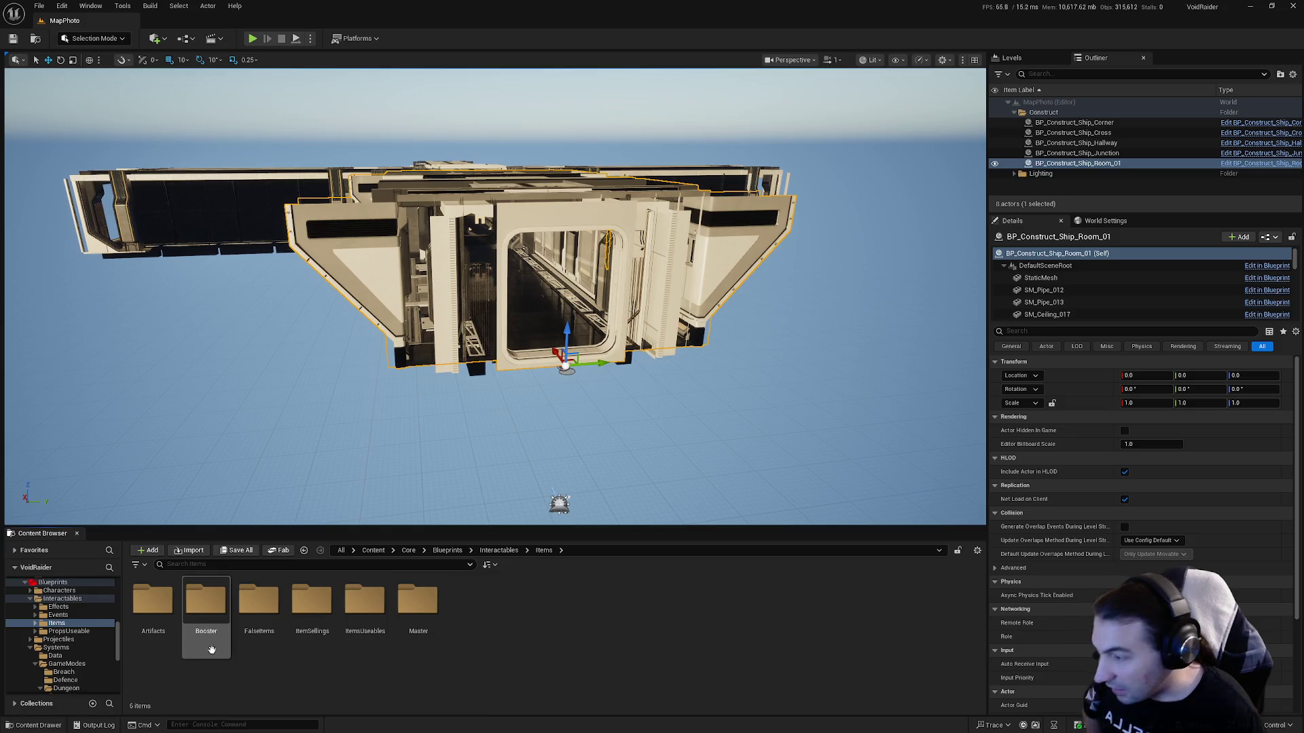
{"action": "double_click", "coordinate": [416, 615]}
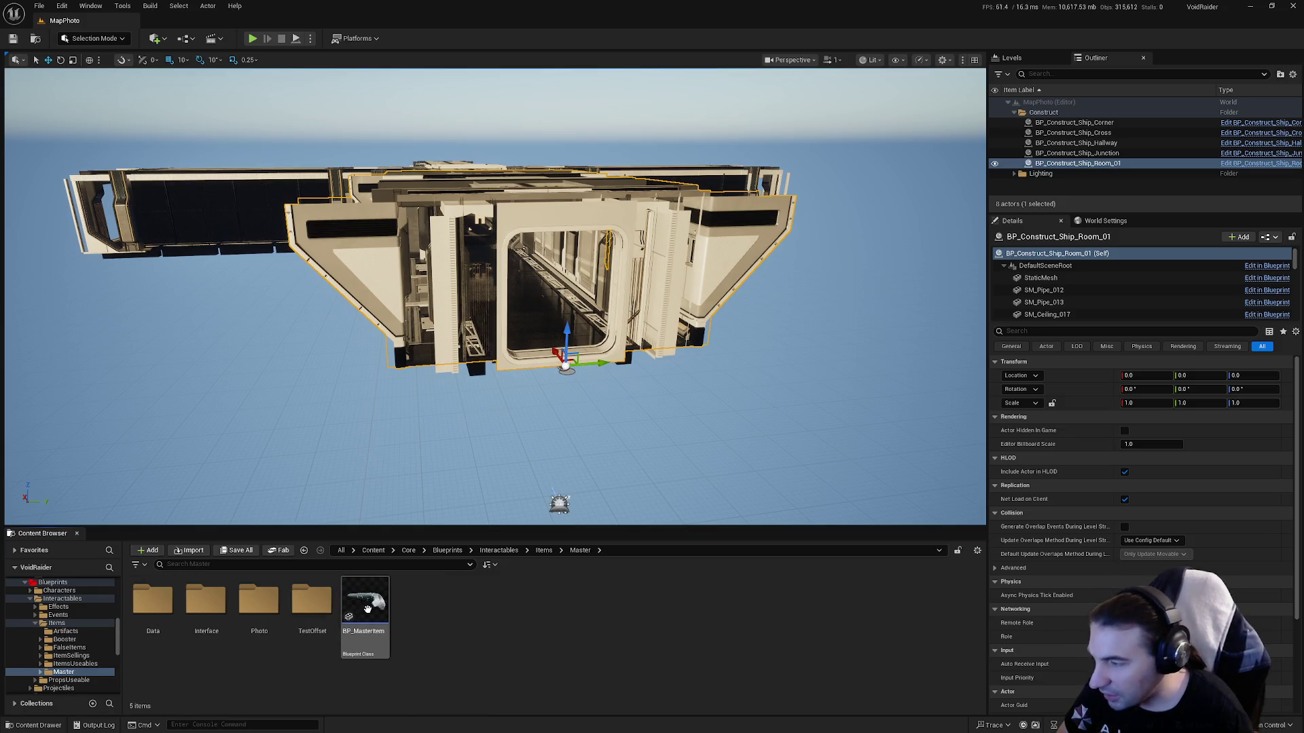
{"action": "double_click", "coordinate": [370, 615]}
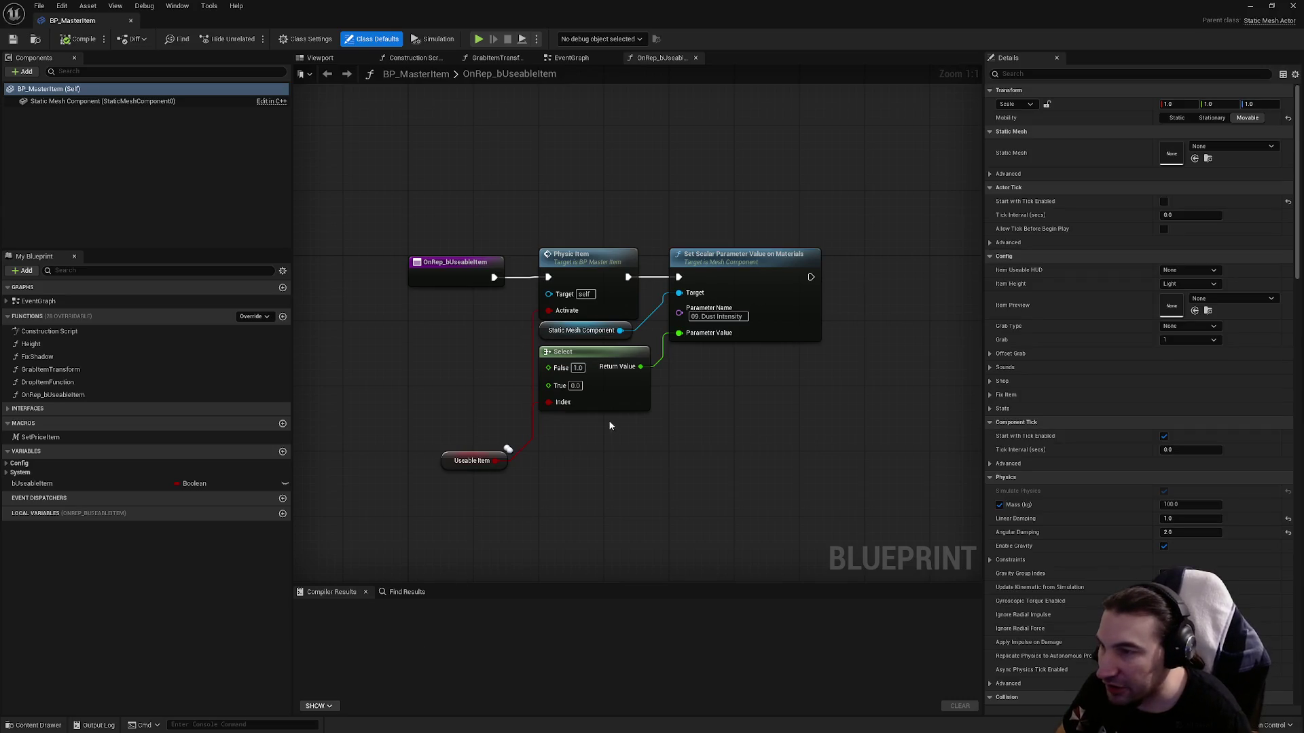
Close the OnRep_bUseableItem graph and locate Event Interaction_Rogue in the EventGraph.
{"action": "left_click", "coordinate": [696, 58]}
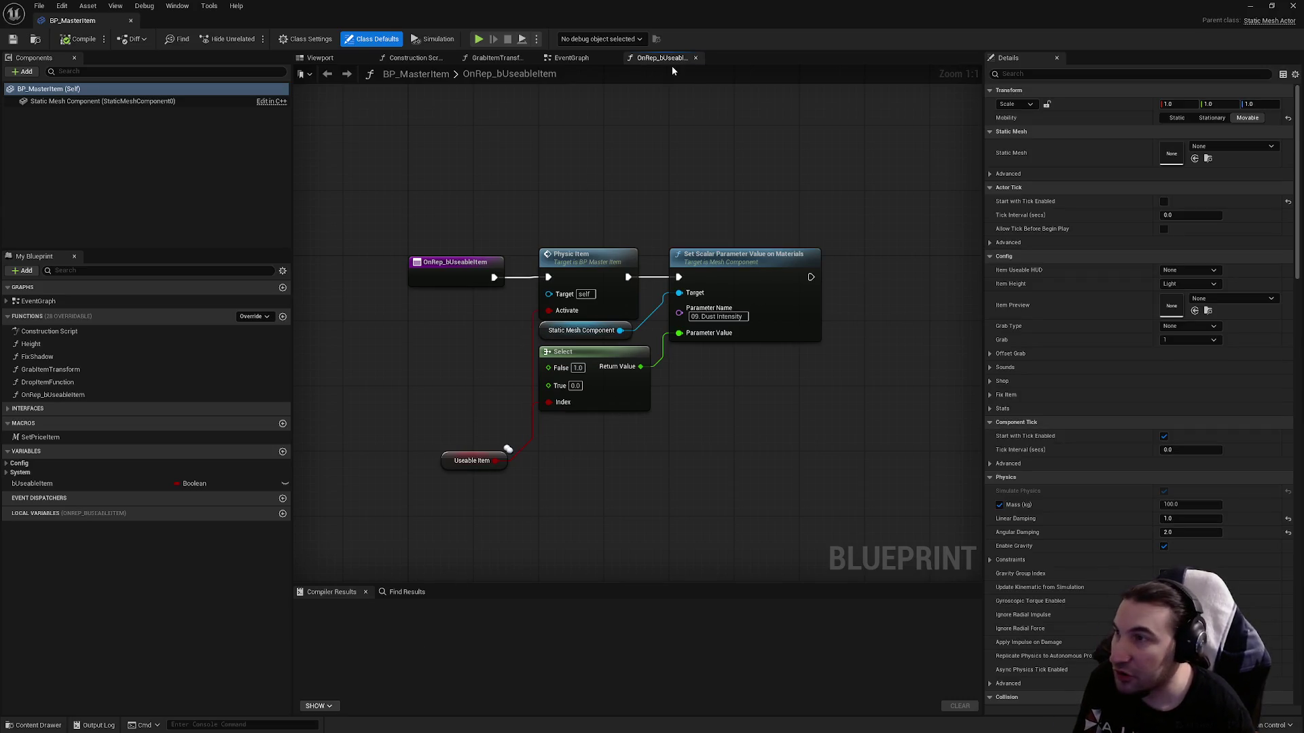
{"action": "scroll", "coordinate": [794, 274], "scroll_direction": "down", "scroll_amount": 12}
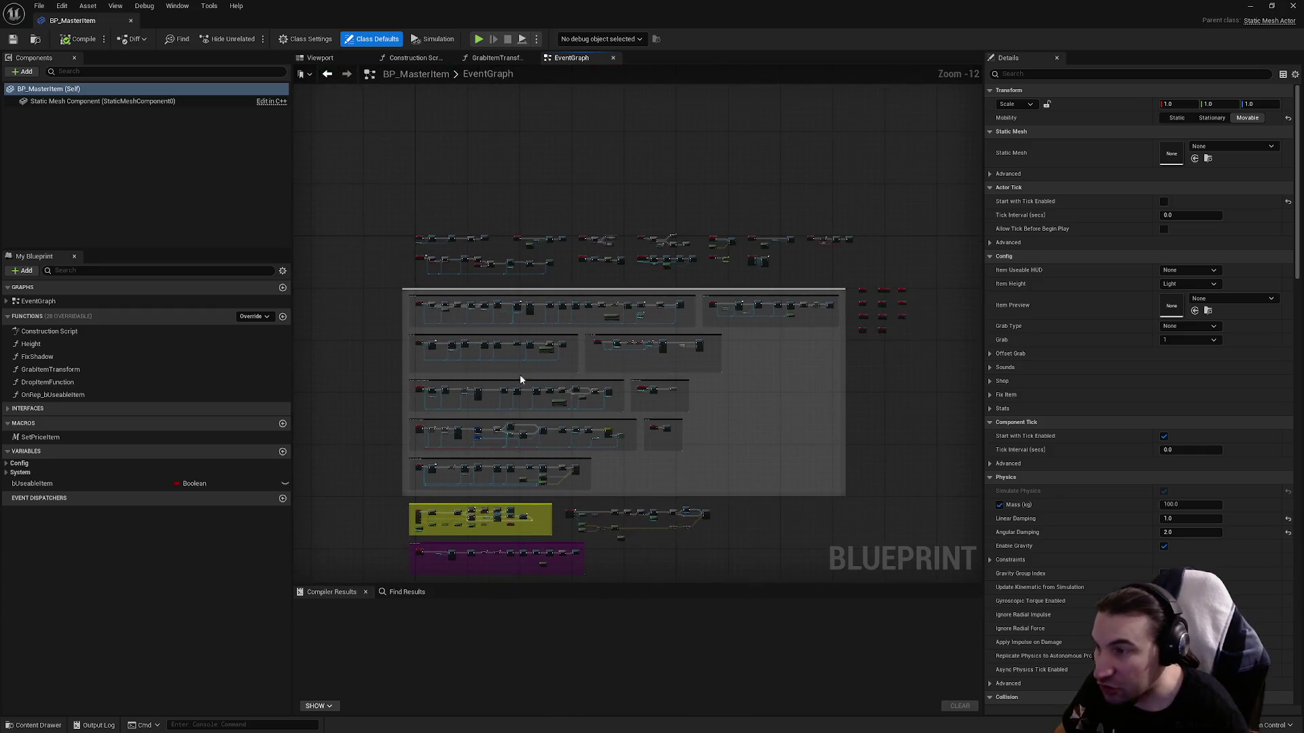
{"action": "left_click_drag", "start_coordinate": [380, 127], "coordinate": [951, 521]}
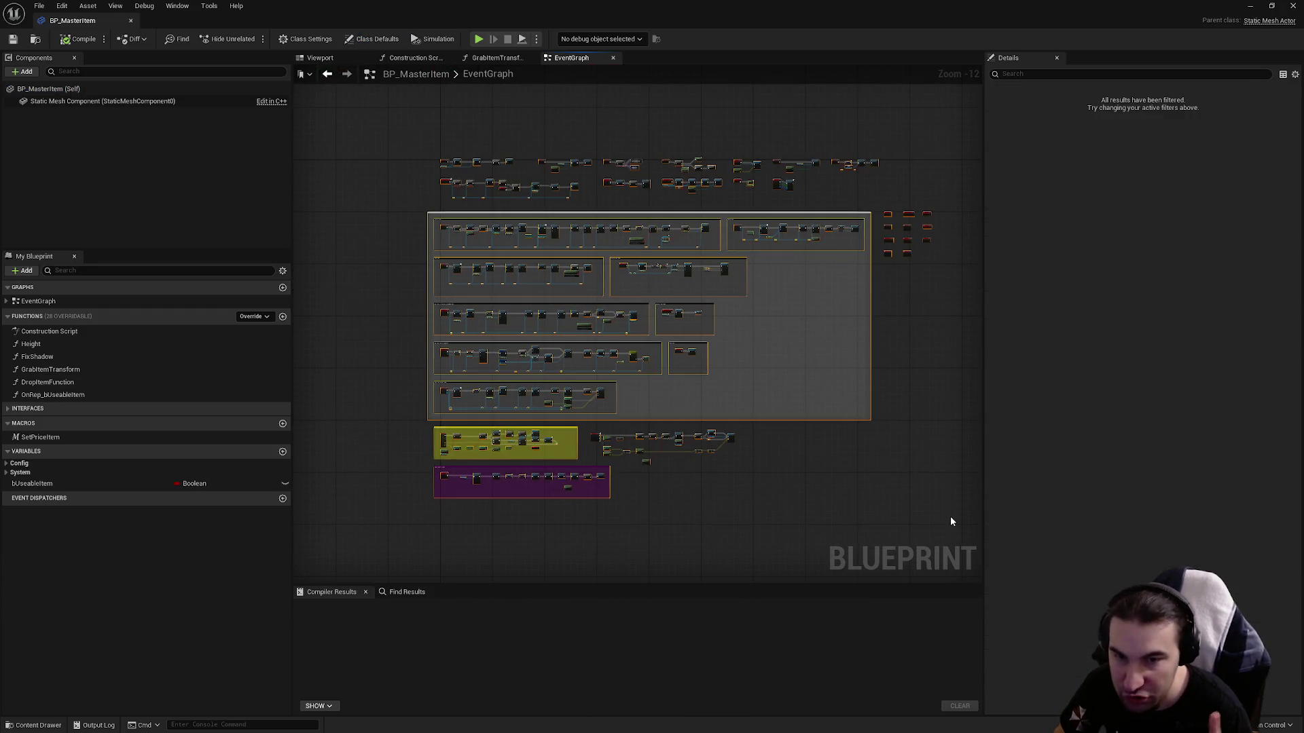
{"action": "left_click", "coordinate": [762, 381]}
{"action": "scroll", "coordinate": [448, 239], "scroll_direction": "up", "scroll_amount": 12}
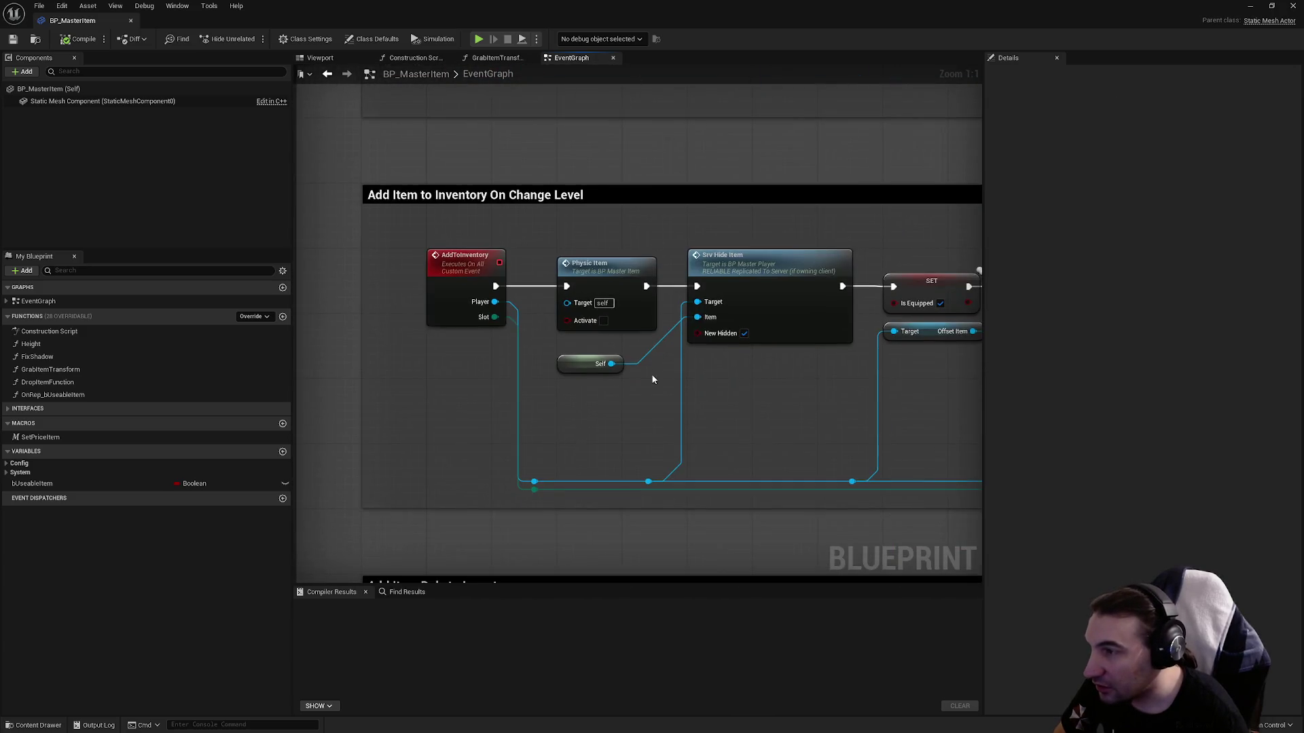
{"action": "scroll", "coordinate": [585, 157], "scroll_direction": "down", "scroll_amount": 8}
{"action": "scroll", "coordinate": [543, 217], "scroll_direction": "up", "scroll_amount": 8}
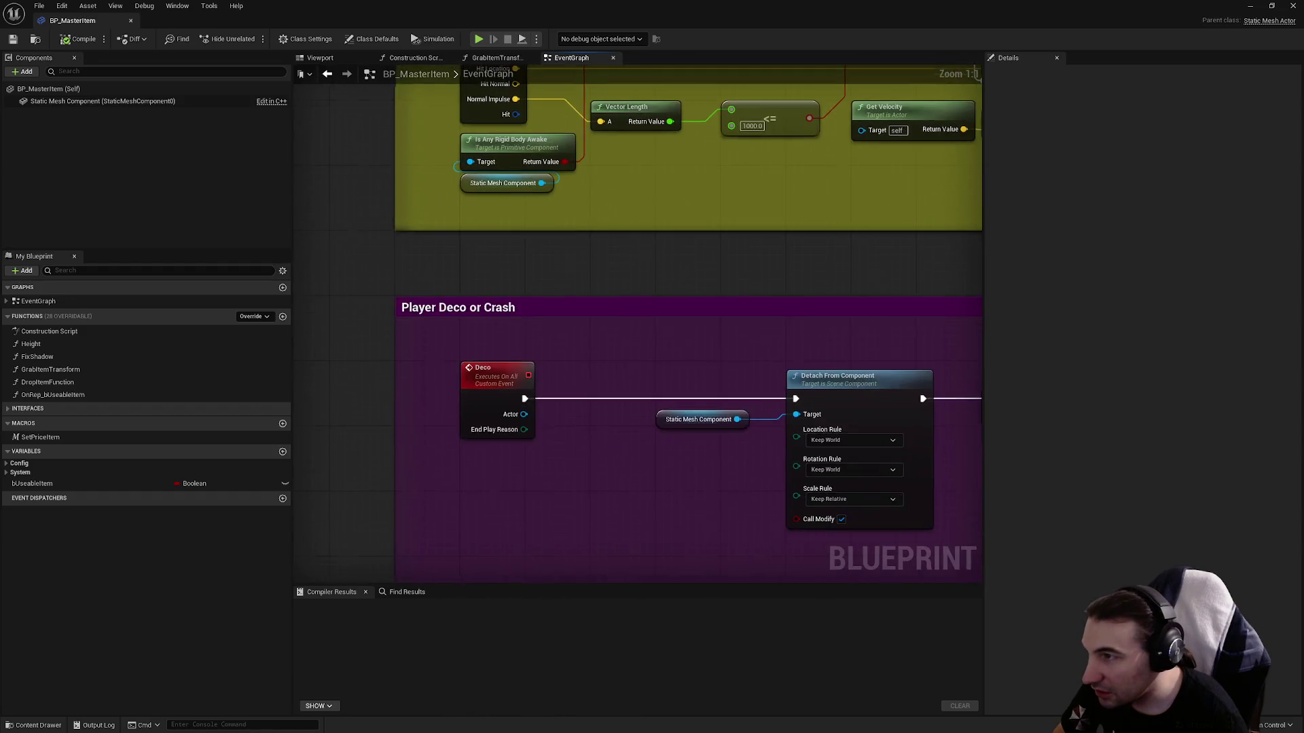
{"action": "scroll", "coordinate": [615, 454], "scroll_direction": "down", "scroll_amount": 3}
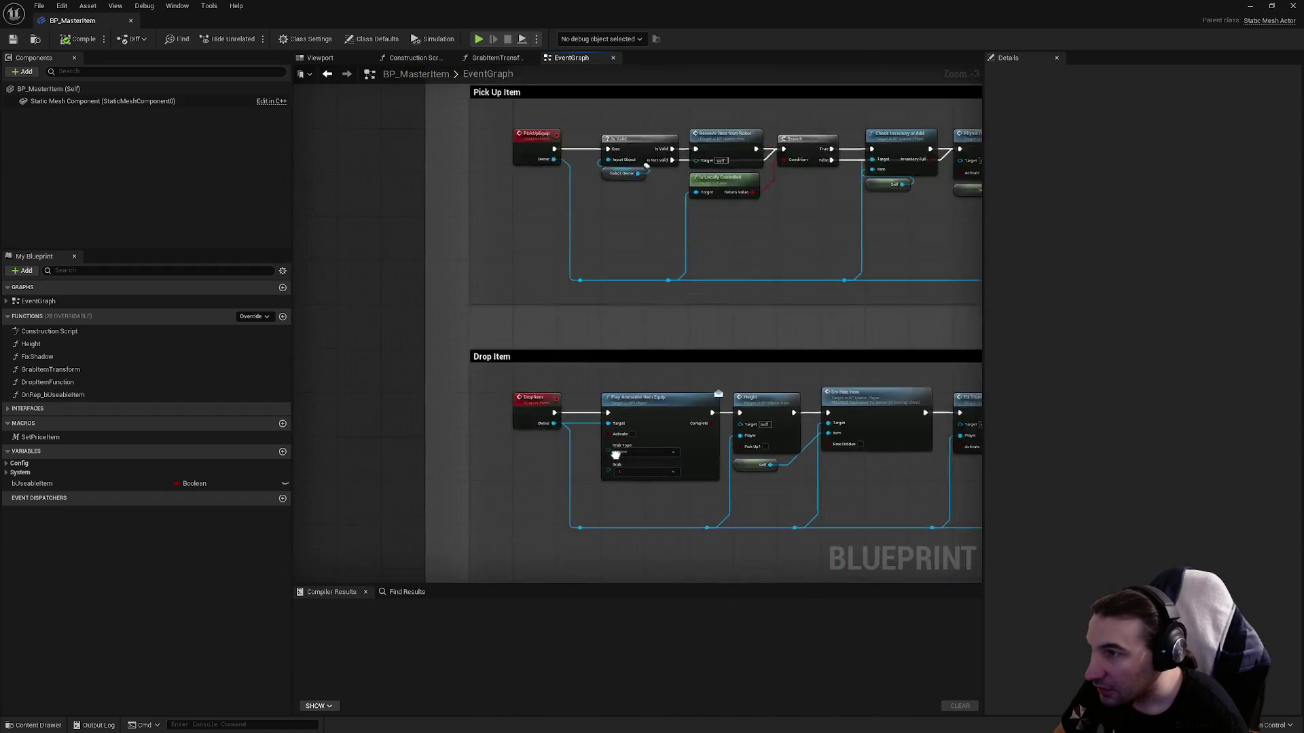
{"action": "scroll", "coordinate": [584, 523], "scroll_direction": "up", "scroll_amount": 3}
{"action": "left_click_drag", "start_coordinate": [527, 234], "coordinate": [550, 345]}
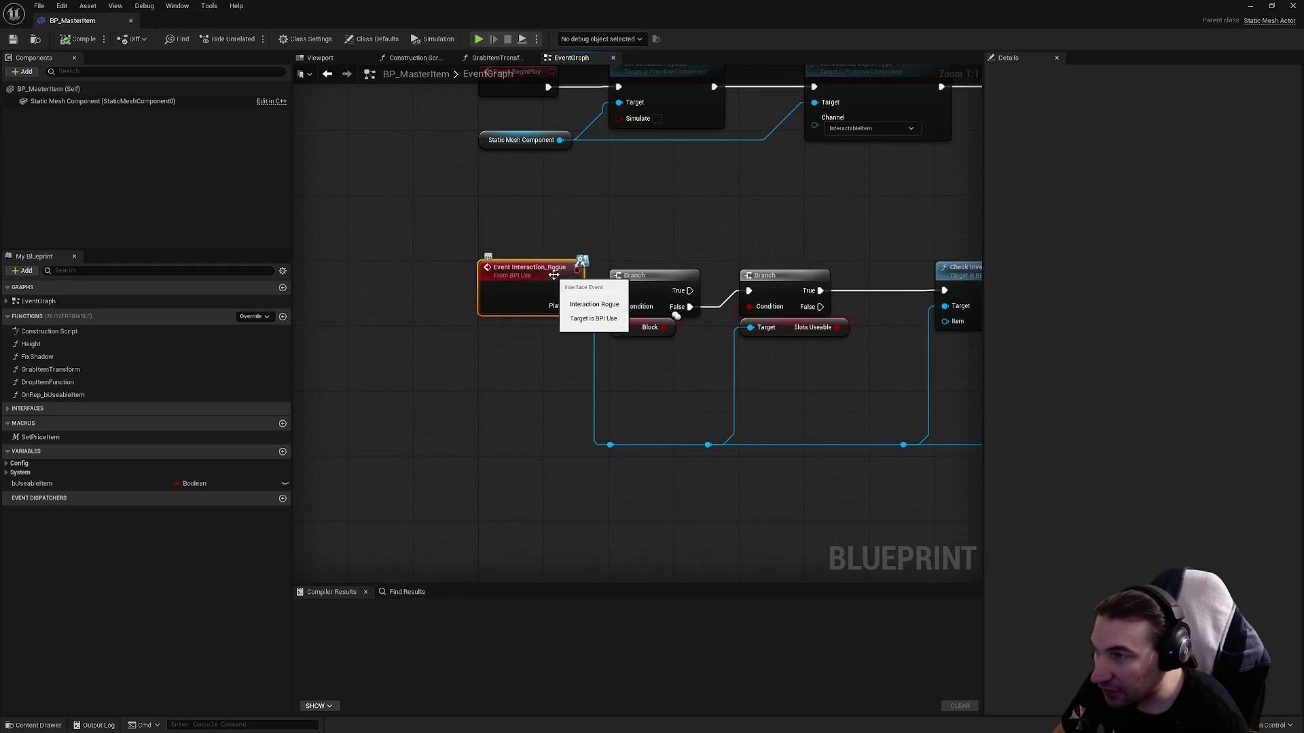
{"action": "left_click", "coordinate": [483, 419]}
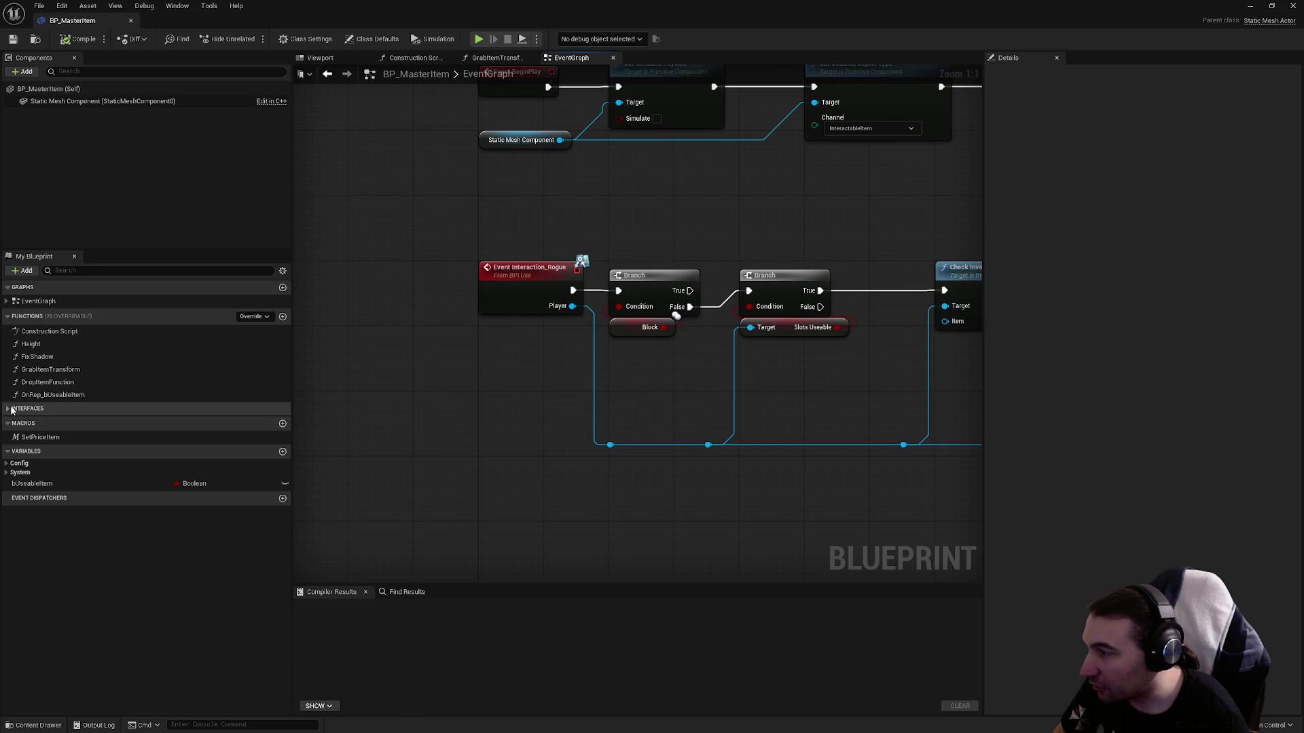
Expand Interfaces, pick Interaction_Rogue, check its Player output, then close BP_MasterItem.
{"action": "left_click", "coordinate": [56, 408]}
{"action": "left_click", "coordinate": [53, 453]}
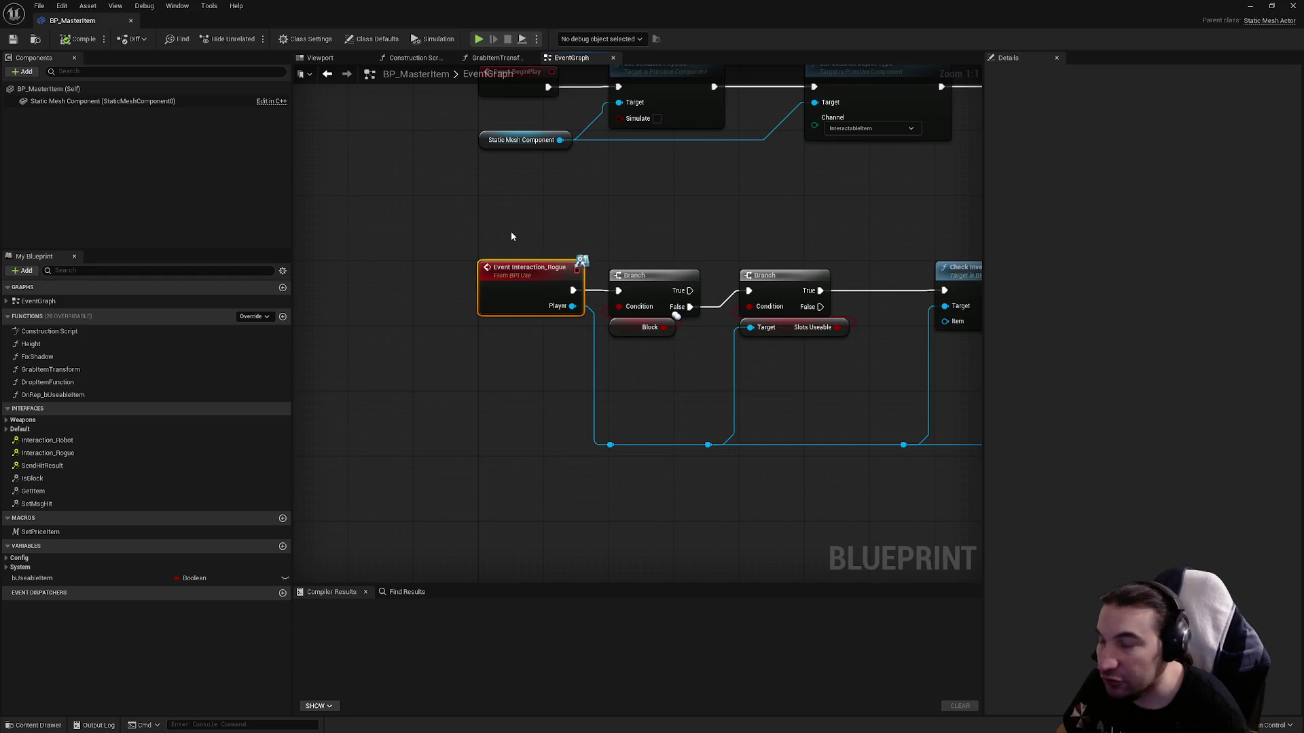
{"action": "mouse_move", "coordinate": [573, 306]}
{"action": "left_mouse_down"}
{"action": "mouse_move", "coordinate": [593, 328]}
{"action": "mouse_move", "coordinate": [578, 360]}
{"action": "left_mouse_up"}
{"action": "left_click", "coordinate": [500, 362]}
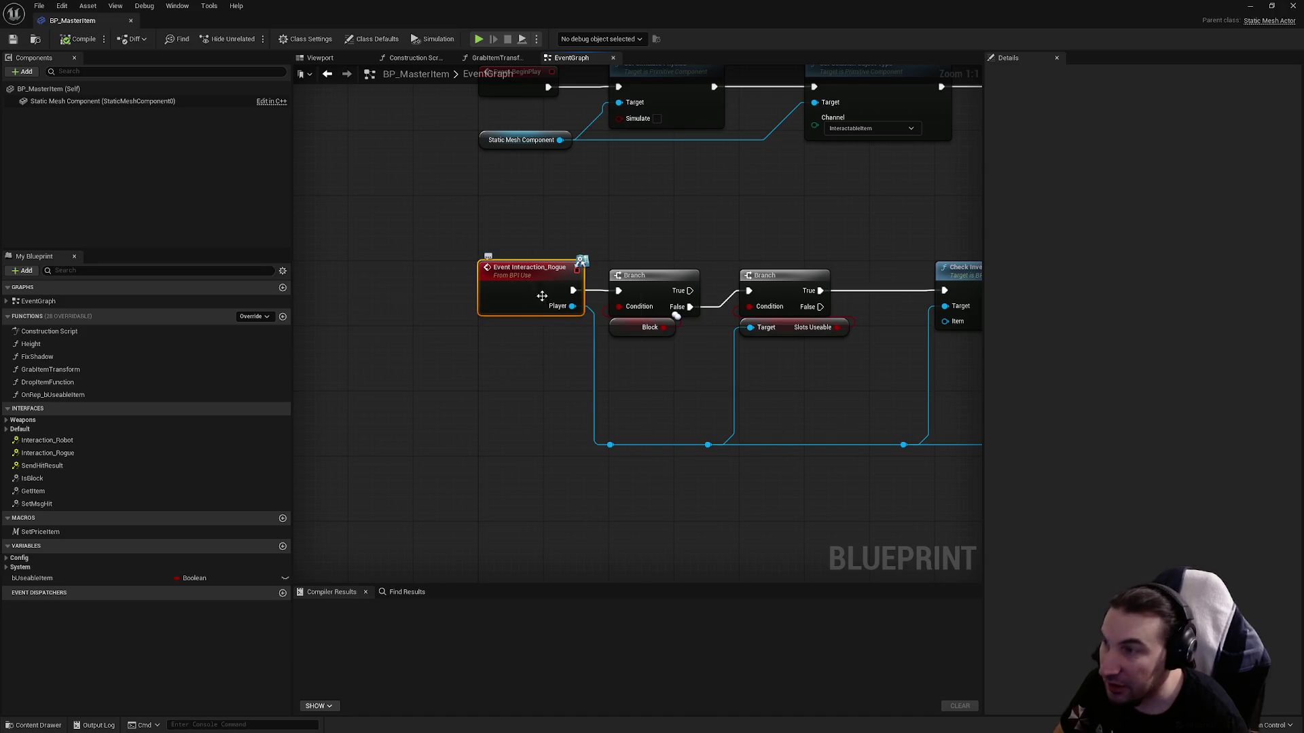
{"action": "left_click_drag", "start_coordinate": [387, 224], "coordinate": [599, 347]}
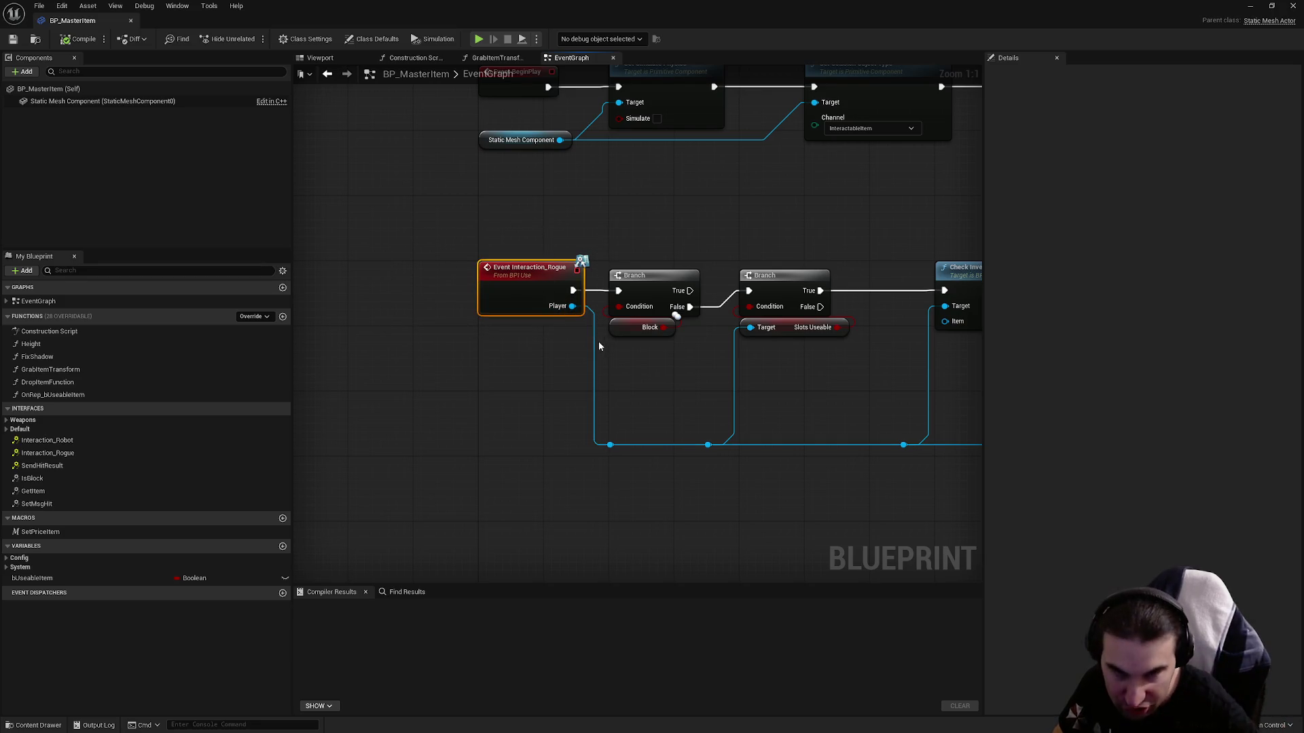
{"action": "left_click", "coordinate": [1287, 6]}
Open and close the comm device blueprint in Items/ItemSellings/Lights.
{"action": "right_click", "coordinate": [359, 618]}
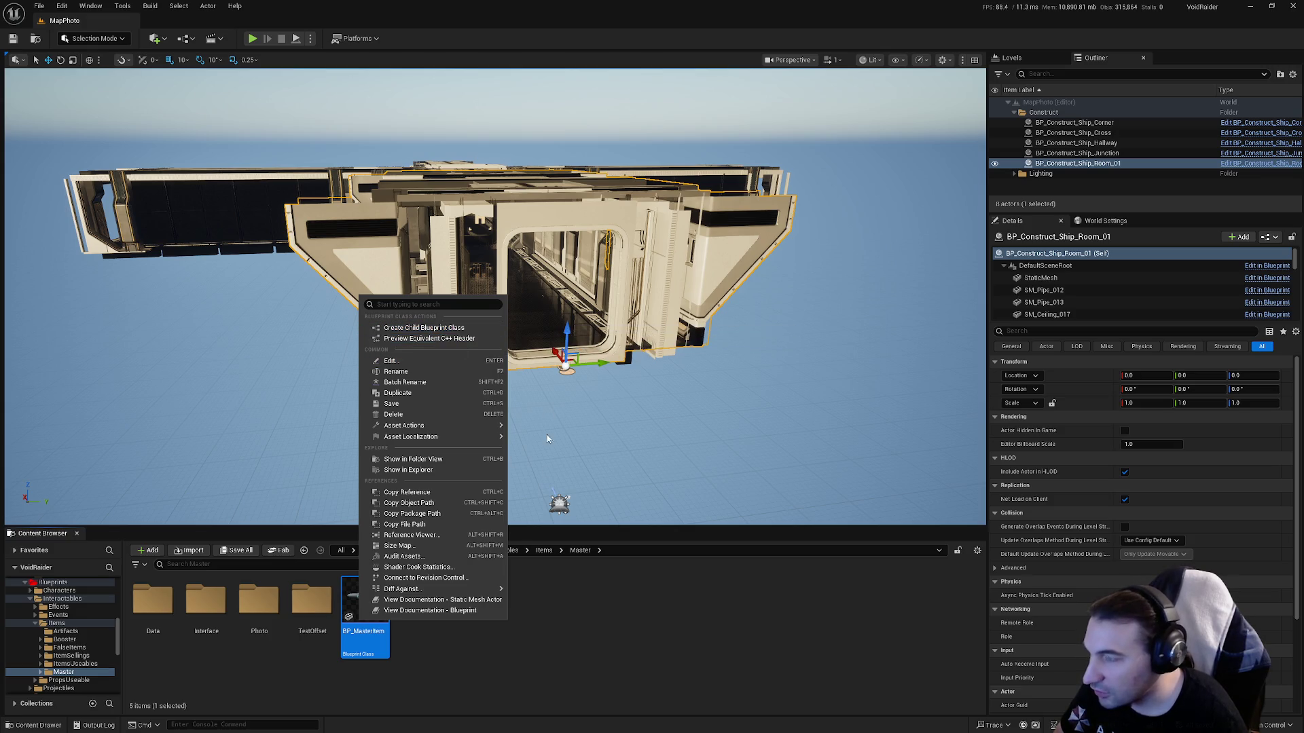
{"action": "left_click", "coordinate": [582, 642]}
{"action": "left_click", "coordinate": [544, 550]}
{"action": "double_click", "coordinate": [312, 599]}
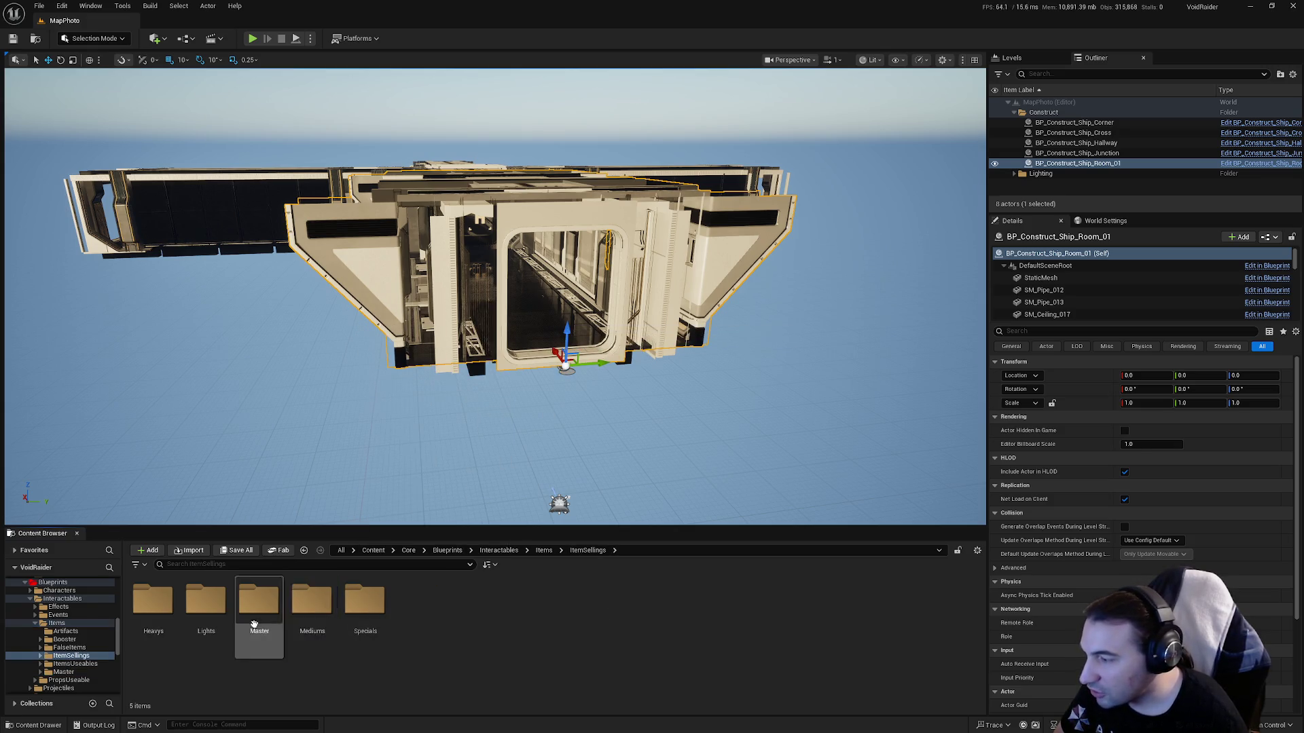
{"action": "double_click", "coordinate": [222, 614]}
{"action": "double_click", "coordinate": [217, 604]}
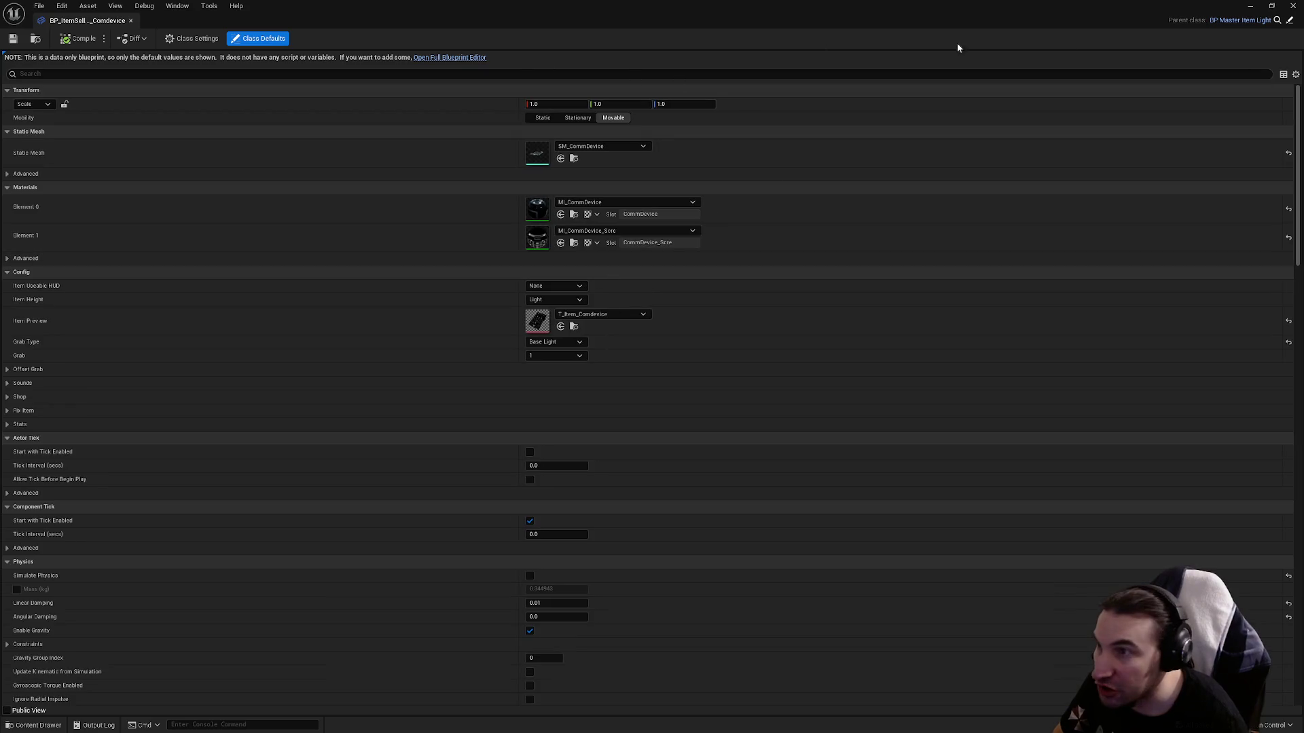
{"action": "left_click", "coordinate": [1292, 6]}
Follow BP_MasterItem_Light to its parent BP_MasterItem_Selling, then close the editors.
{"action": "left_click", "coordinate": [153, 622]}
{"action": "double_click", "coordinate": [155, 629]}
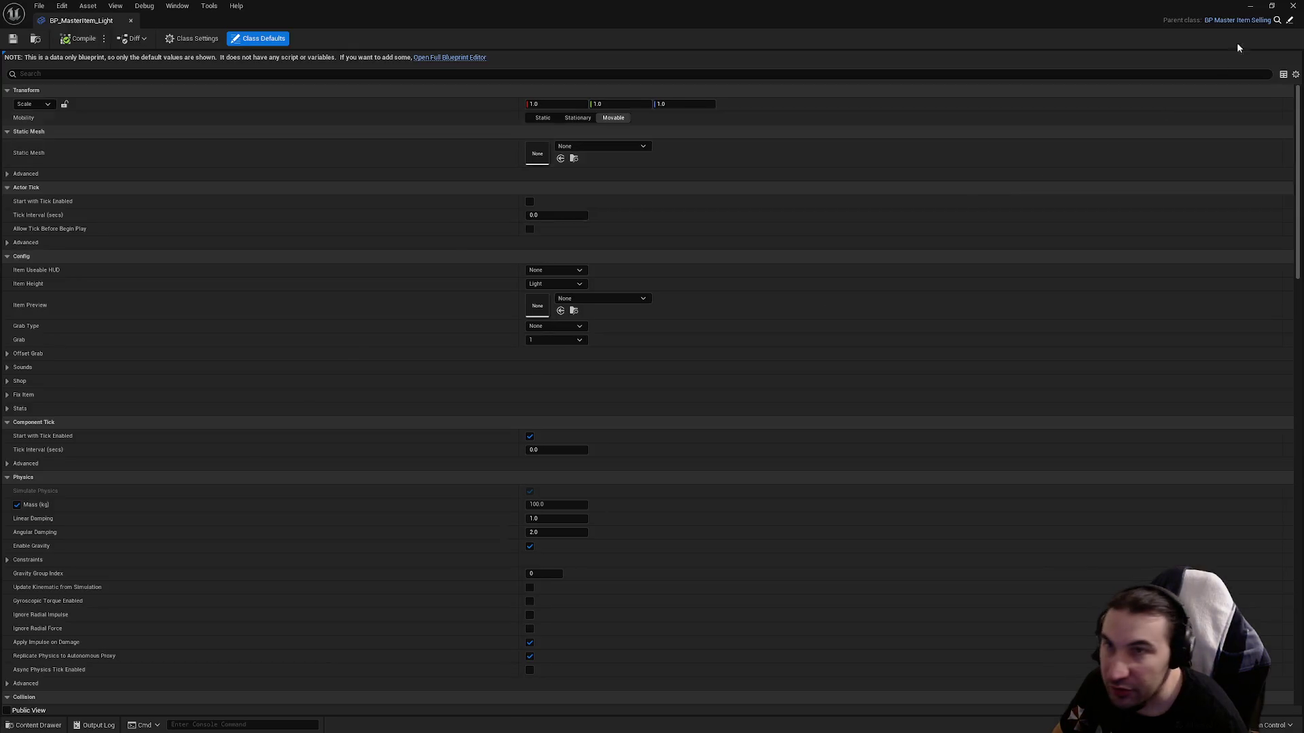
{"action": "left_click", "coordinate": [1243, 20]}
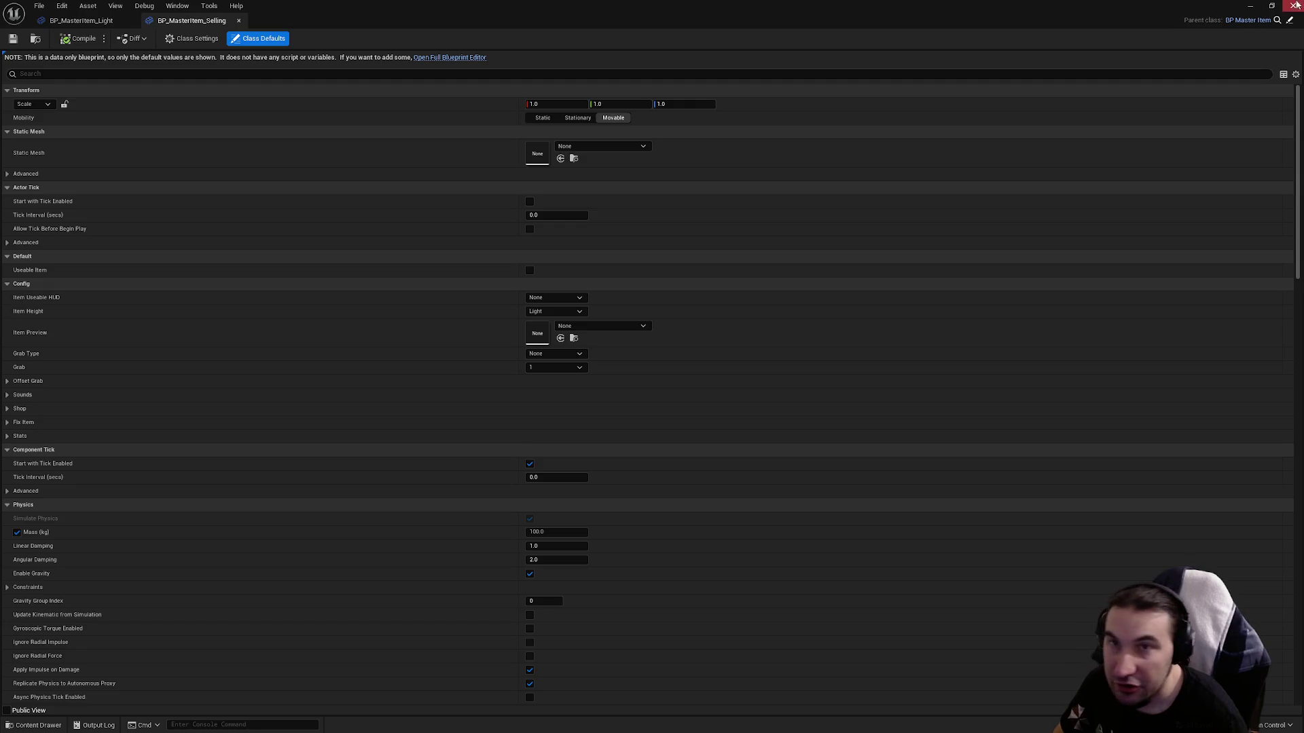
{"action": "left_click", "coordinate": [1294, 6]}
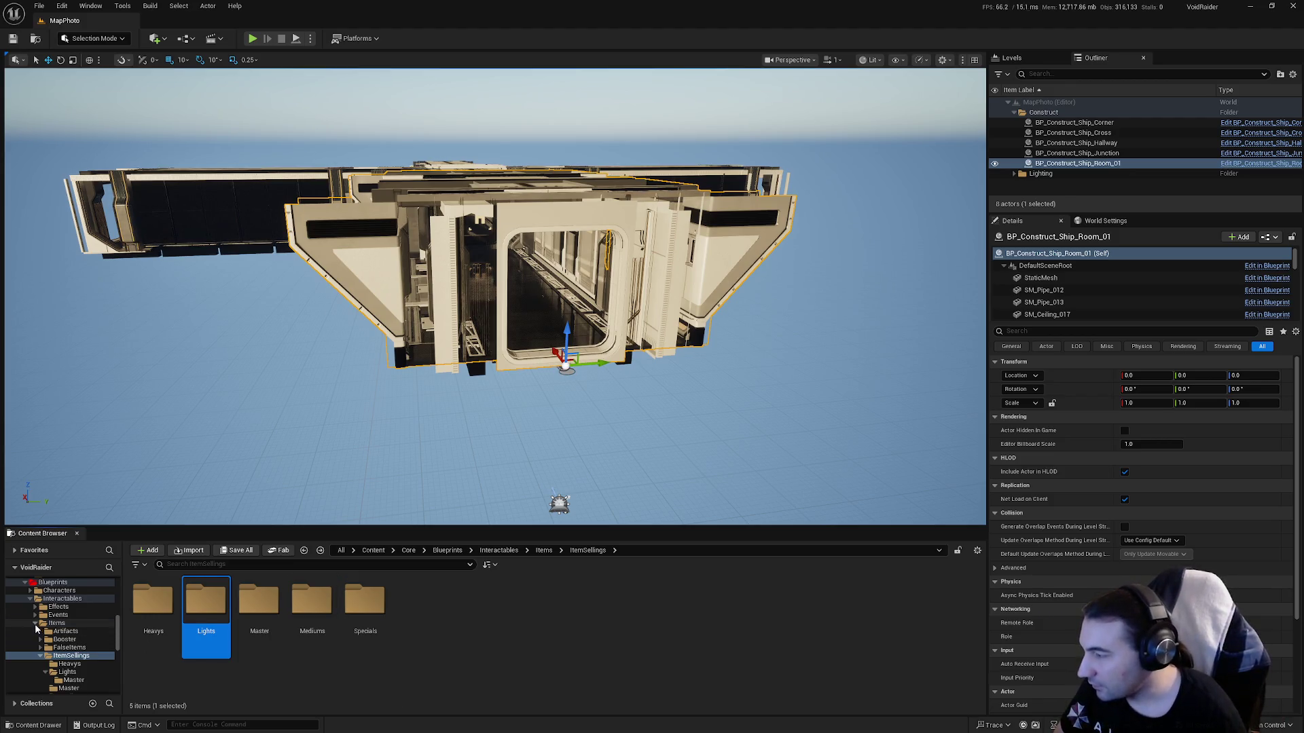
Browse the PropsUseable folder's assets and open BP_TerminalCommand_Detector.
{"action": "double_click", "coordinate": [57, 623]}
{"action": "left_click", "coordinate": [80, 631]}
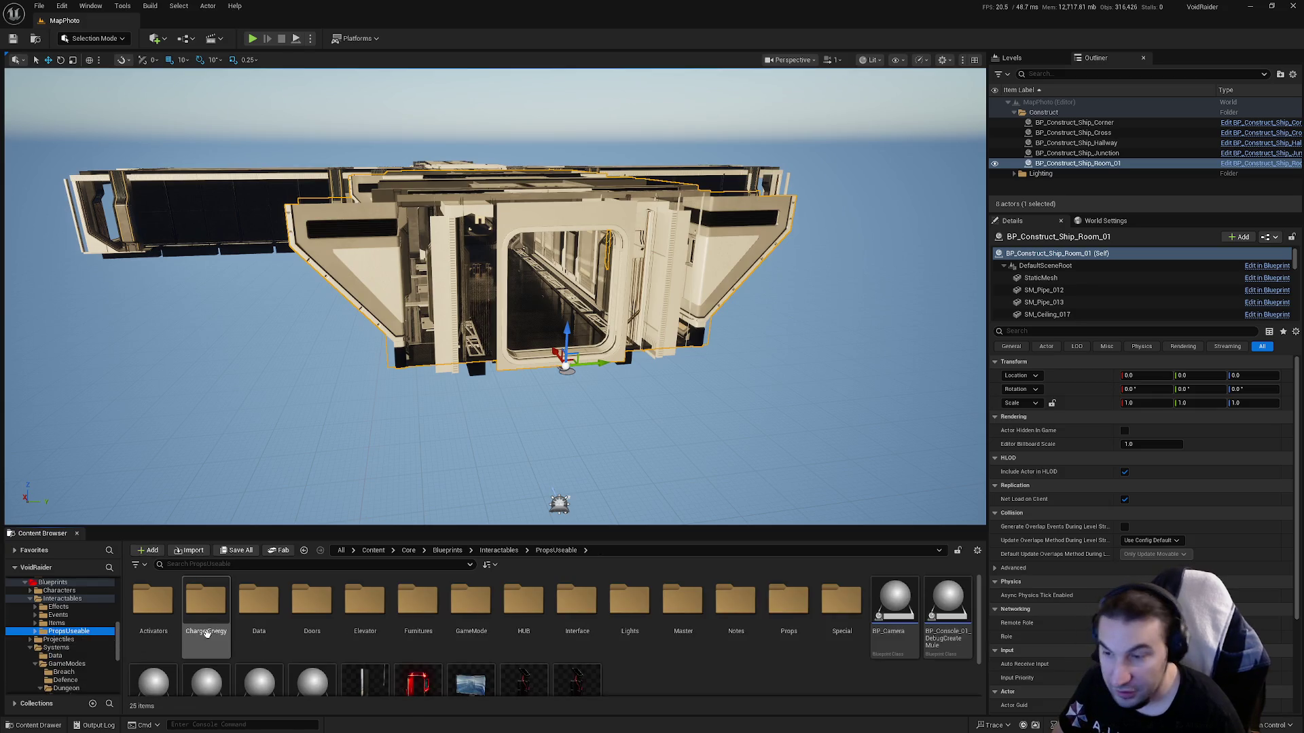
{"action": "scroll", "coordinate": [694, 631], "scroll_direction": "down", "scroll_amount": 2}
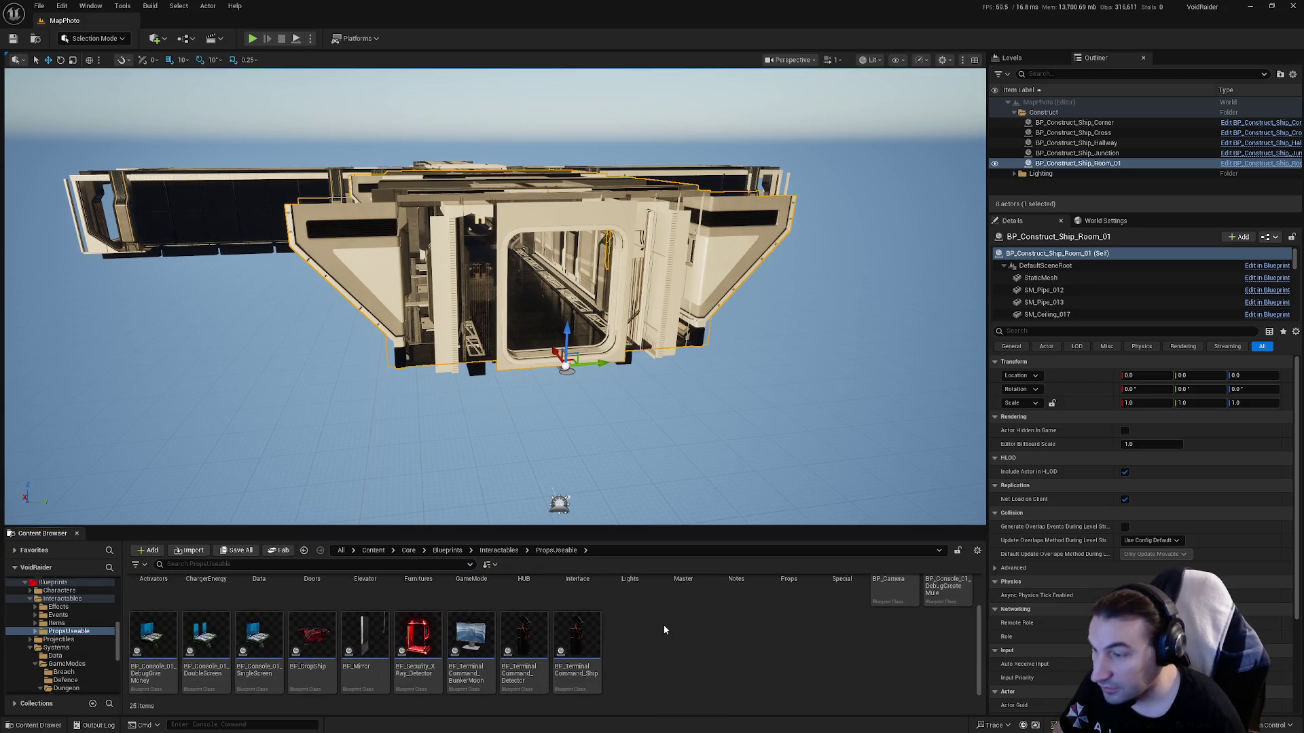
{"action": "scroll", "coordinate": [665, 630], "scroll_direction": "up", "scroll_amount": 2}
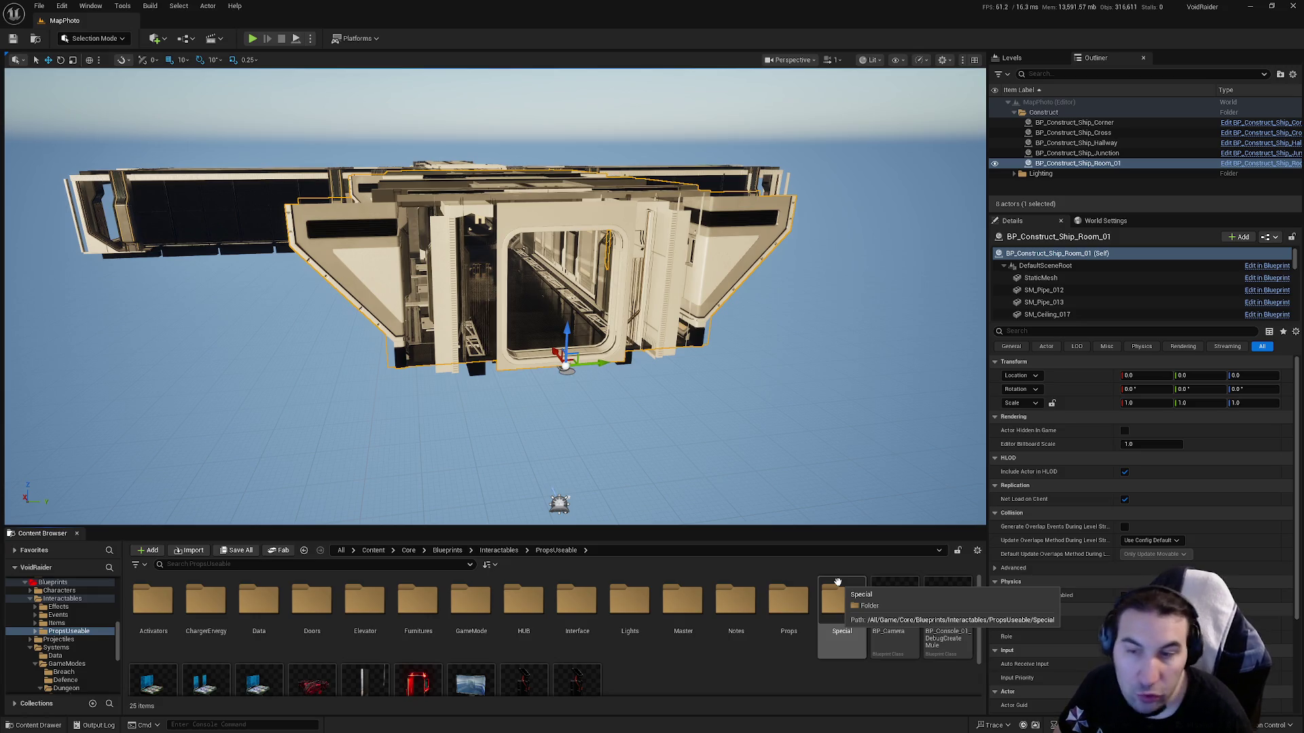
{"action": "scroll", "coordinate": [679, 631], "scroll_direction": "down", "scroll_amount": 2}
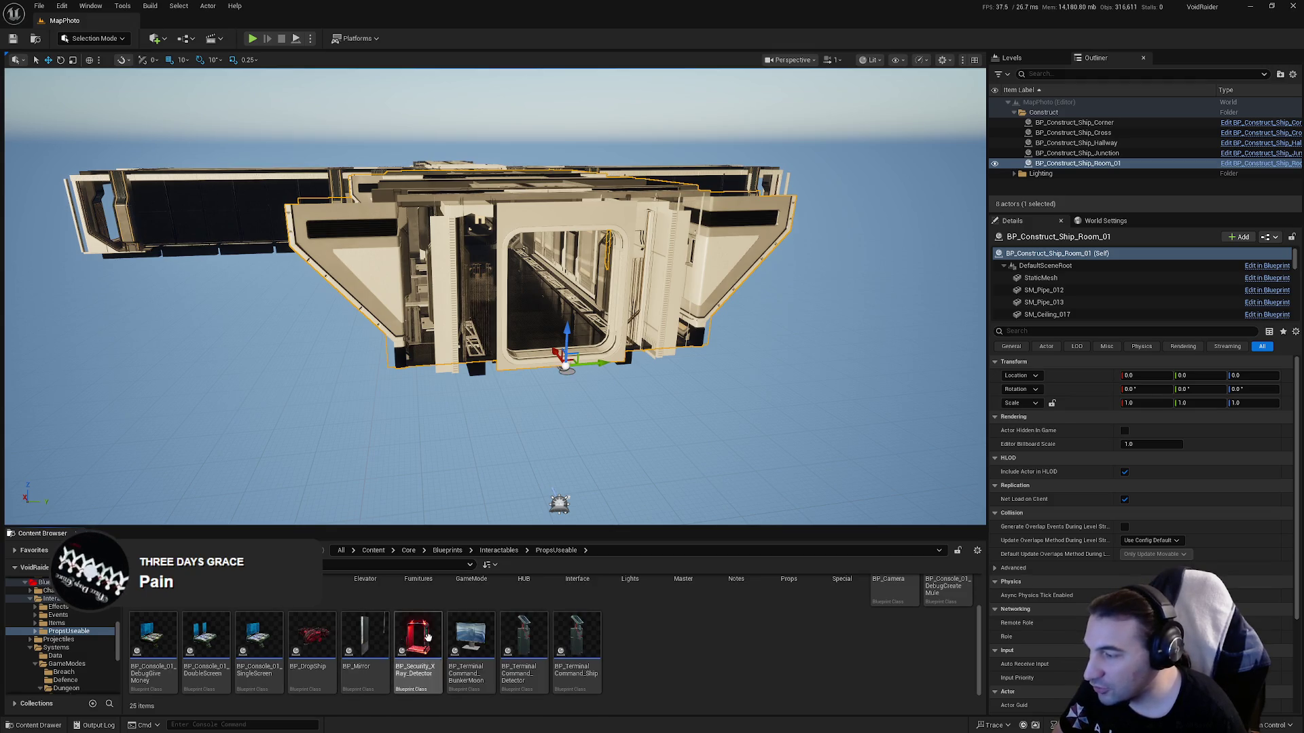
{"action": "scroll", "coordinate": [734, 679], "scroll_direction": "up", "scroll_amount": 2}
{"action": "double_click", "coordinate": [520, 628]}
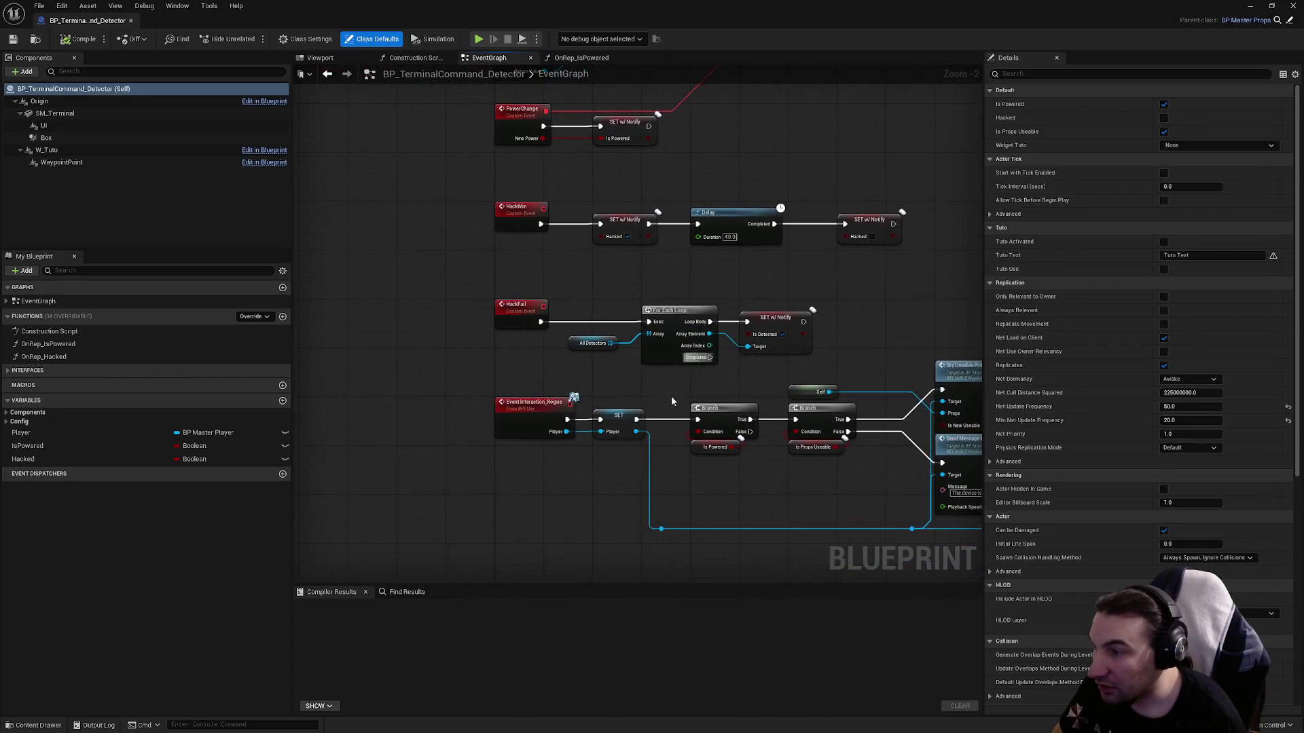
Pan across the Event Interaction_Rogue, SET Player, Srv Useable Props and Send Message logic.
{"action": "left_click", "coordinate": [557, 295]}
{"action": "left_click", "coordinate": [672, 305]}
{"action": "left_click_drag", "start_coordinate": [694, 323], "coordinate": [432, 361]}
{"action": "left_click_drag", "start_coordinate": [722, 311], "coordinate": [566, 339]}
{"action": "mouse_move", "coordinate": [660, 386]}
{"action": "left_mouse_down"}
{"action": "mouse_move", "coordinate": [699, 389]}
{"action": "mouse_move", "coordinate": [766, 328]}
{"action": "left_mouse_up"}
{"action": "scroll", "coordinate": [347, 273], "scroll_direction": "down", "scroll_amount": 4}
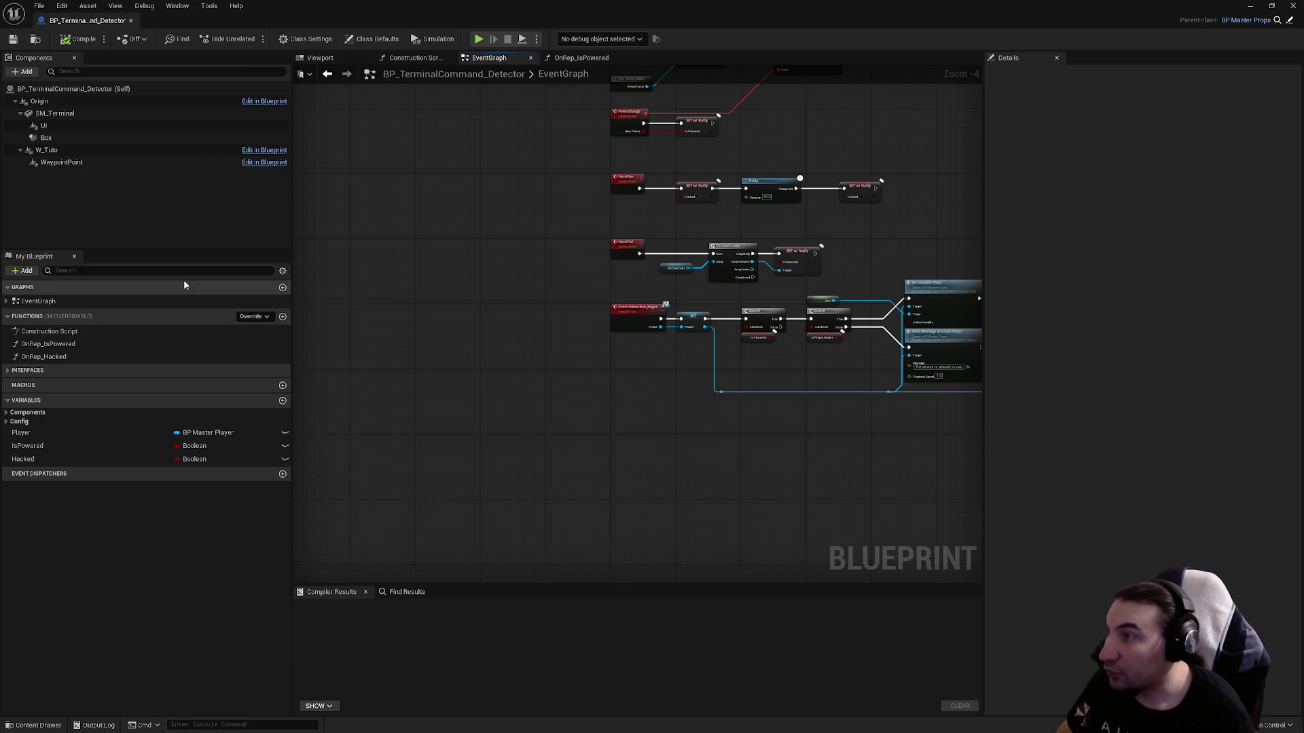
Review Implemented Interfaces (browsing 'bpi_' without adding), then return to the level editor's Interactables folder.
{"action": "left_click", "coordinate": [314, 38]}
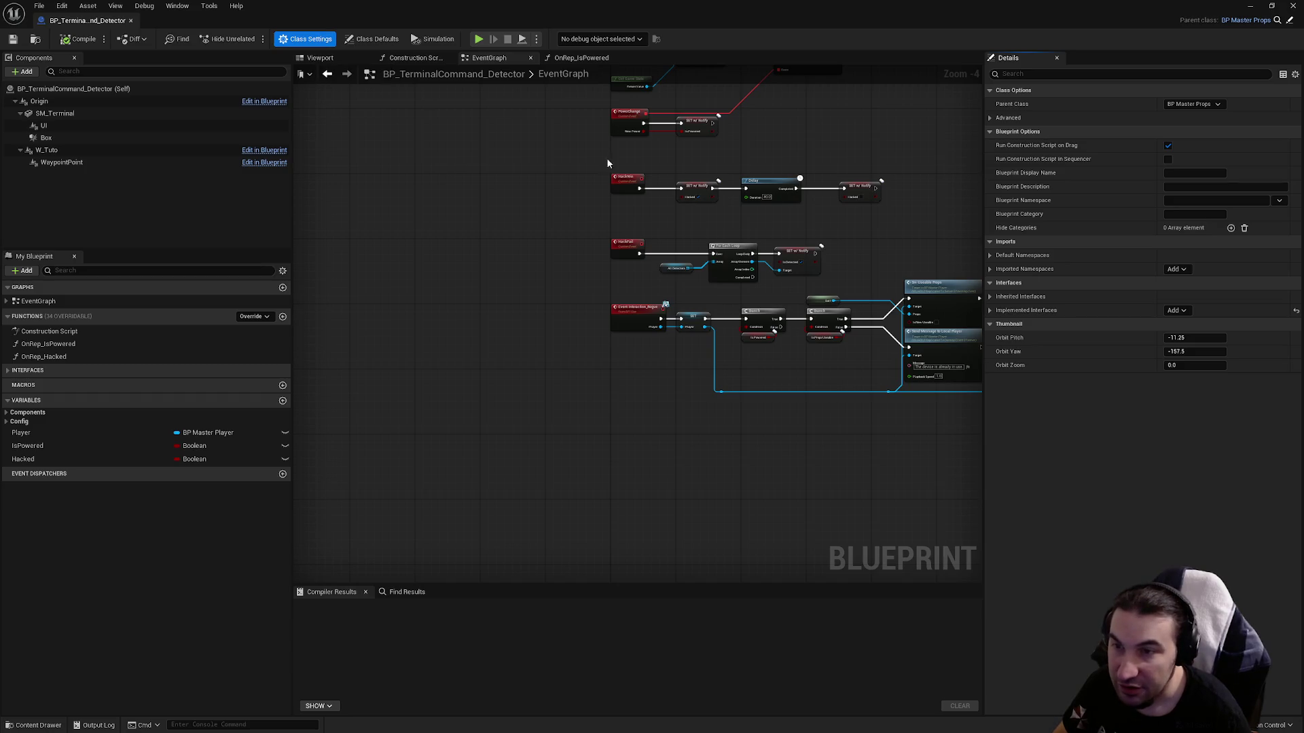
{"action": "left_click", "coordinate": [990, 310]}
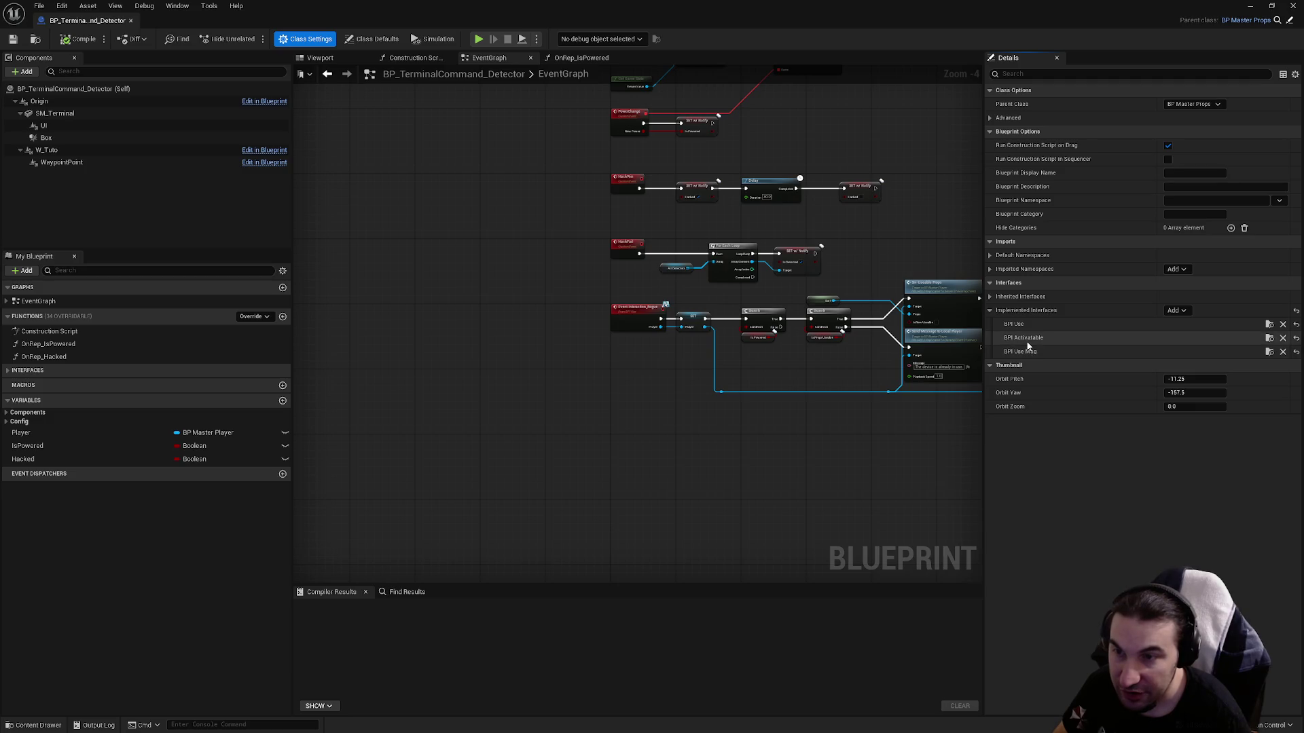
{"action": "left_click", "coordinate": [1177, 311]}
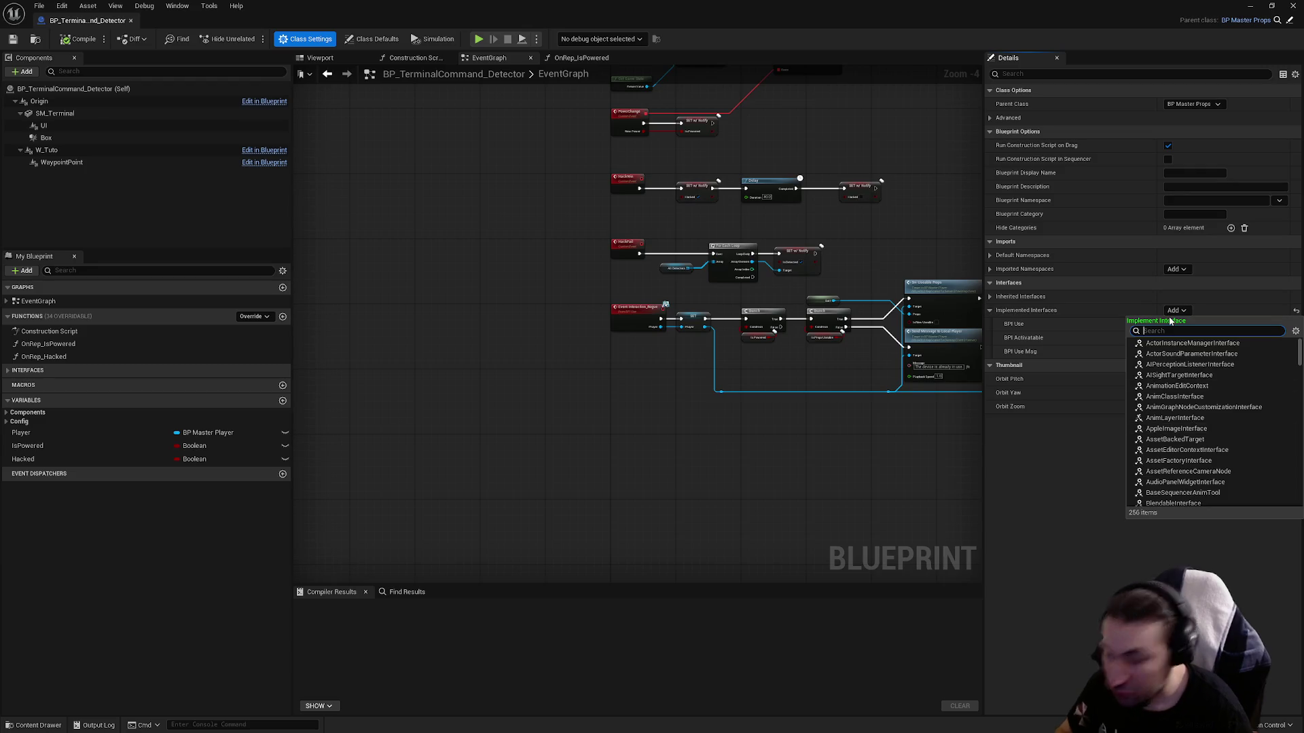
{"action": "type", "text": "bpi_"}
{"action": "scroll", "coordinate": [1195, 365], "scroll_direction": "down", "scroll_amount": 1}
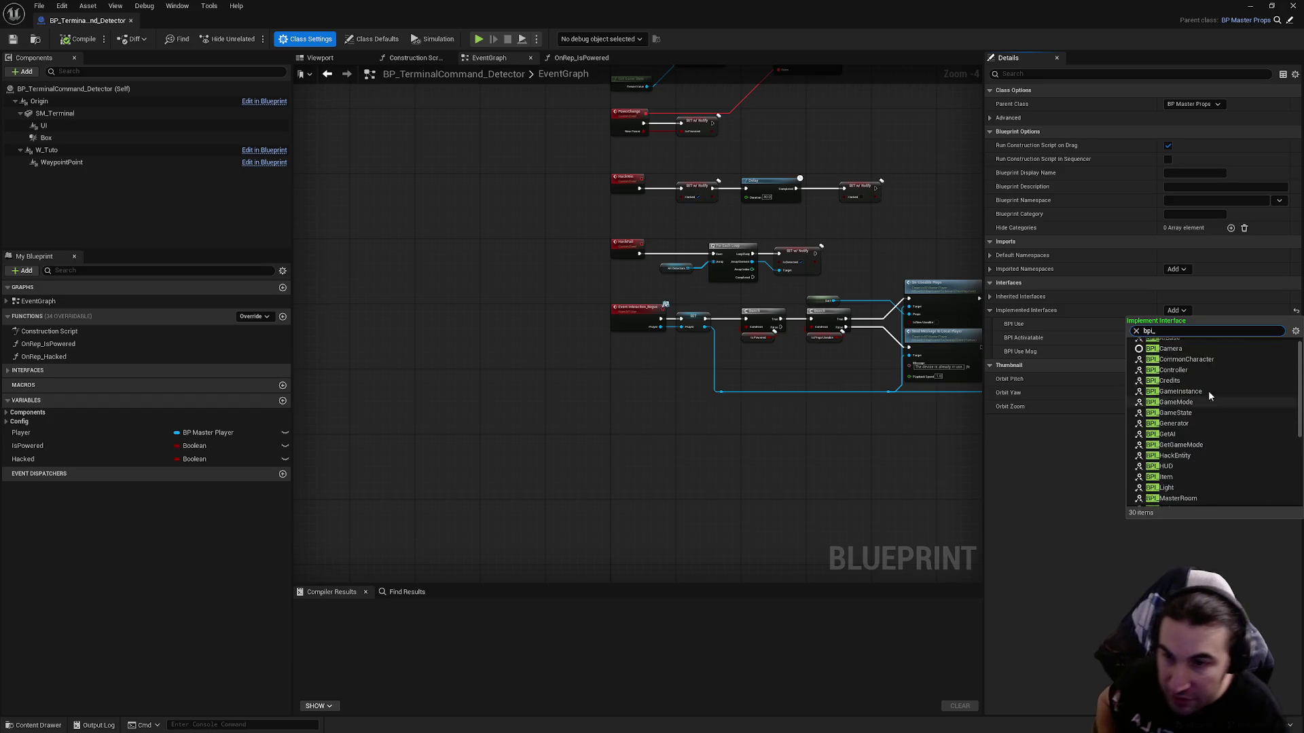
{"action": "scroll", "coordinate": [1209, 393], "scroll_direction": "down", "scroll_amount": 4}
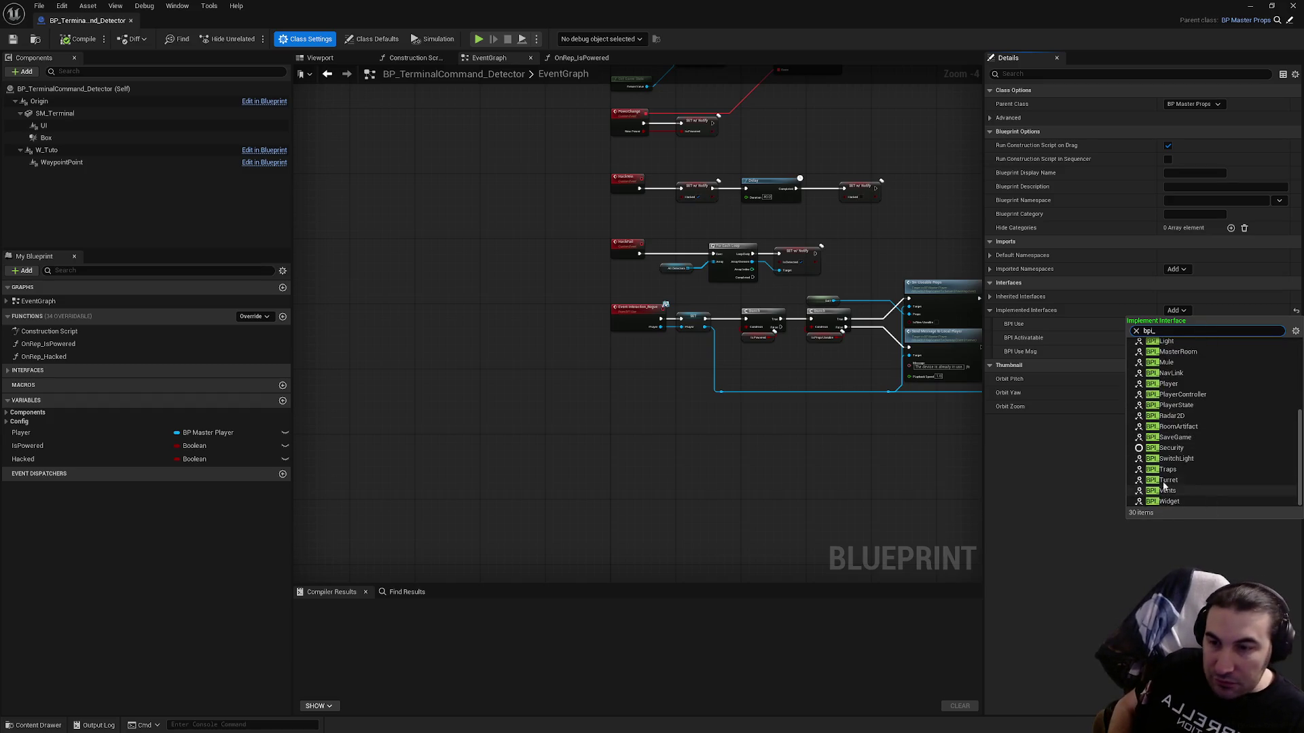
{"action": "left_click", "coordinate": [1070, 517]}
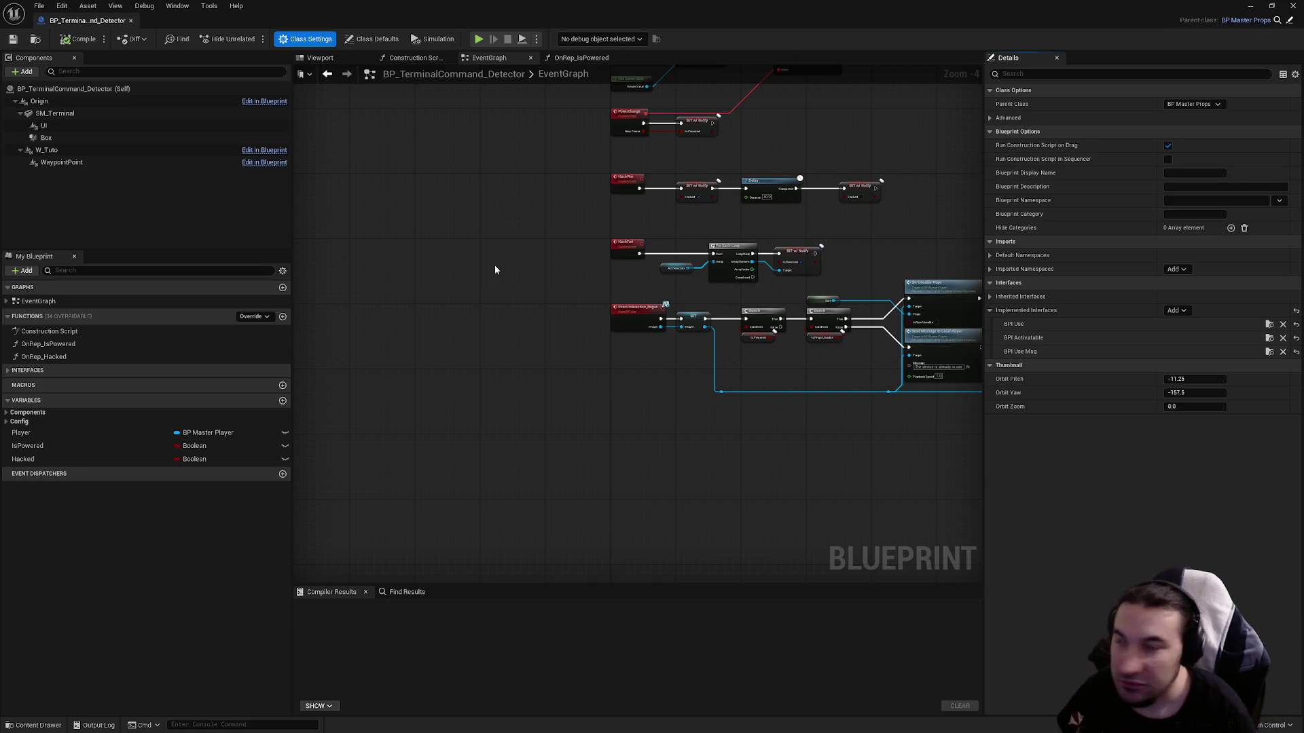
{"action": "left_click", "coordinate": [7, 372]}
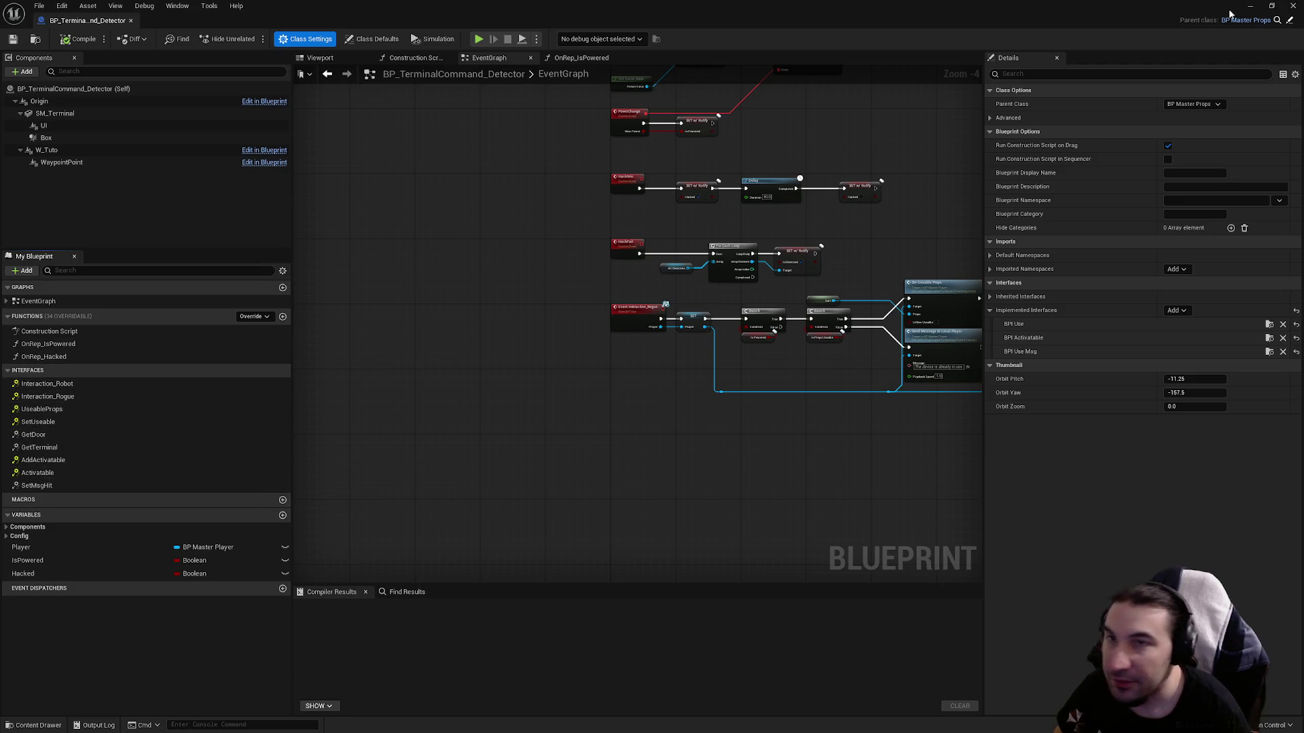
{"action": "left_click", "coordinate": [1292, 5]}
{"action": "left_click", "coordinate": [61, 599], "text": "ctrl"}
Navigate Interactables > Items > ItemsUseables and open BP_ItemUseable_M_EnergyCore_Breach.
{"action": "left_click", "coordinate": [30, 598]}
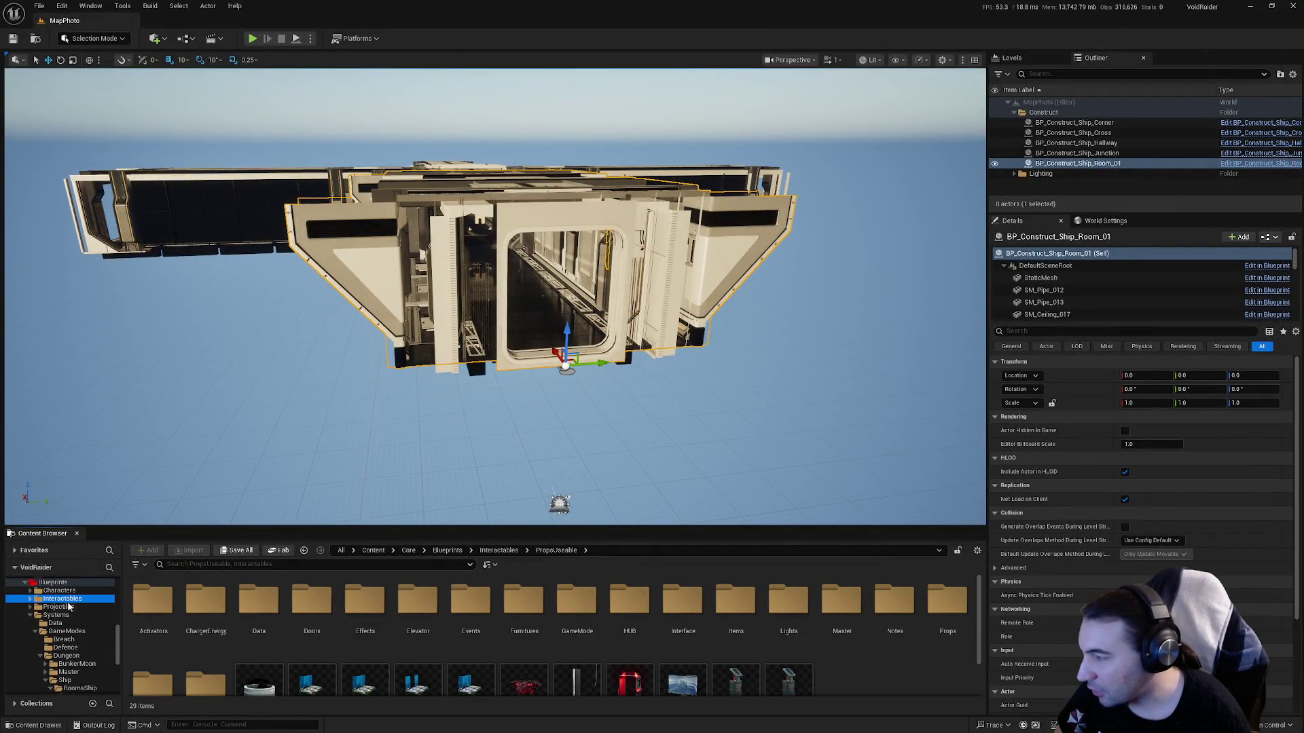
{"action": "scroll", "coordinate": [577, 652], "scroll_direction": "down", "scroll_amount": 1}
{"action": "scroll", "coordinate": [789, 652], "scroll_direction": "up", "scroll_amount": 2}
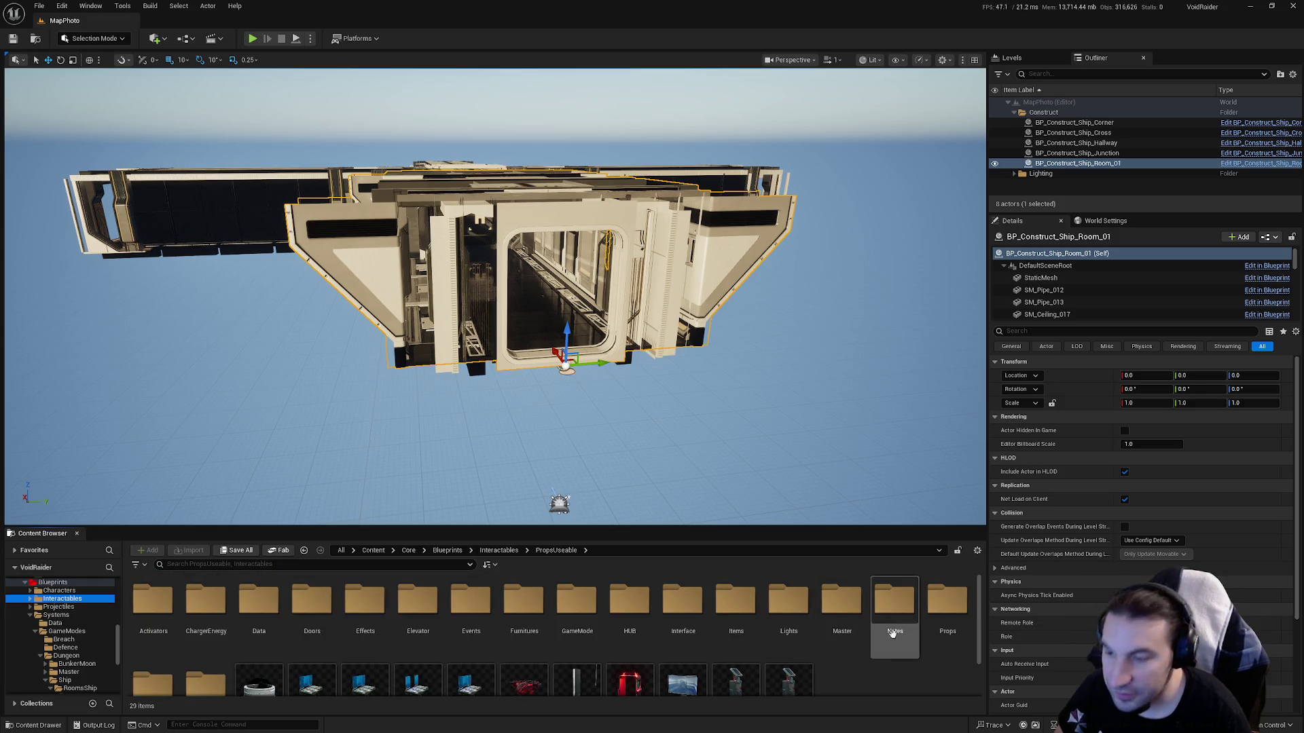
{"action": "scroll", "coordinate": [679, 631], "scroll_direction": "down", "scroll_amount": 1}
{"action": "scroll", "coordinate": [621, 638], "scroll_direction": "down", "scroll_amount": 1}
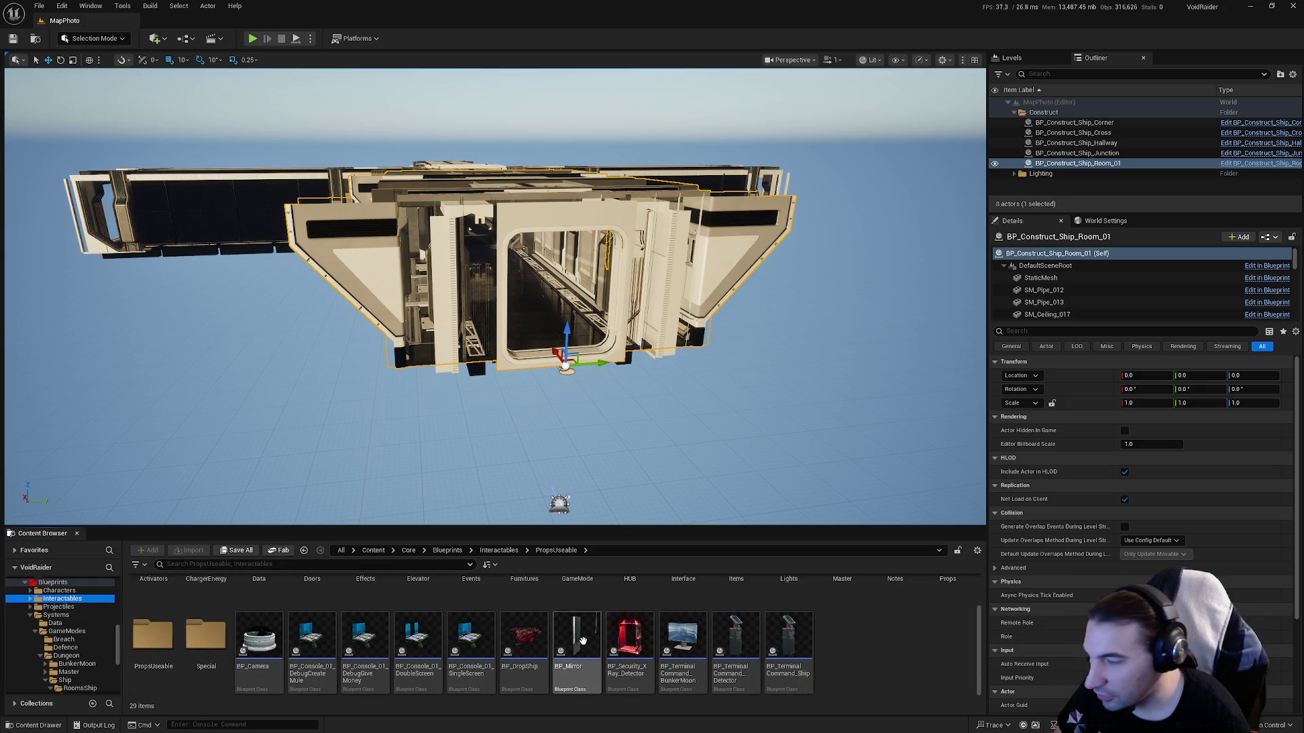
{"action": "scroll", "coordinate": [228, 662], "scroll_direction": "up", "scroll_amount": 1}
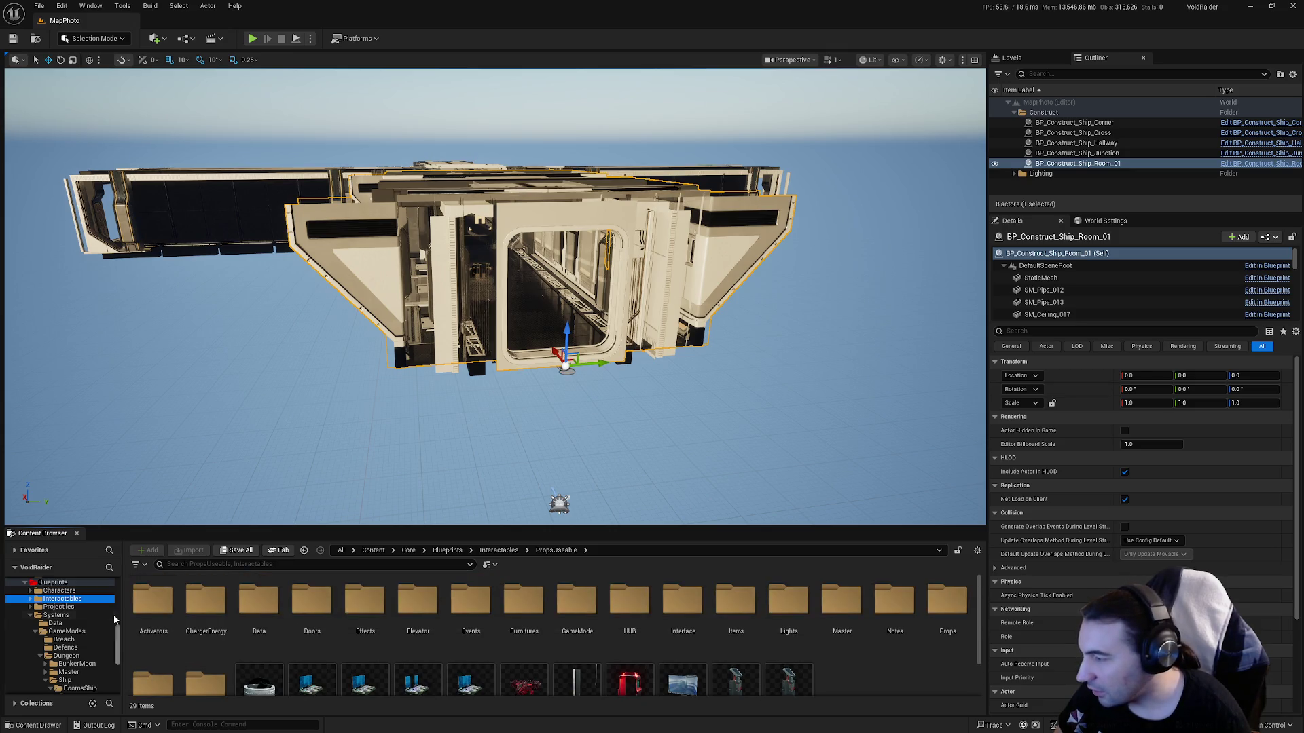
{"action": "left_click", "coordinate": [61, 606]}
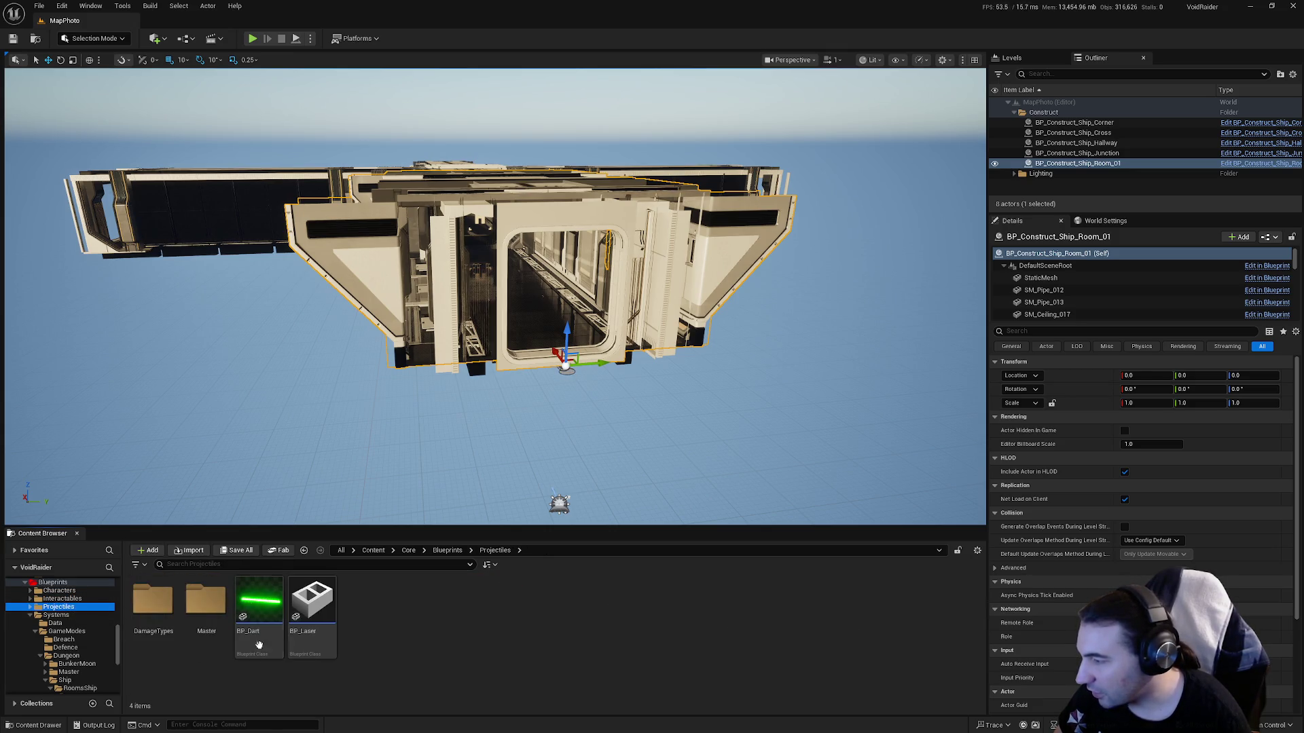
{"action": "left_click", "coordinate": [62, 599]}
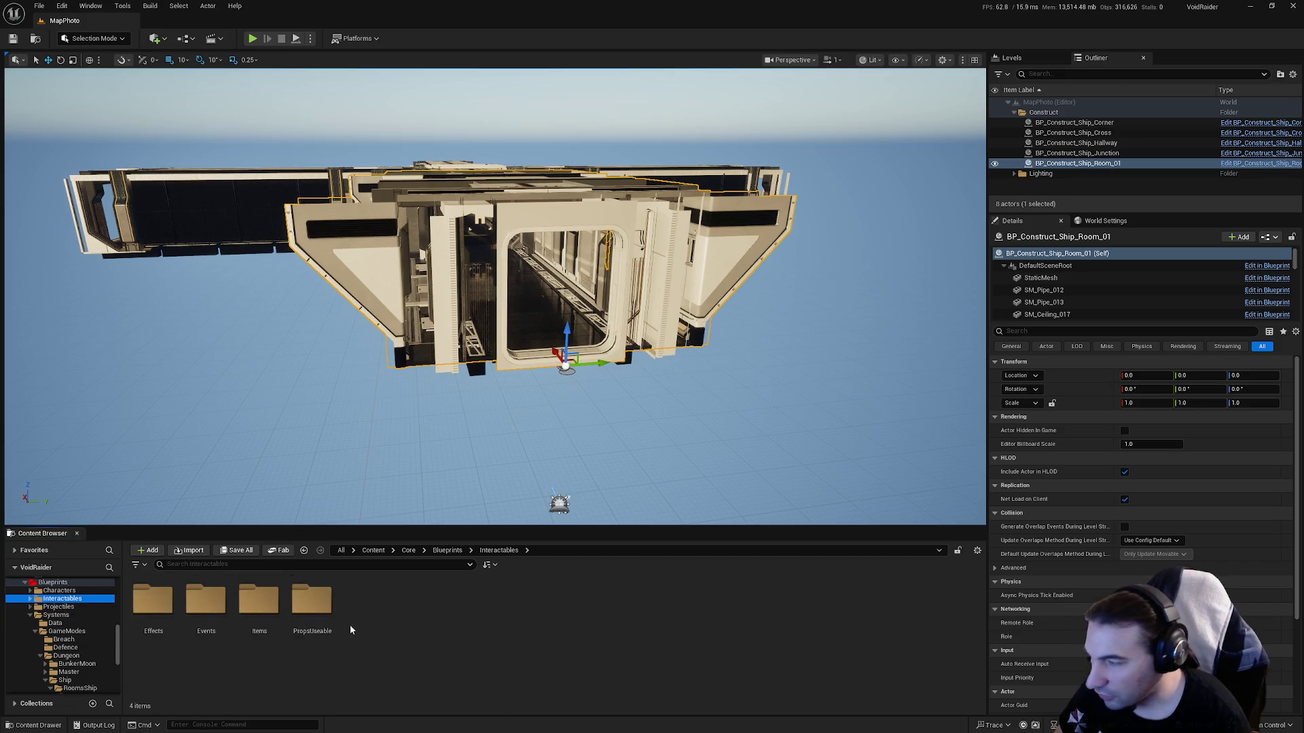
{"action": "double_click", "coordinate": [259, 600]}
{"action": "left_click", "coordinate": [417, 603]}
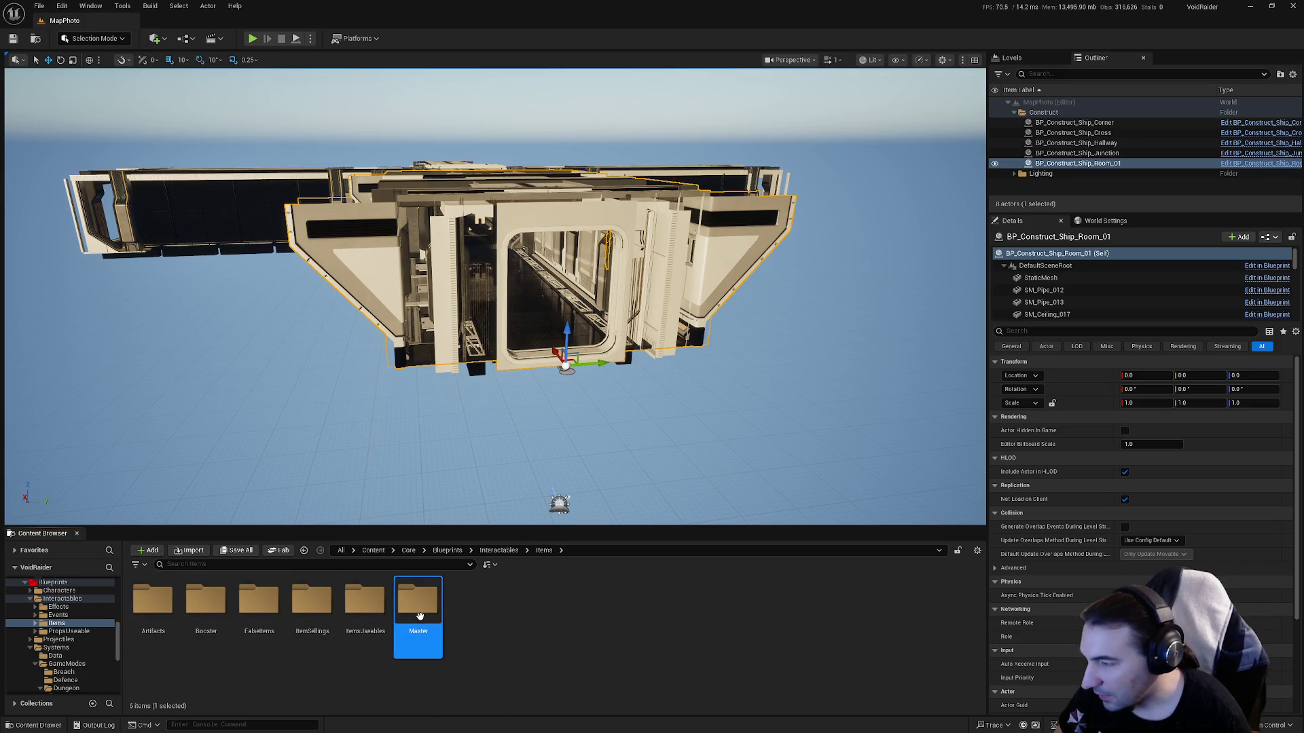
{"action": "double_click", "coordinate": [366, 607]}
{"action": "left_click", "coordinate": [777, 606]}
{"action": "double_click", "coordinate": [776, 606]}
Delete the old Event Interaction_Rogue and its Parent: Interaction_Rogue call, then compile.
{"action": "left_click_drag", "start_coordinate": [519, 283], "coordinate": [516, 131]}
{"action": "left_click", "coordinate": [522, 380]}
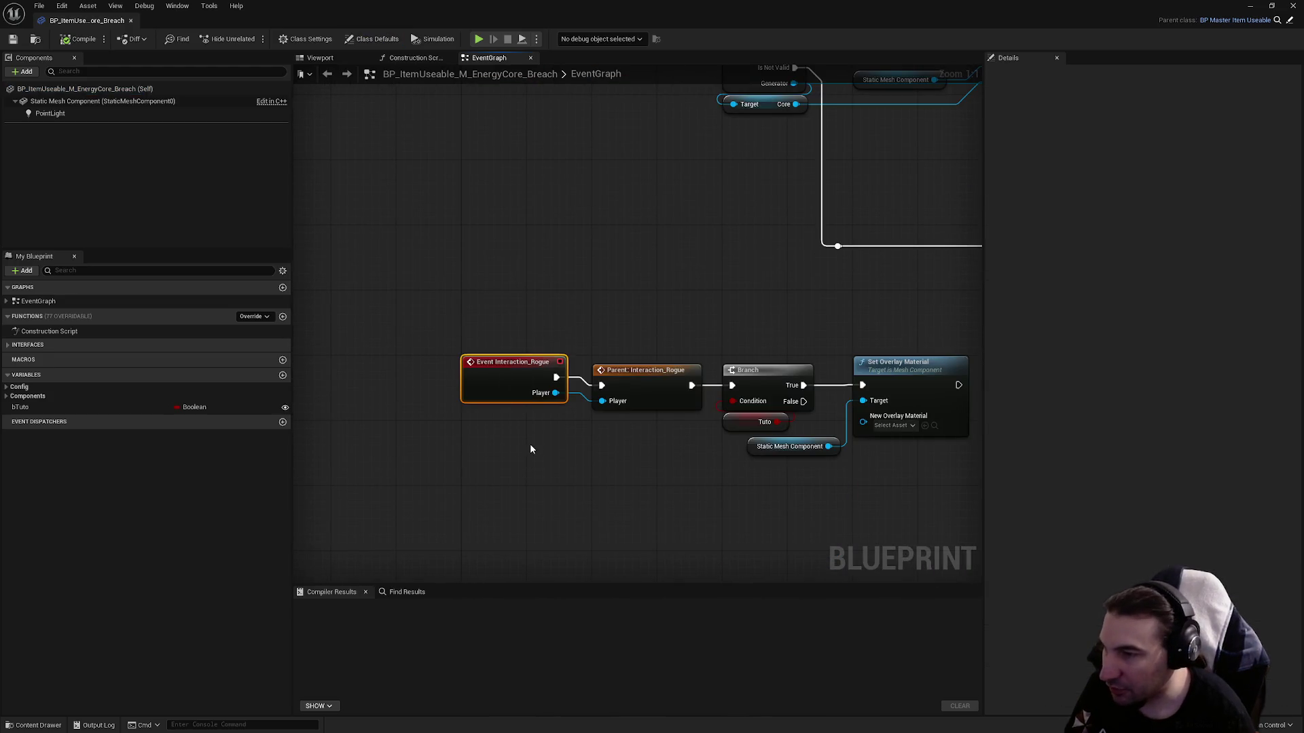
{"action": "key", "text": "Delete"}
{"action": "mouse_move", "coordinate": [524, 364]}
{"action": "left_mouse_down"}
{"action": "mouse_move", "coordinate": [946, 489]}
{"action": "mouse_move", "coordinate": [561, 467]}
{"action": "left_mouse_up"}
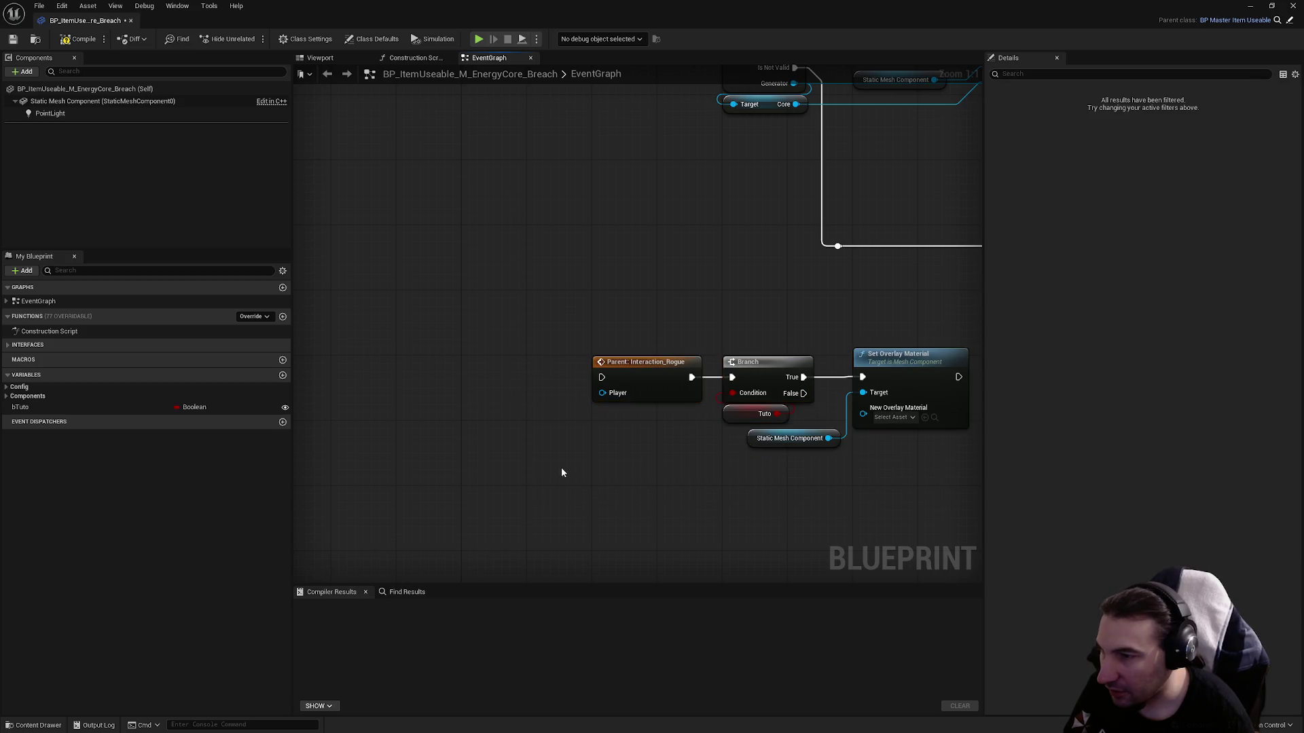
{"action": "right_click", "coordinate": [464, 422]}
{"action": "left_click", "coordinate": [27, 345]}
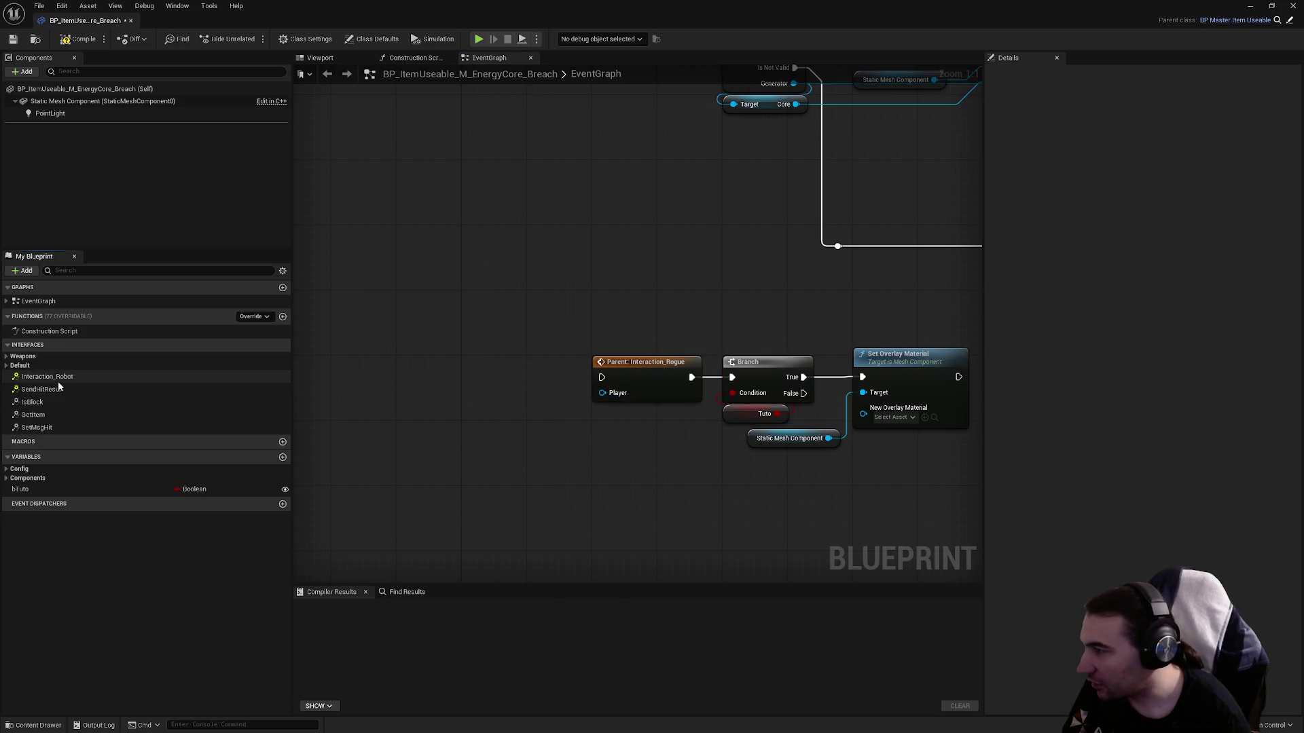
{"action": "left_click", "coordinate": [47, 376]}
{"action": "left_click", "coordinate": [391, 229]}
{"action": "key", "text": "Delete"}
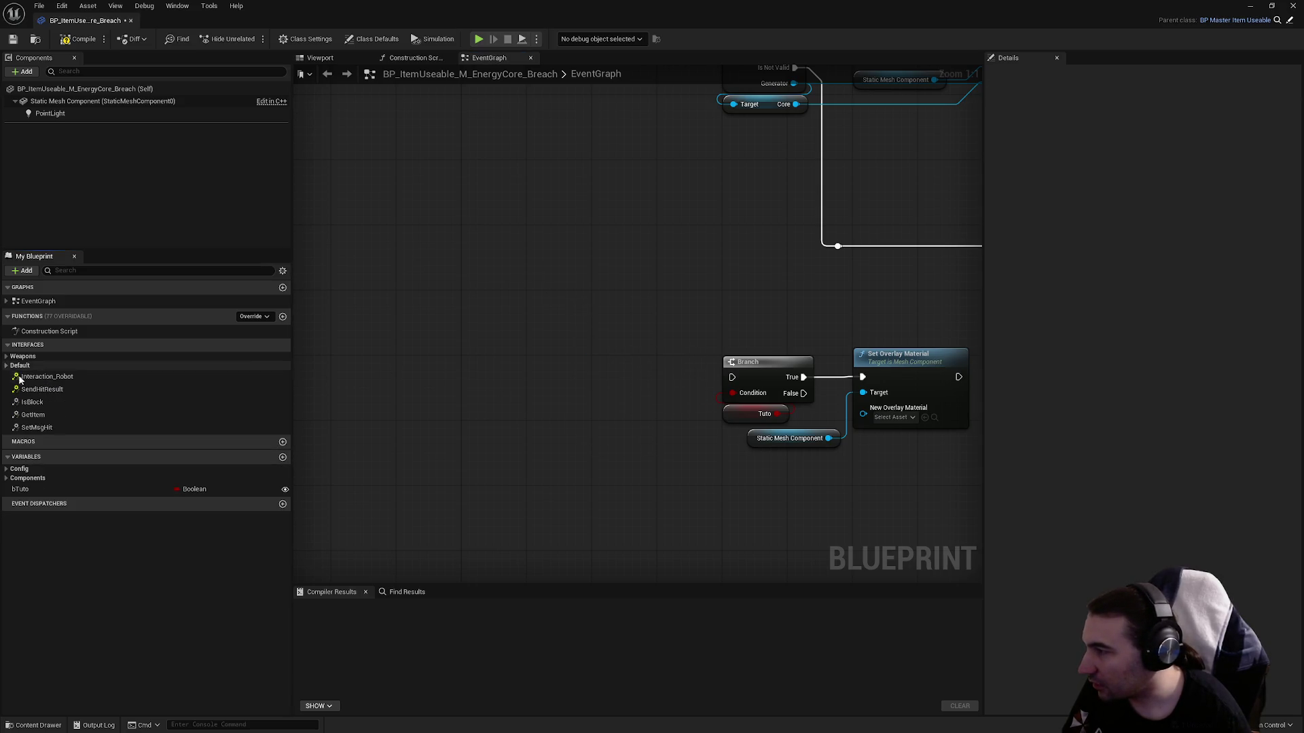
{"action": "left_click", "coordinate": [80, 39]}
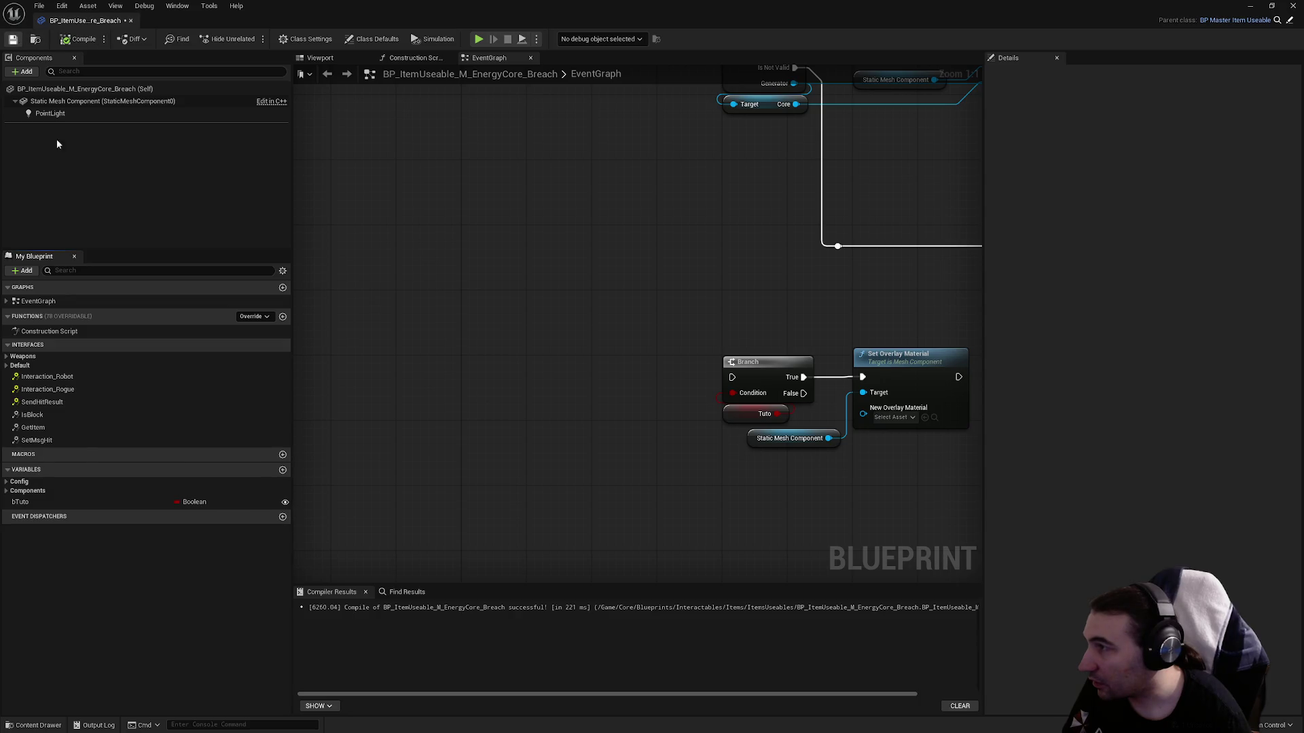
Re-add Interaction_Rogue from BPI Use interfaces, remove the stray Interaction_Robot event, and add a parent call.
{"action": "left_click", "coordinate": [47, 376]}
{"action": "double_click", "coordinate": [48, 389]}
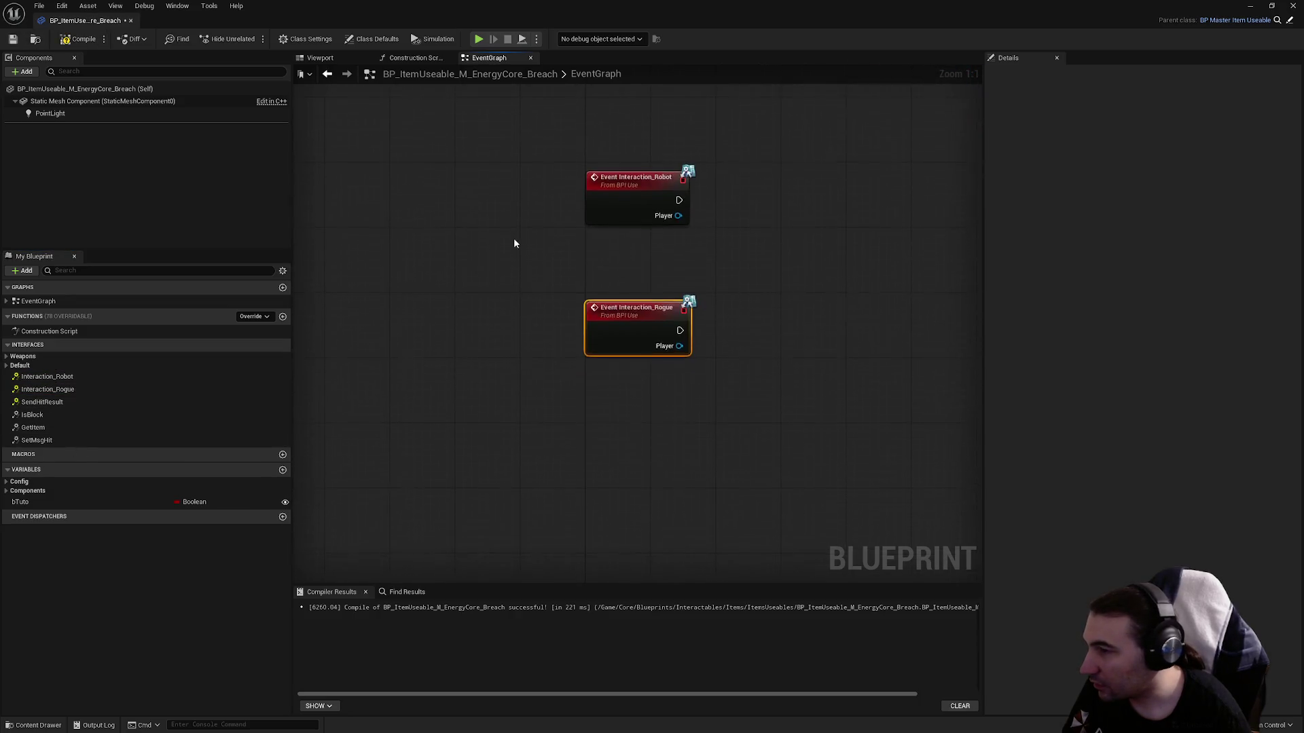
{"action": "left_click", "coordinate": [631, 306]}
{"action": "key", "text": "Delete"}
{"action": "mouse_move", "coordinate": [603, 438]}
{"action": "left_mouse_down"}
{"action": "mouse_move", "coordinate": [625, 301]}
{"action": "mouse_move", "coordinate": [567, 351]}
{"action": "mouse_move", "coordinate": [553, 303]}
{"action": "mouse_move", "coordinate": [696, 277]}
{"action": "mouse_move", "coordinate": [605, 294]}
{"action": "mouse_move", "coordinate": [652, 312]}
{"action": "left_mouse_up"}
{"action": "right_click", "coordinate": [552, 303]}
{"action": "left_click", "coordinate": [597, 404]}
Wire the parent call into the Branch and align the Branch and Set Overlay Material nodes.
{"action": "left_click_drag", "start_coordinate": [740, 295], "coordinate": [780, 286]}
{"action": "left_click_drag", "start_coordinate": [858, 251], "coordinate": [644, 293]}
{"action": "left_click_drag", "start_coordinate": [543, 273], "coordinate": [825, 438]}
{"action": "key", "text": "q"}
{"action": "left_click", "coordinate": [558, 263]}
Compile and save the blueprint, then review the rewired Interaction_Rogue, parent call and Branch nodes.
{"action": "left_click", "coordinate": [84, 38]}
{"action": "left_click", "coordinate": [13, 39]}
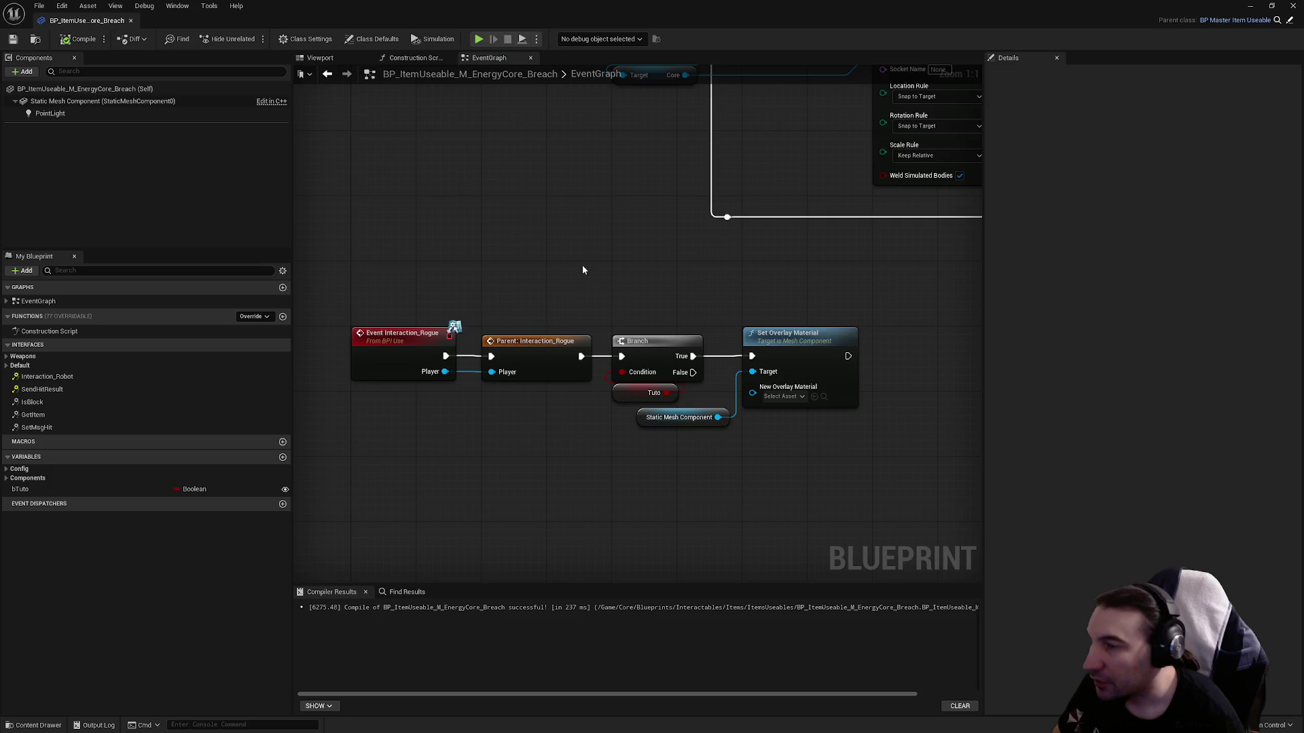
{"action": "scroll", "coordinate": [581, 264], "scroll_direction": "down", "scroll_amount": 3}
{"action": "left_click", "coordinate": [485, 510]}
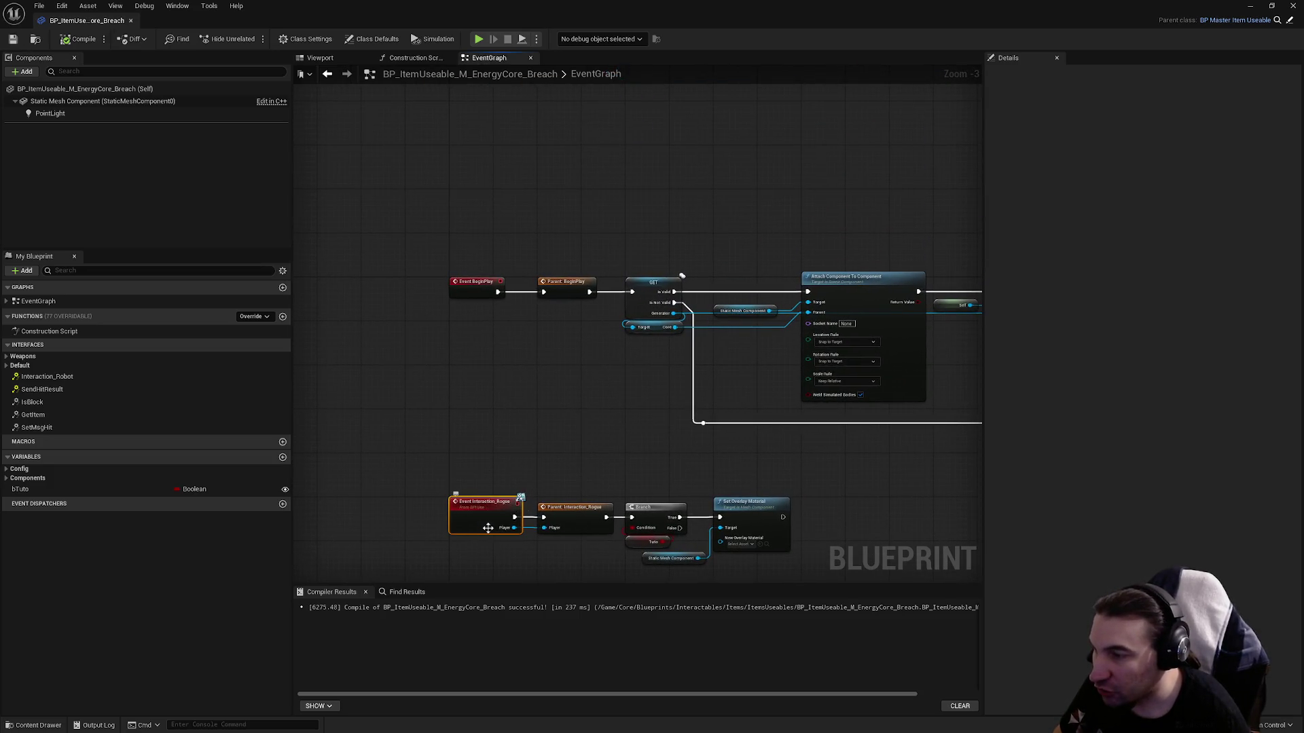
{"action": "left_click_drag", "start_coordinate": [610, 448], "coordinate": [803, 383]}
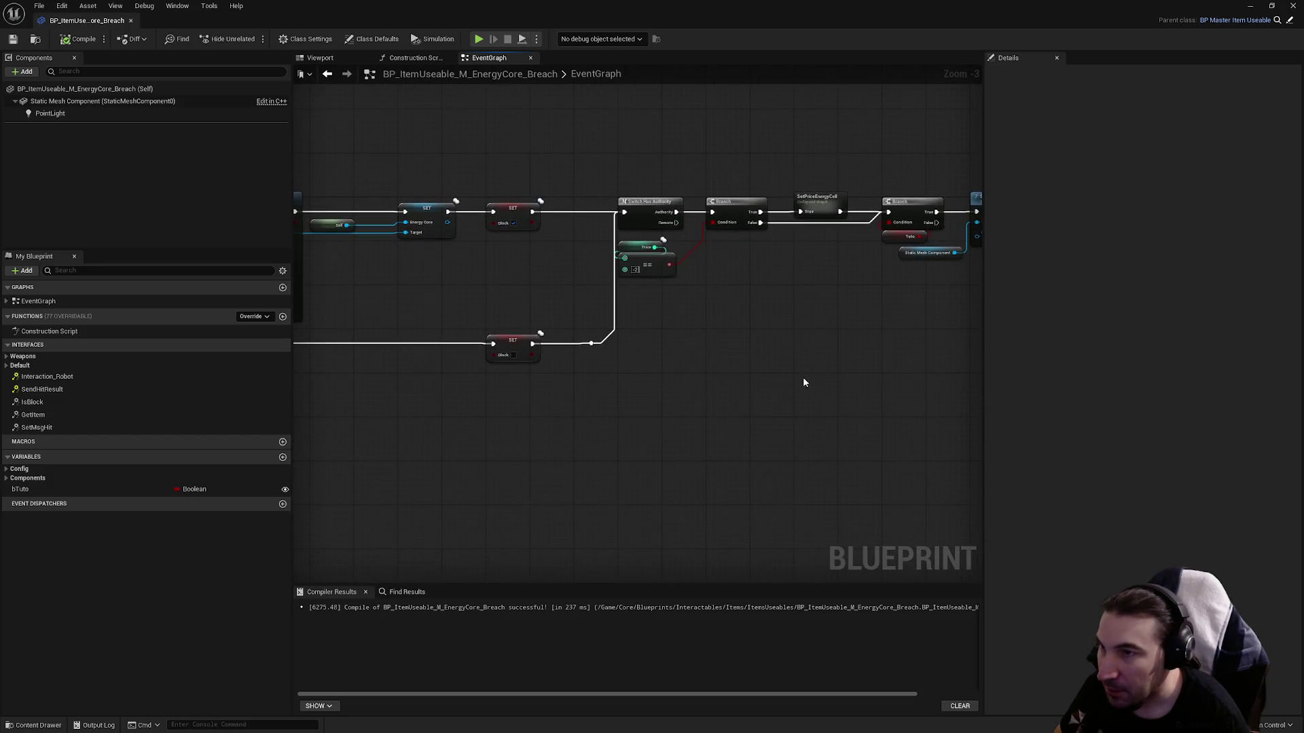
{"action": "scroll", "coordinate": [669, 367], "scroll_direction": "up", "scroll_amount": 3}
{"action": "left_click", "coordinate": [688, 379]}
{"action": "left_click", "coordinate": [543, 374]}
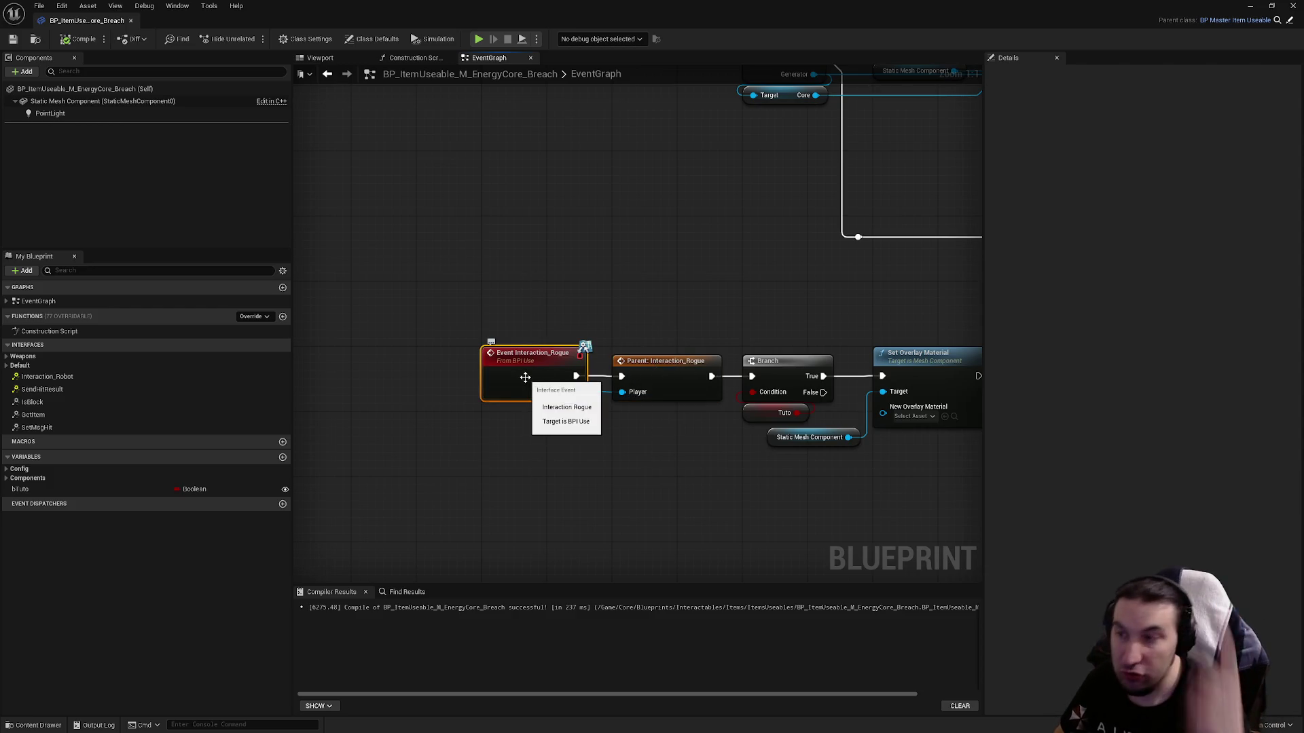
{"action": "left_click", "coordinate": [673, 389]}
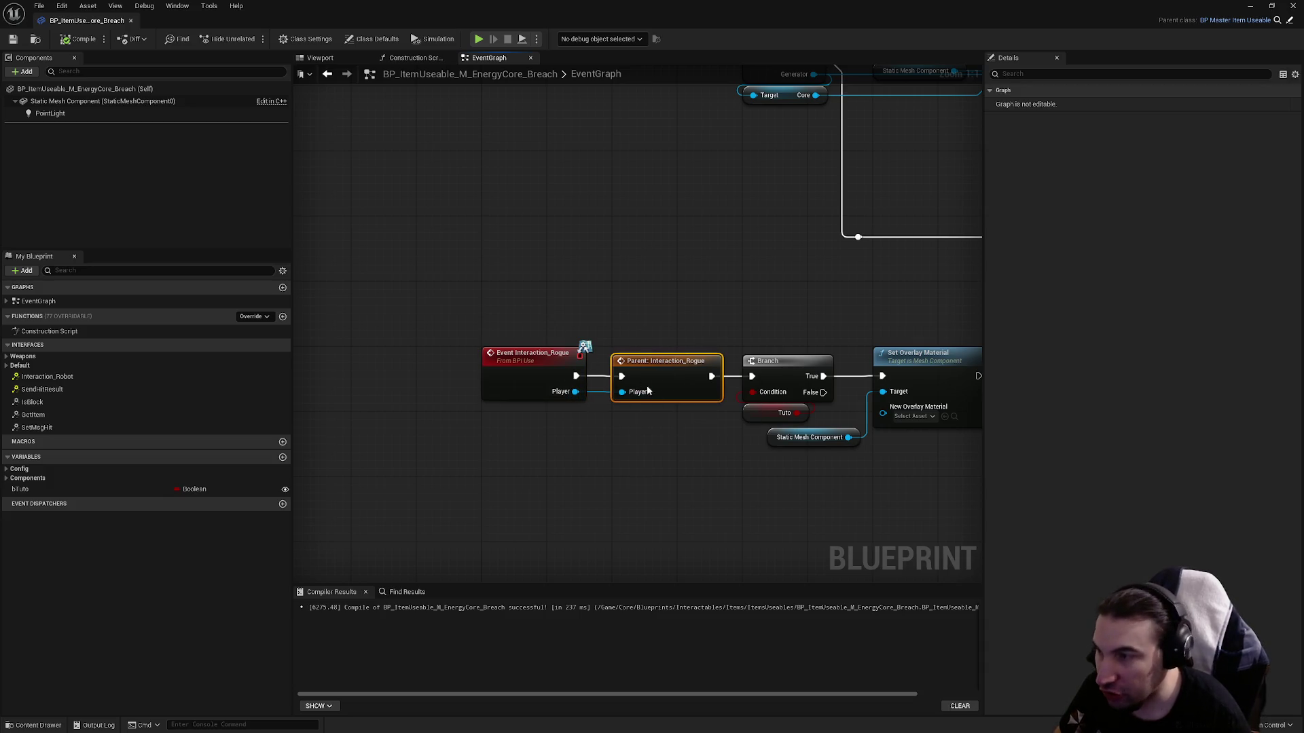
{"action": "mouse_move", "coordinate": [692, 328]}
{"action": "left_mouse_down"}
{"action": "mouse_move", "coordinate": [545, 274]}
{"action": "mouse_move", "coordinate": [765, 451]}
{"action": "left_mouse_up"}
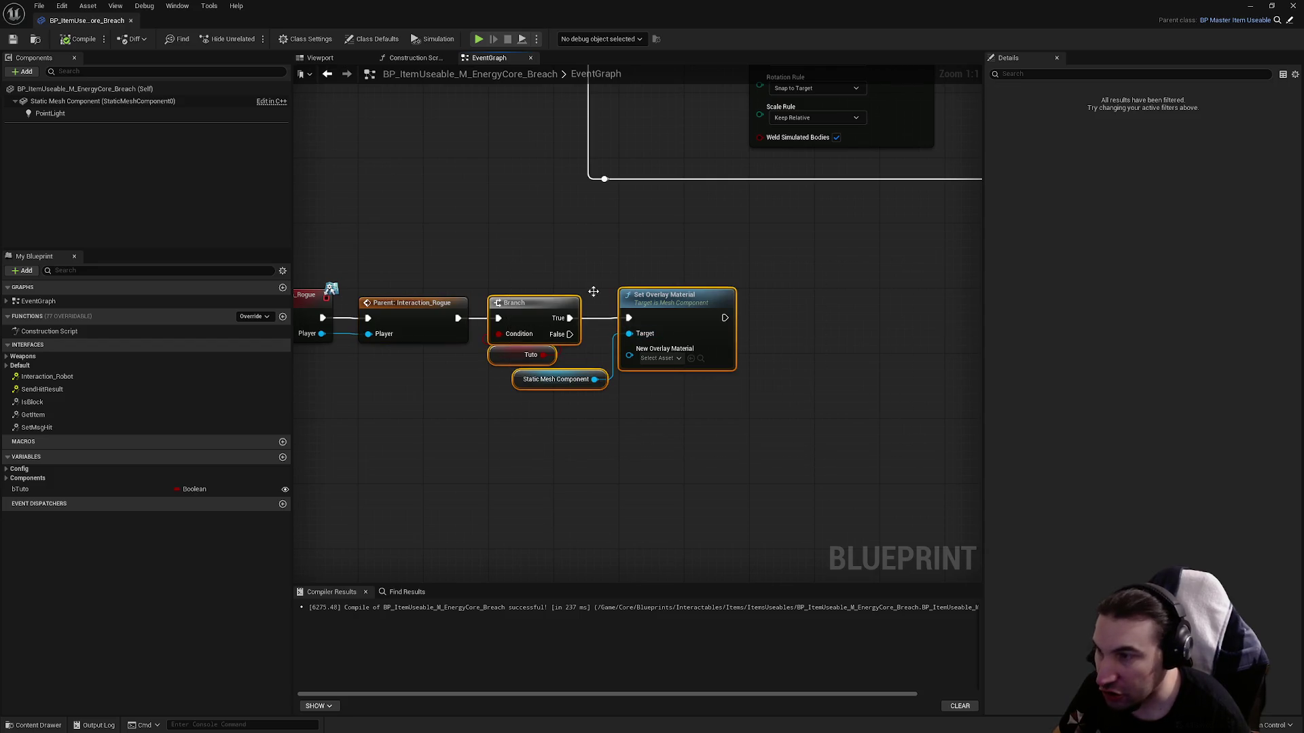
{"action": "left_click", "coordinate": [553, 263]}
{"action": "left_click_drag", "start_coordinate": [439, 314], "coordinate": [813, 373]}
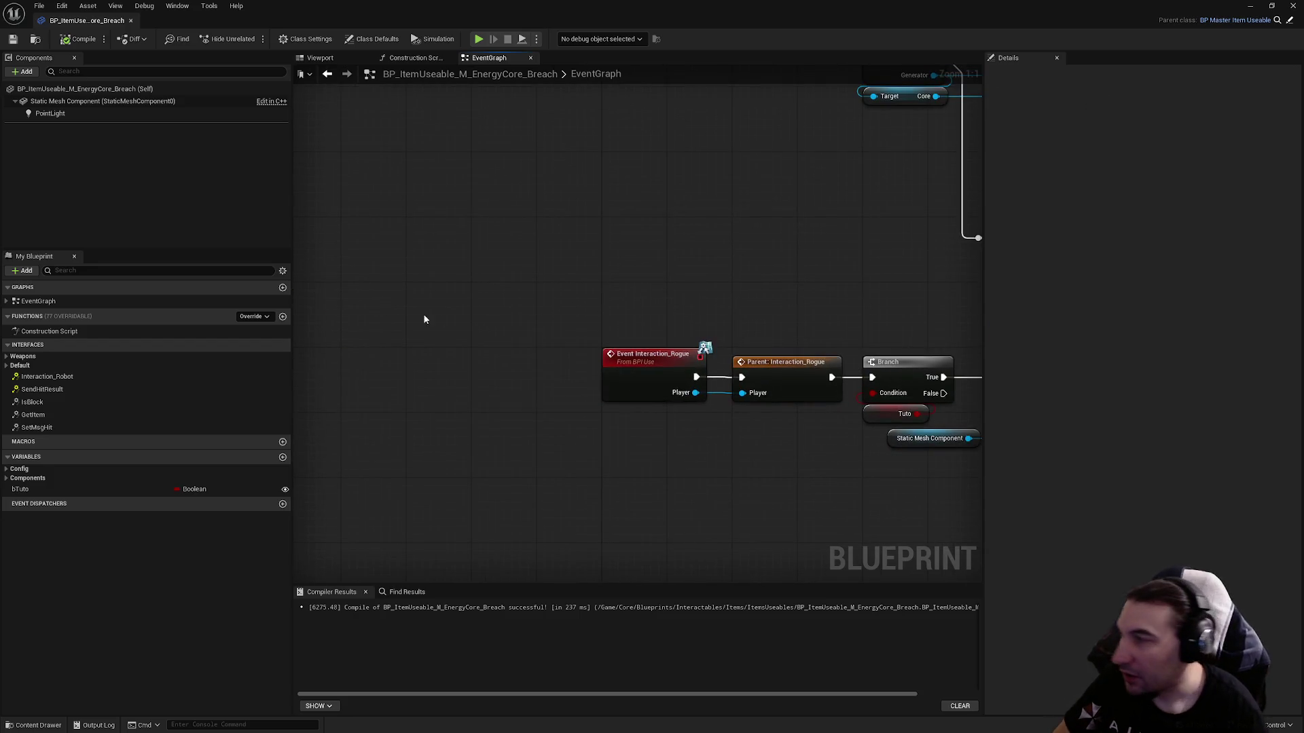
Implement the GetItem interface function so it returns Self as the item.
{"action": "double_click", "coordinate": [33, 414]}
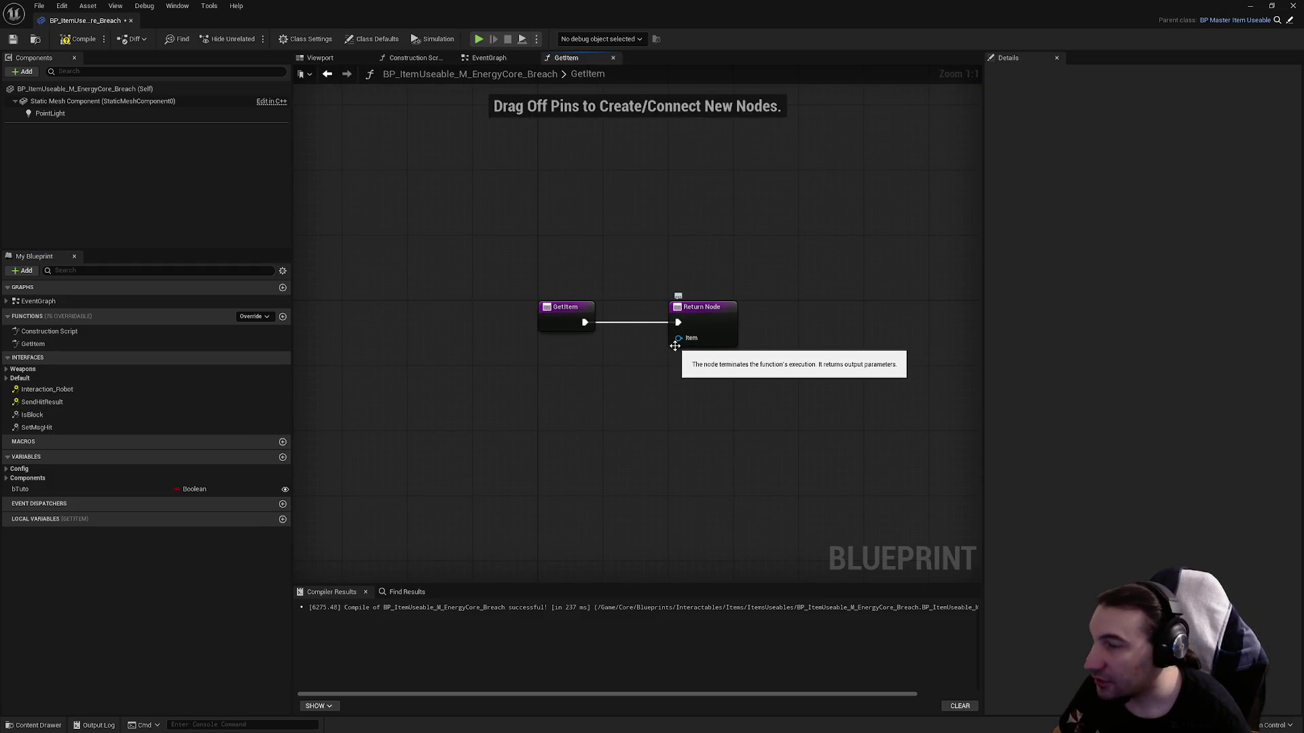
{"action": "left_click_drag", "start_coordinate": [646, 260], "coordinate": [796, 413]}
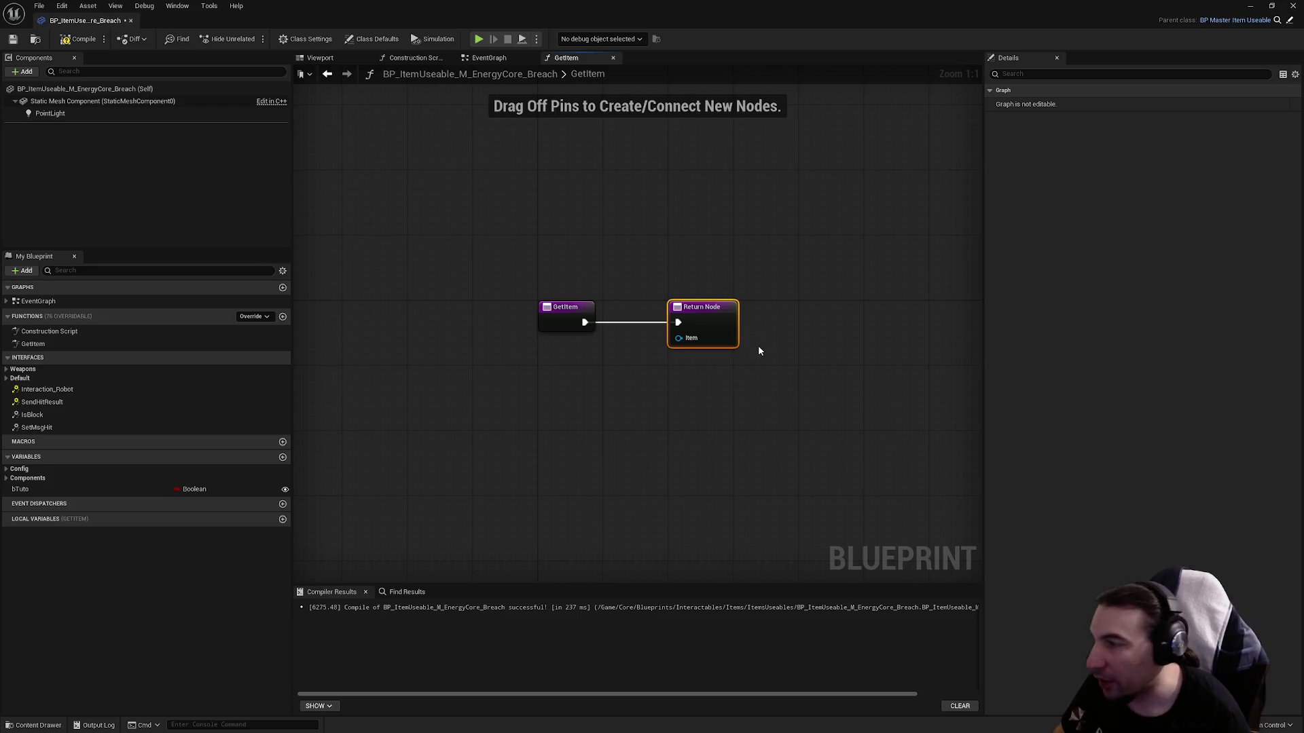
{"action": "left_click_drag", "start_coordinate": [686, 342], "coordinate": [614, 400]}
{"action": "type", "text": "self"}
{"action": "key", "text": "Return"}
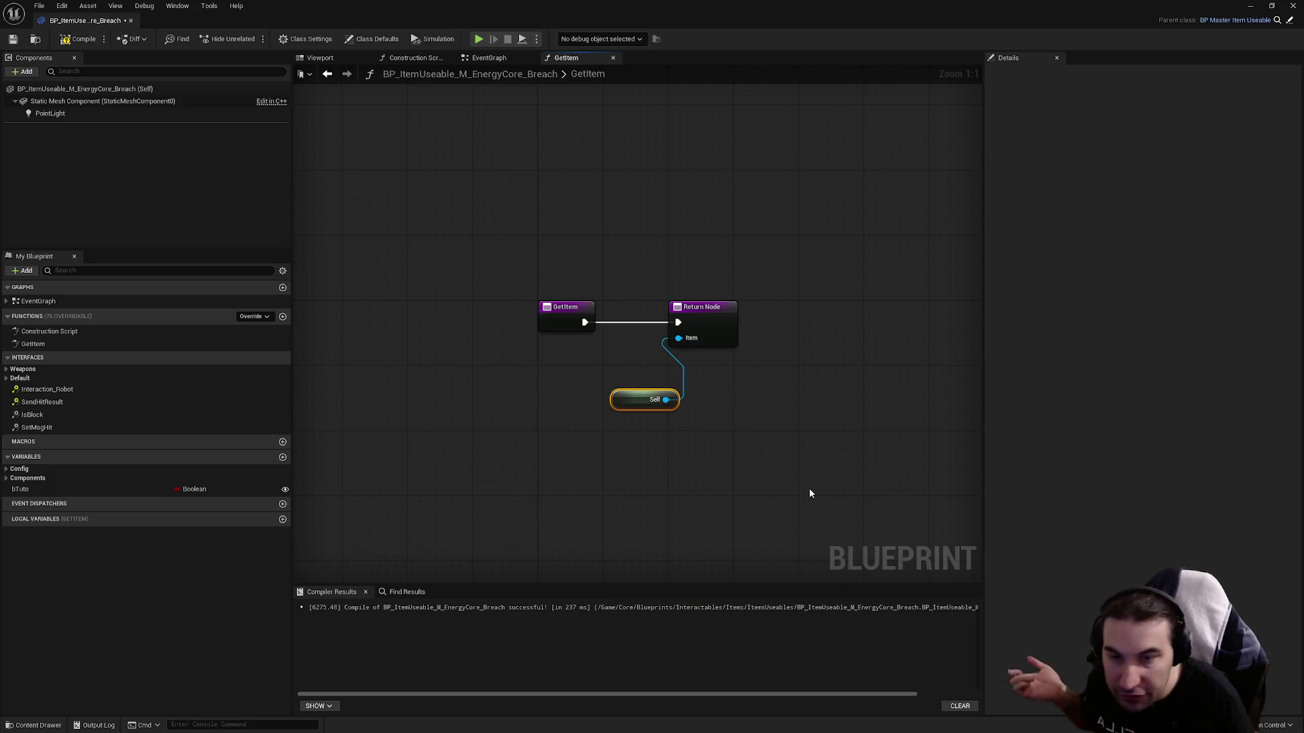
Delete the GetItem function override, then compile and save the blueprint.
{"action": "left_click", "coordinate": [35, 344]}
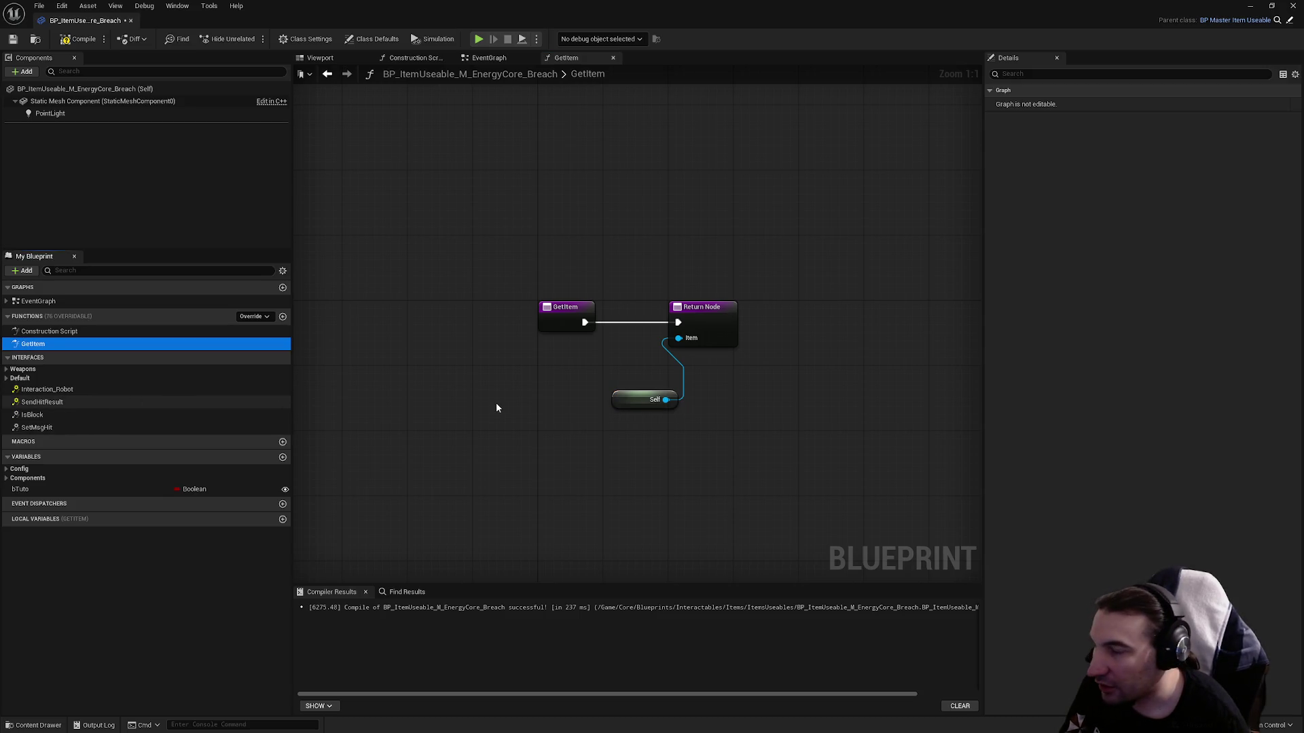
{"action": "key", "text": "Delete"}
{"action": "key", "text": "F7"}
{"action": "key", "text": "ctrl+s"}
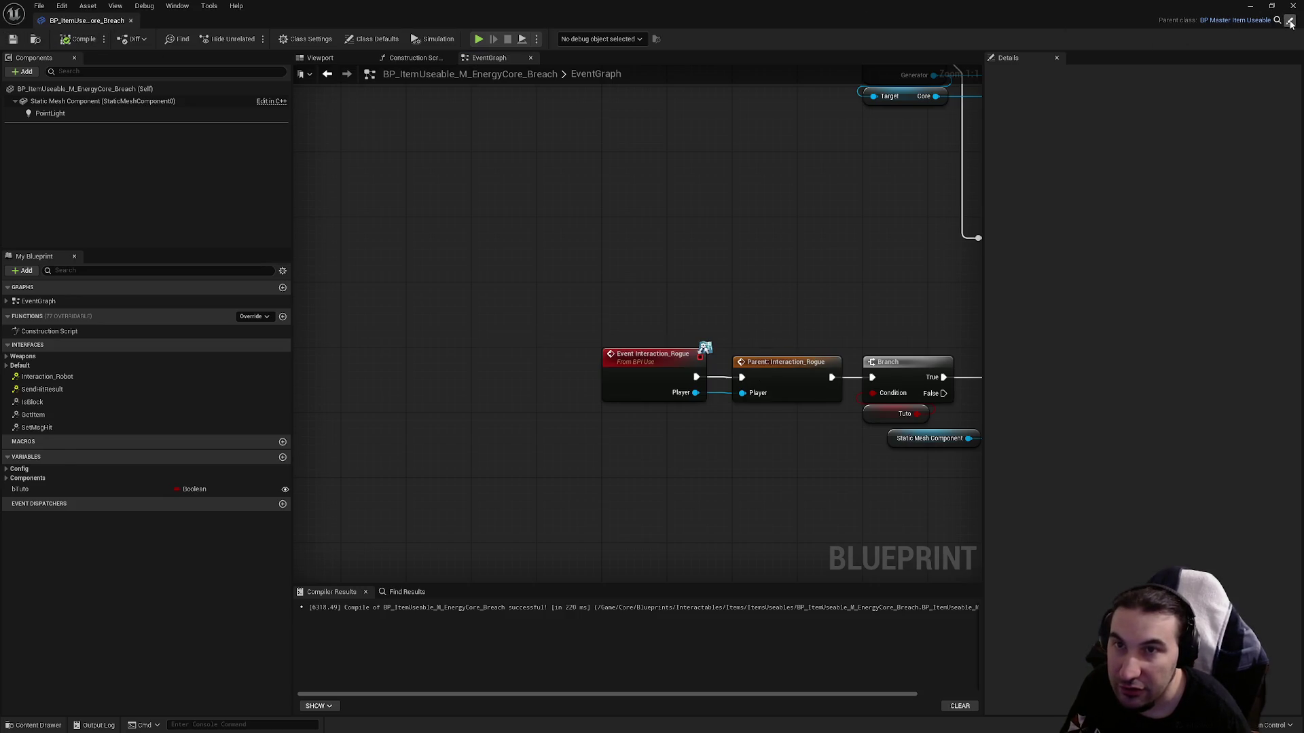
Follow the parent links to BP_MasterItem and open its GetItem interface function graph.
{"action": "left_click", "coordinate": [1290, 22]}
{"action": "left_click", "coordinate": [1235, 20]}
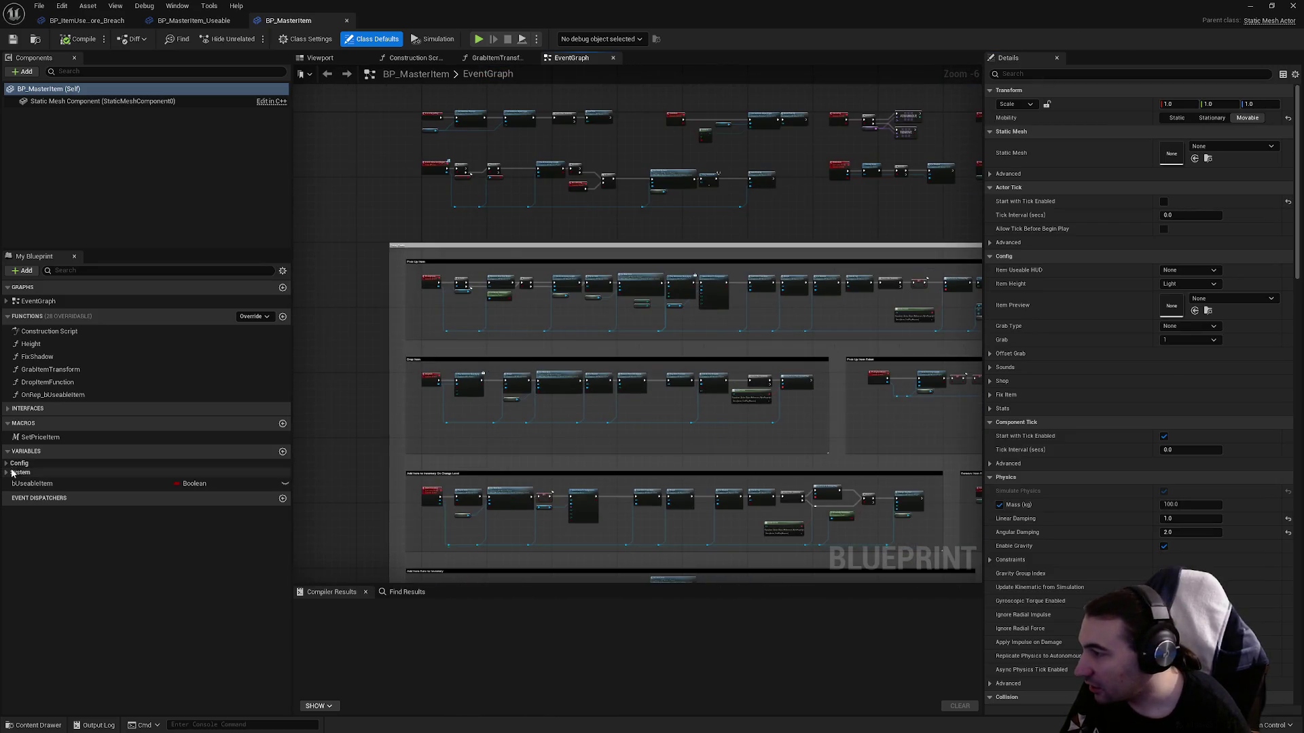
{"action": "left_click", "coordinate": [7, 408]}
{"action": "double_click", "coordinate": [32, 491]}
Inspect the GetItem graph's Self return, then close GetItem, BP_MasterItem and the blueprint editor.
{"action": "left_click_drag", "start_coordinate": [745, 407], "coordinate": [665, 349]}
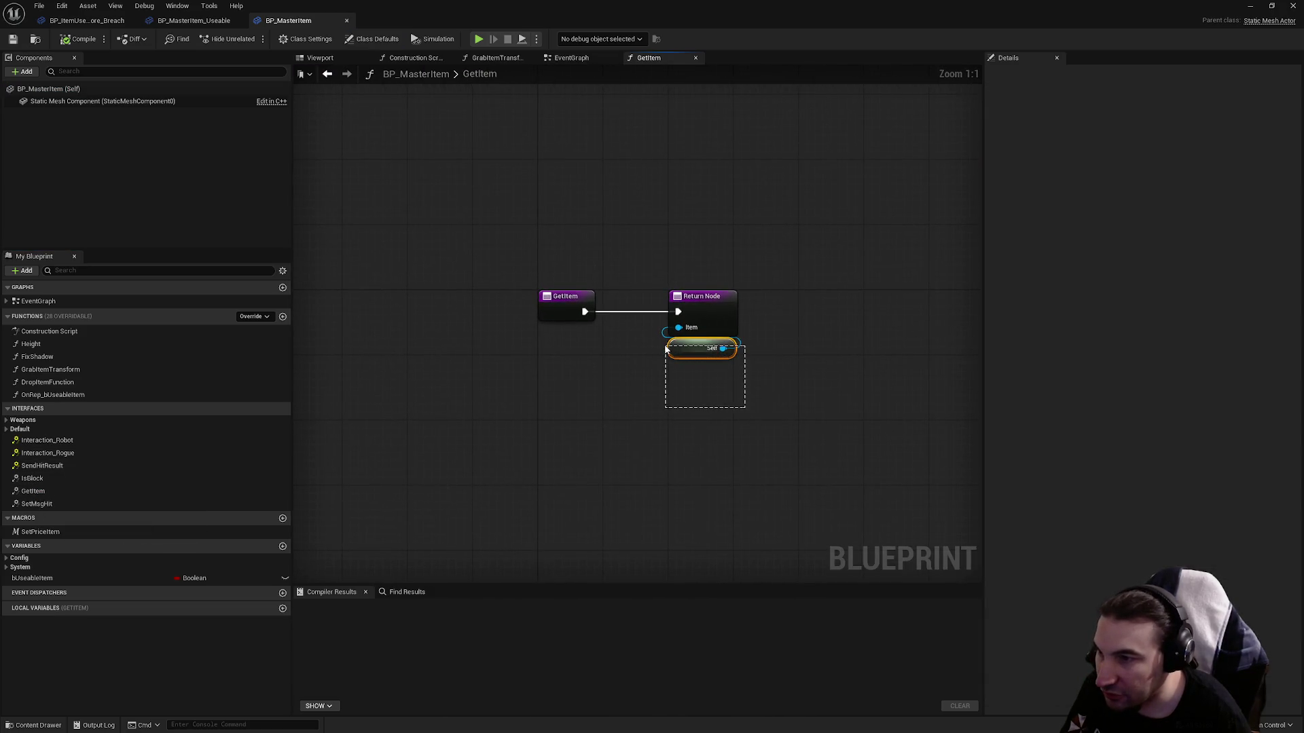
{"action": "left_click", "coordinate": [641, 415]}
{"action": "scroll", "coordinate": [631, 408], "scroll_direction": "down", "scroll_amount": 3}
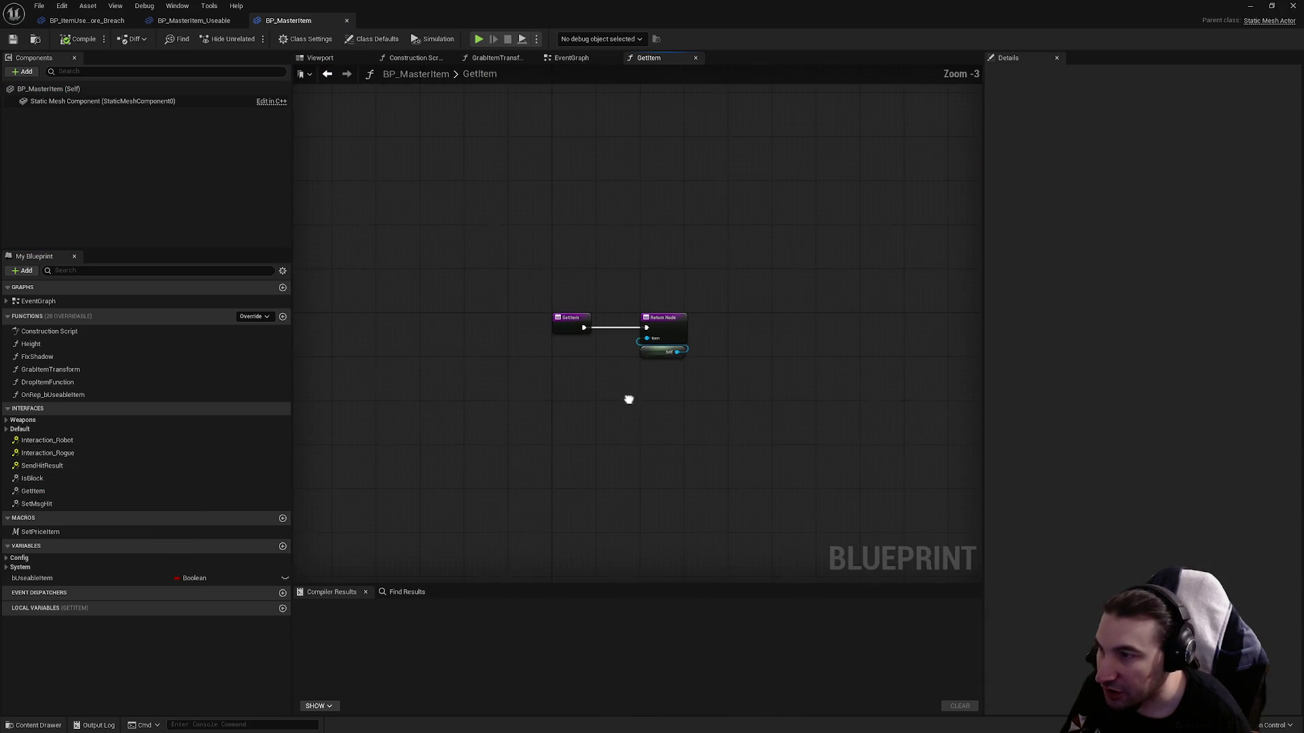
{"action": "scroll", "coordinate": [674, 340], "scroll_direction": "up", "scroll_amount": 3}
{"action": "mouse_move", "coordinate": [494, 216]}
{"action": "left_mouse_down"}
{"action": "mouse_move", "coordinate": [804, 398]}
{"action": "mouse_move", "coordinate": [854, 412]}
{"action": "mouse_move", "coordinate": [751, 347]}
{"action": "mouse_move", "coordinate": [584, 282]}
{"action": "mouse_move", "coordinate": [527, 286]}
{"action": "left_mouse_up"}
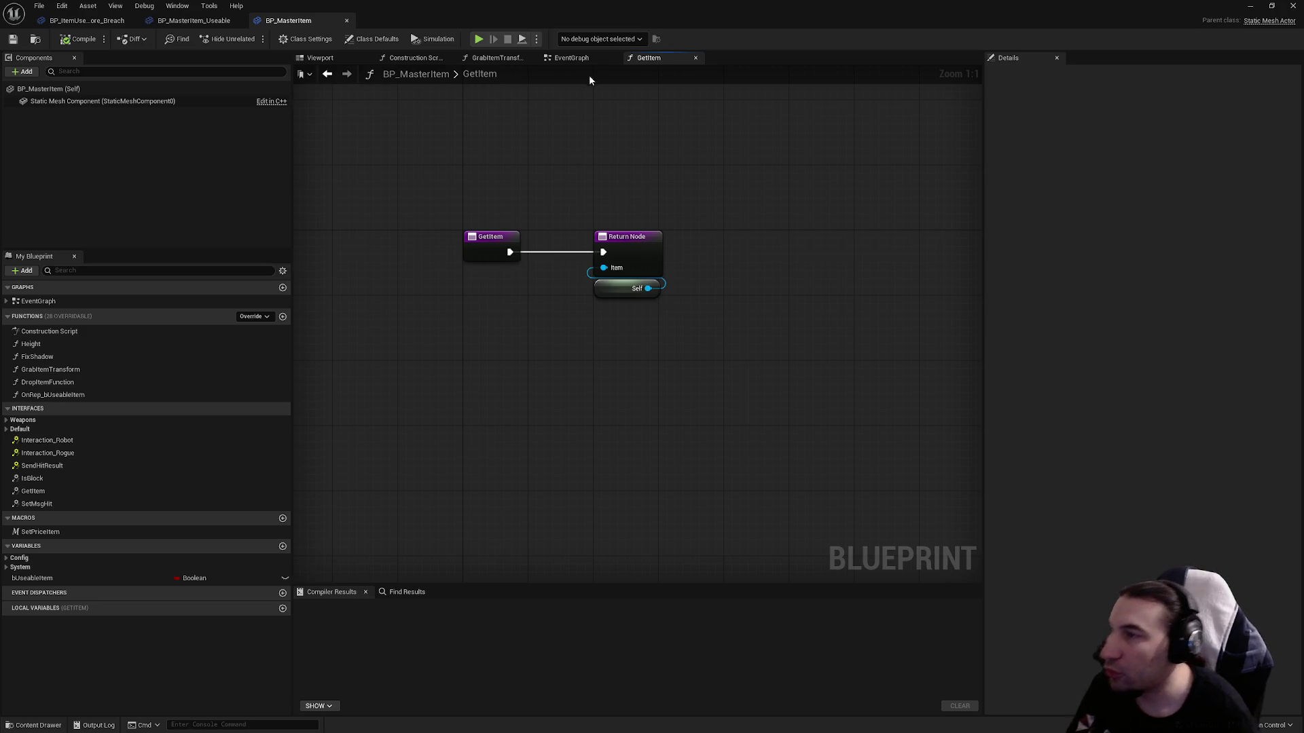
{"action": "left_click", "coordinate": [694, 58]}
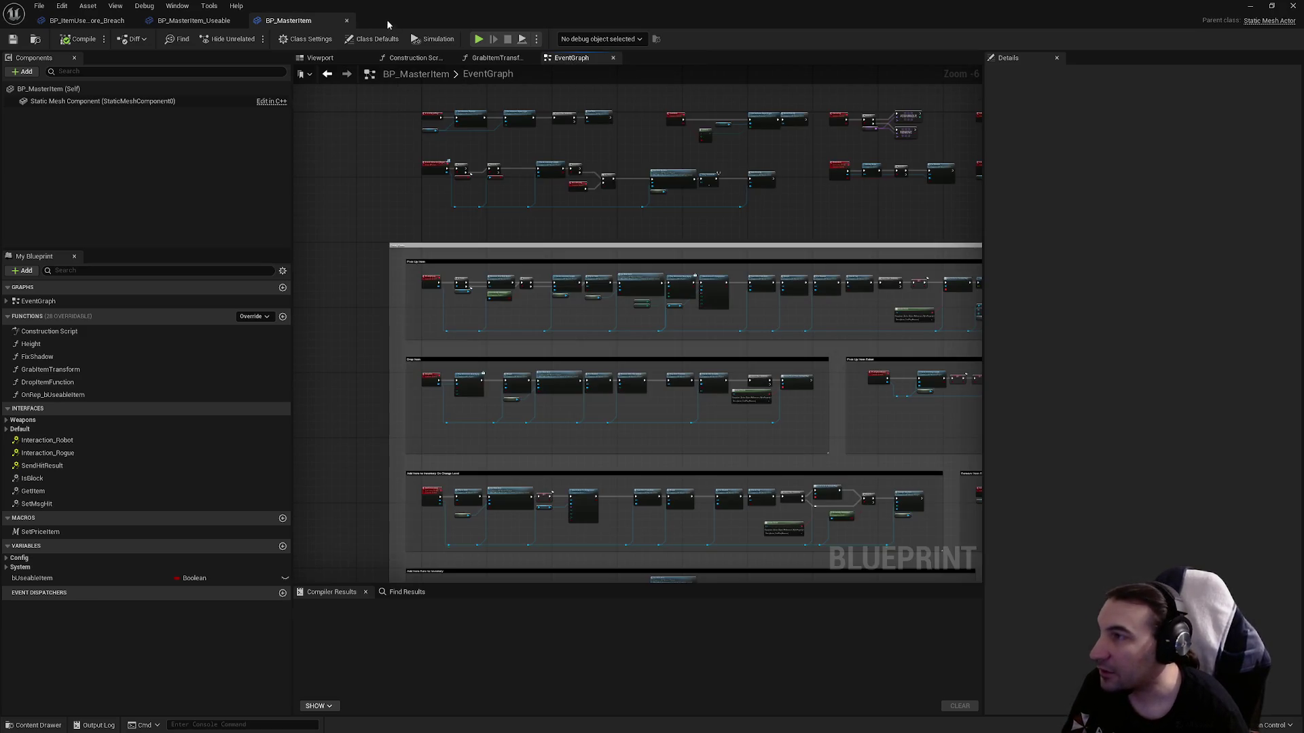
{"action": "left_click", "coordinate": [347, 22]}
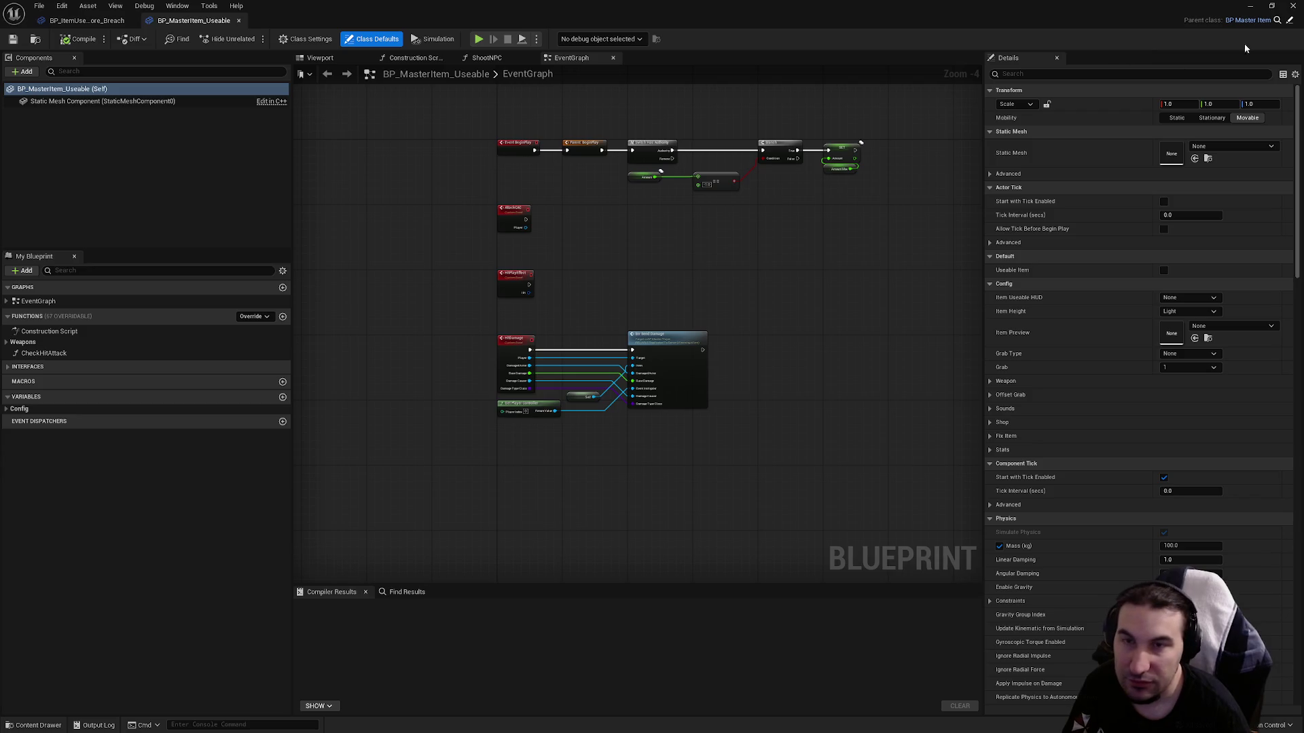
{"action": "left_click", "coordinate": [1294, 6]}
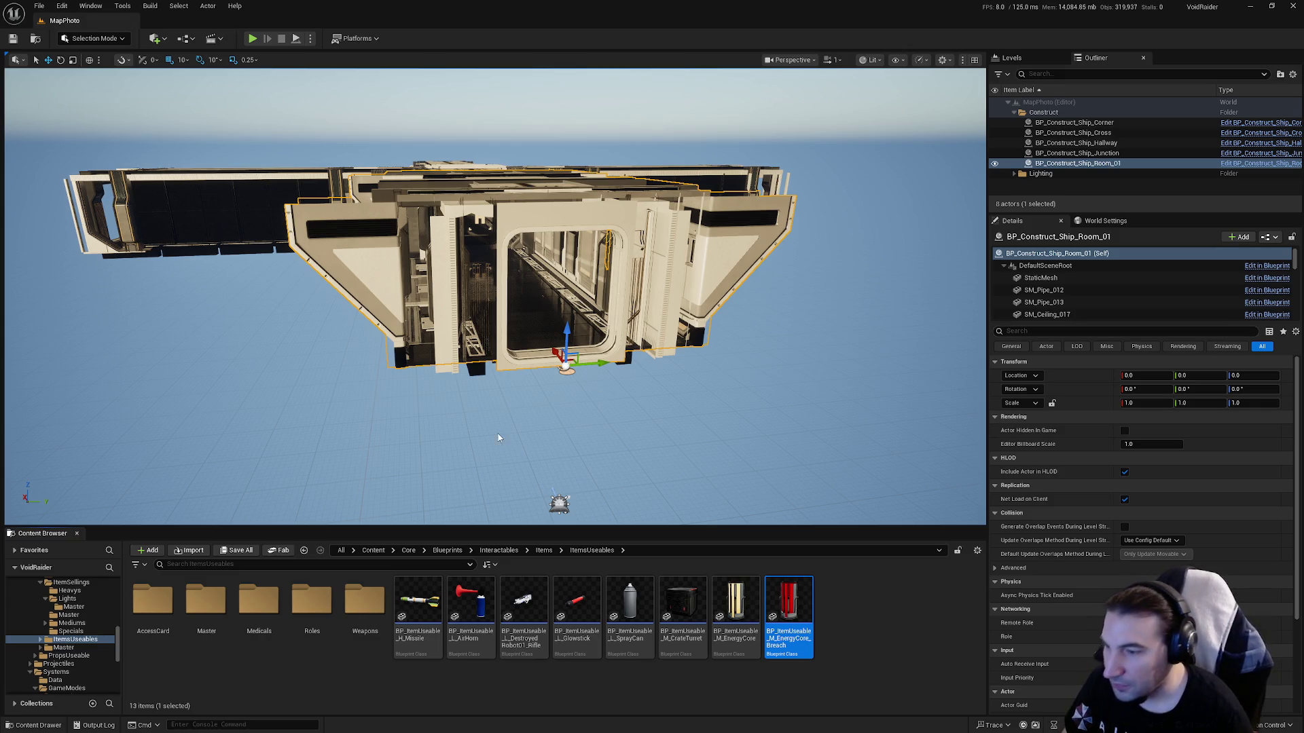
Pan the level view around the ship.
{"action": "left_click_drag", "start_coordinate": [521, 432], "coordinate": [564, 435]}
Browse to Dungeon/Ship/RoomsShip/Rooms/ModularsRoom/Hallways and open BP_Construct_Ship_Room_02.
{"action": "scroll", "coordinate": [40, 632], "scroll_direction": "up", "scroll_amount": 5}
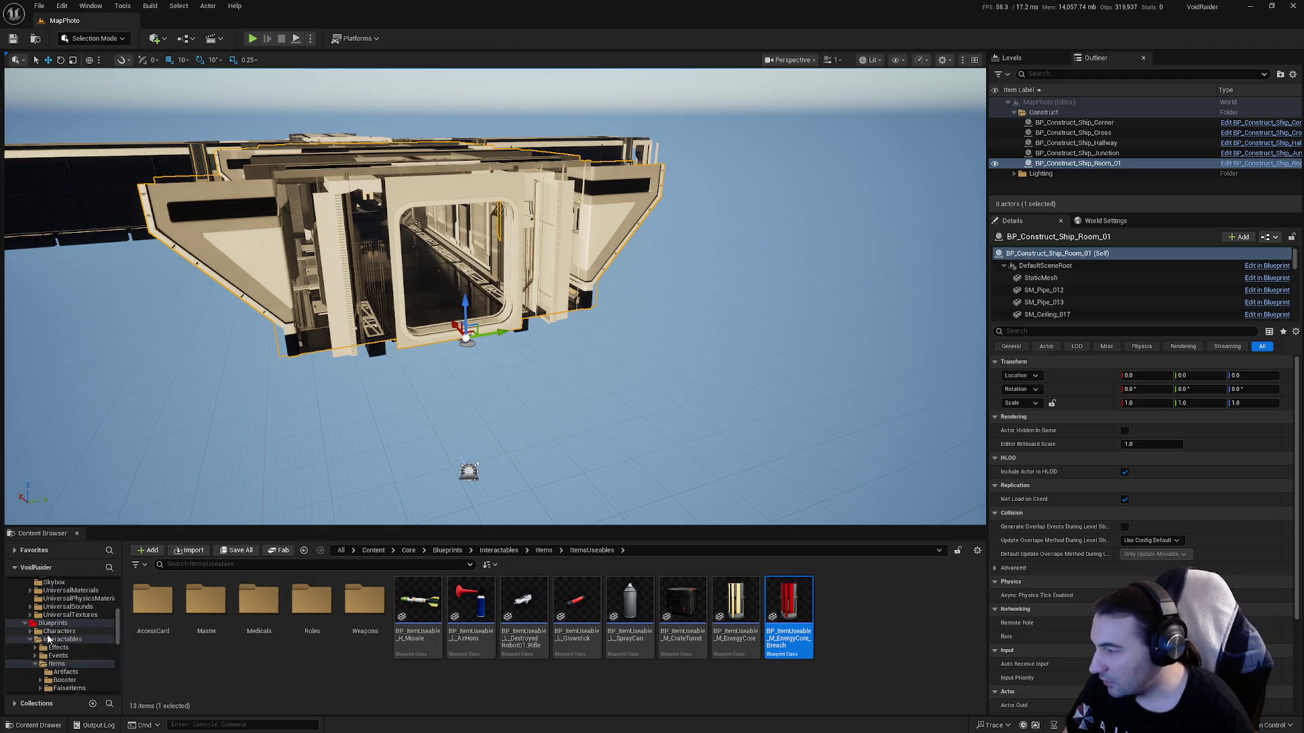
{"action": "scroll", "coordinate": [41, 631], "scroll_direction": "down", "scroll_amount": 5}
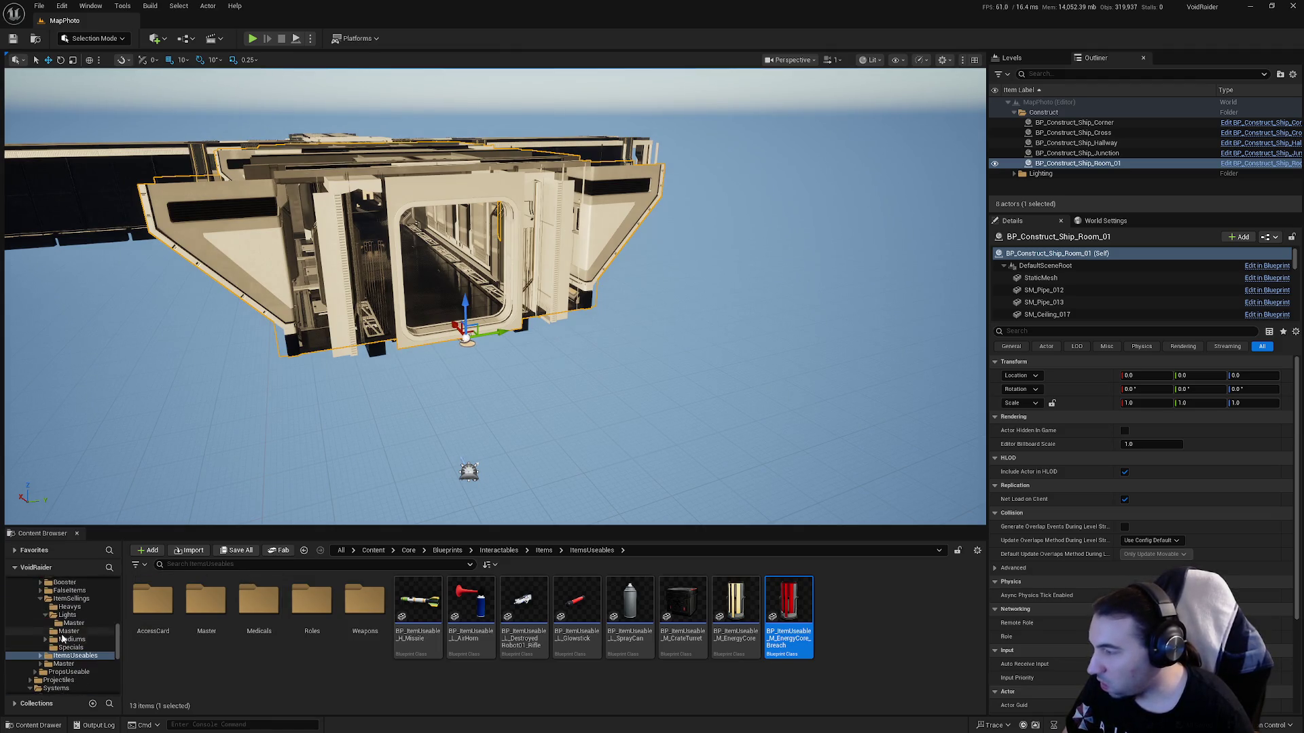
{"action": "left_click", "coordinate": [40, 598]}
{"action": "scroll", "coordinate": [40, 604], "scroll_direction": "up", "scroll_amount": 5}
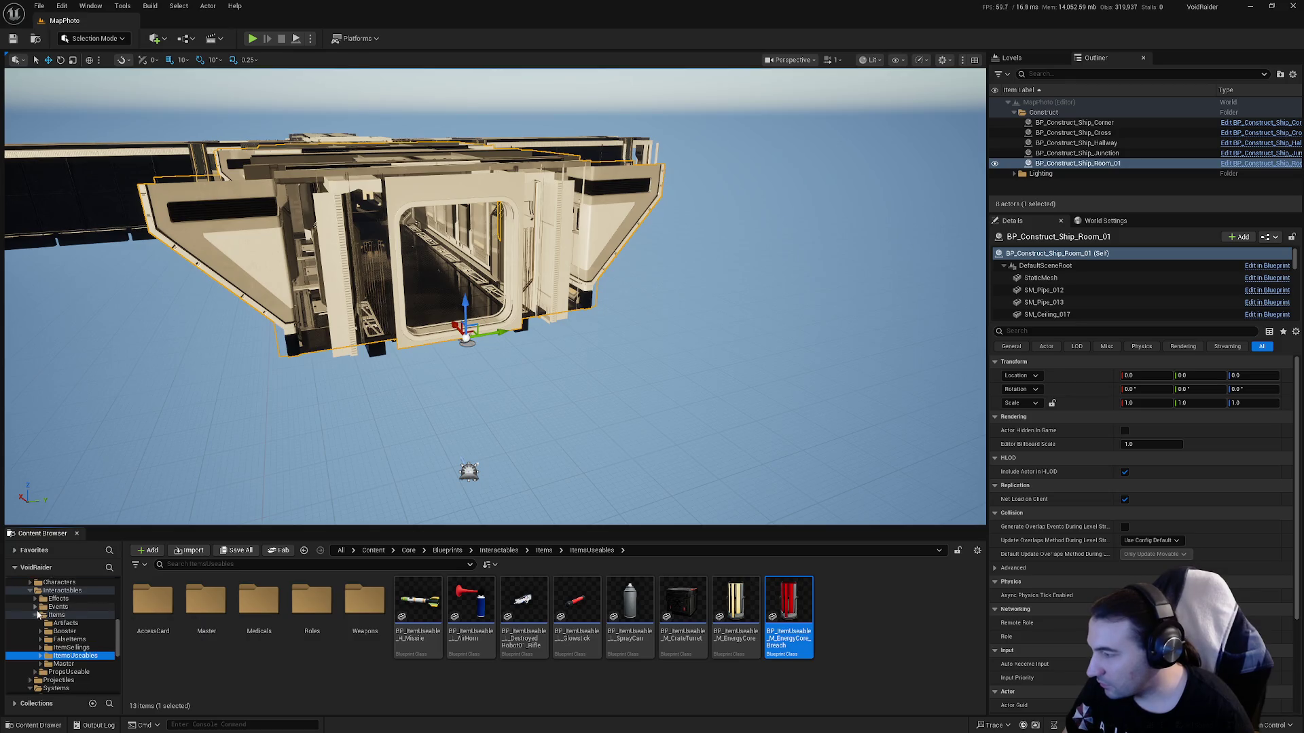
{"action": "left_click", "coordinate": [47, 614]}
{"action": "scroll", "coordinate": [41, 639], "scroll_direction": "down", "scroll_amount": 3}
{"action": "left_click", "coordinate": [66, 615]}
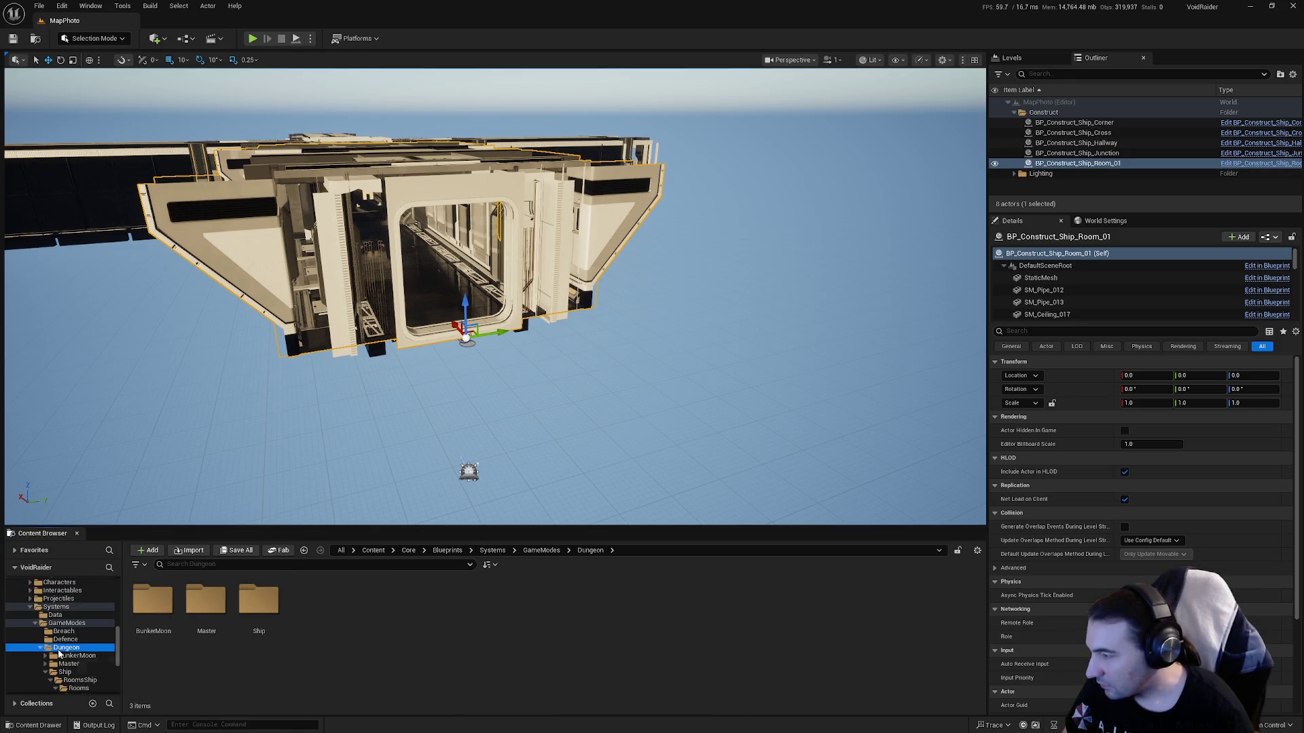
{"action": "scroll", "coordinate": [81, 645], "scroll_direction": "down", "scroll_amount": 2}
{"action": "left_click", "coordinate": [93, 656]}
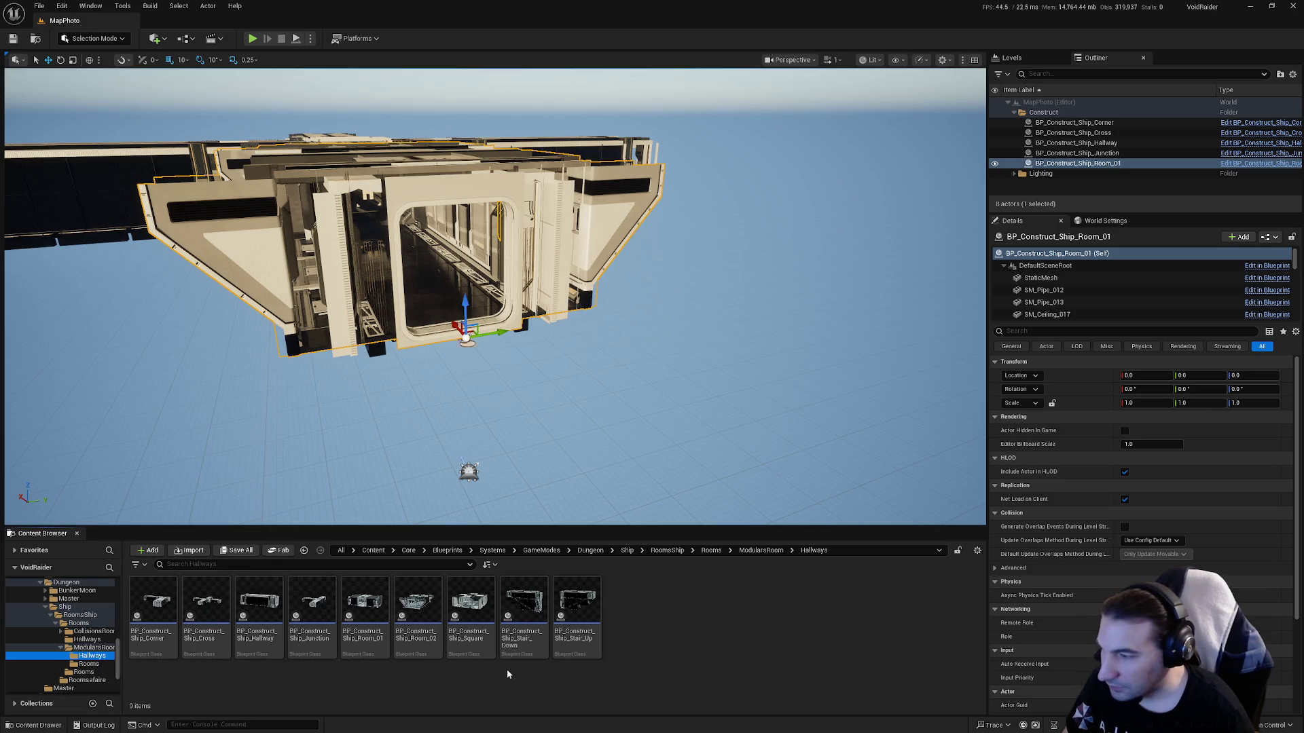
{"action": "double_click", "coordinate": [418, 601]}
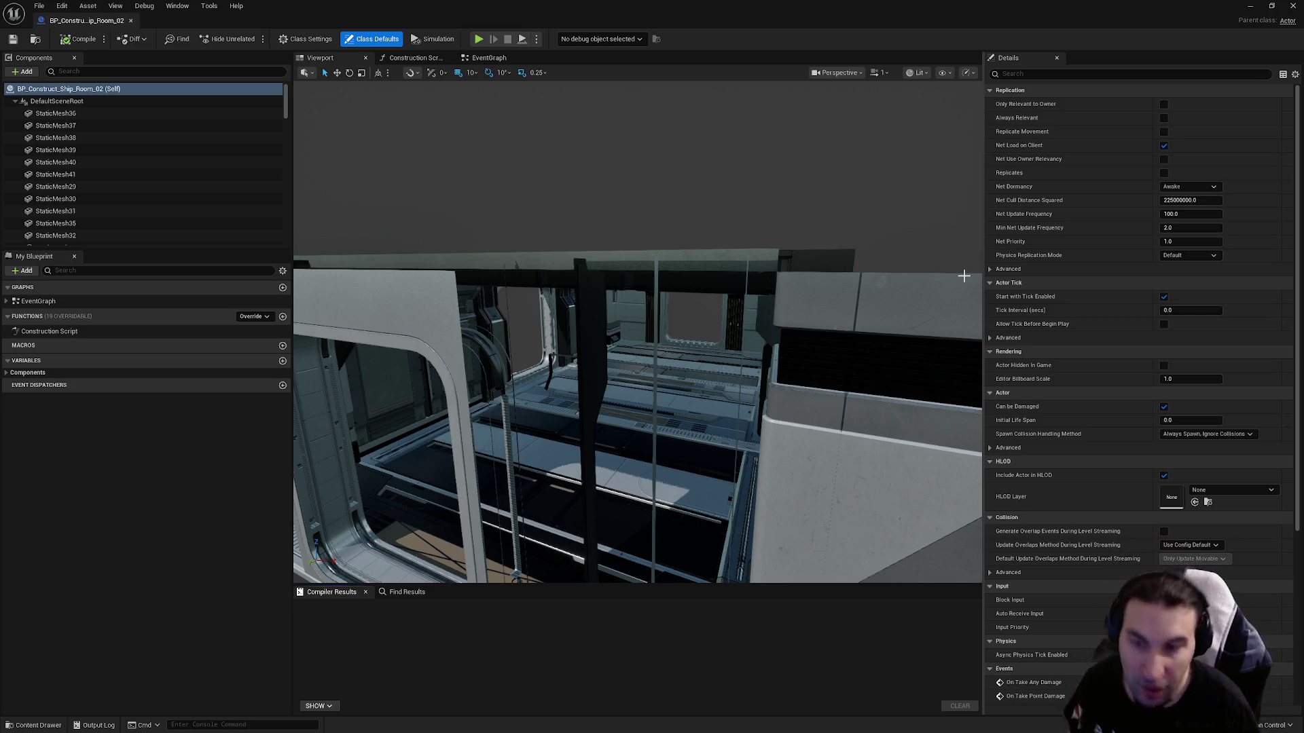
Set the first doorway frame's Static Mesh to SM_Doorway_S_C_Complete.
{"action": "left_click", "coordinate": [973, 218]}
{"action": "key", "text": "f"}
{"action": "mouse_move", "coordinate": [639, 326]}
{"action": "left_mouse_down"}
{"action": "mouse_move", "coordinate": [720, 326]}
{"action": "mouse_move", "coordinate": [719, 271]}
{"action": "mouse_move", "coordinate": [720, 319]}
{"action": "mouse_move", "coordinate": [518, 253]}
{"action": "left_mouse_up"}
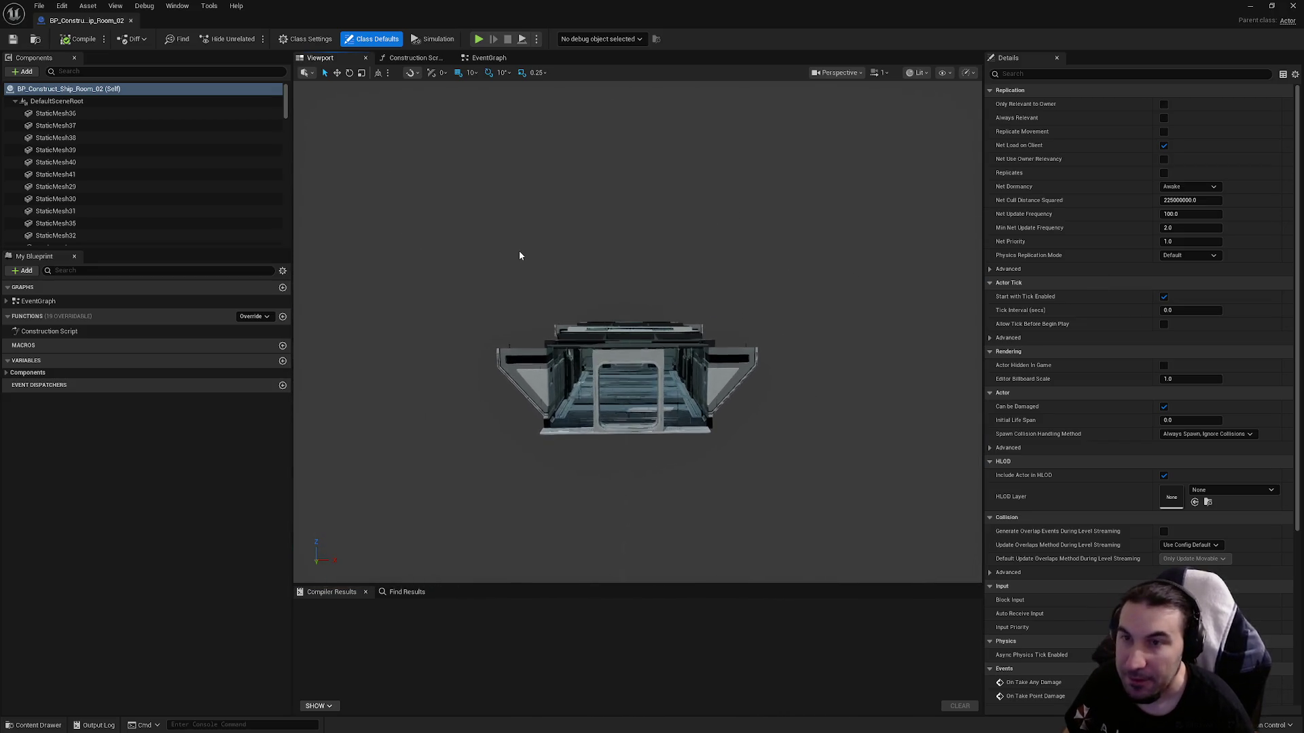
{"action": "left_click", "coordinate": [478, 60]}
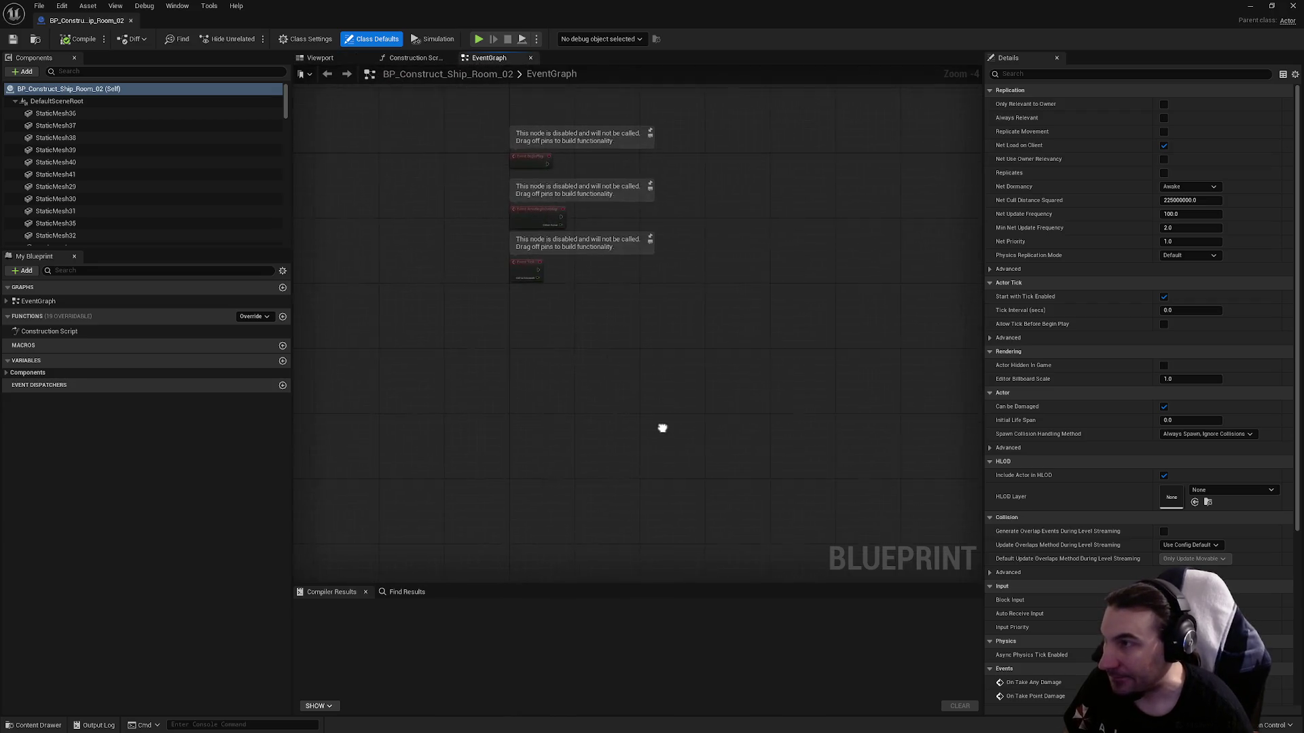
{"action": "left_click", "coordinate": [319, 57]}
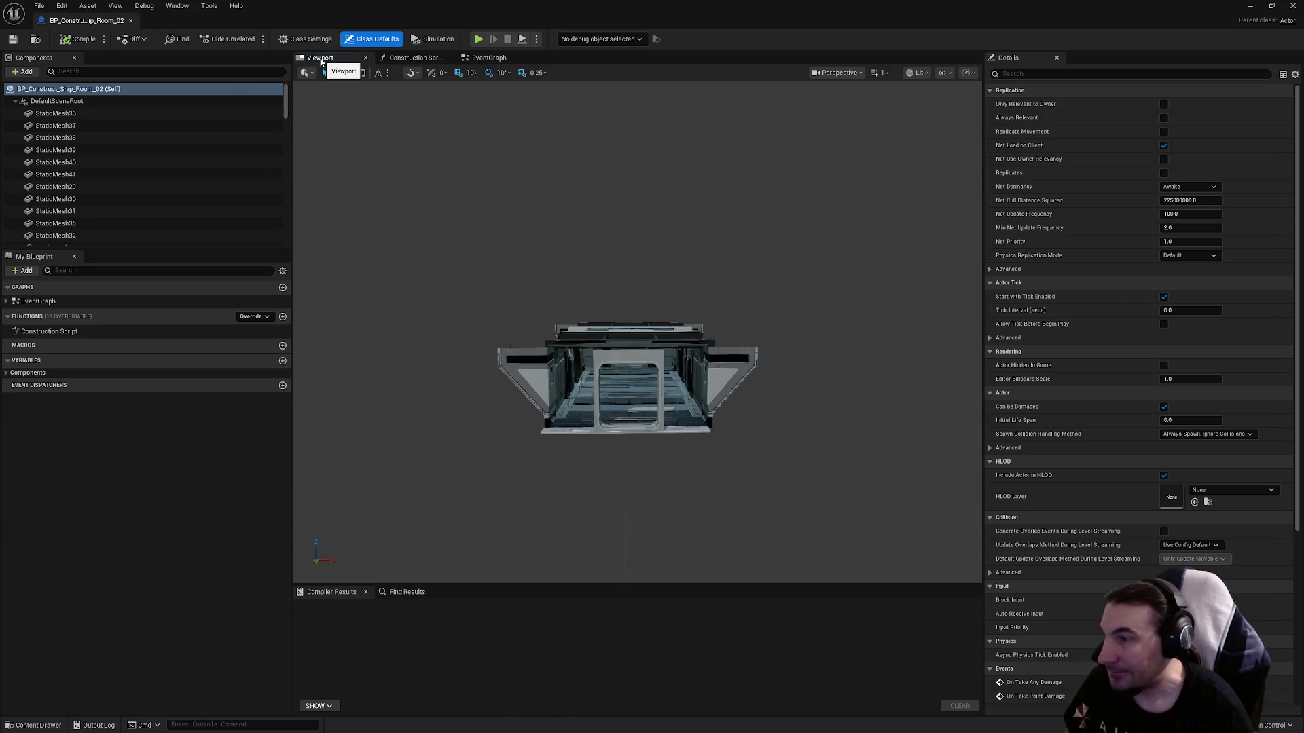
{"action": "left_click_drag", "start_coordinate": [785, 268], "coordinate": [785, 174]}
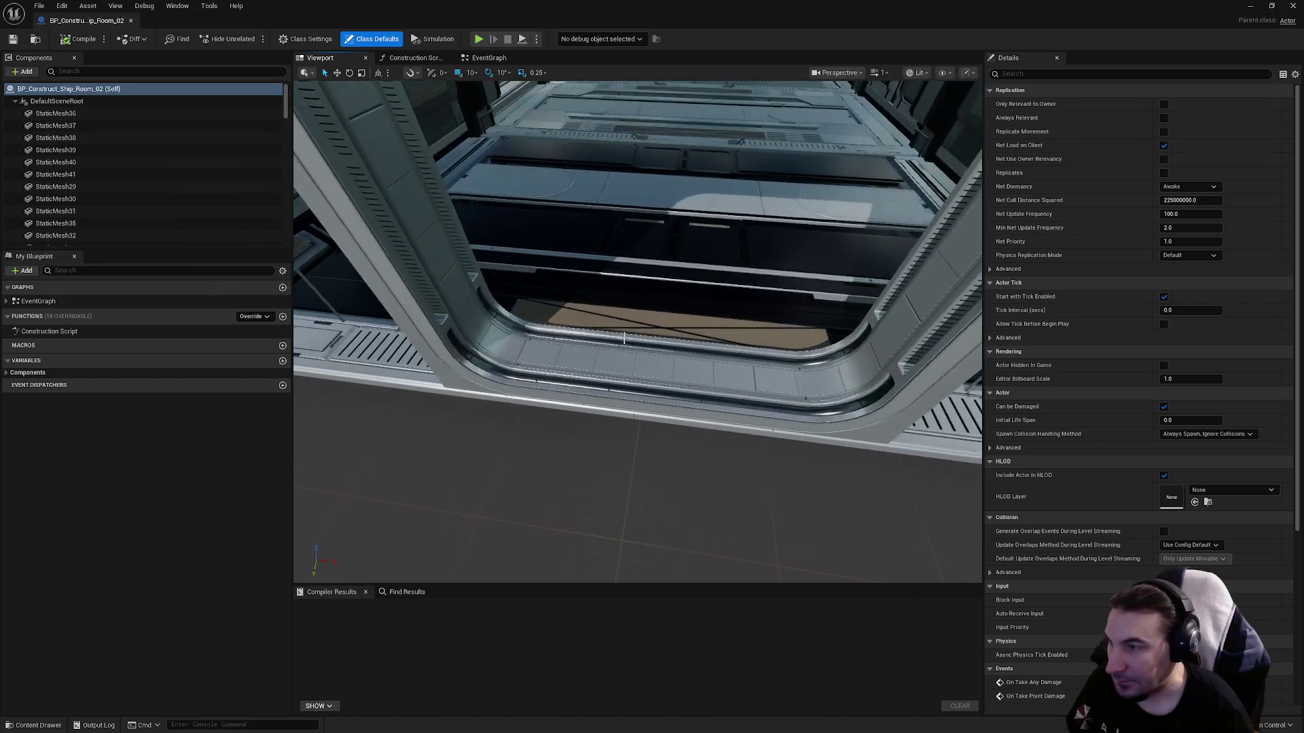
{"action": "left_click", "coordinate": [611, 380]}
{"action": "left_click", "coordinate": [582, 354]}
{"action": "left_click", "coordinate": [611, 380]}
{"action": "left_click", "coordinate": [1212, 270]}
{"action": "type", "text": "complete"}
{"action": "left_click", "coordinate": [1216, 384]}
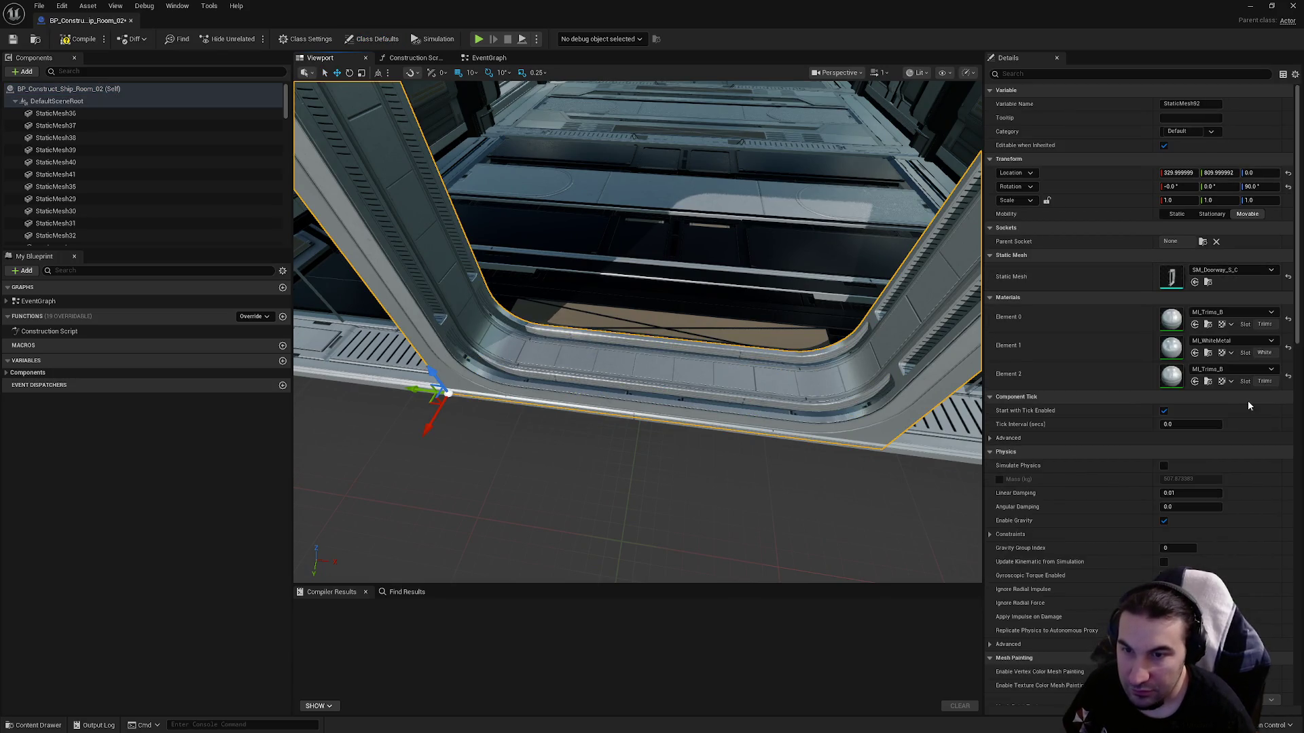
Delete the loose frame piece and switch the second doorway to SM_Doorway_S_C_Complete.
{"action": "mouse_move", "coordinate": [771, 299]}
{"action": "left_mouse_down"}
{"action": "mouse_move", "coordinate": [771, 272]}
{"action": "mouse_move", "coordinate": [686, 271]}
{"action": "mouse_move", "coordinate": [725, 270]}
{"action": "left_mouse_up"}
{"action": "left_click", "coordinate": [725, 270]}
{"action": "key", "text": "Delete"}
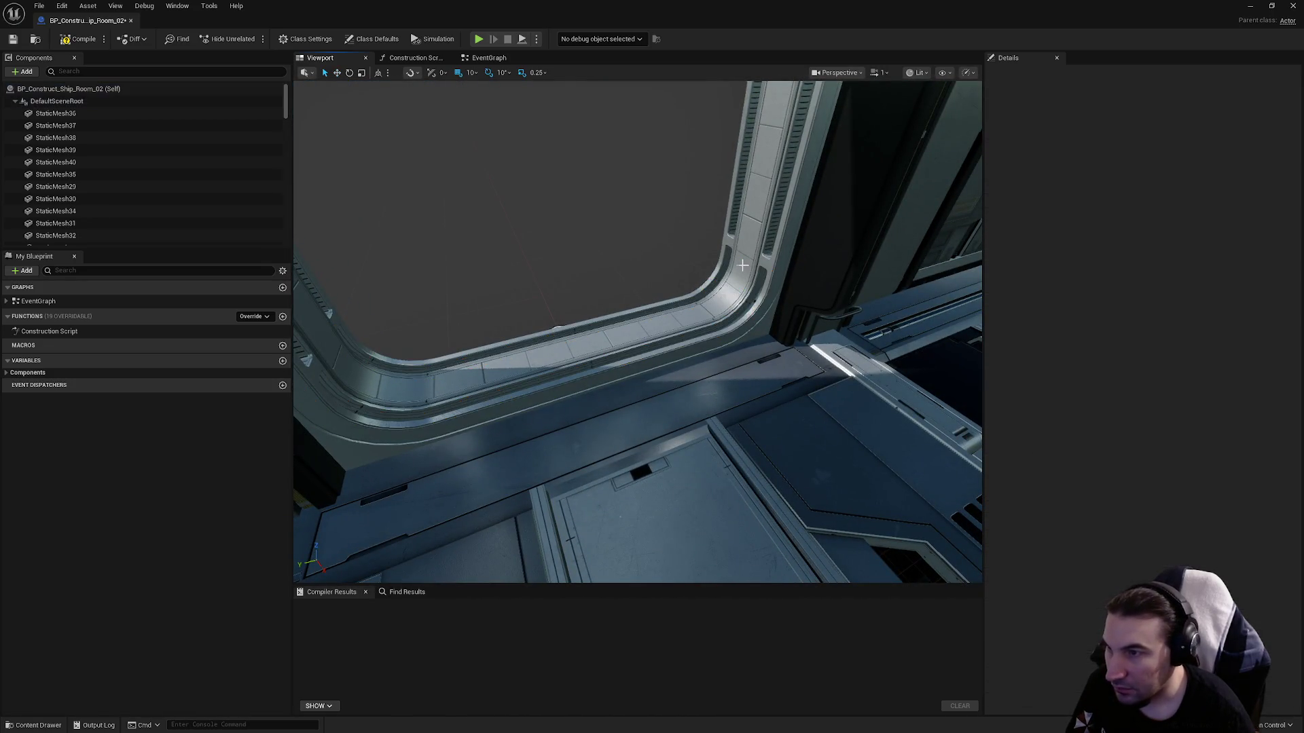
{"action": "left_click", "coordinate": [726, 271]}
{"action": "left_click", "coordinate": [1228, 272]}
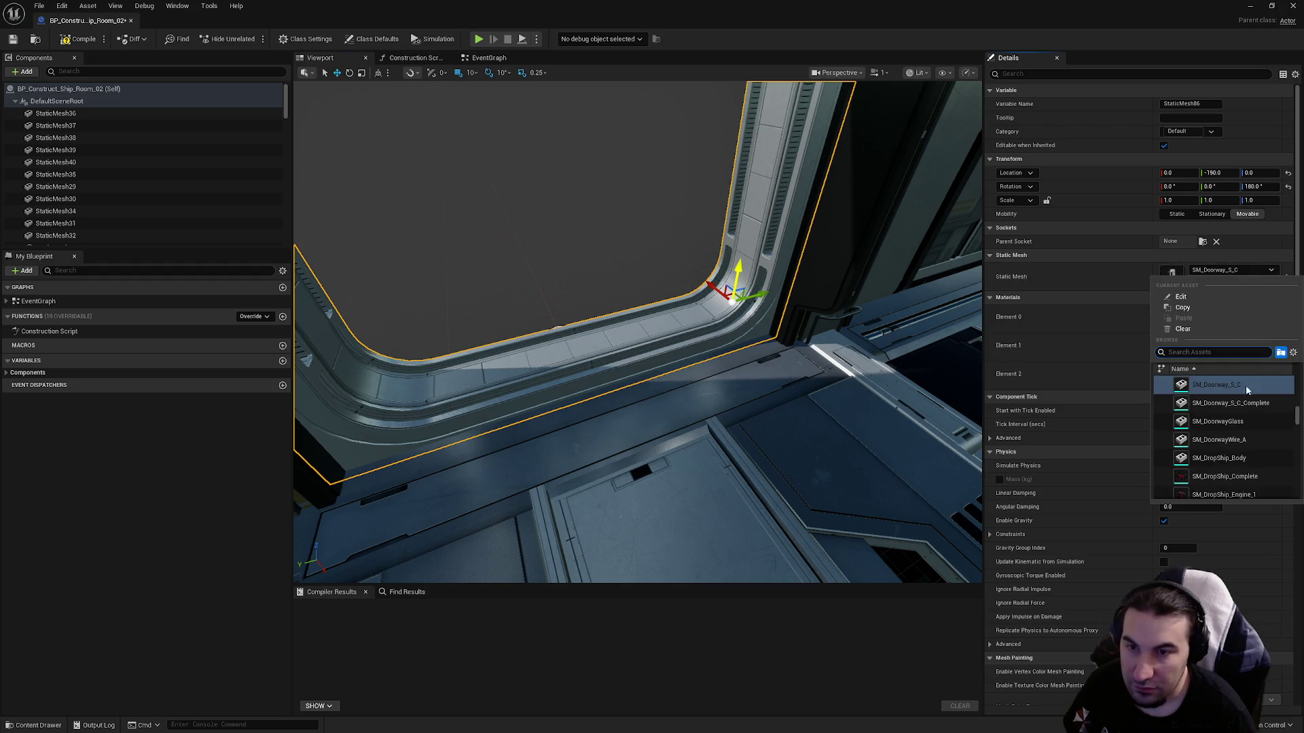
{"action": "left_click", "coordinate": [1245, 383]}
Switch the third doorway frame to SM_Doorway_S_C_Complete and compile the room blueprint.
{"action": "left_click_drag", "start_coordinate": [801, 368], "coordinate": [684, 427]}
{"action": "left_click", "coordinate": [681, 425]}
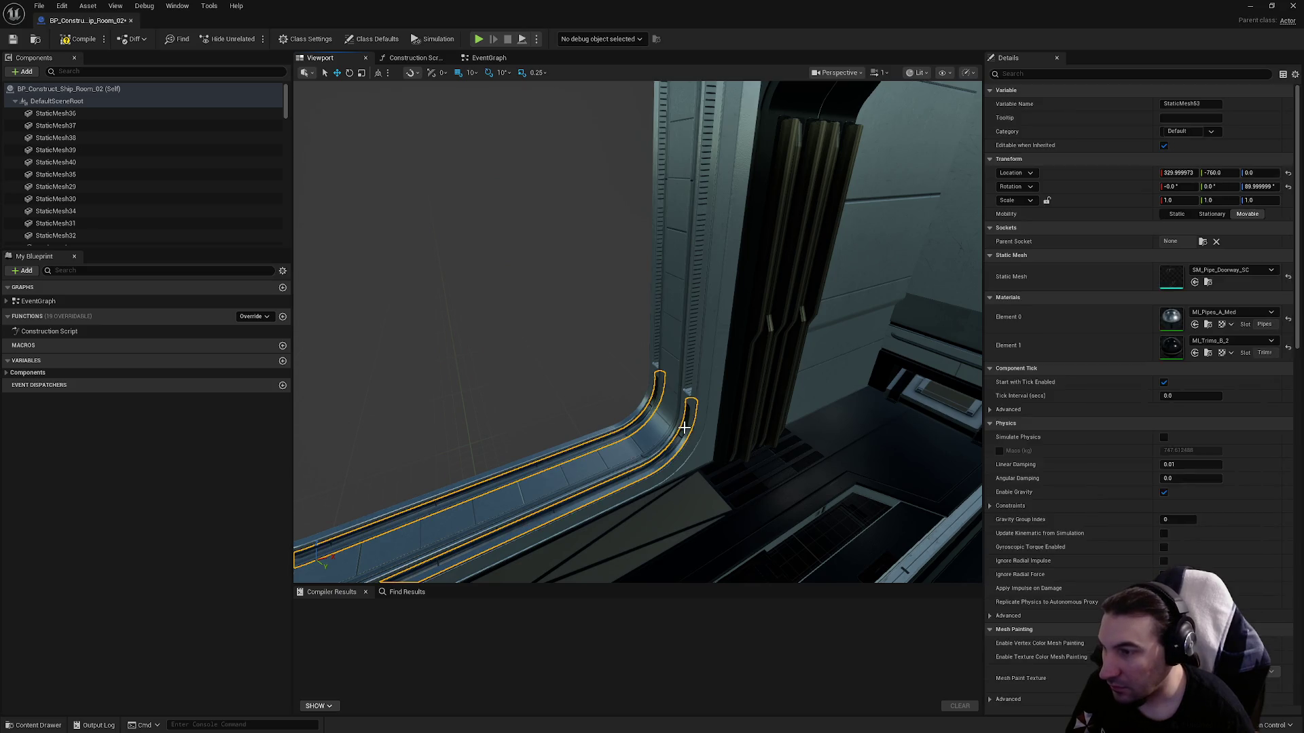
{"action": "left_click", "coordinate": [676, 424]}
{"action": "left_click", "coordinate": [1223, 272]}
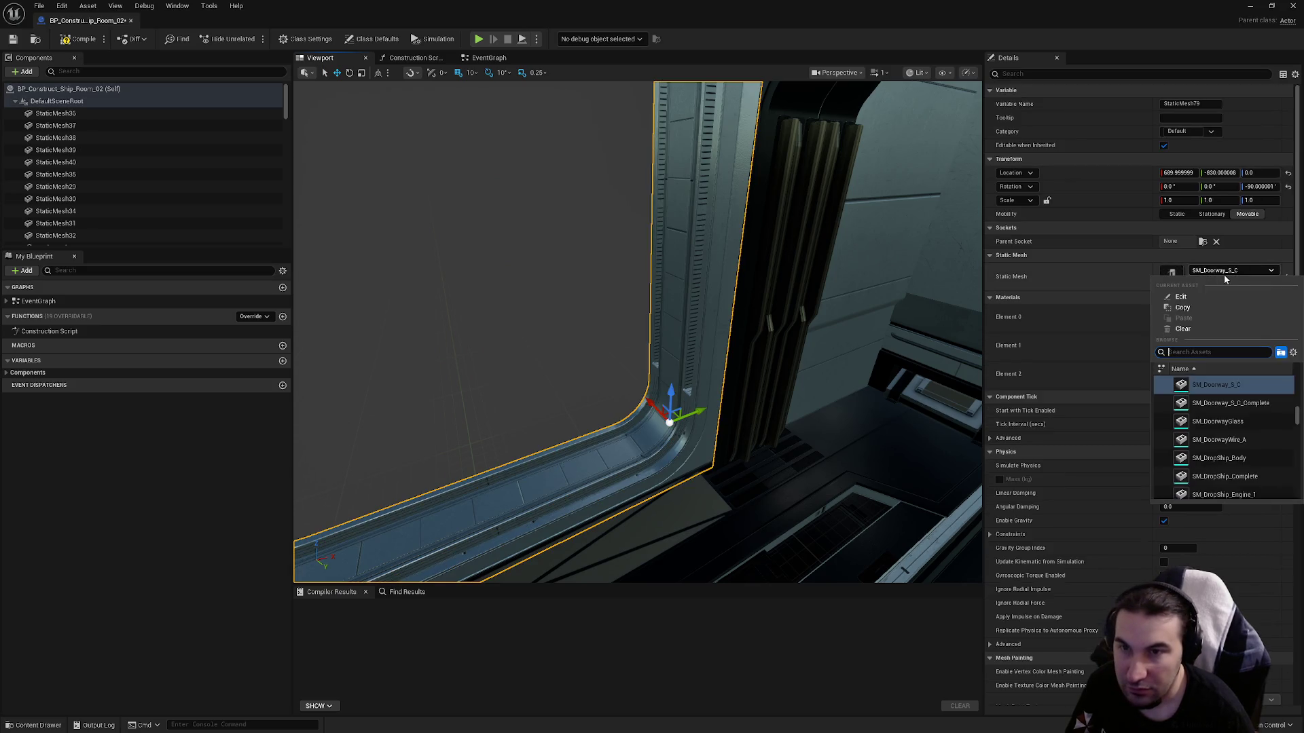
{"action": "left_click", "coordinate": [1242, 403]}
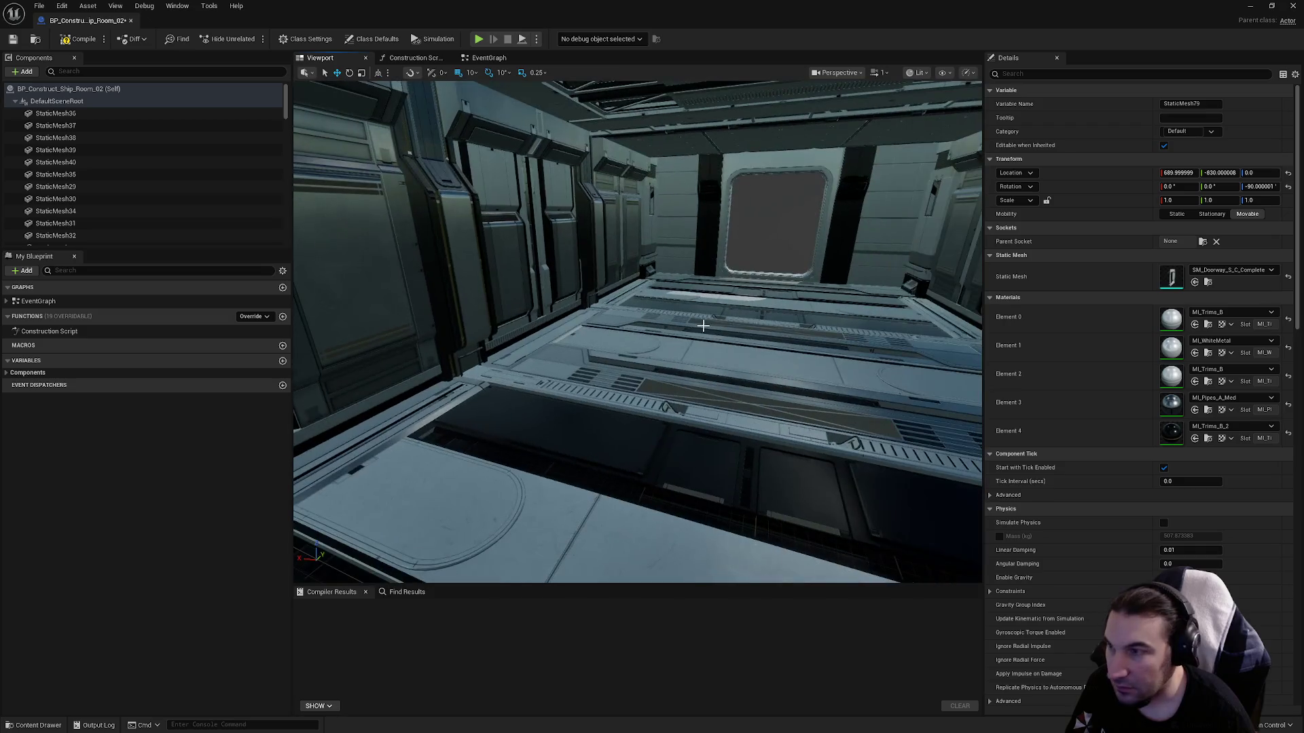
{"action": "left_click", "coordinate": [80, 38]}
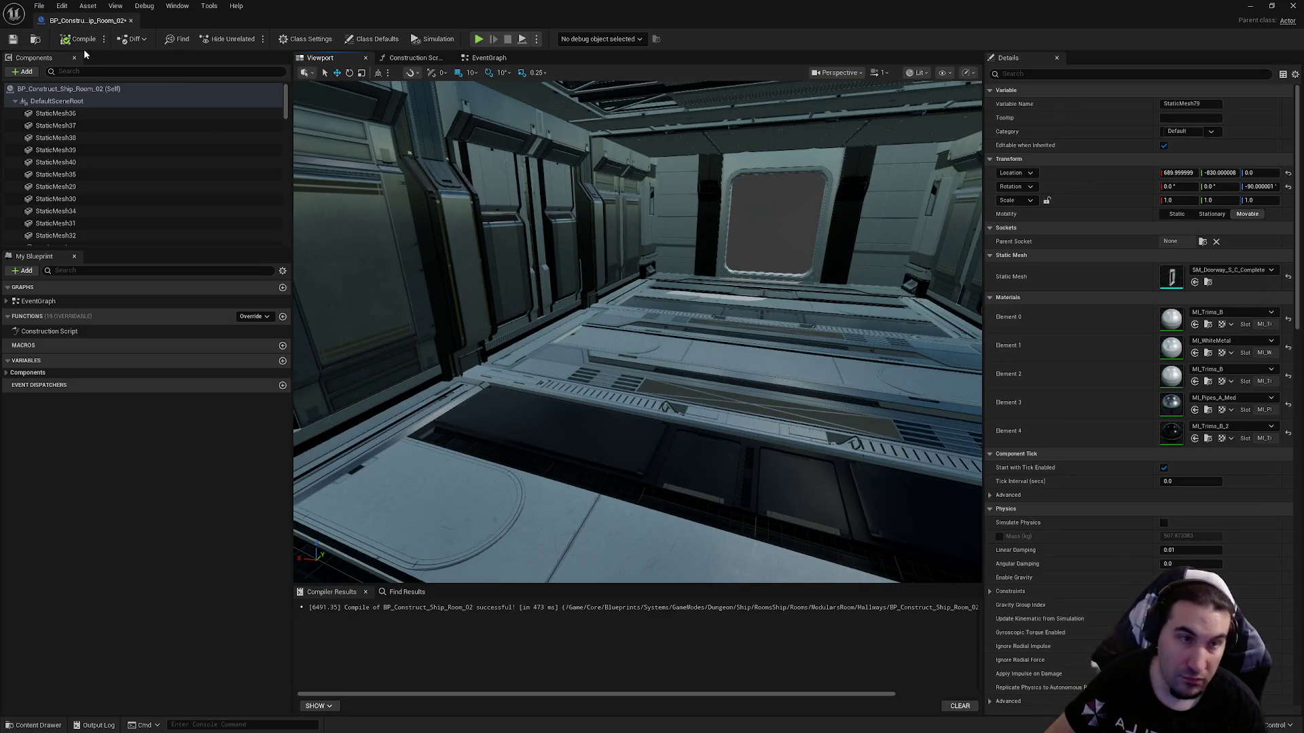
{"action": "left_click", "coordinate": [1266, 7]}
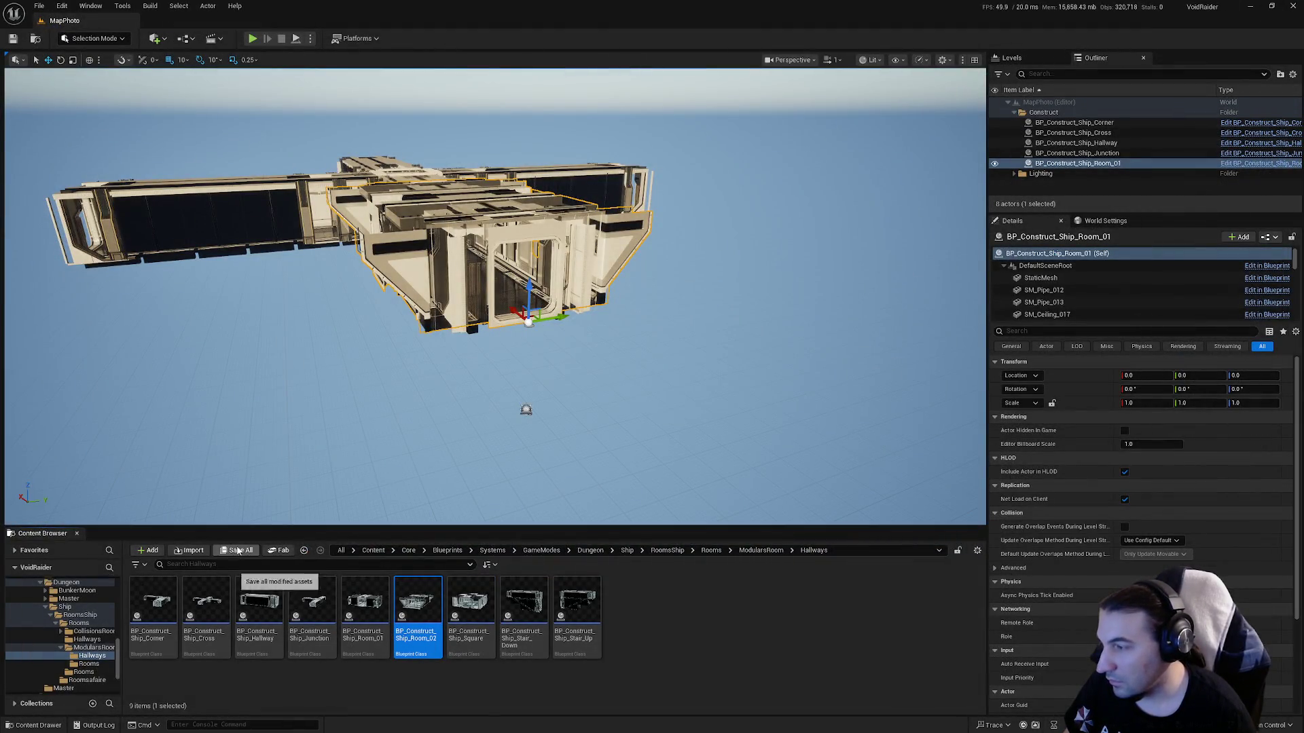
Move the Ship_Room_02 actor to location 0, 0, 0, save all, and open the Tools menu.
{"action": "mouse_move", "coordinate": [405, 594]}
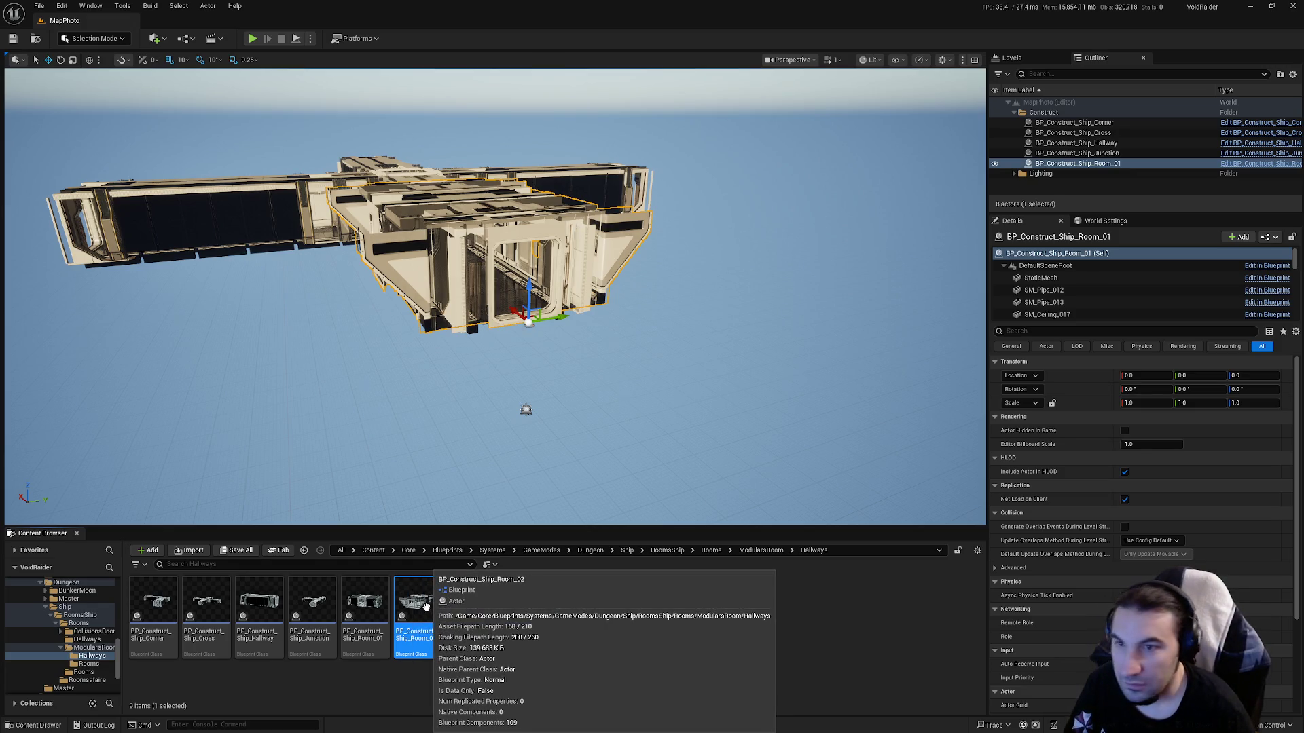
{"action": "scroll", "coordinate": [656, 406], "scroll_direction": "up", "scroll_amount": 5}
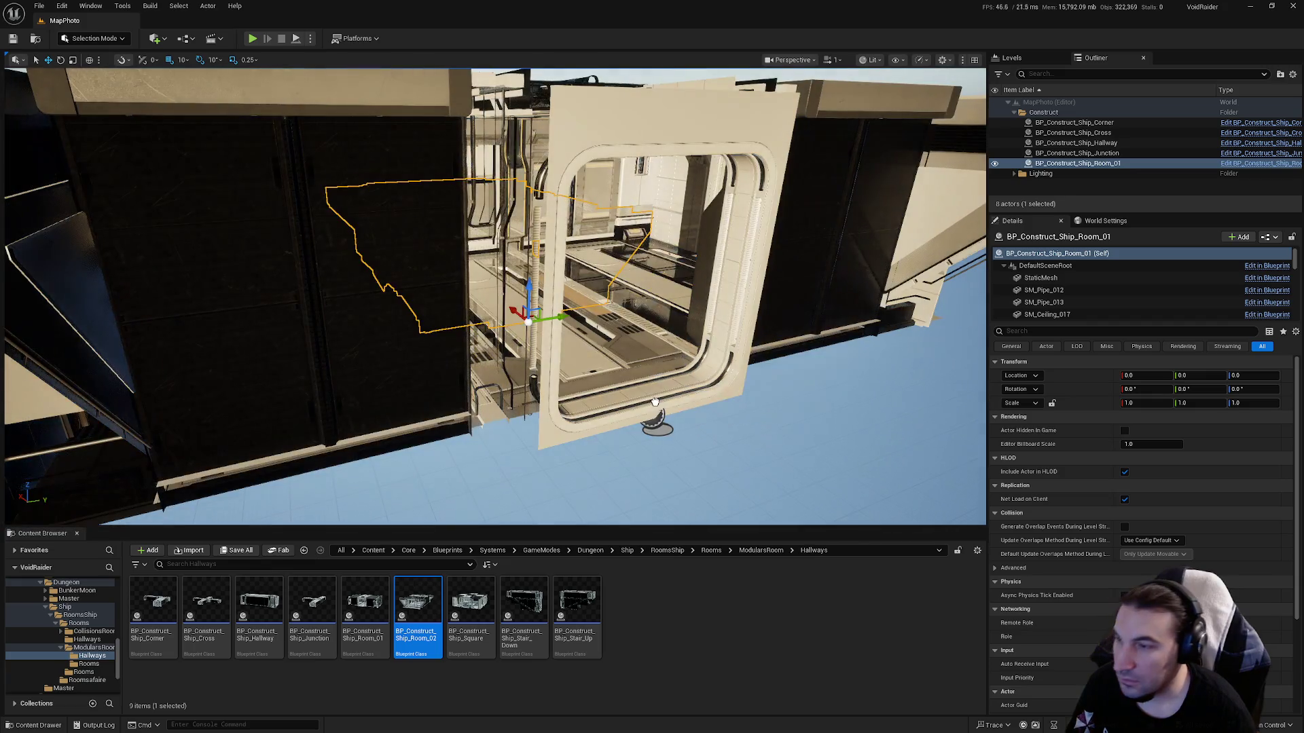
{"action": "left_click", "coordinate": [1145, 375]}
{"action": "type", "text": "0"}
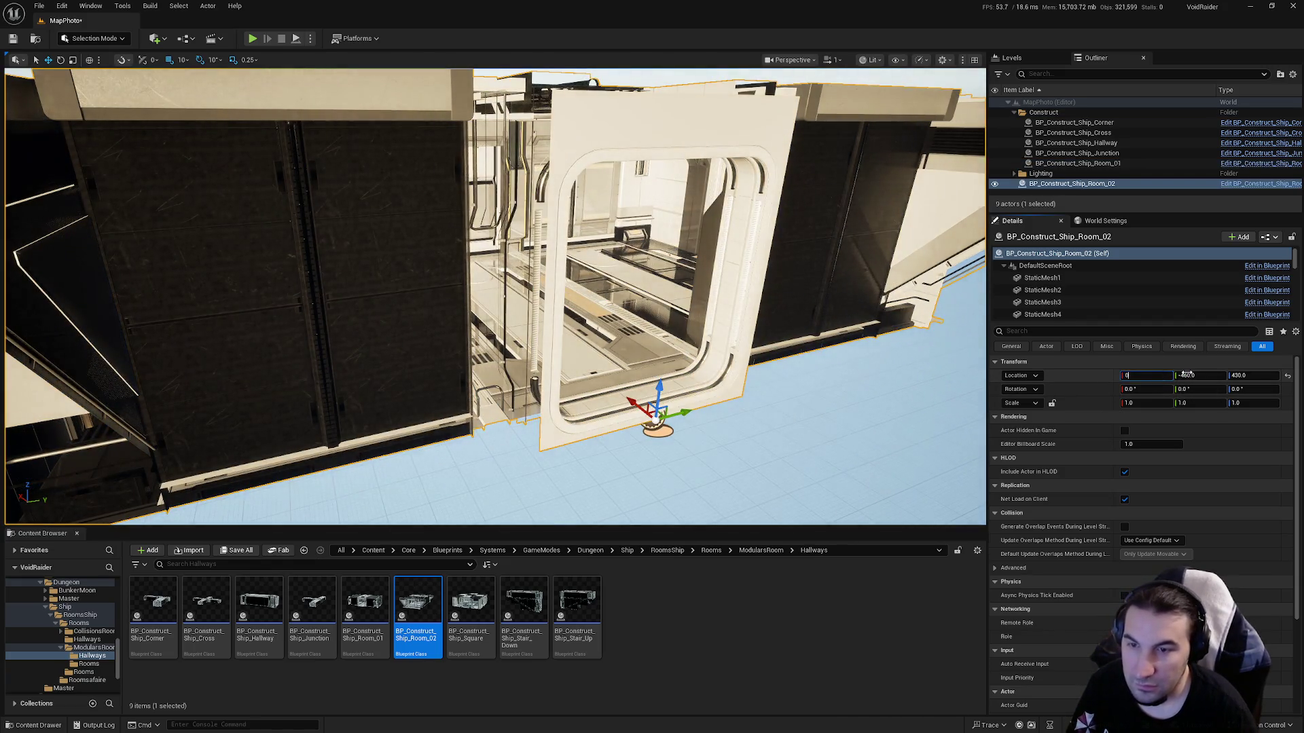
{"action": "left_click", "coordinate": [1218, 376]}
{"action": "type", "text": "0"}
{"action": "key", "text": "Tab"}
{"action": "type", "text": "0"}
{"action": "key", "text": "Return"}
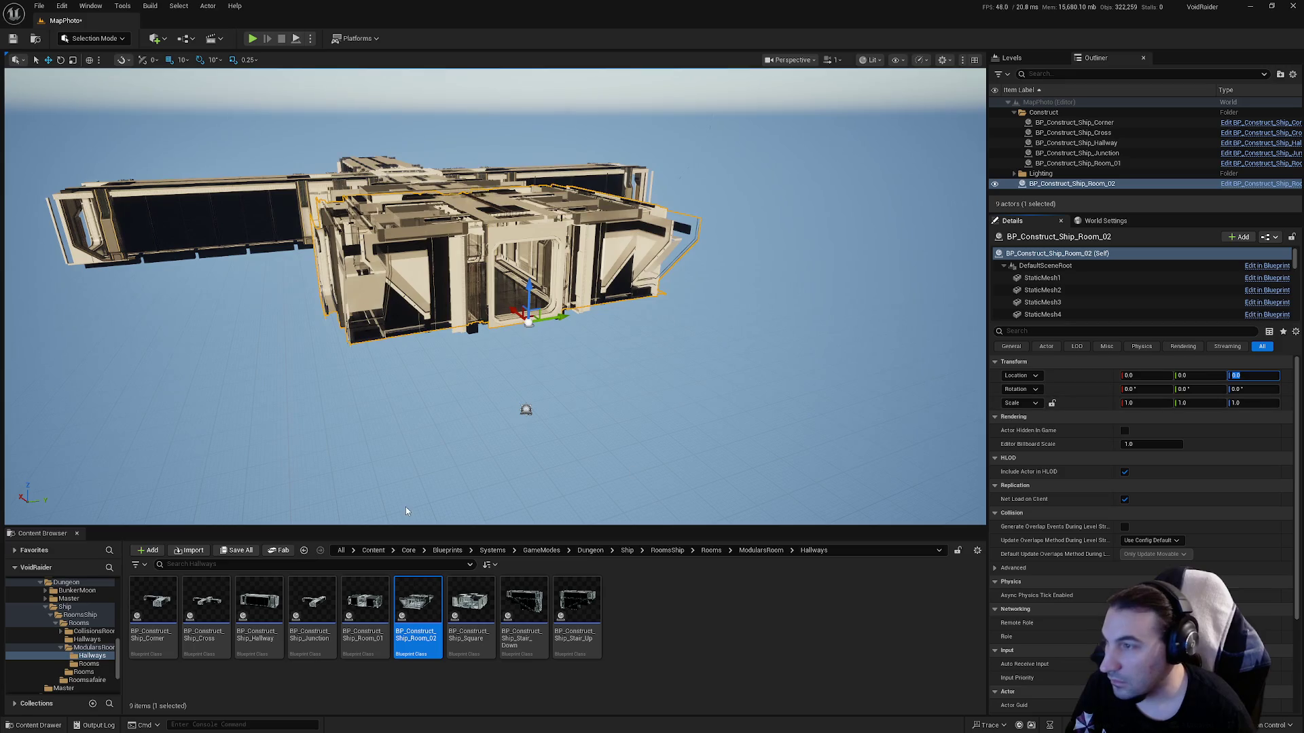
{"action": "left_click", "coordinate": [243, 551]}
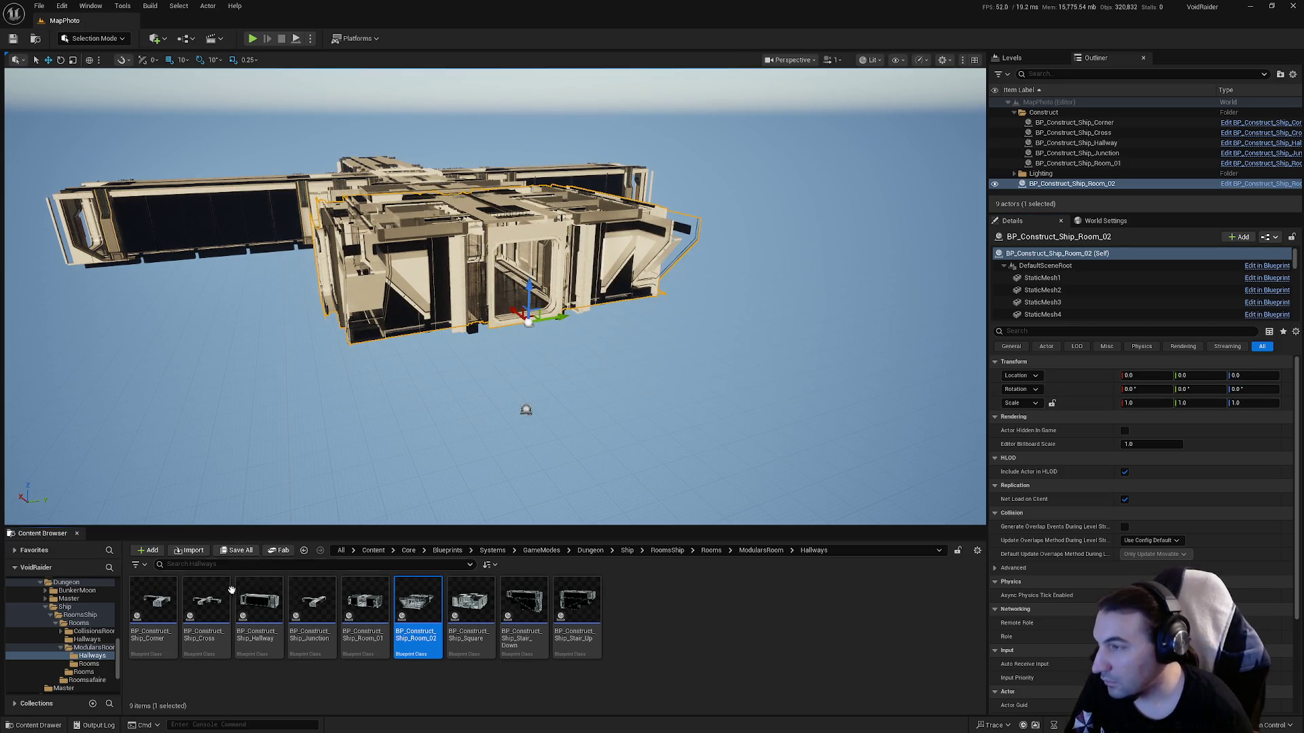
{"action": "left_click", "coordinate": [124, 6]}
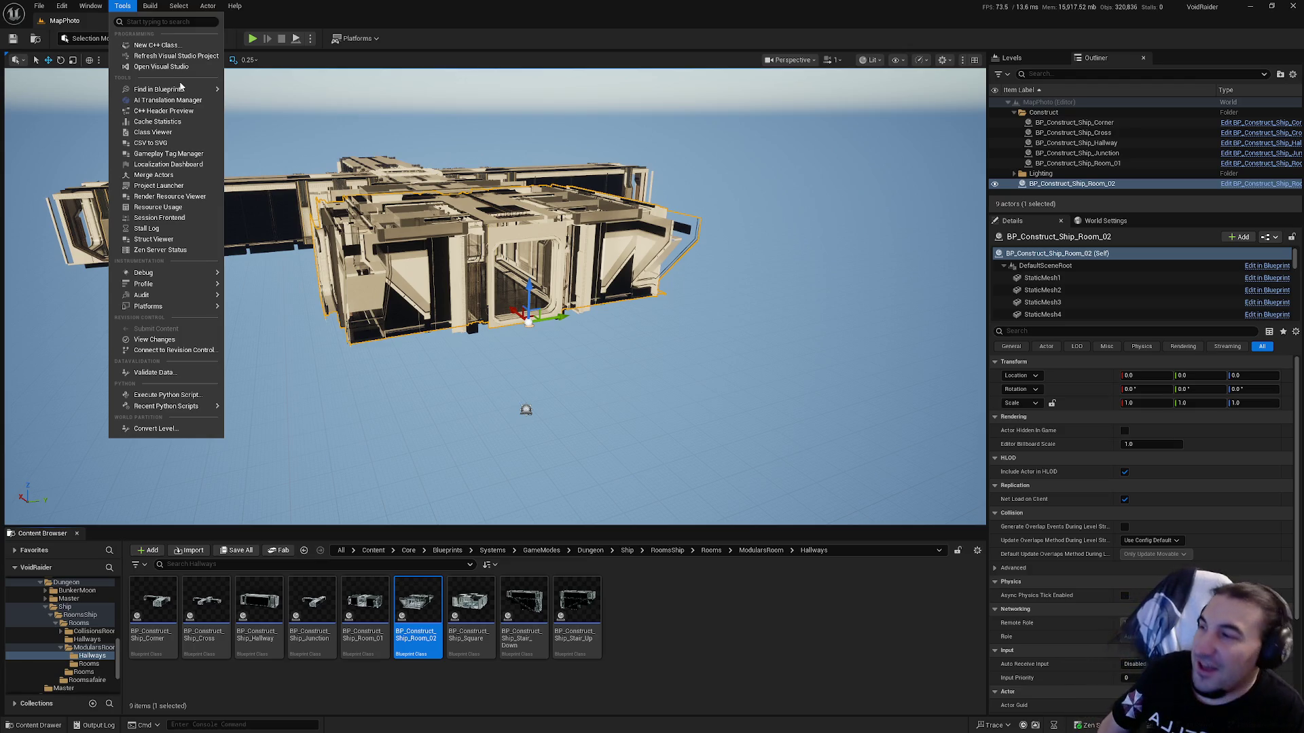
Launch Merge Actors on the room's 108 mesh components and browse the save dialog to Core/Assets.
{"action": "left_click", "coordinate": [144, 175]}
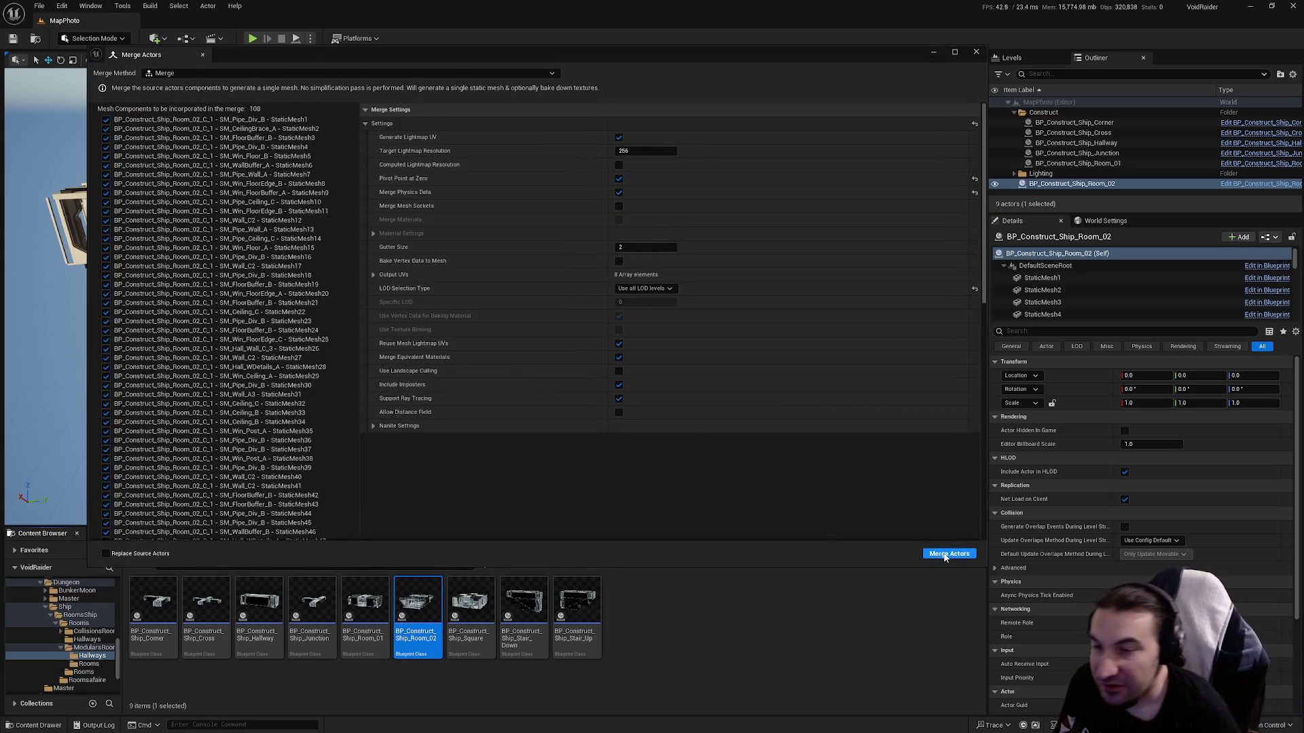
{"action": "left_click", "coordinate": [945, 555]}
{"action": "double_click", "coordinate": [579, 292]}
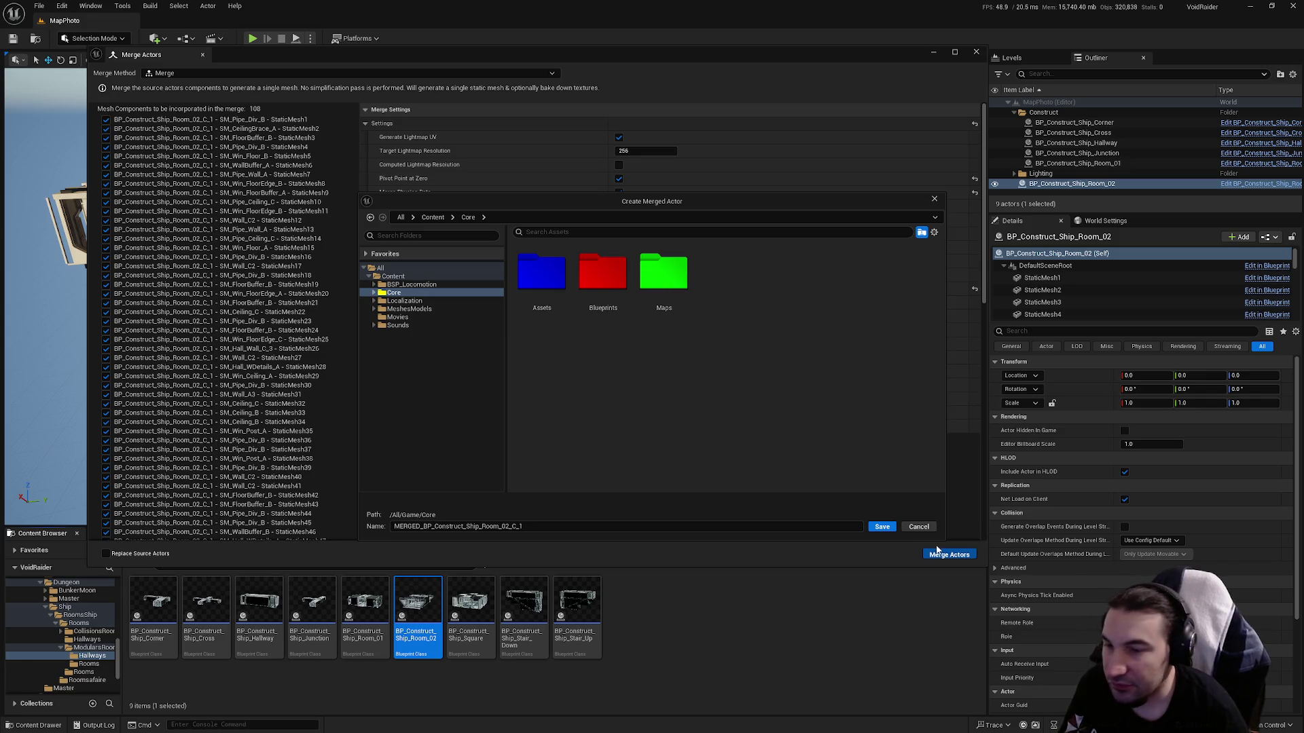
{"action": "double_click", "coordinate": [541, 272]}
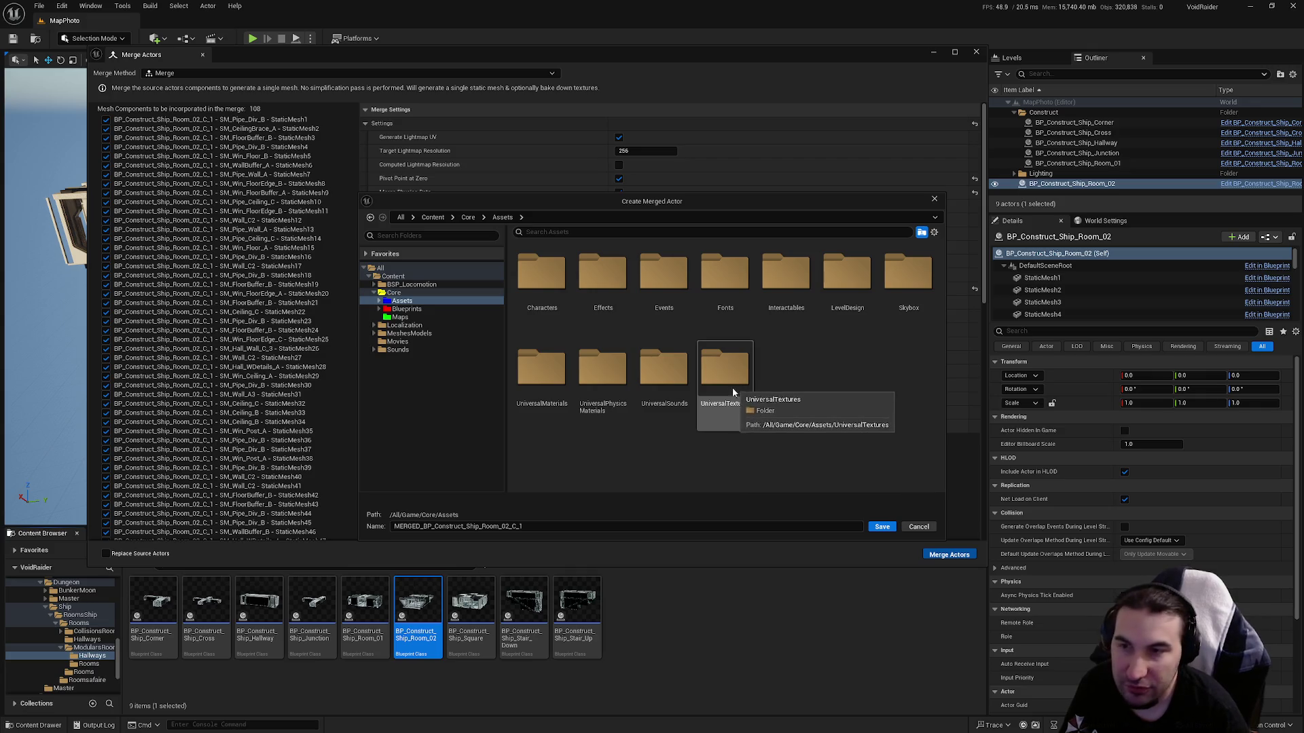
Save the merge as MERGED_Ship_Room_02 in LevelDesign/DungeonRoom/ShipDungeon/Meshes/Hallways, then close Merge Actors.
{"action": "double_click", "coordinate": [842, 278]}
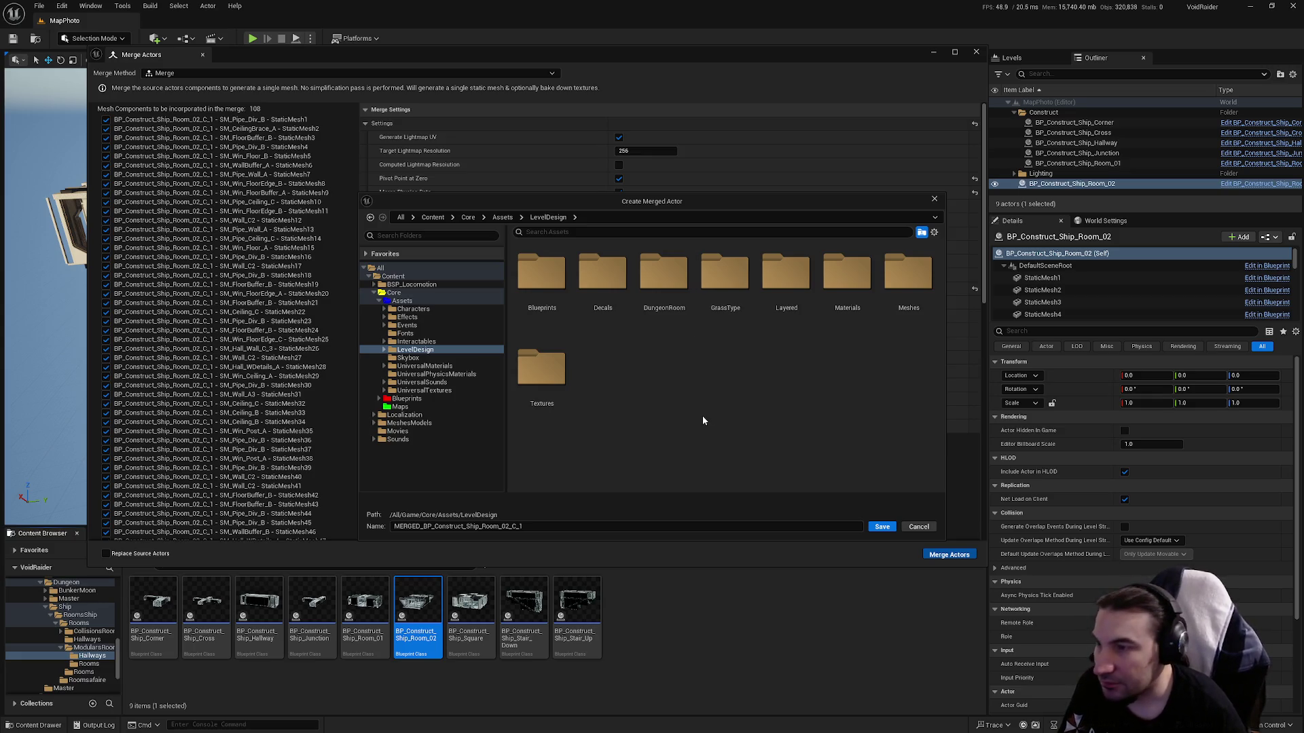
{"action": "double_click", "coordinate": [665, 298]}
{"action": "double_click", "coordinate": [665, 313]}
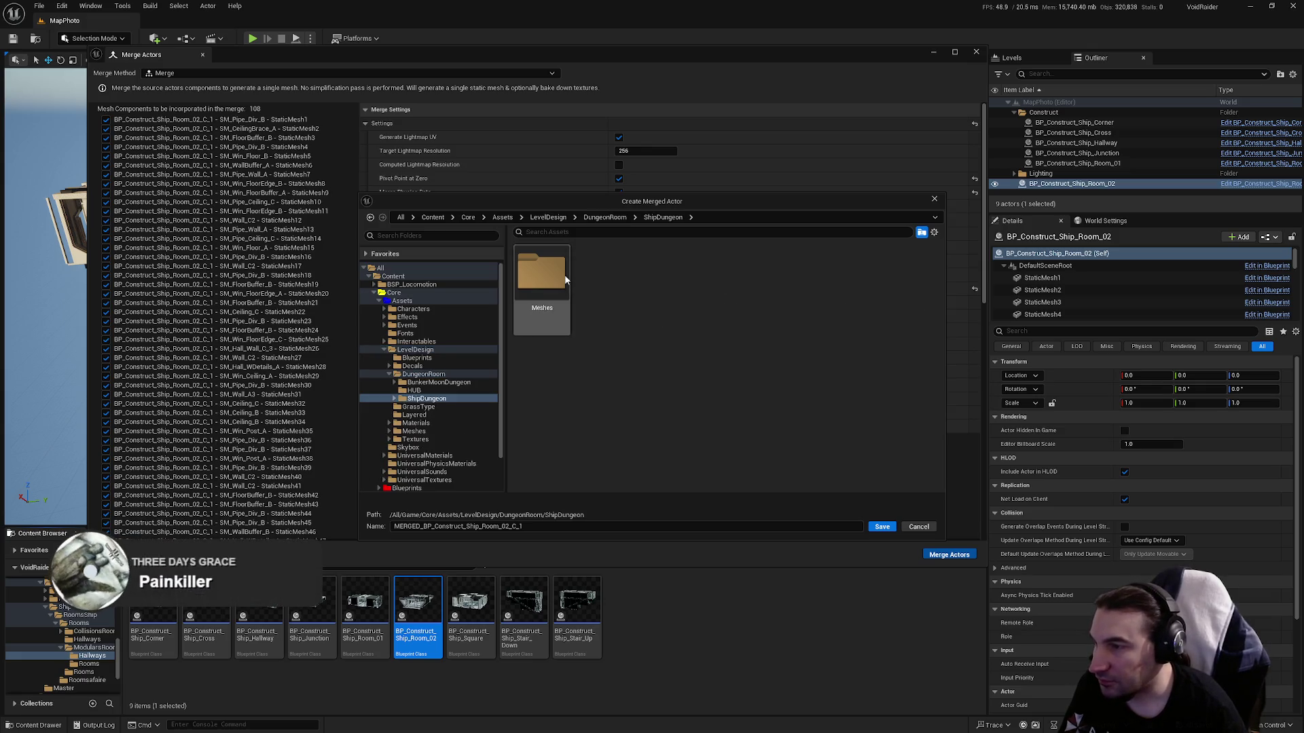
{"action": "double_click", "coordinate": [541, 271]}
{"action": "double_click", "coordinate": [537, 273]}
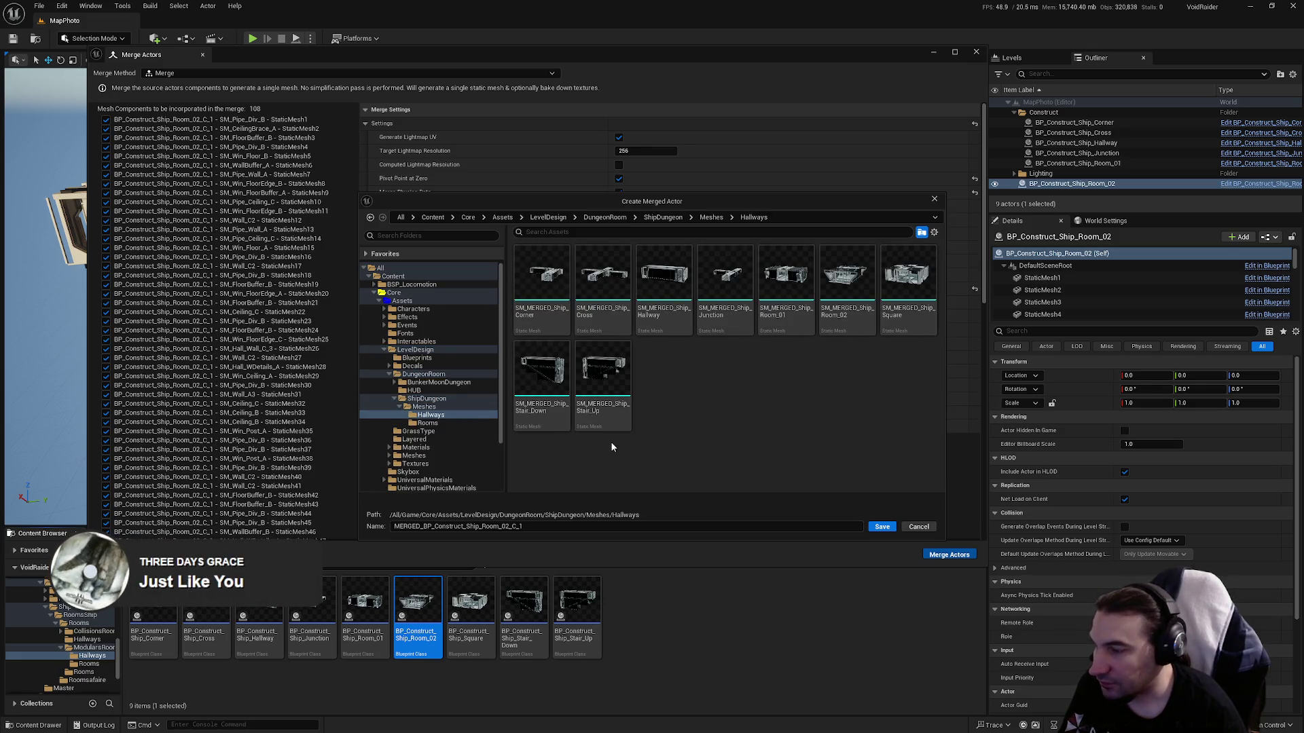
{"action": "left_click", "coordinate": [827, 324]}
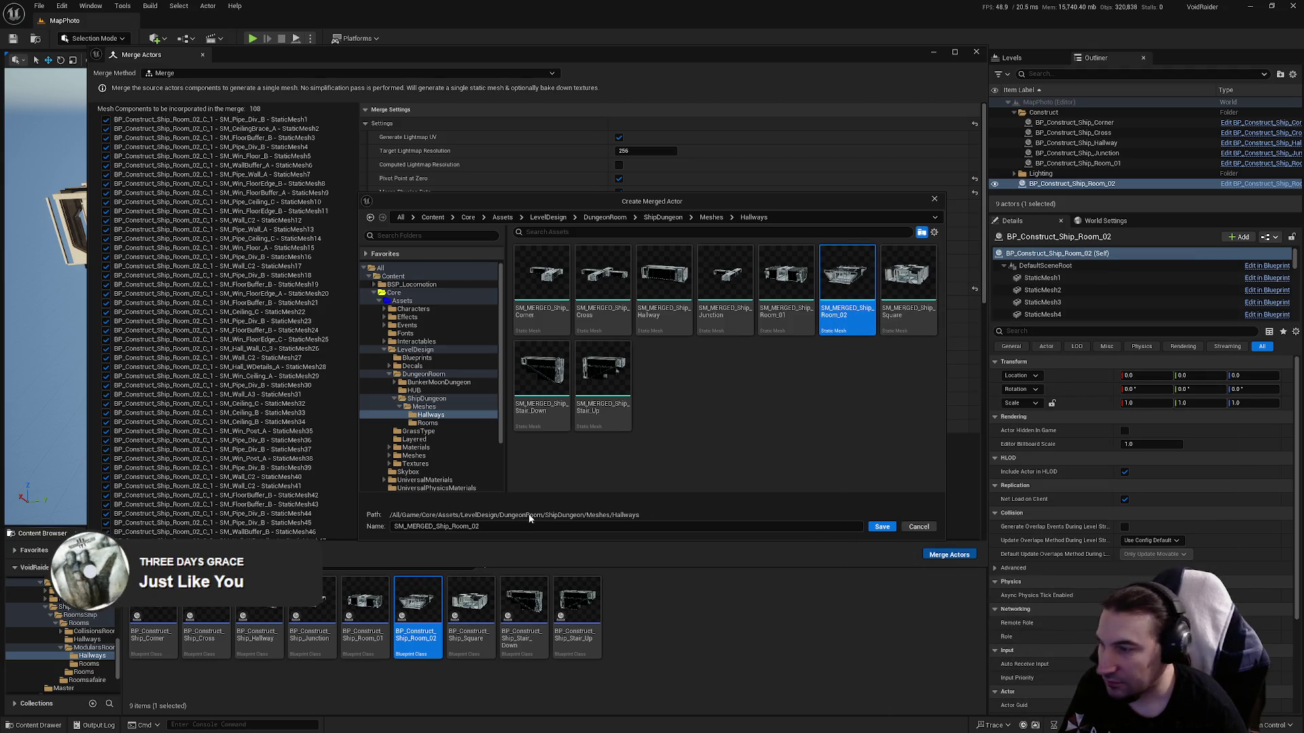
{"action": "triple_click", "coordinate": [408, 527]}
{"action": "type", "text": "MERGED_Ship_Room_02"}
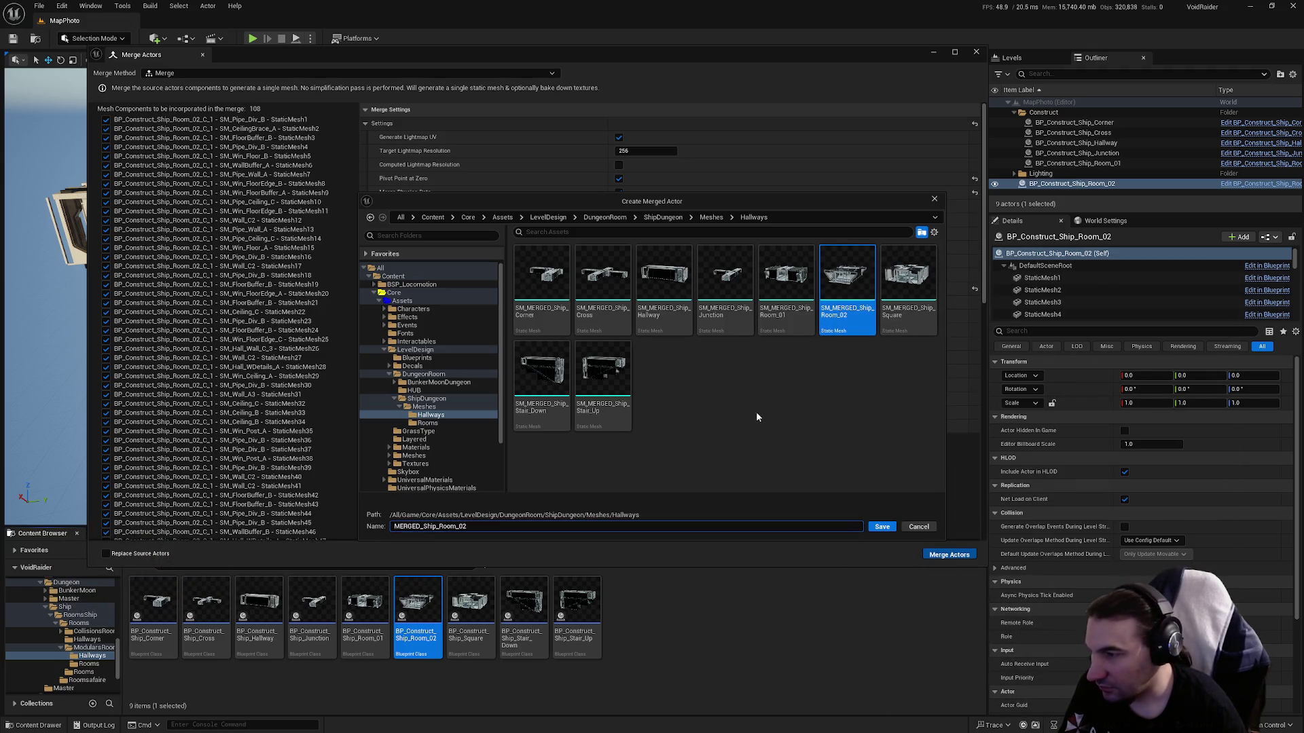
{"action": "left_click", "coordinate": [873, 527]}
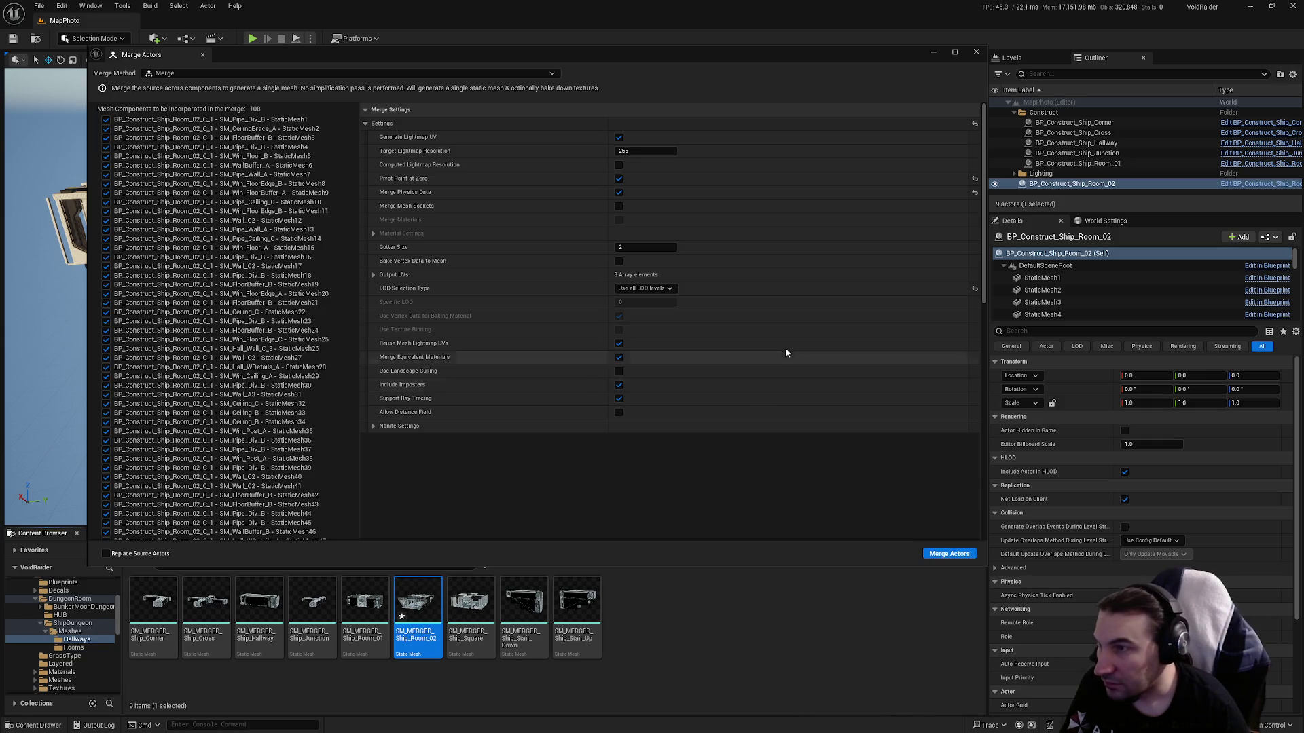
{"action": "left_click", "coordinate": [975, 55]}
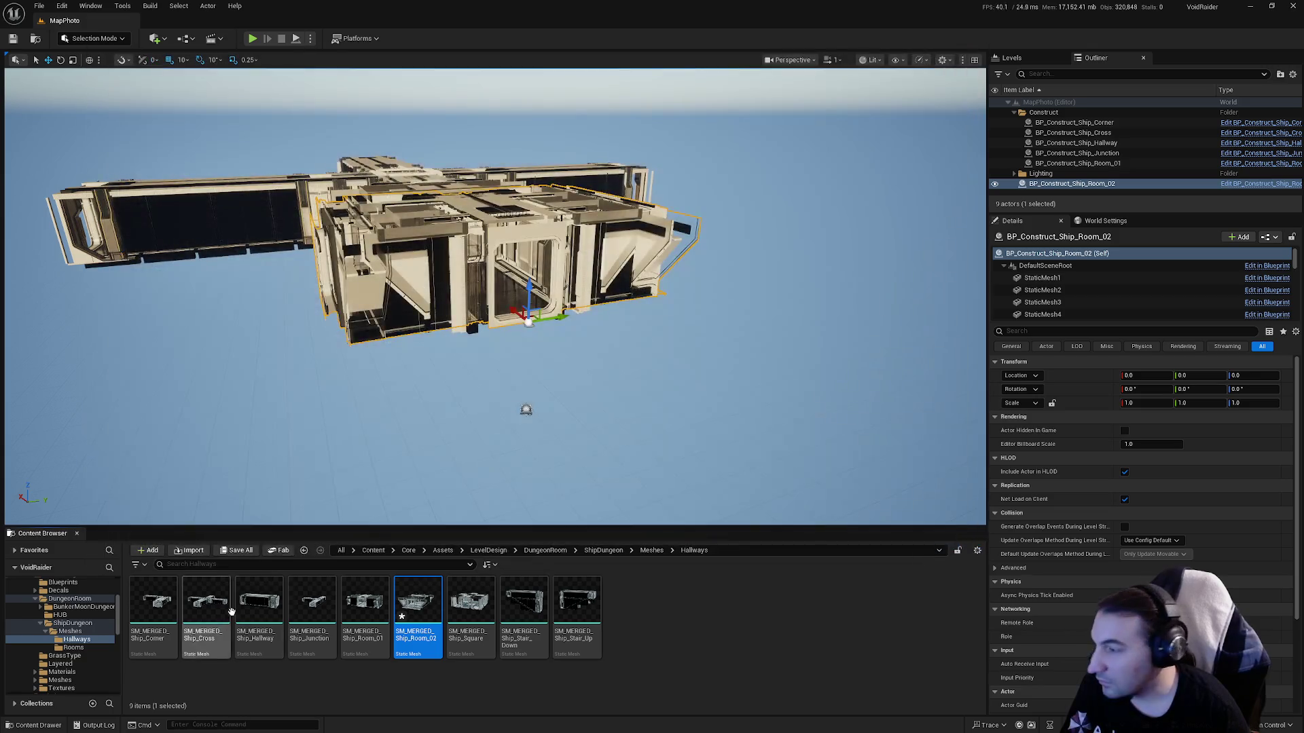
Save Selected for the new assets, then open SM_MERGED_Ship_Room_02 (211,438 triangles).
{"action": "left_click", "coordinate": [241, 552]}
{"action": "left_click", "coordinate": [726, 488]}
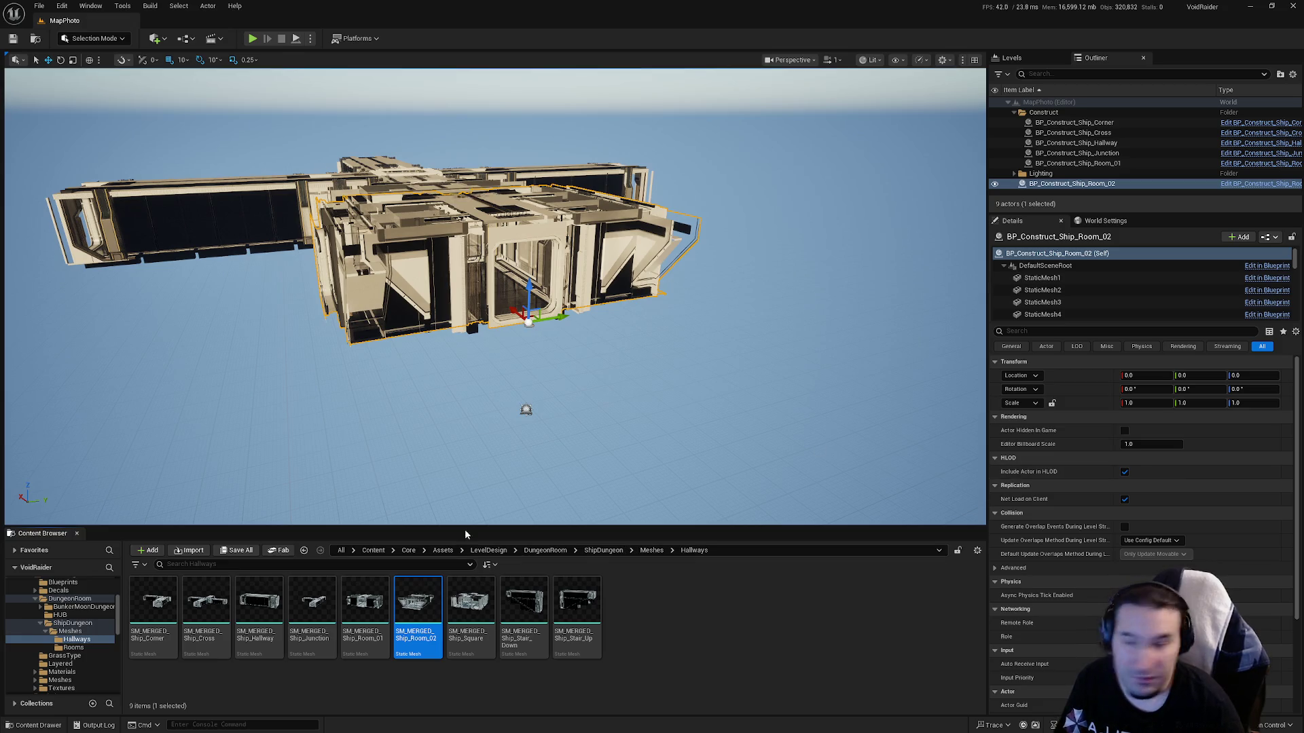
{"action": "double_click", "coordinate": [410, 624]}
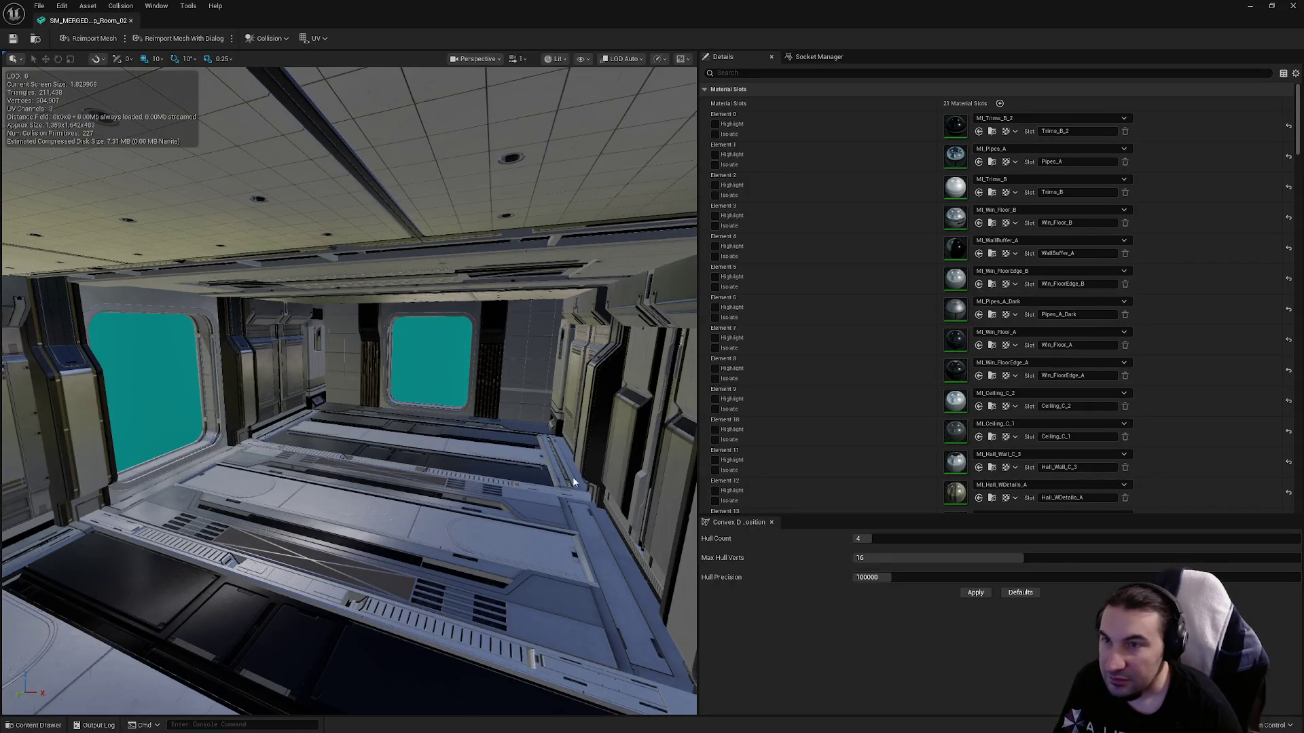
{"action": "scroll", "coordinate": [931, 360], "scroll_direction": "down", "scroll_amount": 3}
{"action": "scroll", "coordinate": [931, 360], "scroll_direction": "down", "scroll_amount": 15}
Enable collision on mesh Sections 5, 14, 17 and 23.
{"action": "scroll", "coordinate": [990, 261], "scroll_direction": "down", "scroll_amount": 3}
{"action": "left_click", "coordinate": [1023, 334]}
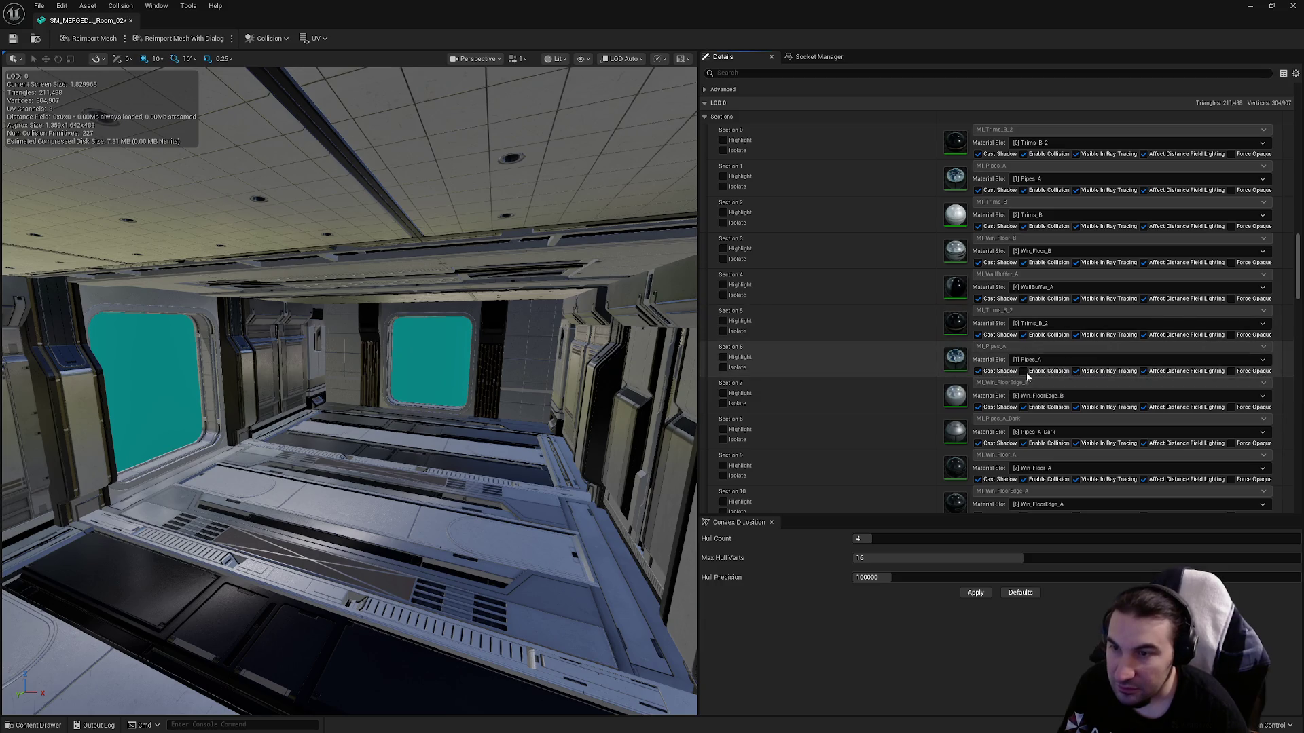
{"action": "scroll", "coordinate": [1028, 381], "scroll_direction": "down", "scroll_amount": 10}
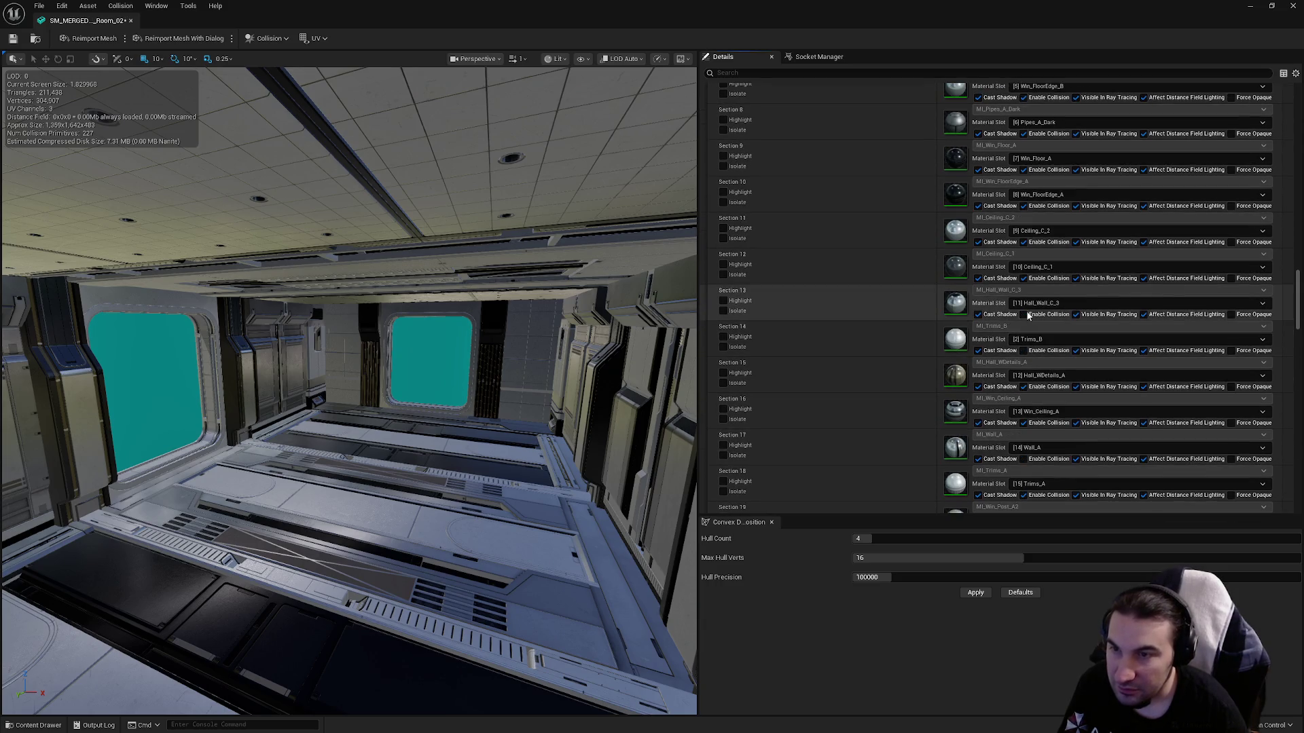
{"action": "left_click", "coordinate": [1024, 351]}
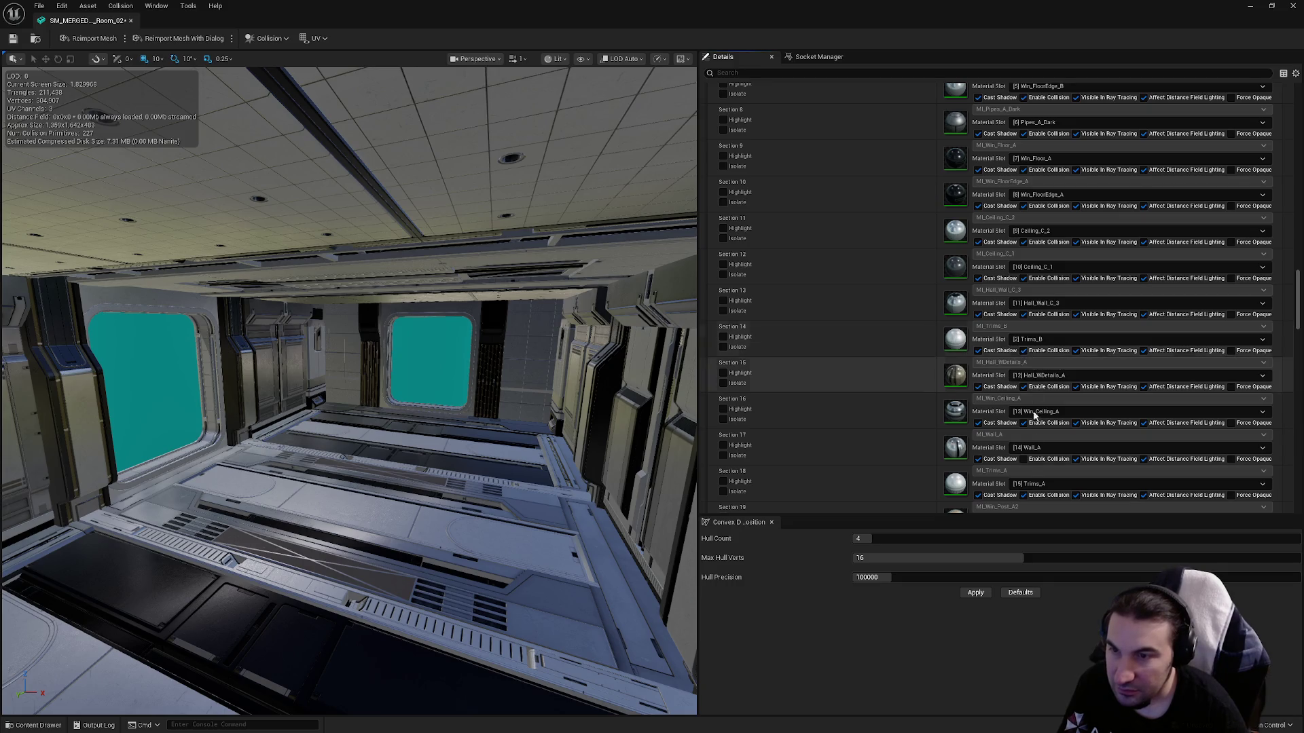
{"action": "left_click", "coordinate": [1021, 458]}
{"action": "scroll", "coordinate": [1049, 434], "scroll_direction": "down", "scroll_amount": 8}
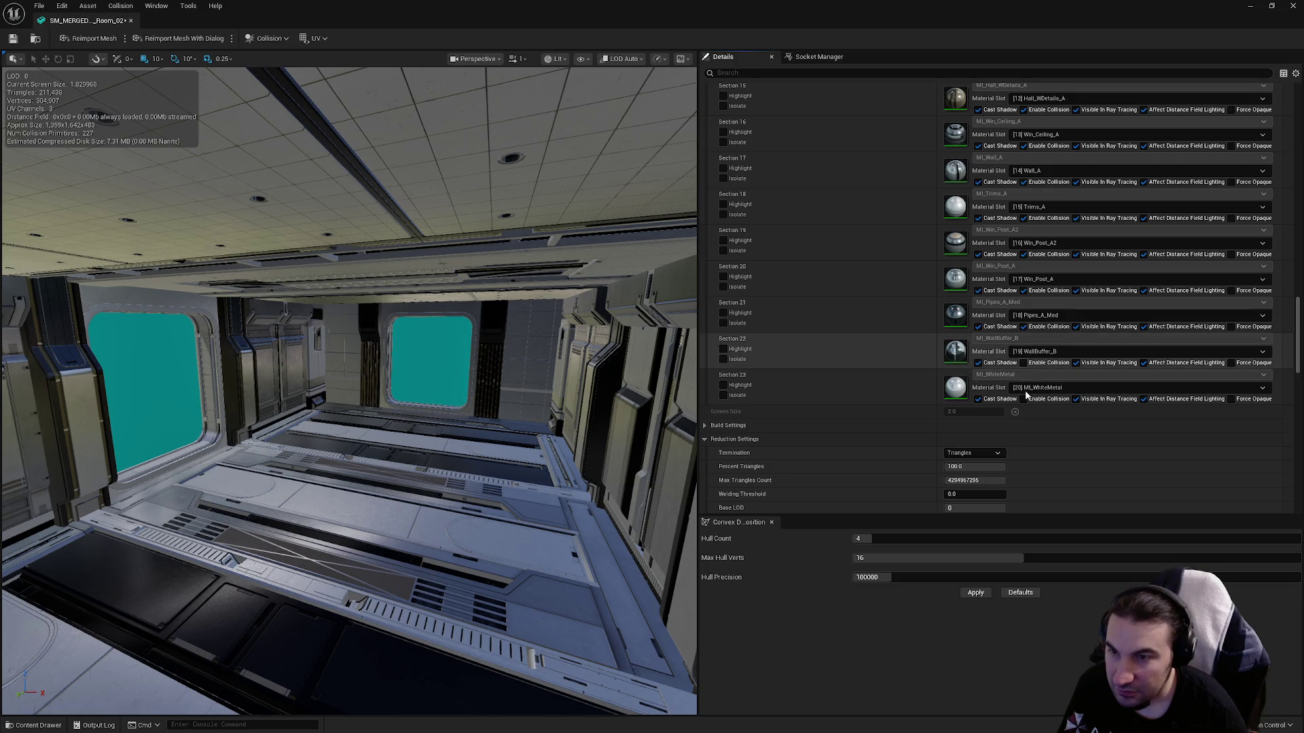
{"action": "left_click", "coordinate": [1023, 399]}
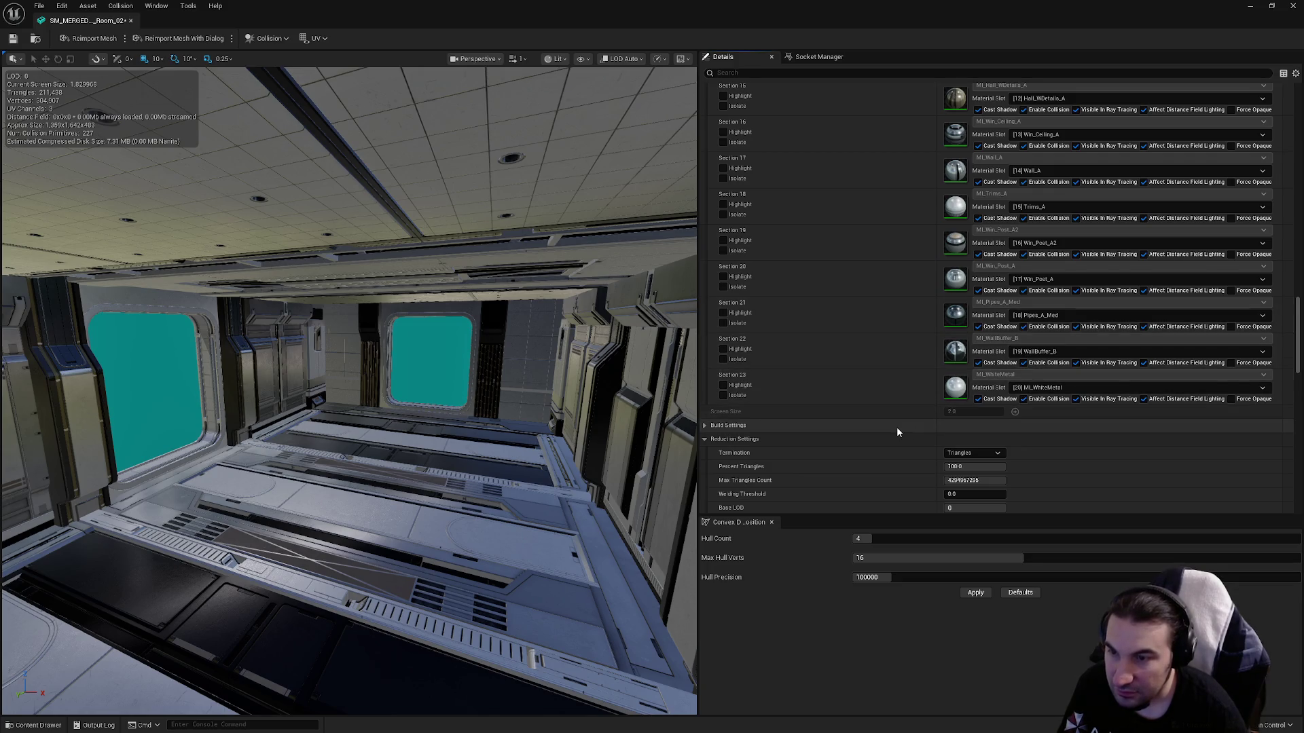
Apply the LargeProp LOD group and turn off Auto Compute LOD Distances.
{"action": "scroll", "coordinate": [897, 426], "scroll_direction": "down", "scroll_amount": 5}
{"action": "scroll", "coordinate": [896, 413], "scroll_direction": "down", "scroll_amount": 1}
{"action": "left_click", "coordinate": [960, 337]}
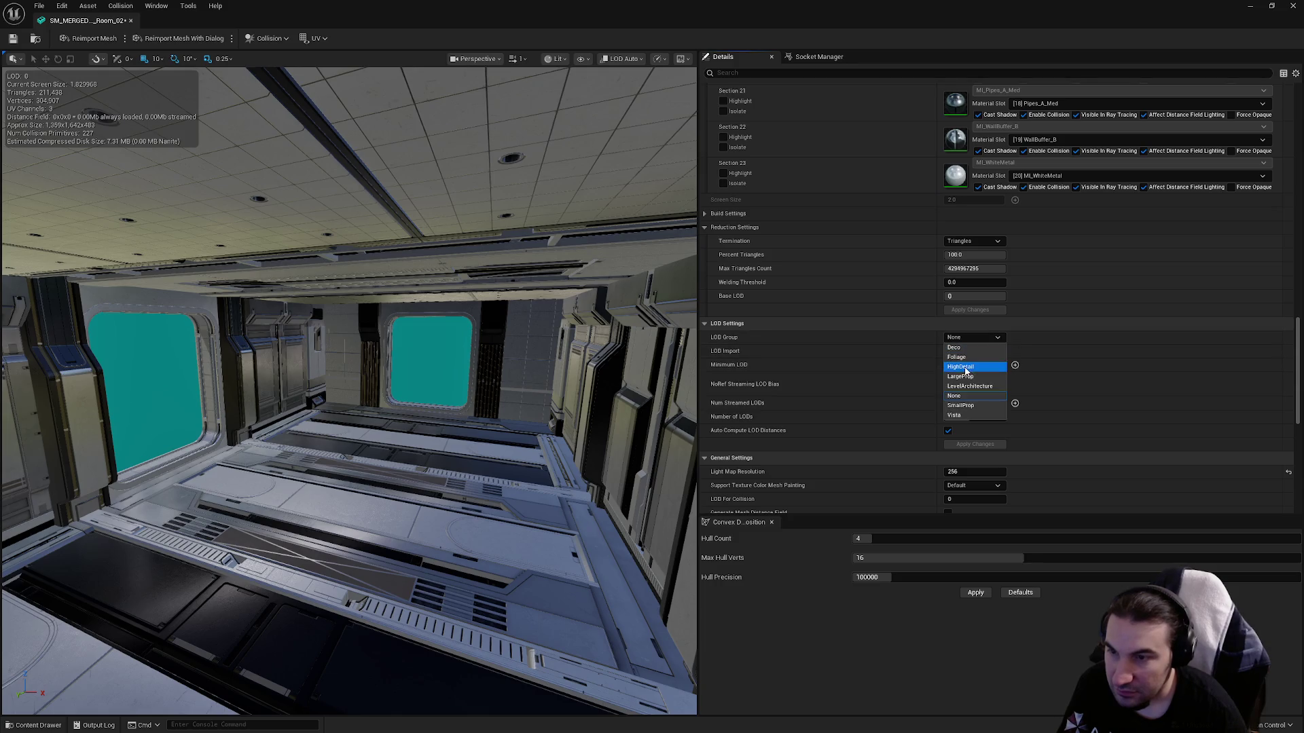
{"action": "left_click", "coordinate": [964, 375]}
{"action": "left_click", "coordinate": [723, 390]}
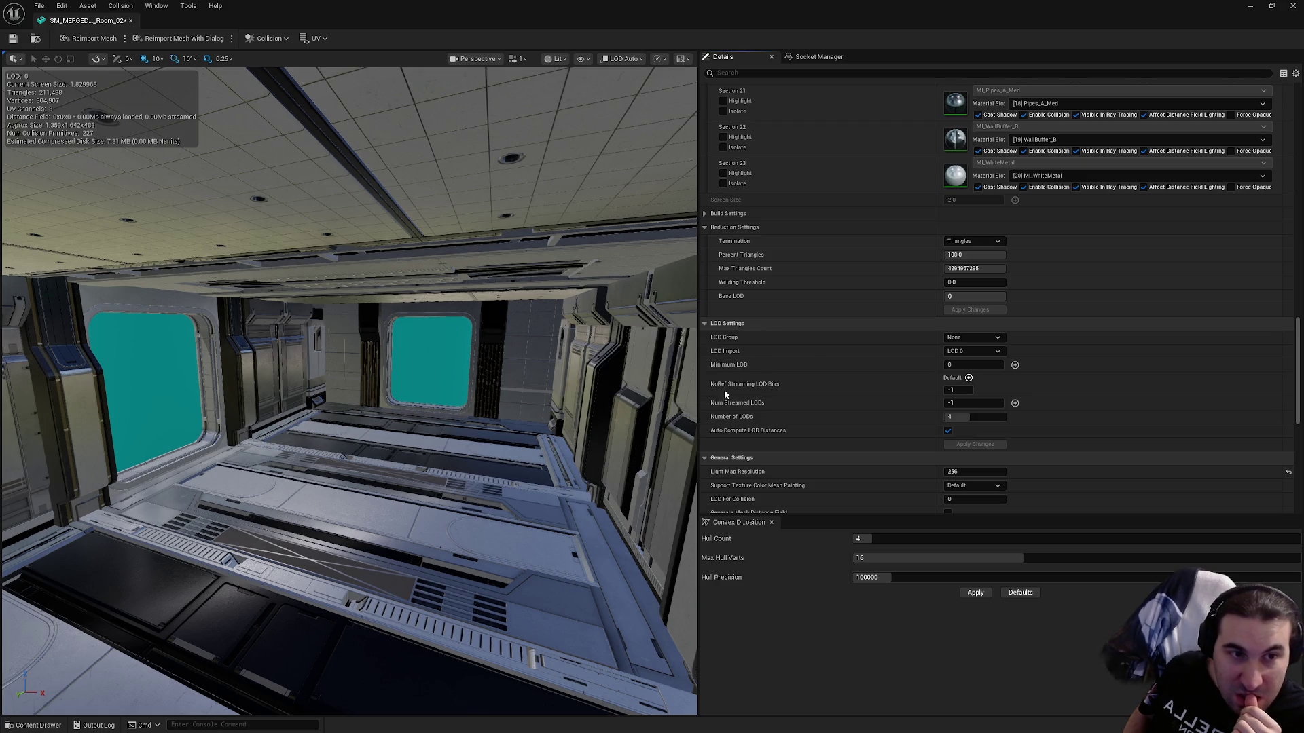
{"action": "left_click", "coordinate": [946, 432]}
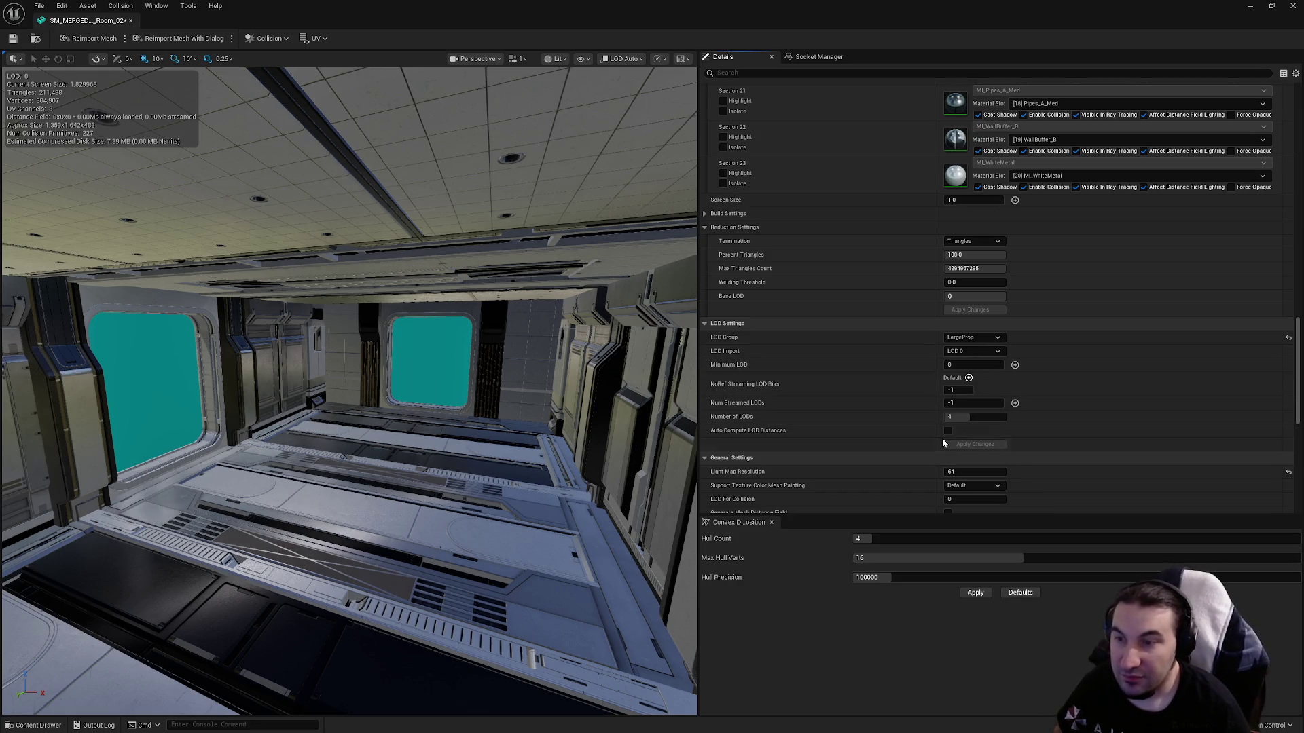
Save the merged mesh and set the LOD 1 screen size to 0.8.
{"action": "left_click", "coordinate": [14, 38]}
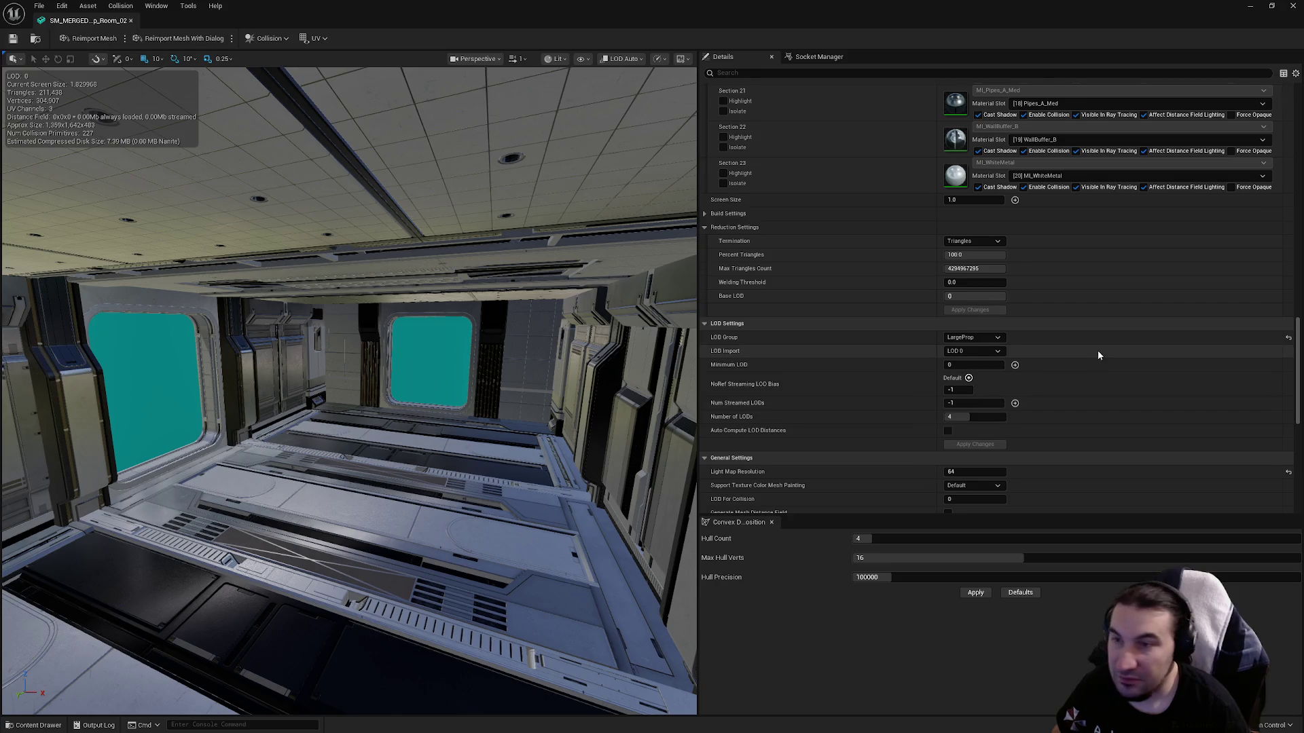
{"action": "scroll", "coordinate": [1086, 356], "scroll_direction": "down", "scroll_amount": 4}
{"action": "scroll", "coordinate": [1066, 368], "scroll_direction": "up", "scroll_amount": 5}
{"action": "scroll", "coordinate": [1076, 370], "scroll_direction": "up", "scroll_amount": 10}
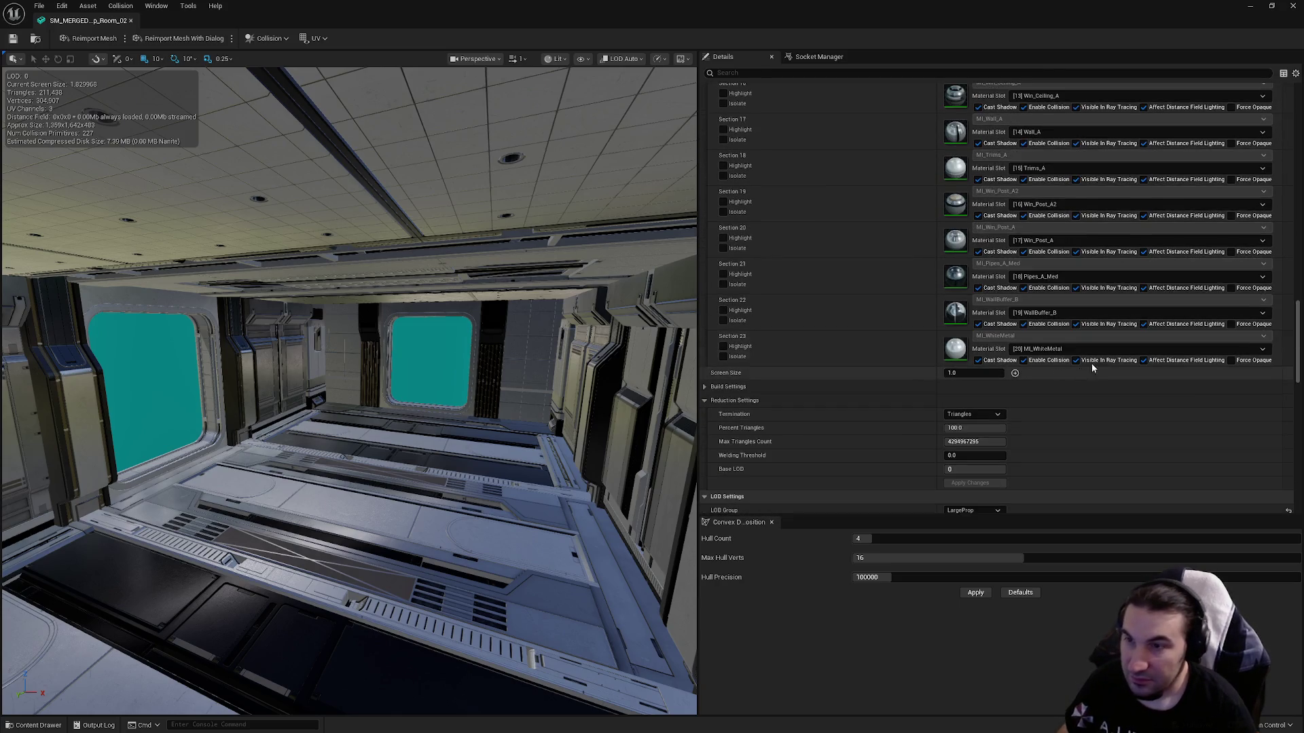
{"action": "scroll", "coordinate": [967, 406], "scroll_direction": "up", "scroll_amount": 5}
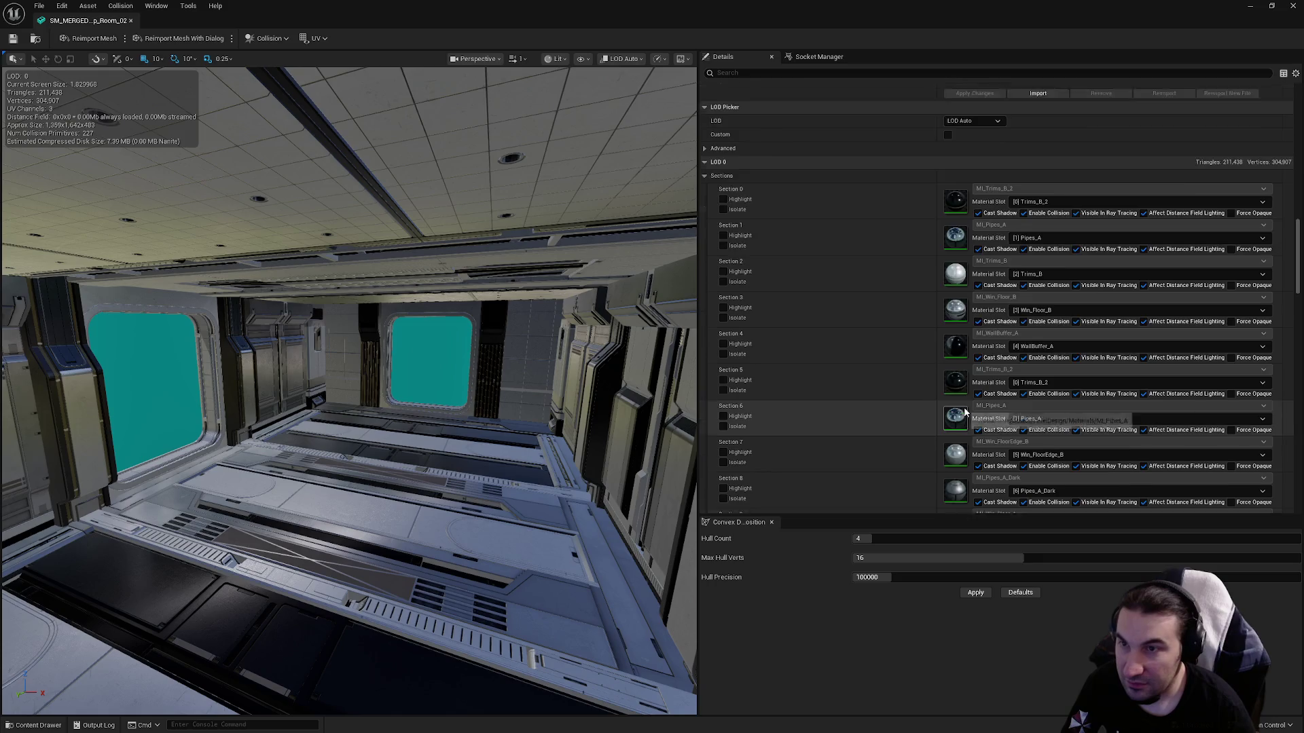
{"action": "left_click", "coordinate": [972, 234]}
{"action": "left_click", "coordinate": [982, 273]}
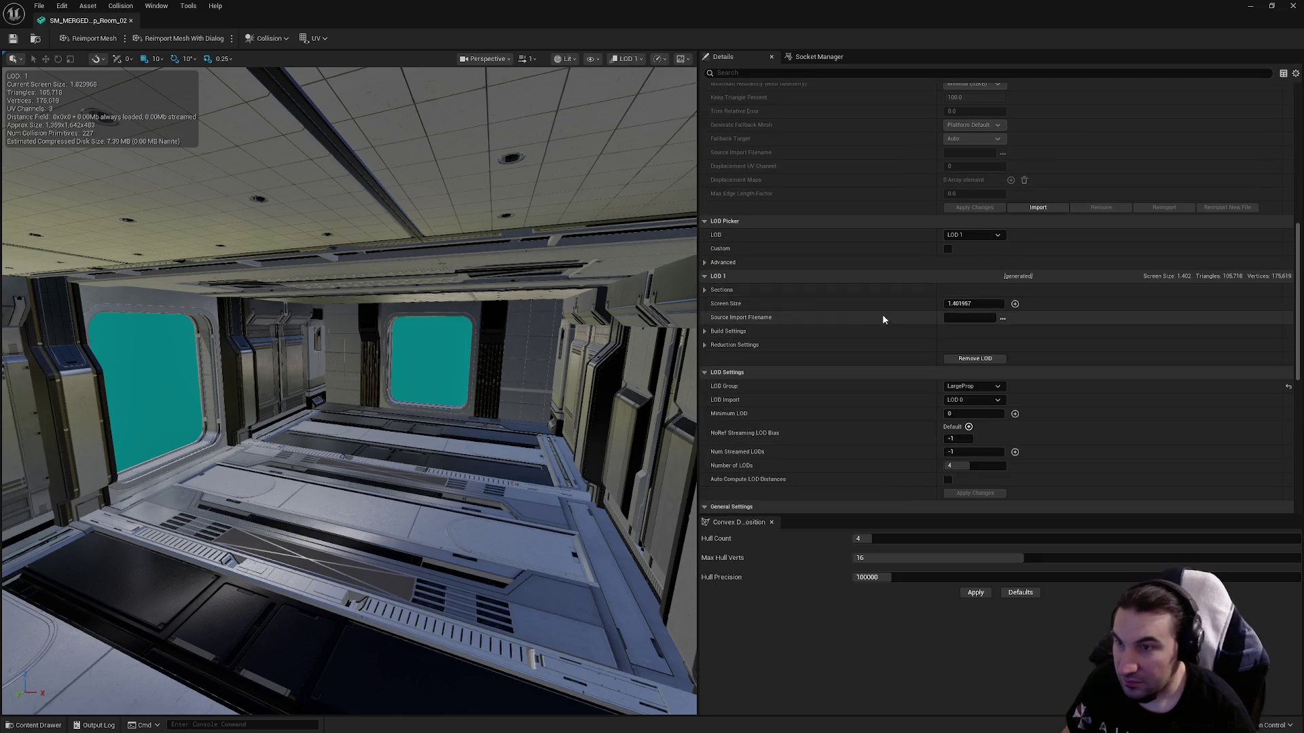
{"action": "mouse_move", "coordinate": [487, 304]}
{"action": "left_mouse_down"}
{"action": "mouse_move", "coordinate": [487, 258]}
{"action": "mouse_move", "coordinate": [562, 328]}
{"action": "left_mouse_up"}
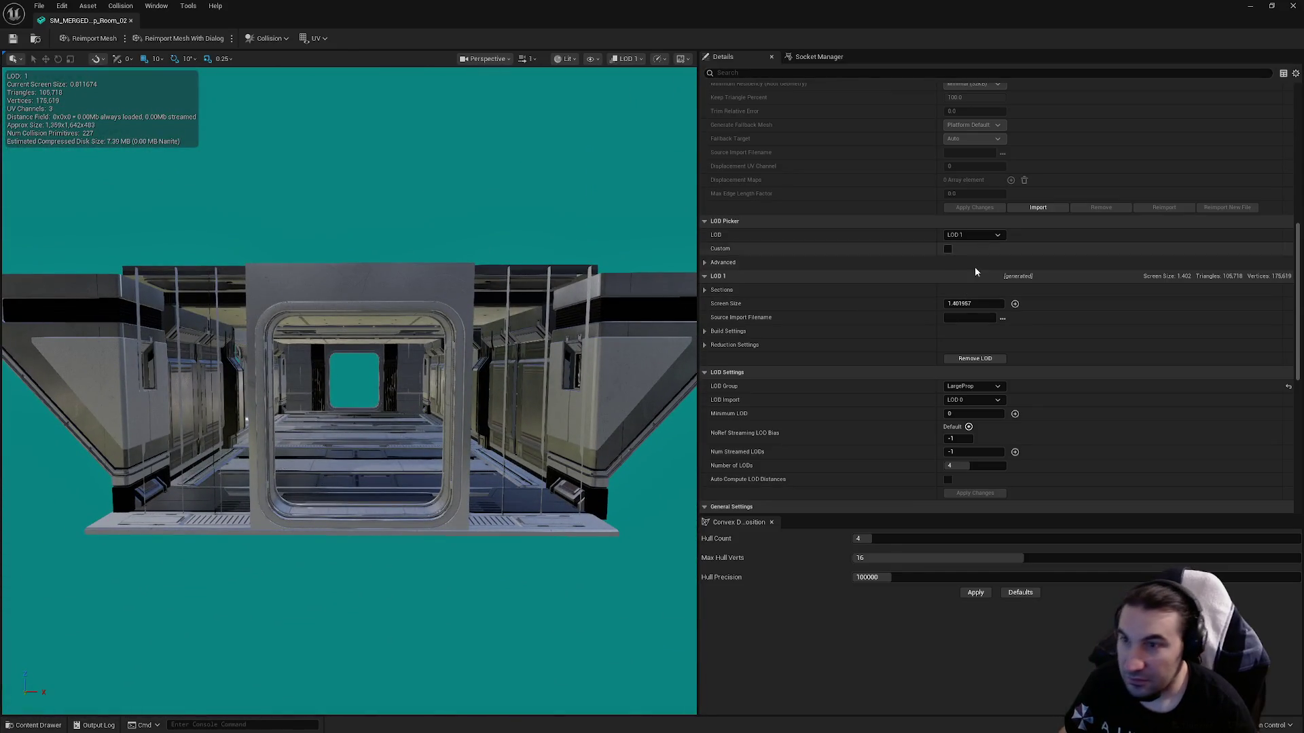
{"action": "left_click", "coordinate": [976, 303]}
{"action": "type", "text": "0.8"}
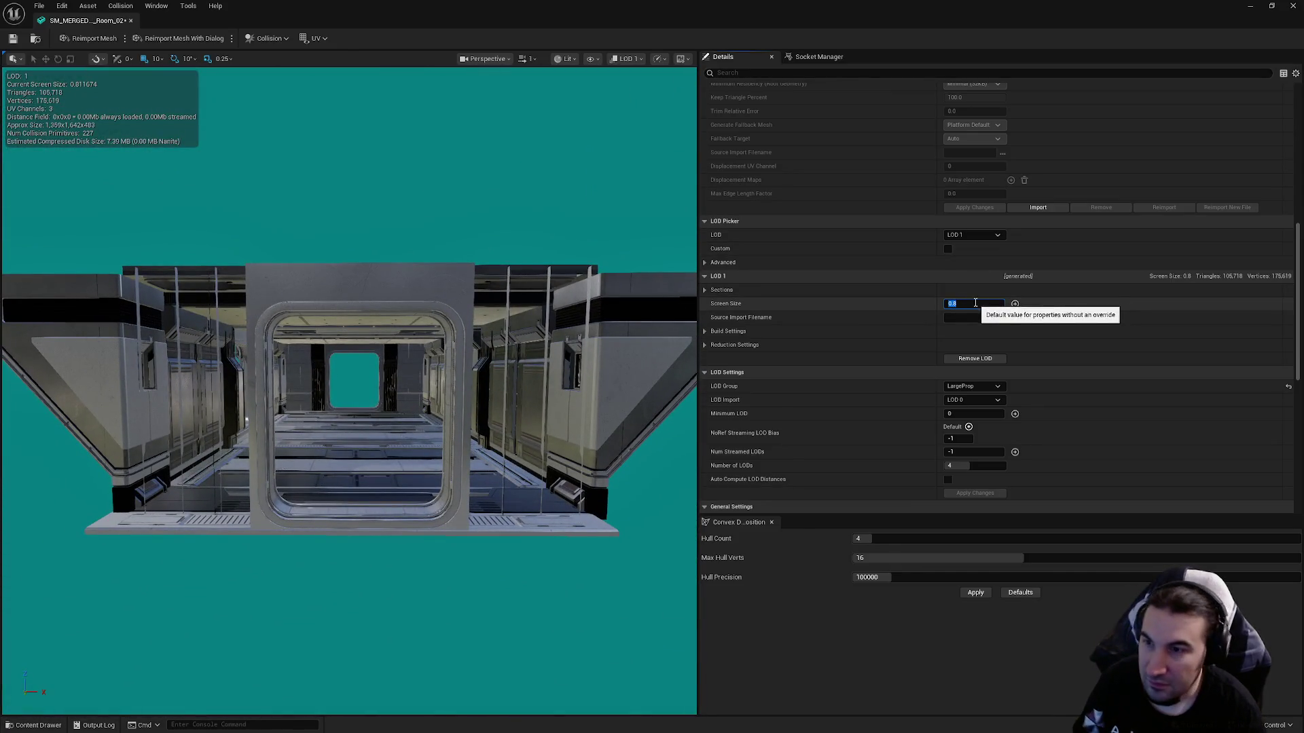
Set the LOD 2 screen size to 0.4.
{"action": "left_click", "coordinate": [977, 235]}
{"action": "left_click", "coordinate": [971, 284]}
{"action": "scroll", "coordinate": [350, 394], "scroll_direction": "down", "scroll_amount": 8}
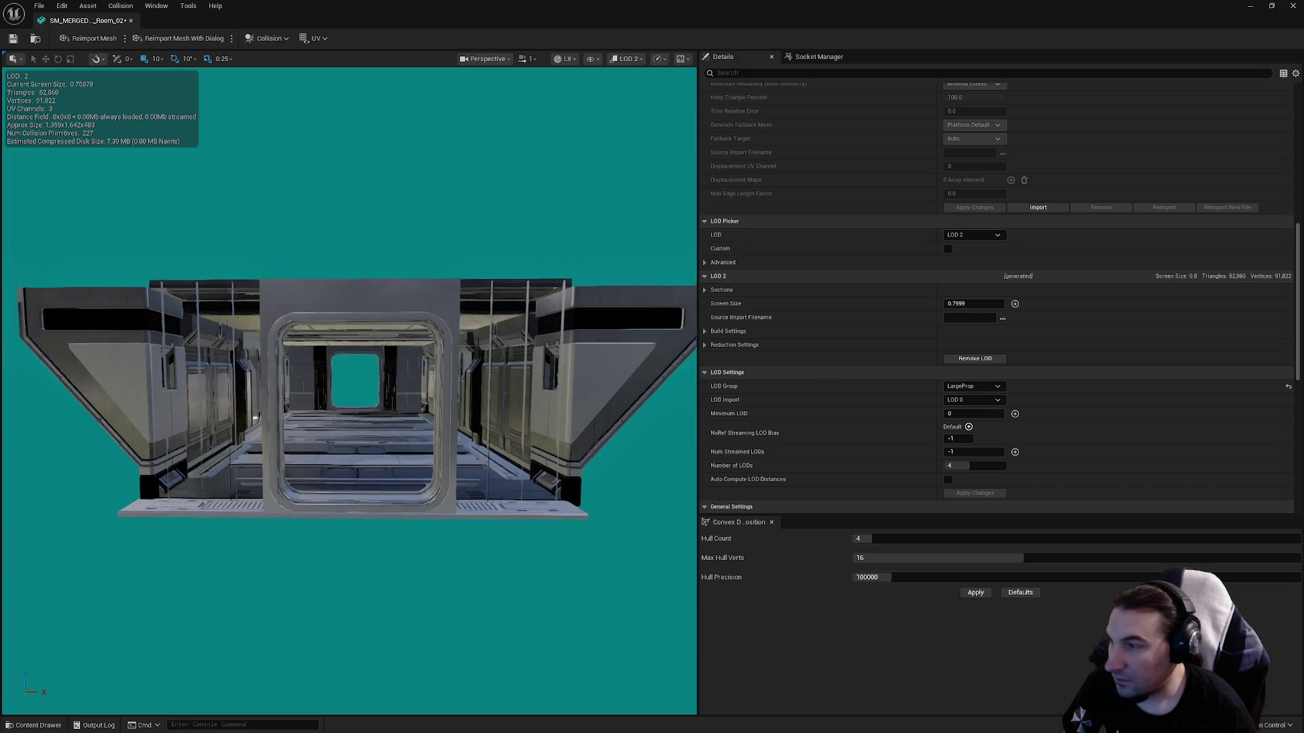
{"action": "left_click", "coordinate": [968, 305]}
{"action": "type", "text": "0.14"}
{"action": "type", "text": ".4"}
{"action": "key", "text": "Return"}
Set the LOD 3 screen size to 0.25.
{"action": "scroll", "coordinate": [620, 338], "scroll_direction": "down", "scroll_amount": 3}
{"action": "scroll", "coordinate": [356, 394], "scroll_direction": "down", "scroll_amount": 3}
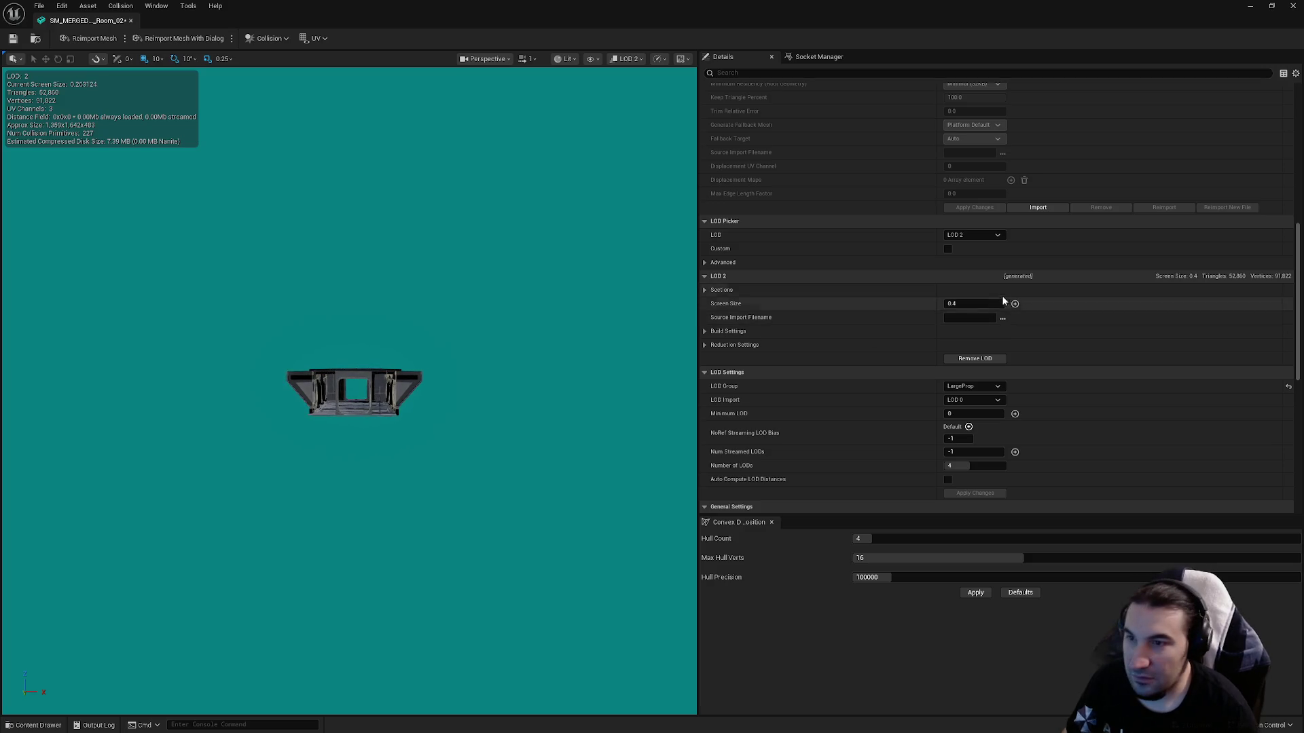
{"action": "left_click", "coordinate": [973, 234]}
{"action": "left_click", "coordinate": [968, 291]}
{"action": "left_click", "coordinate": [973, 305]}
{"action": "type", "text": "0"}
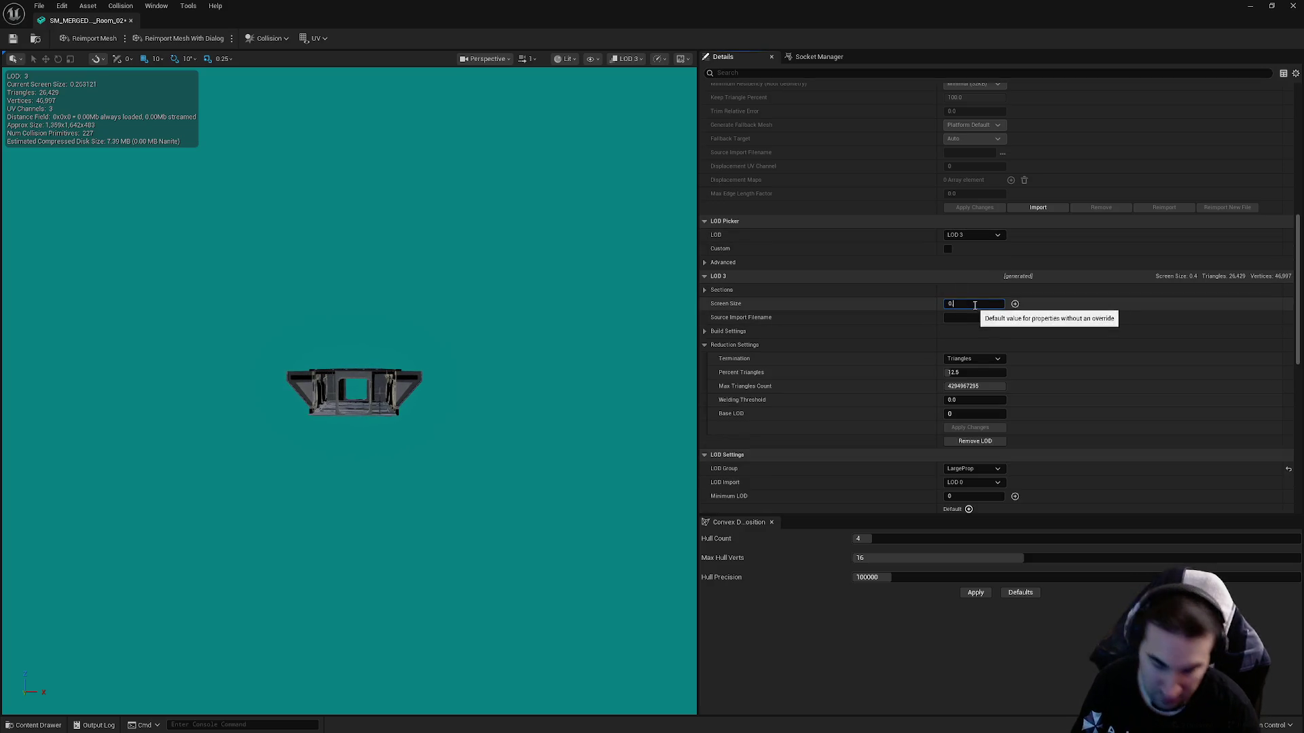
{"action": "type", "text": ".25"}
{"action": "key", "text": "Return"}
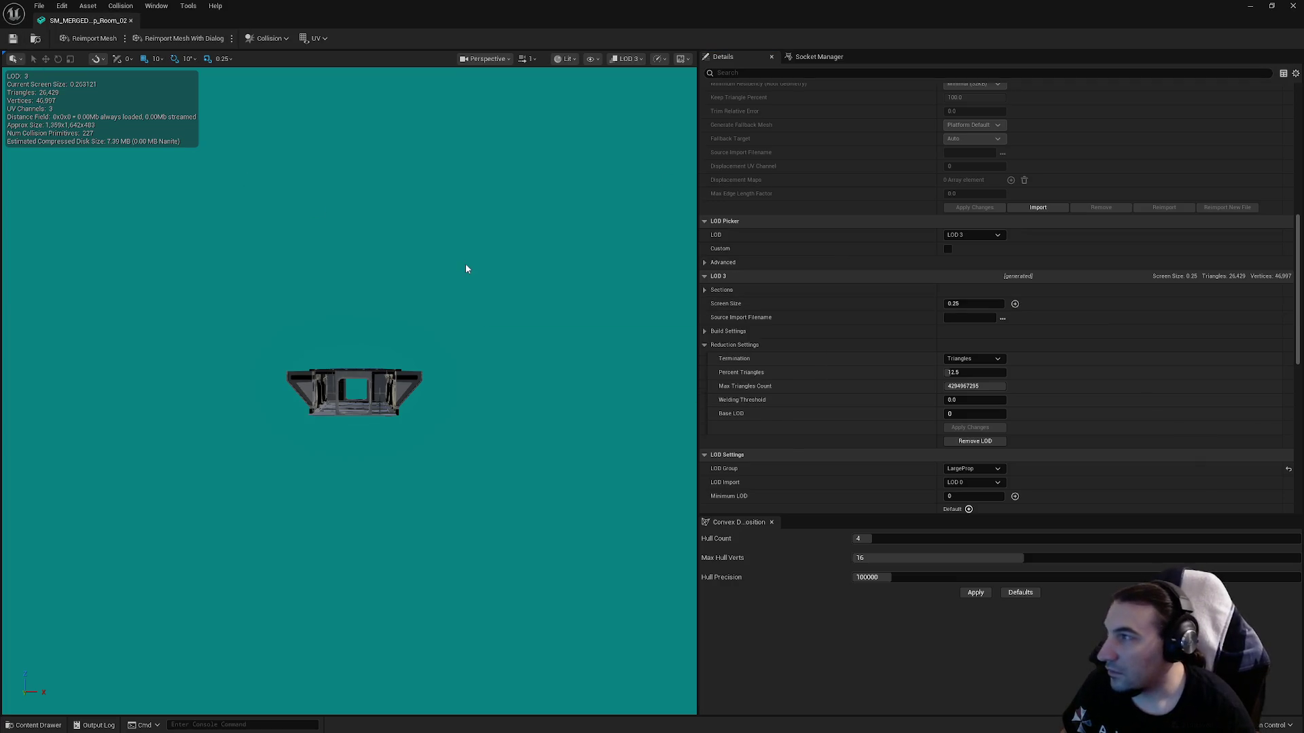
{"action": "left_click", "coordinate": [973, 373]}
Set LOD 3 Percent Triangles to 1 and apply, leaving 2,114 triangles.
{"action": "type", "text": "1"}
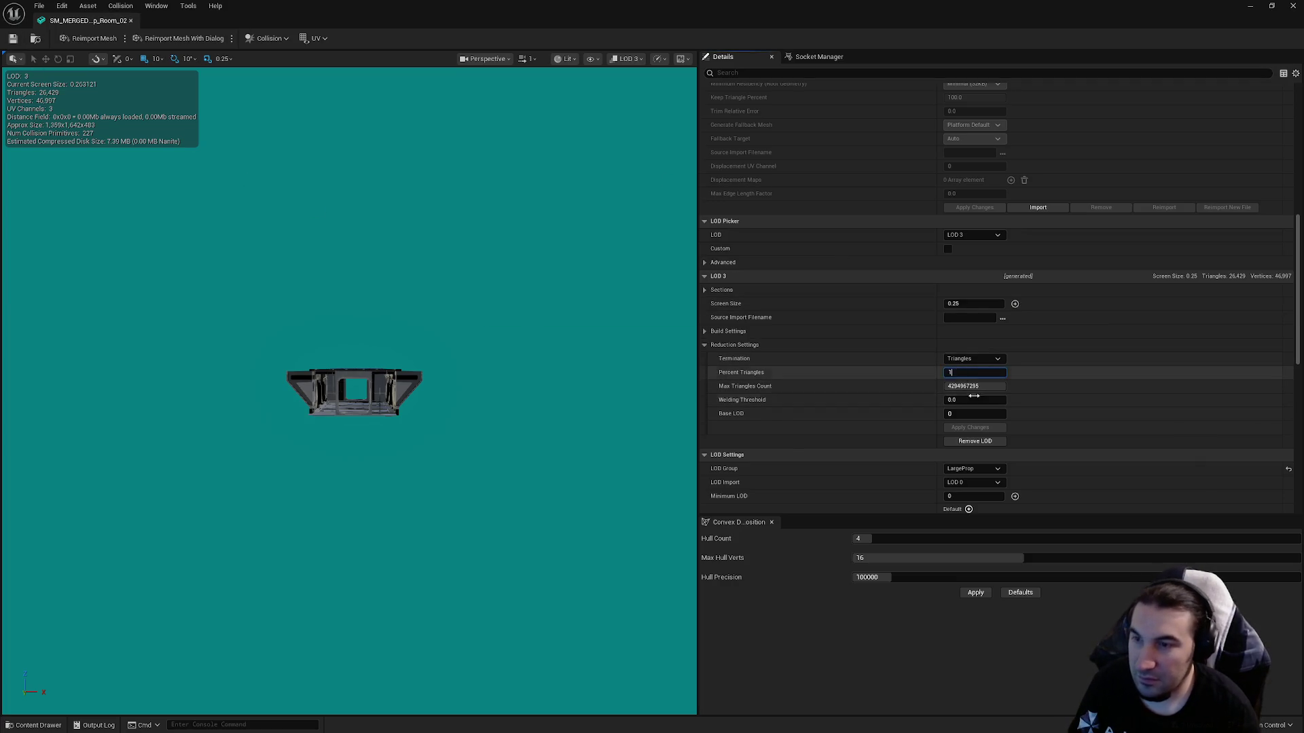
{"action": "left_click", "coordinate": [963, 428]}
{"action": "left_click", "coordinate": [963, 428]}
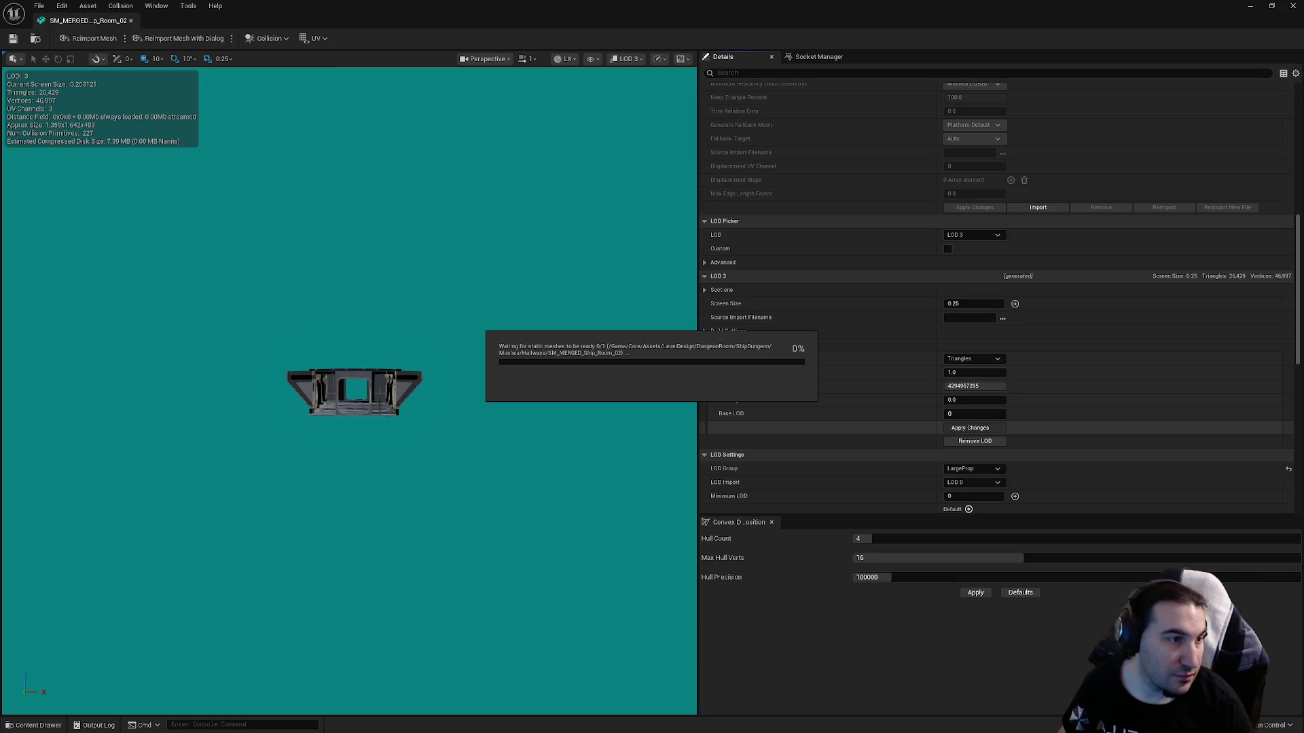
{"action": "key", "text": "super"}
{"action": "key", "text": "super"}
{"action": "key", "text": "super"}
{"action": "mouse_move", "coordinate": [614, 729]}
{"action": "key", "text": "super"}
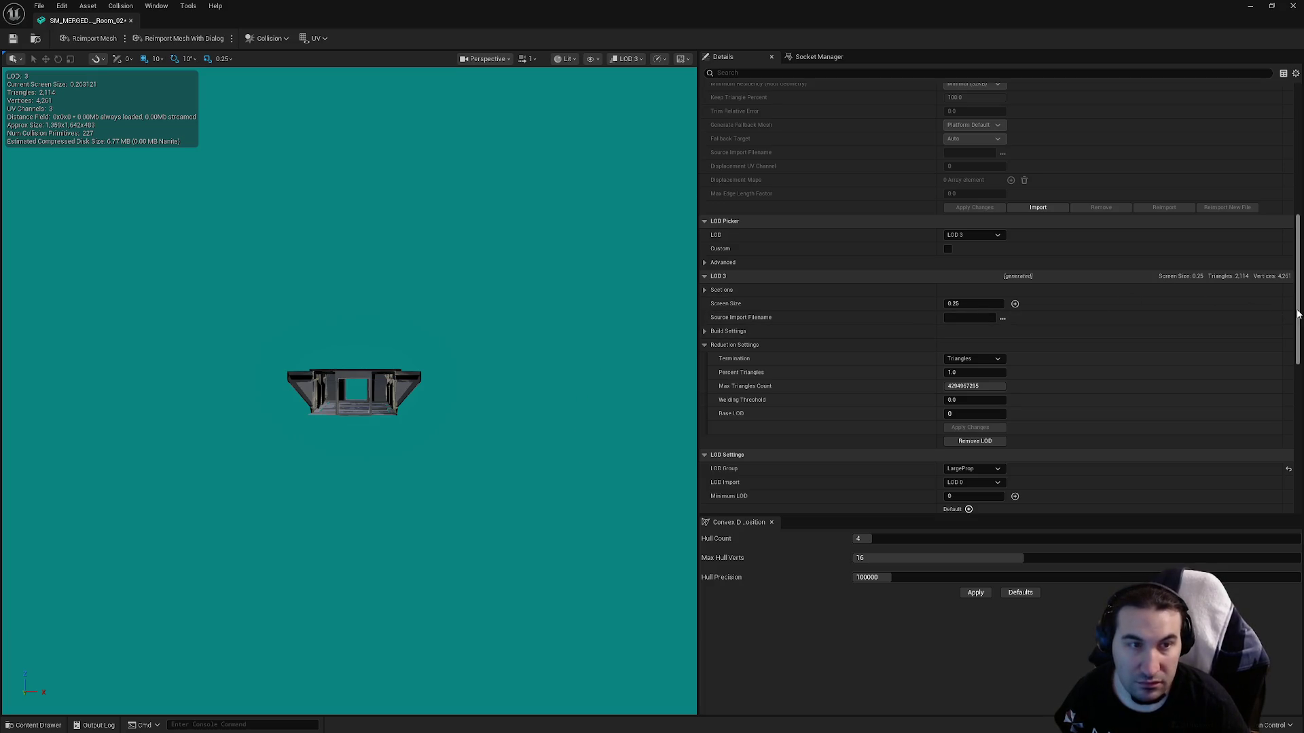
{"action": "mouse_move", "coordinate": [1298, 315]}
{"action": "left_mouse_down"}
{"action": "mouse_move", "coordinate": [1286, 407]}
{"action": "mouse_move", "coordinate": [1274, 108]}
{"action": "mouse_move", "coordinate": [1271, 300]}
{"action": "mouse_move", "coordinate": [1271, 270]}
{"action": "left_mouse_up"}
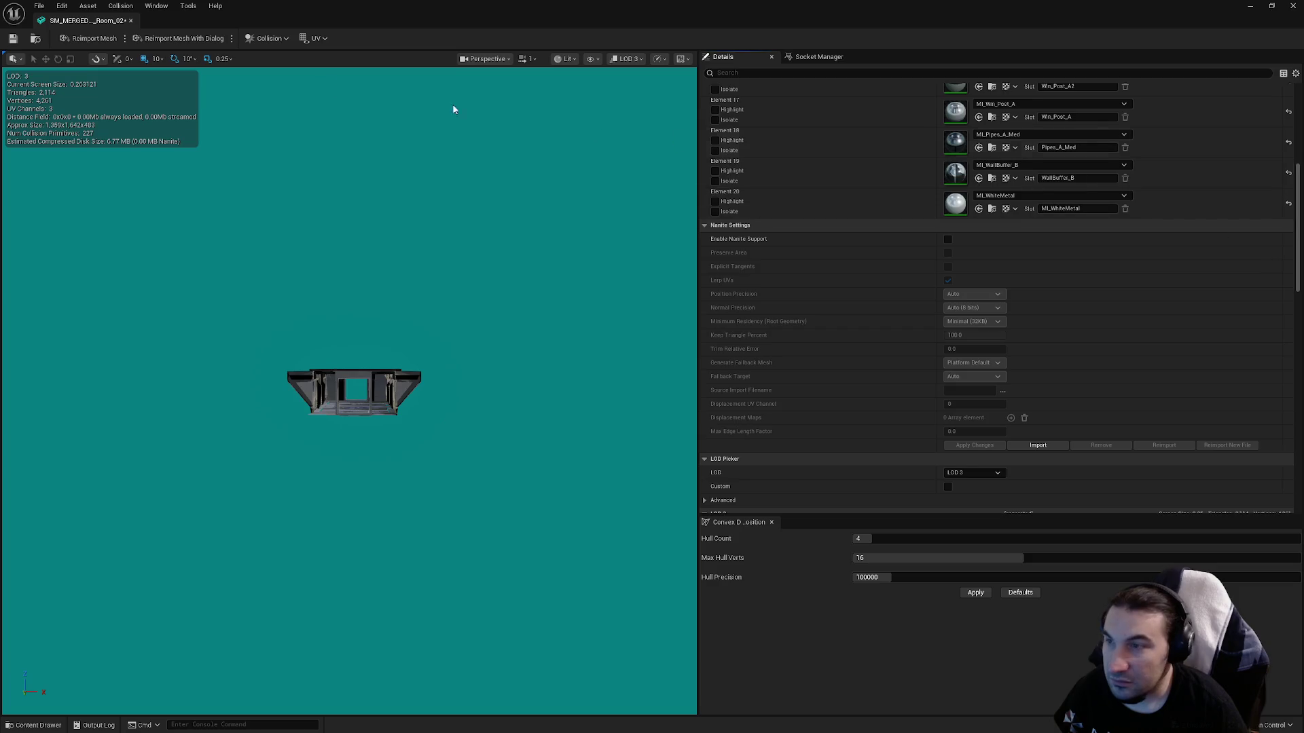
Save and close SM_MERGED_Ship_Room_02, reopen it to inspect LOD 0, then close it.
{"action": "left_click", "coordinate": [16, 39]}
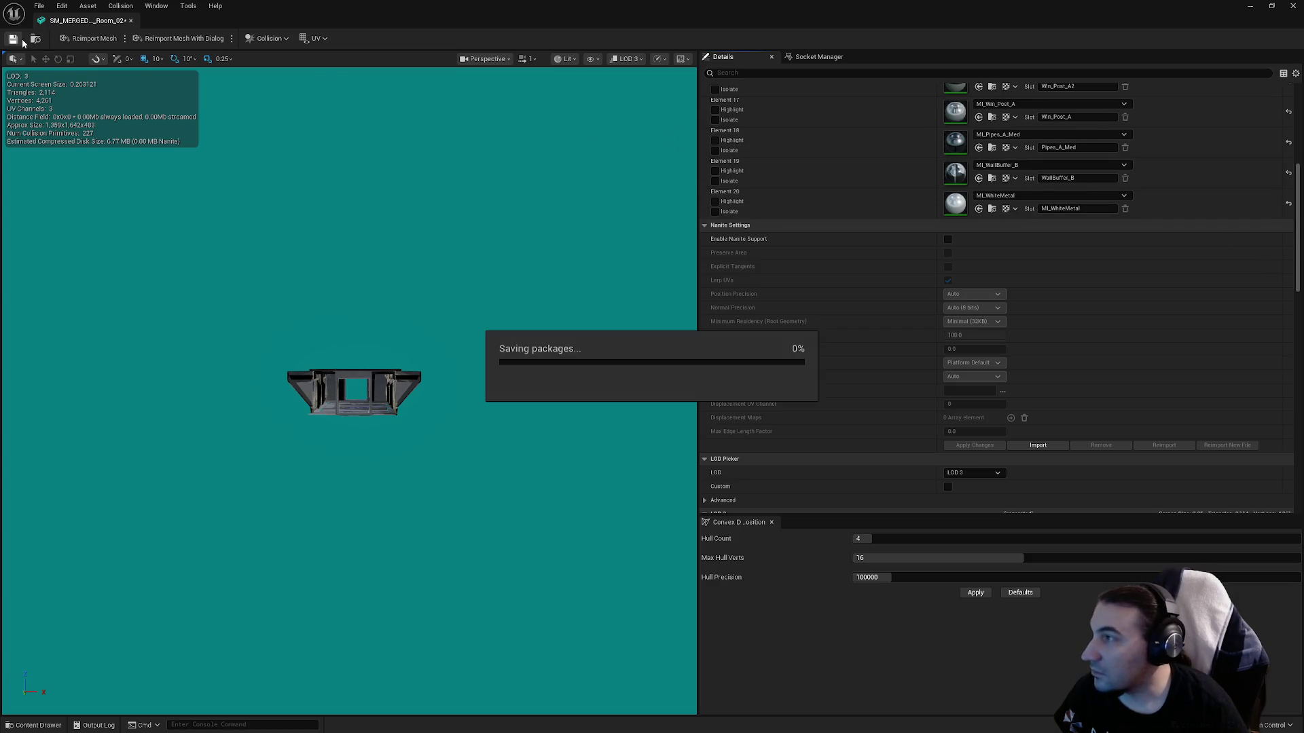
{"action": "left_click", "coordinate": [1290, 6]}
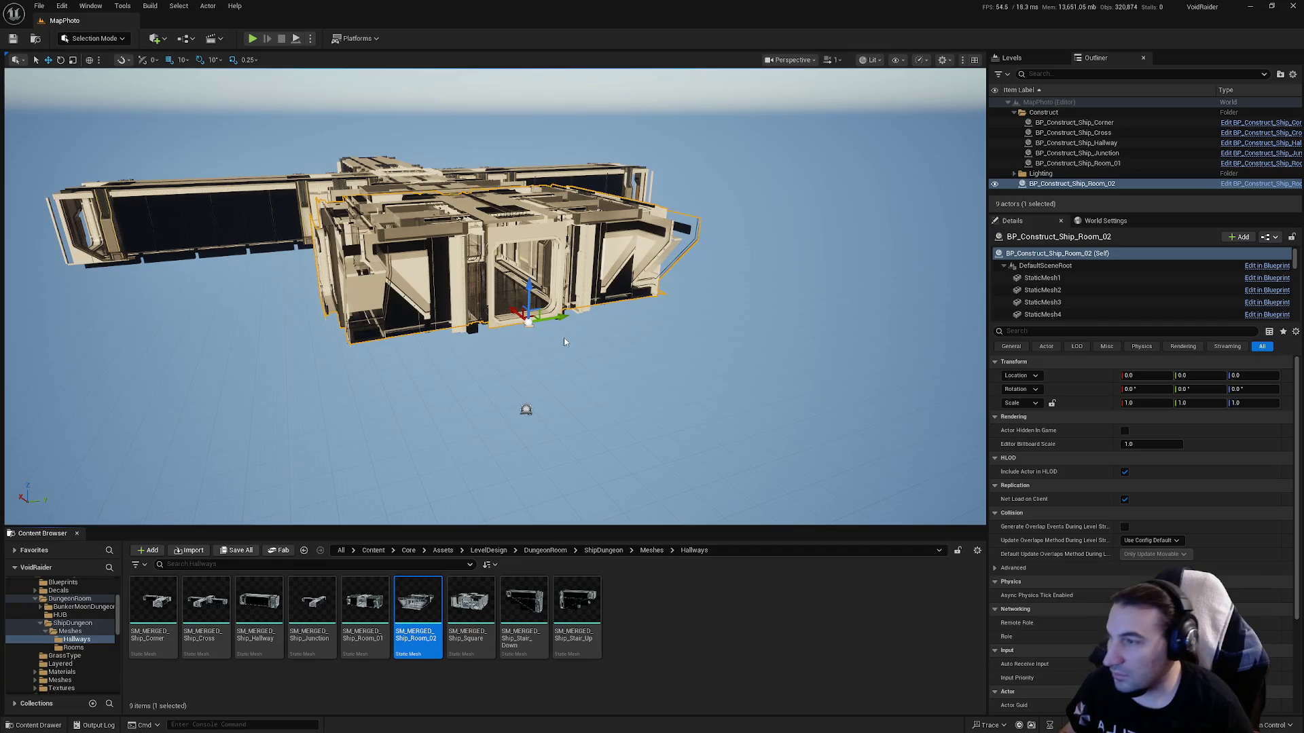
{"action": "double_click", "coordinate": [418, 601]}
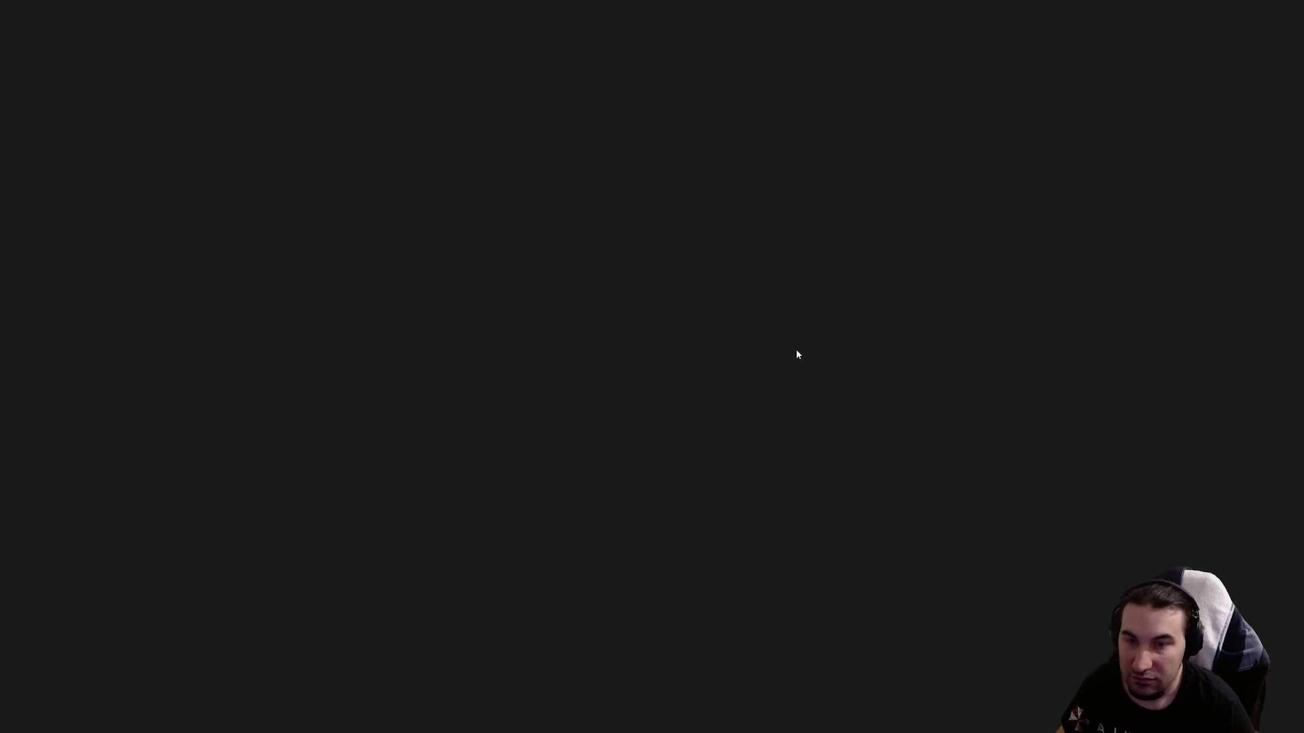
{"action": "scroll", "coordinate": [381, 427], "scroll_direction": "up", "scroll_amount": 4}
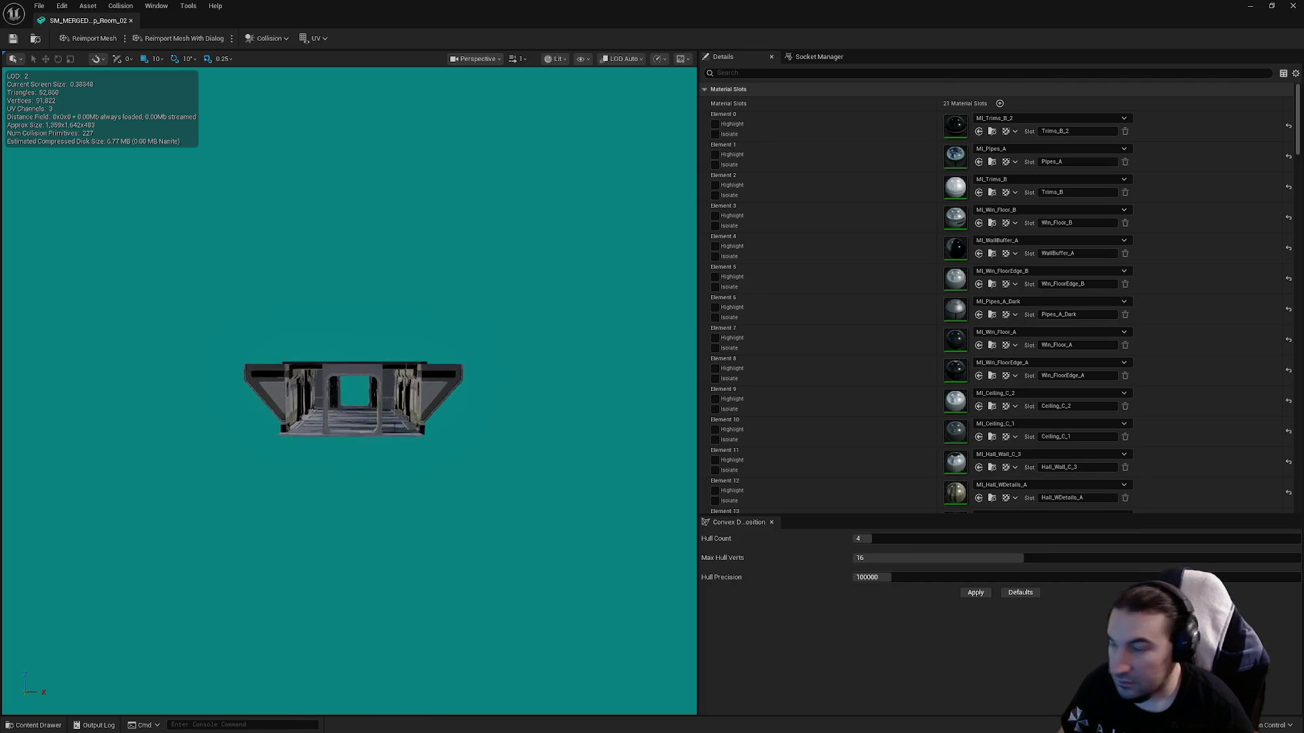
{"action": "left_click_drag", "start_coordinate": [381, 427], "coordinate": [342, 495]}
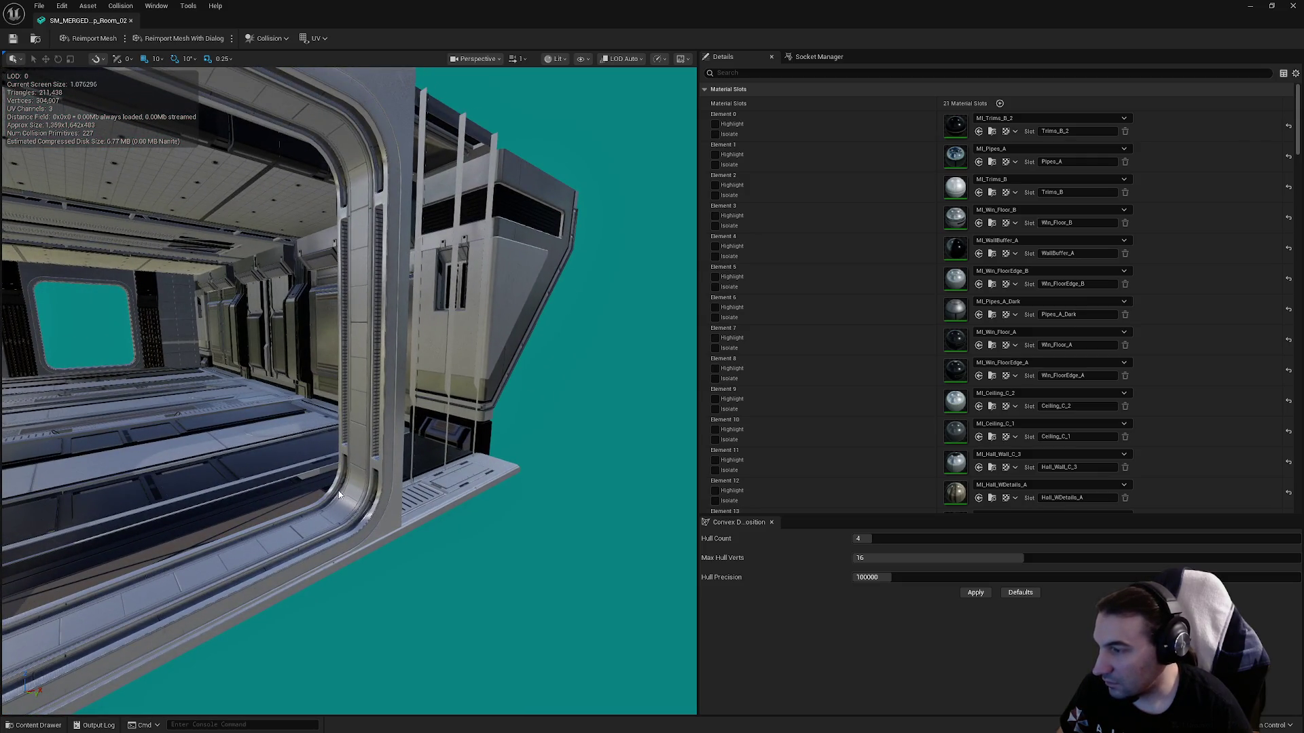
{"action": "left_click", "coordinate": [1292, 6]}
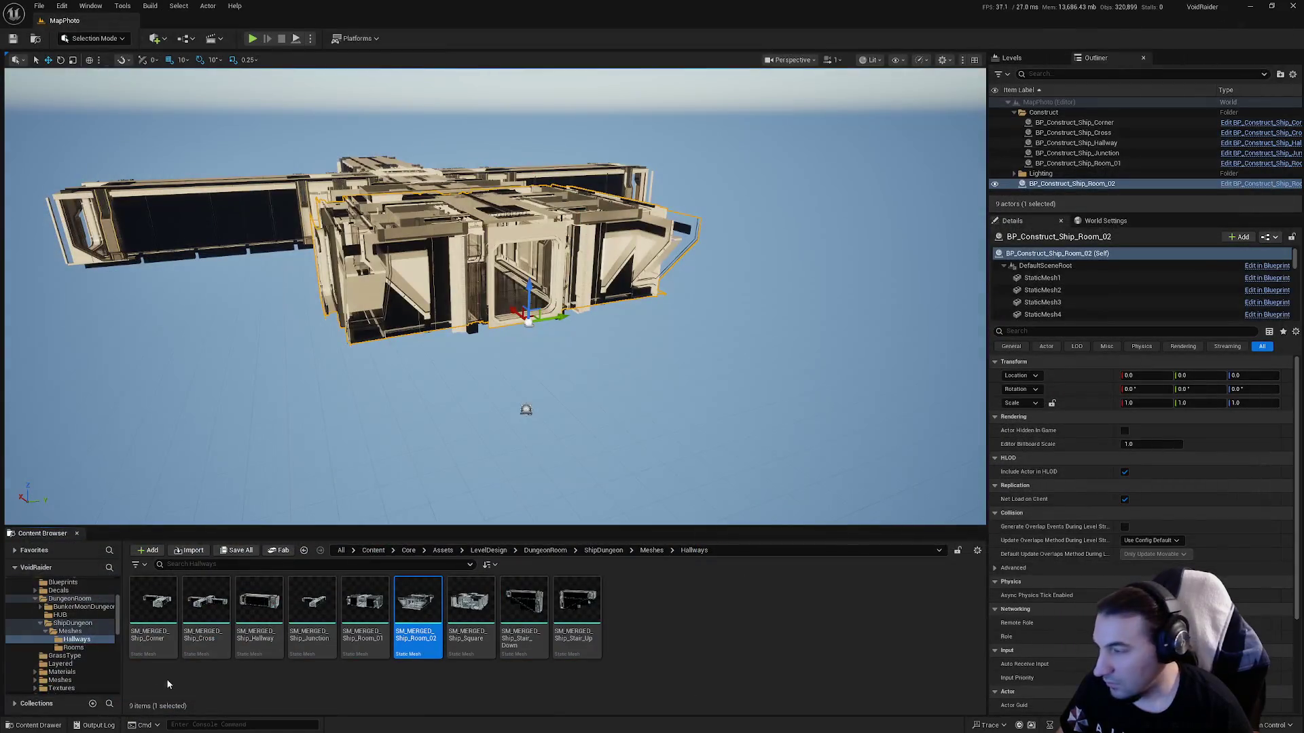
{"action": "scroll", "coordinate": [58, 653], "scroll_direction": "down", "scroll_amount": 6}
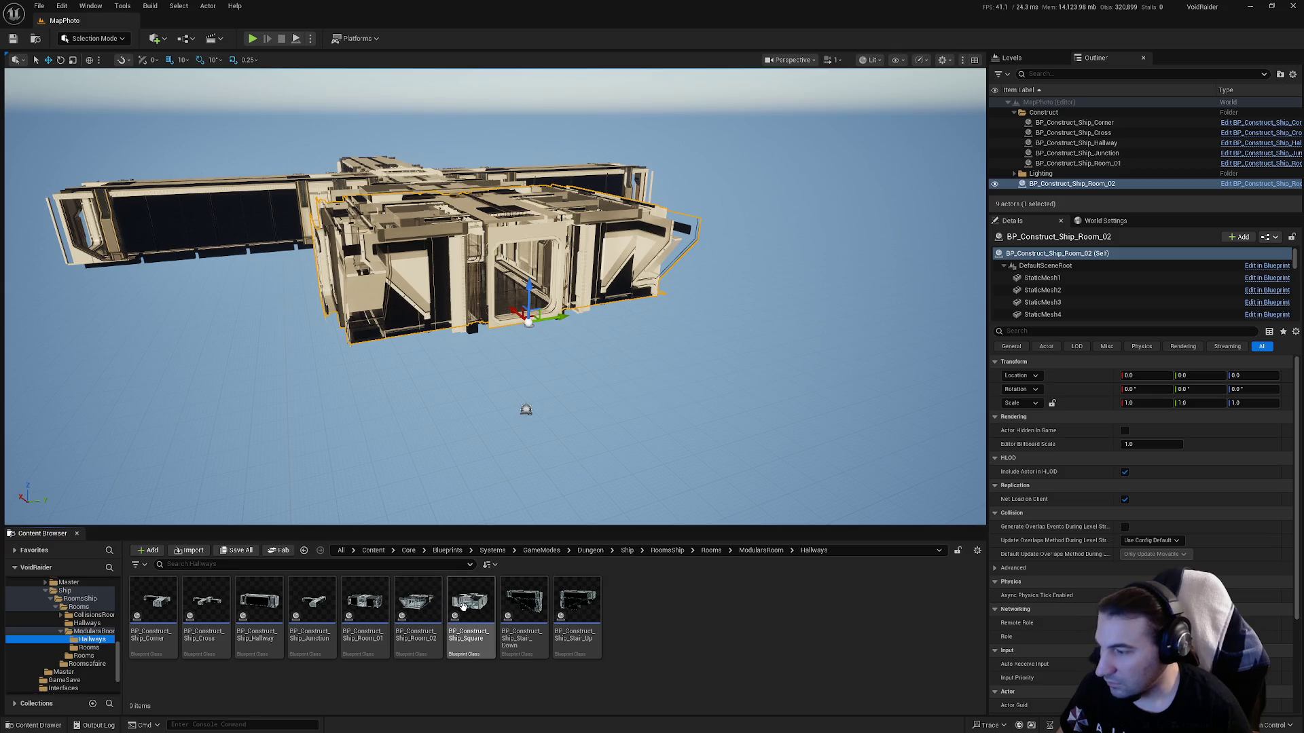
Compare doorway meshes in BP_Construct_Ship_Square and BP_Construct_Ship_Room_02, then reopen Ship_Square.
{"action": "double_click", "coordinate": [463, 608]}
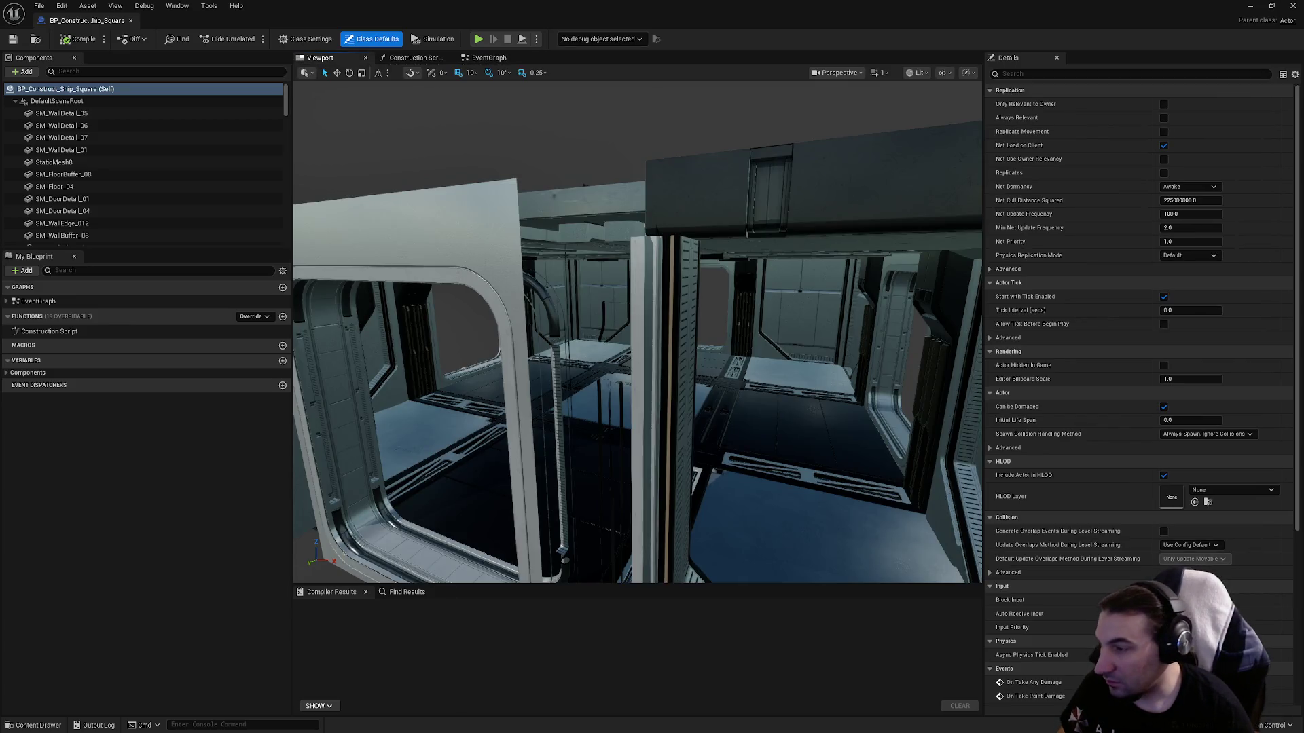
{"action": "left_click", "coordinate": [392, 545]}
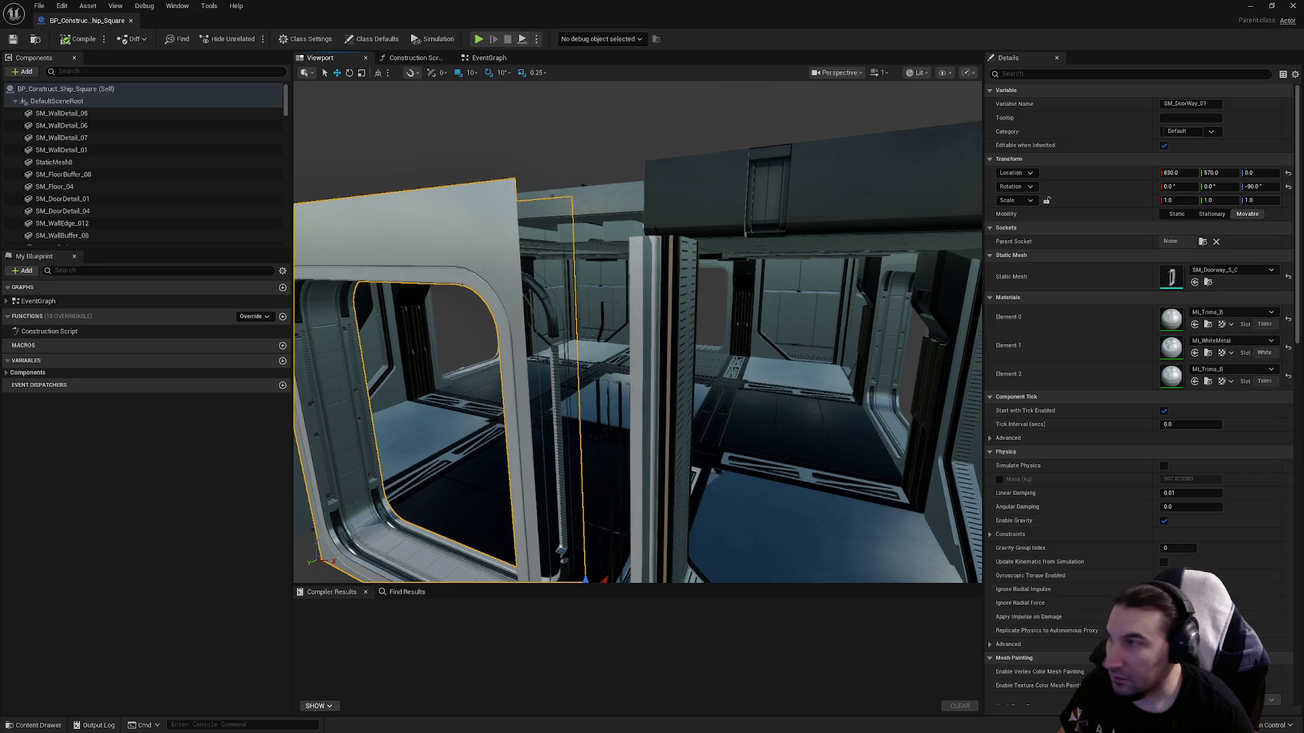
{"action": "left_click", "coordinate": [1291, 5]}
{"action": "double_click", "coordinate": [416, 603]}
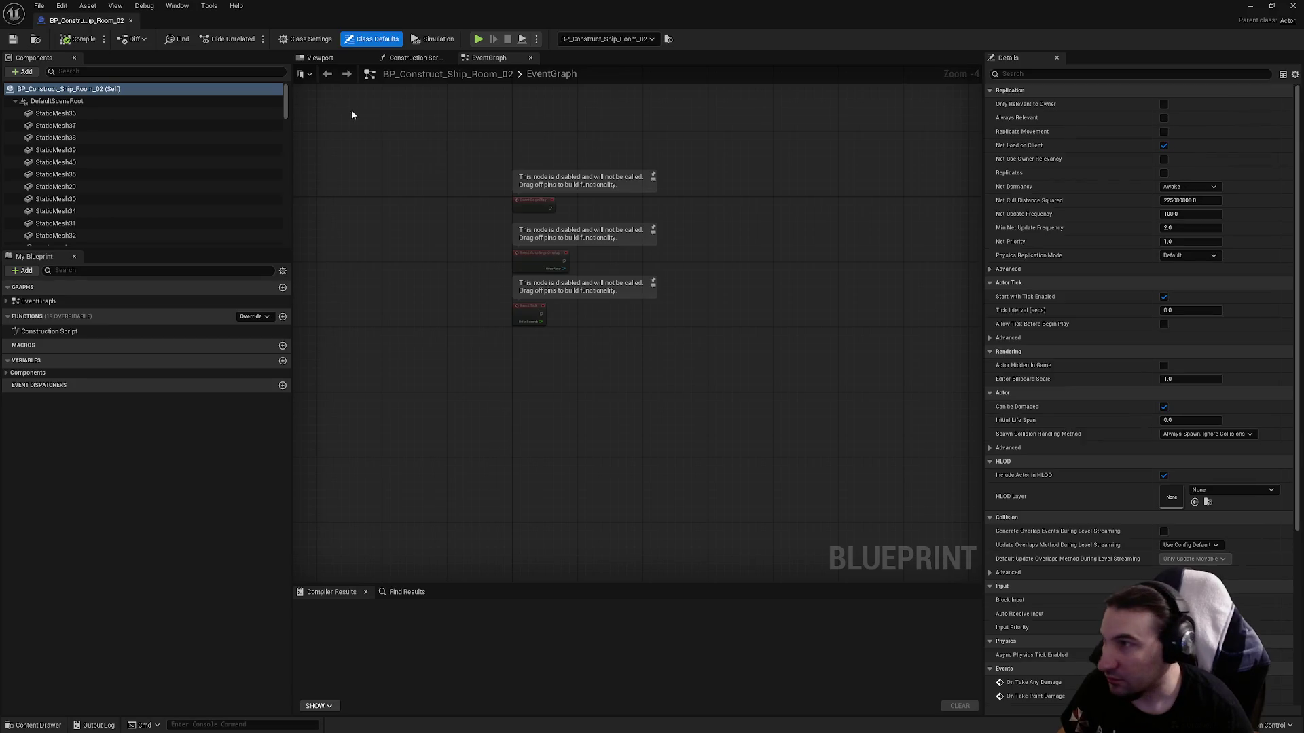
{"action": "left_click", "coordinate": [319, 60]}
{"action": "scroll", "coordinate": [523, 438], "scroll_direction": "up", "scroll_amount": 2}
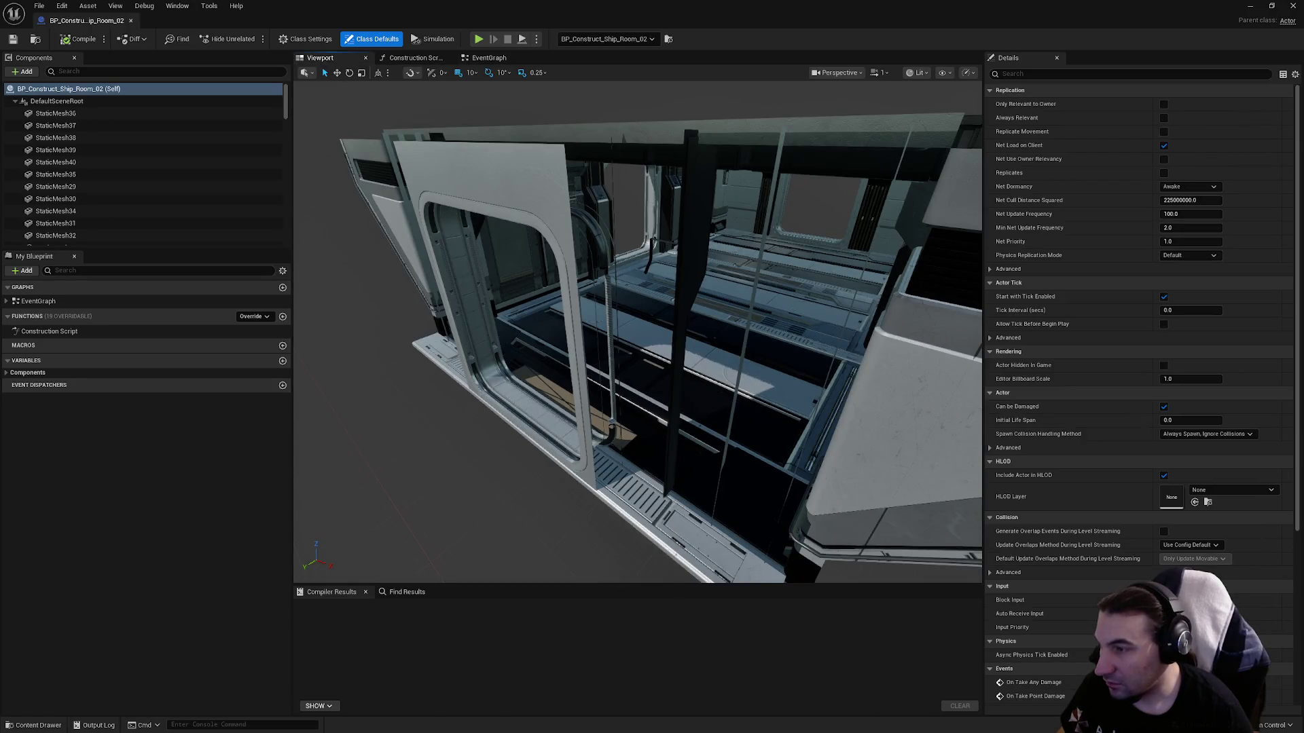
{"action": "left_click", "coordinate": [510, 413]}
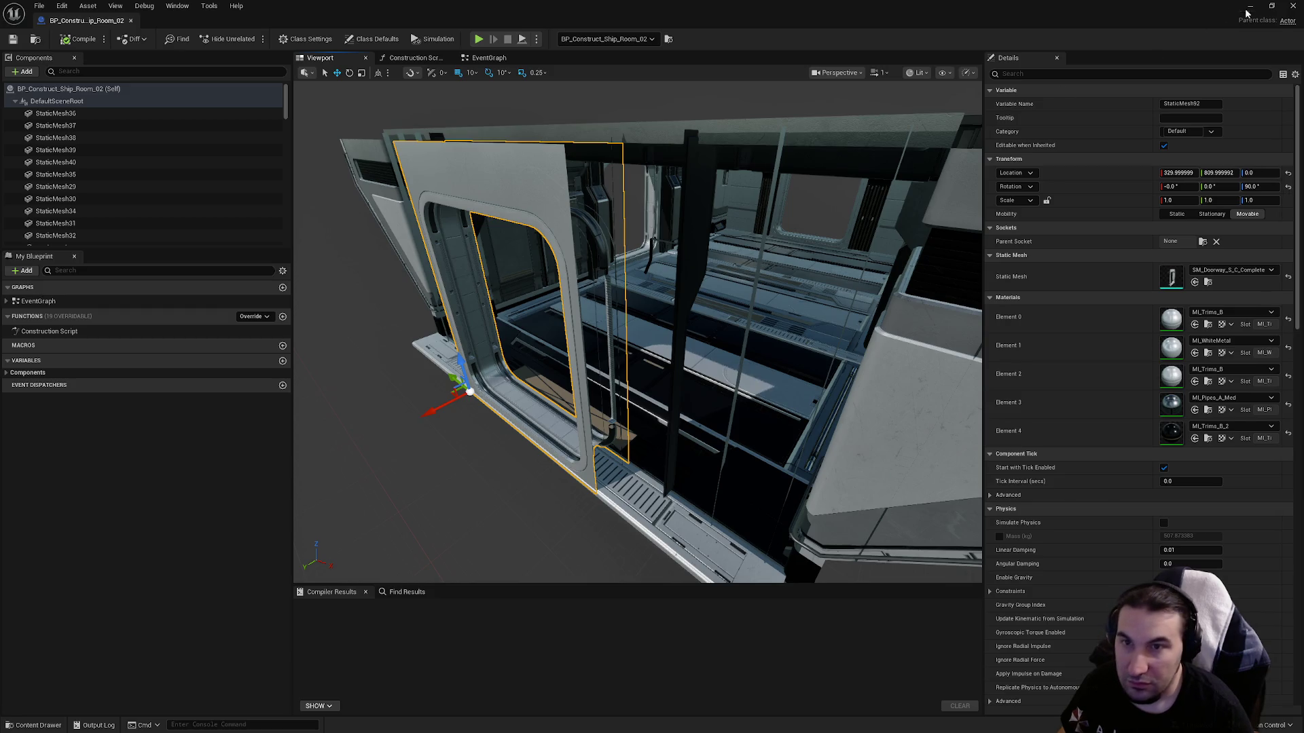
{"action": "left_click", "coordinate": [1285, 11]}
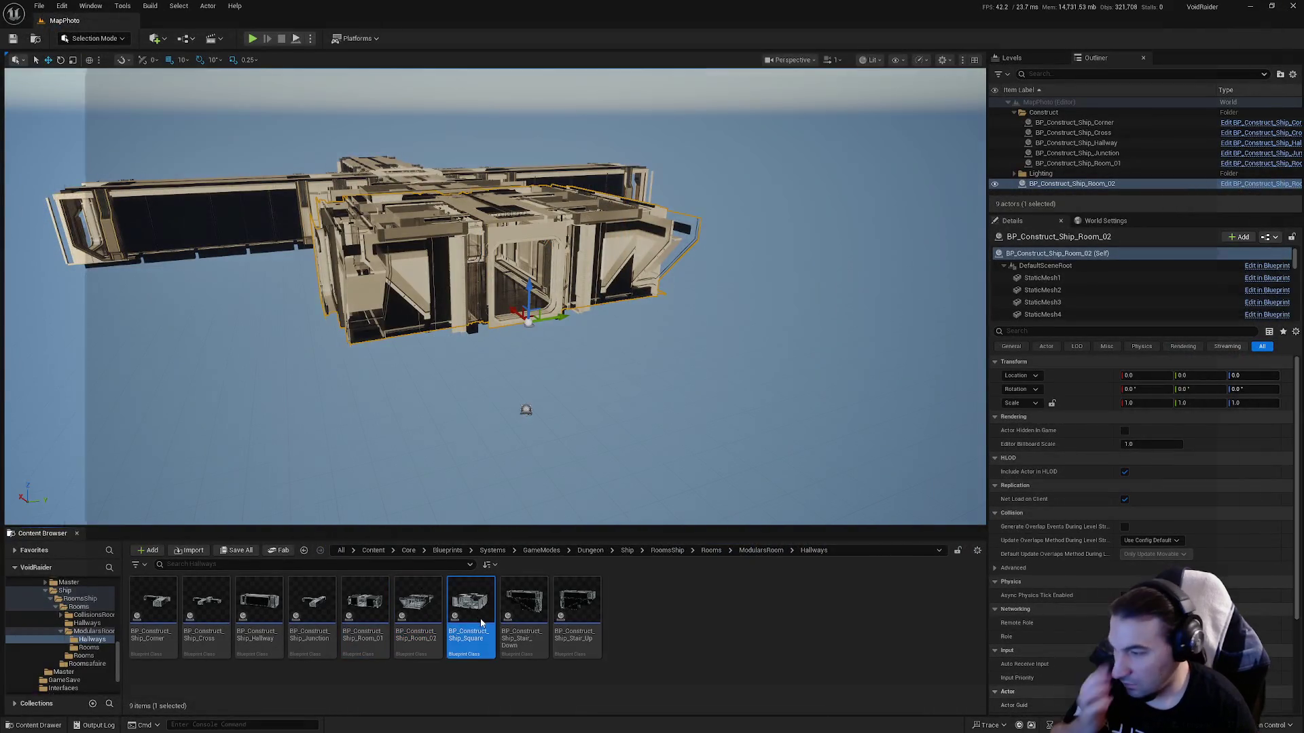
{"action": "double_click", "coordinate": [485, 621]}
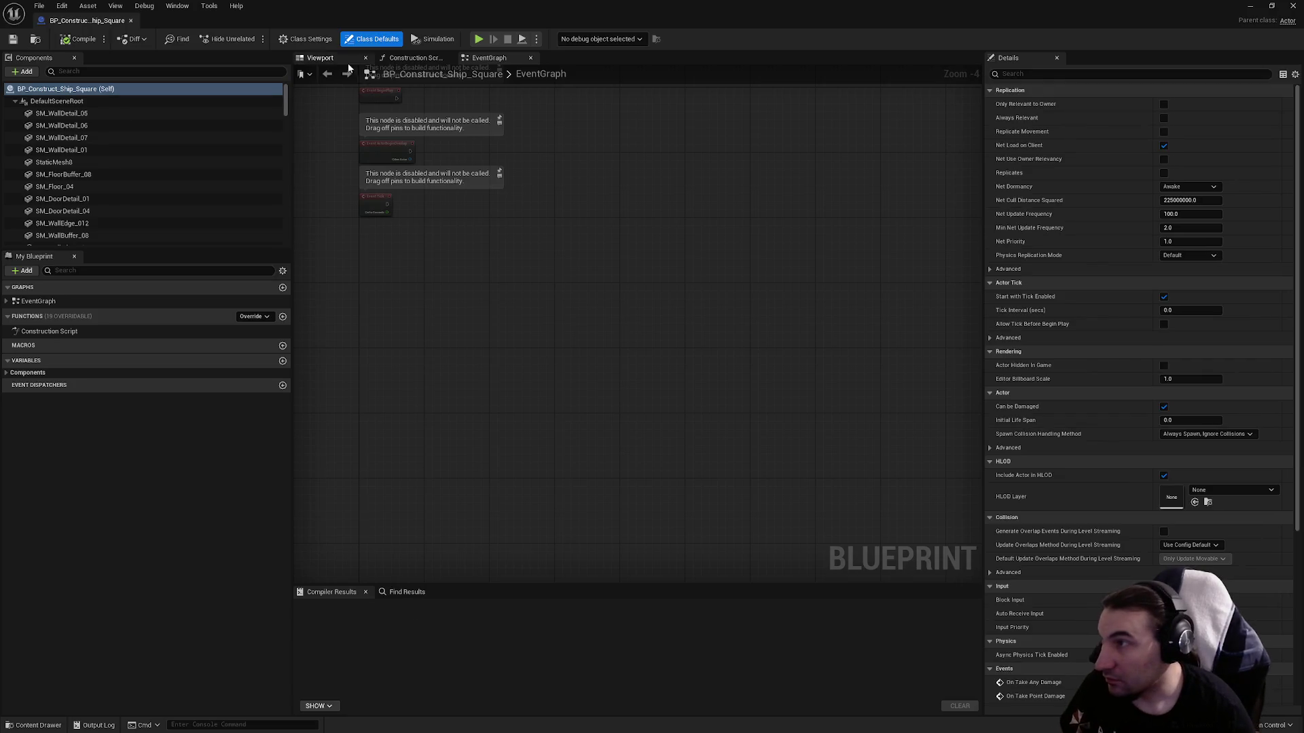
Assign SM_Doorway_S_C_Complete to the first doorway frame and SM_DoorWay_04.
{"action": "left_click", "coordinate": [347, 59]}
{"action": "left_click_drag", "start_coordinate": [576, 348], "coordinate": [577, 348]}
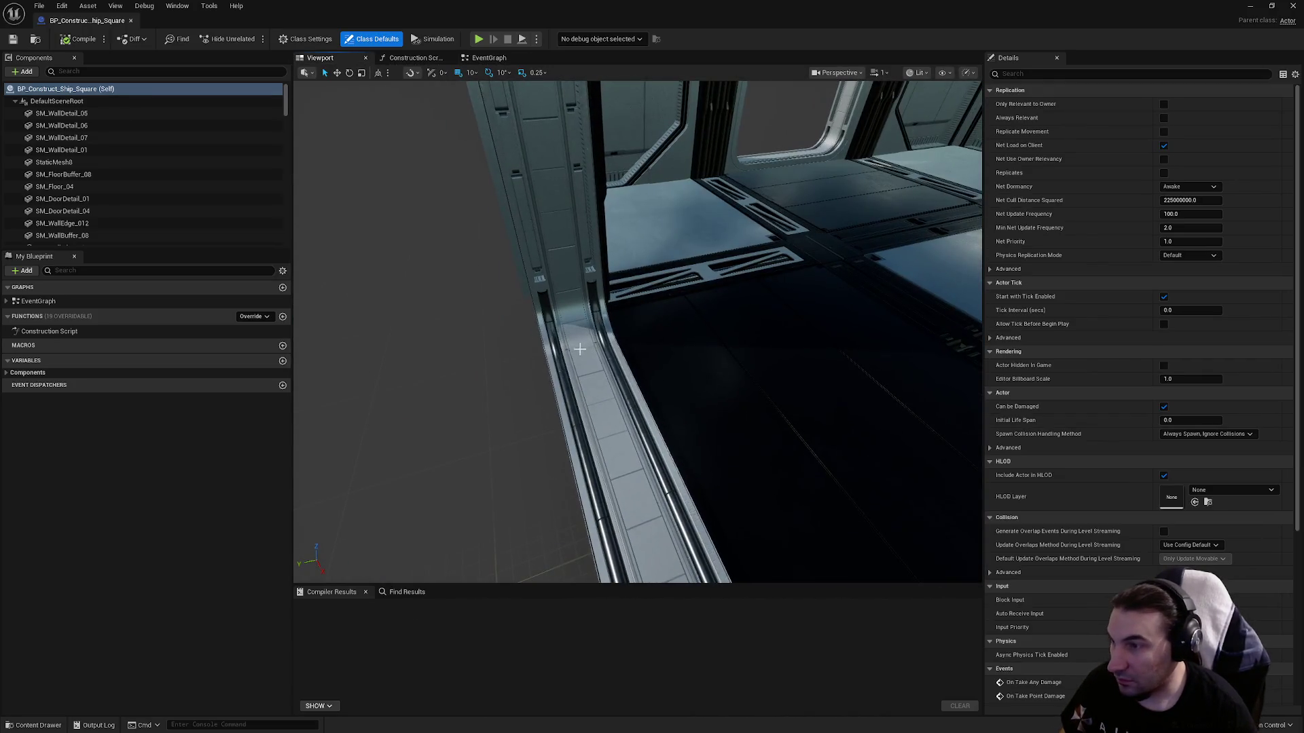
{"action": "left_click", "coordinate": [579, 357]}
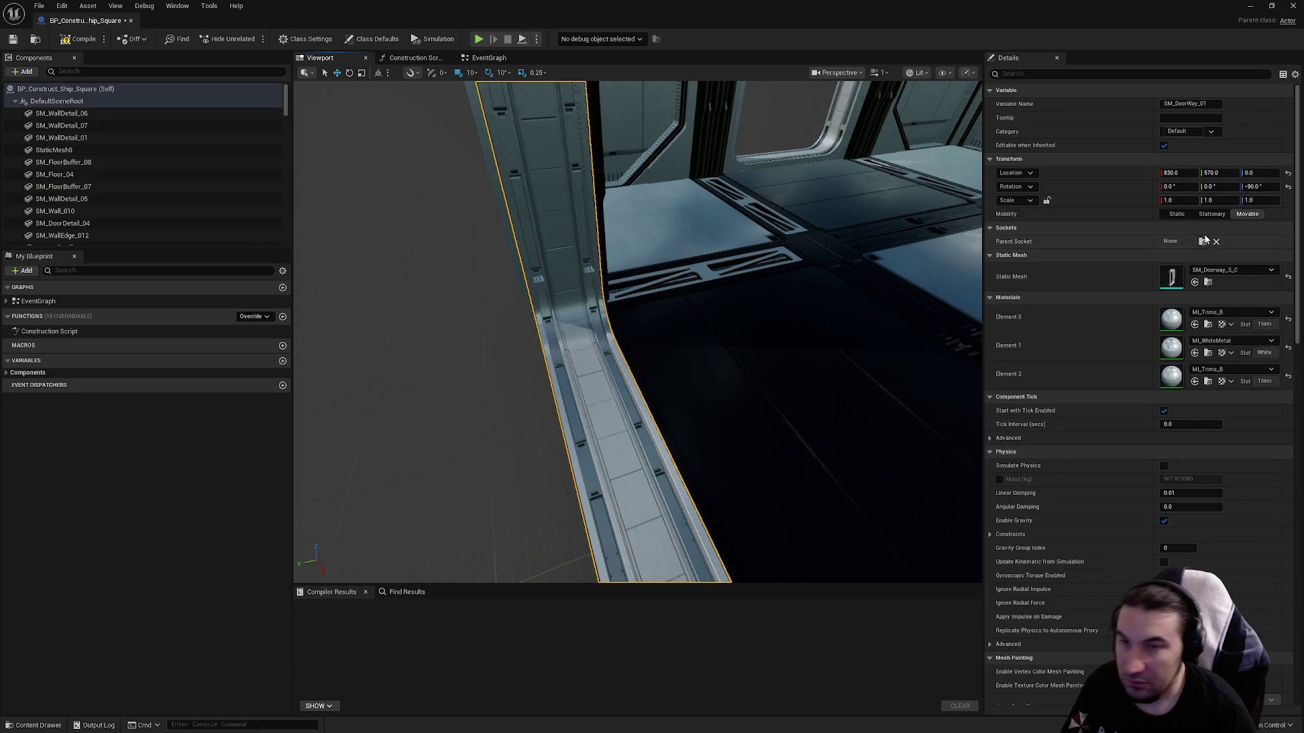
{"action": "left_click", "coordinate": [1217, 272]}
{"action": "left_click", "coordinate": [1236, 401]}
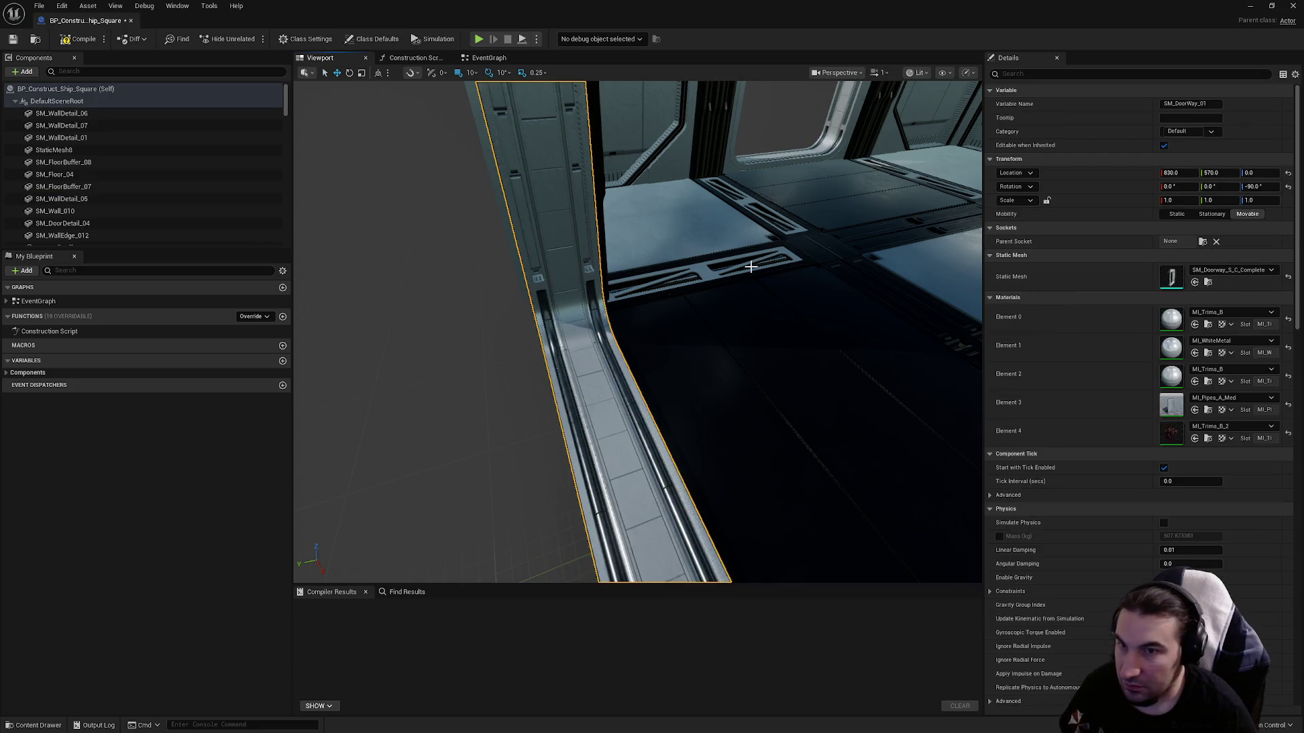
{"action": "left_click_drag", "start_coordinate": [687, 329], "coordinate": [687, 329]}
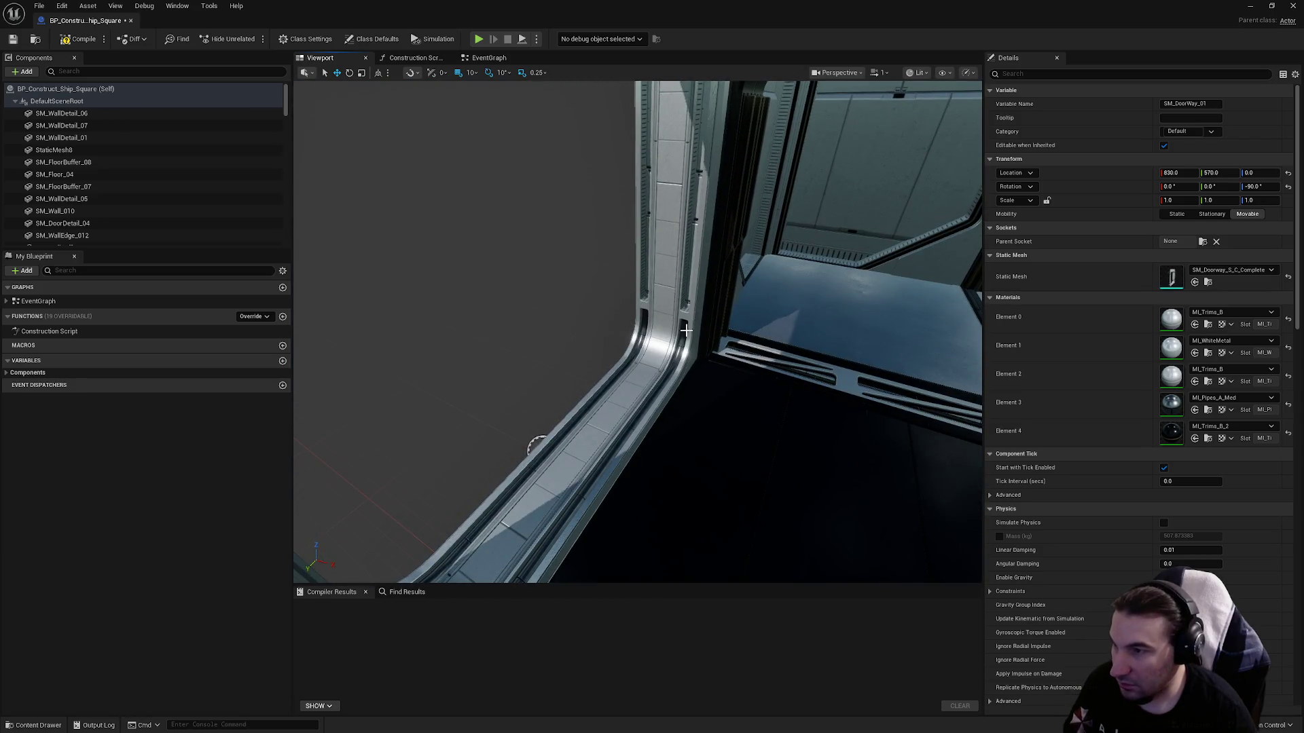
{"action": "left_click", "coordinate": [679, 238]}
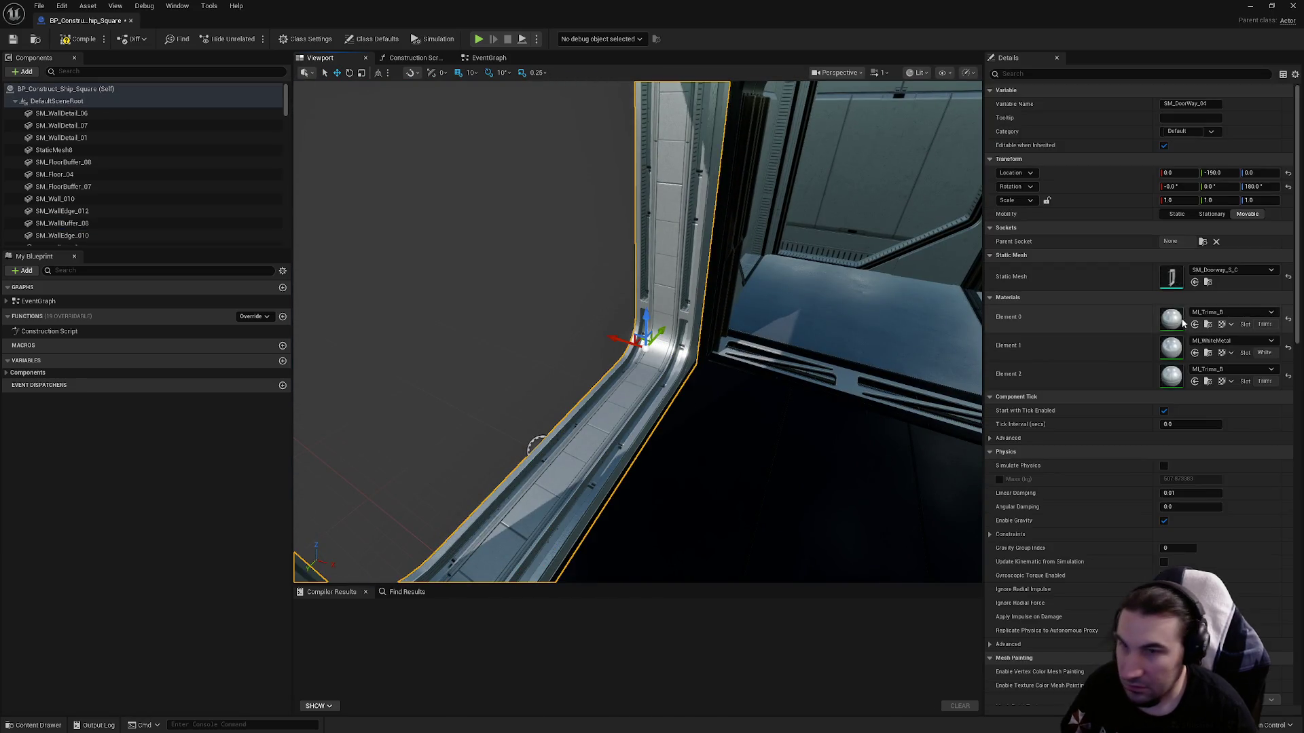
{"action": "left_click", "coordinate": [1234, 272]}
{"action": "left_click", "coordinate": [1229, 415]}
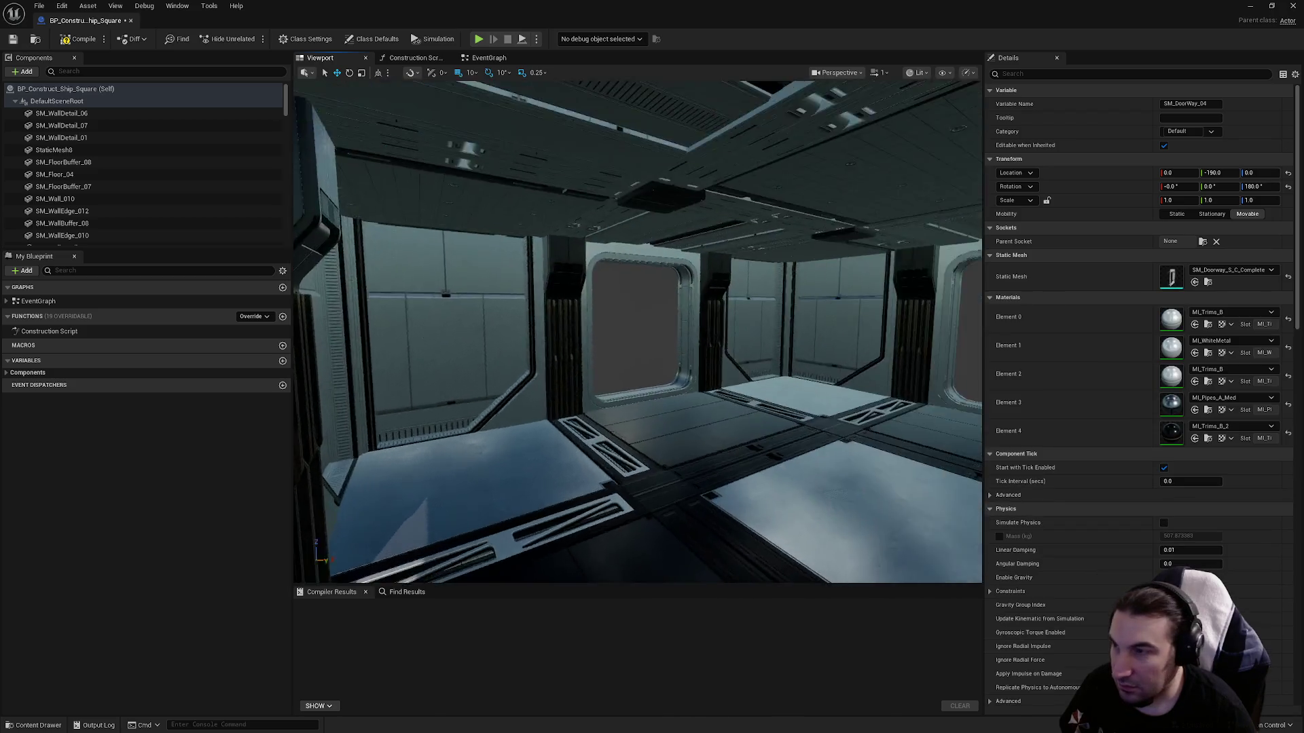
Swap SM_DoorWay_03 and SM_DoorWay_02 to SM_Doorway_S_C_Complete.
{"action": "left_click_drag", "start_coordinate": [617, 427], "coordinate": [617, 427]}
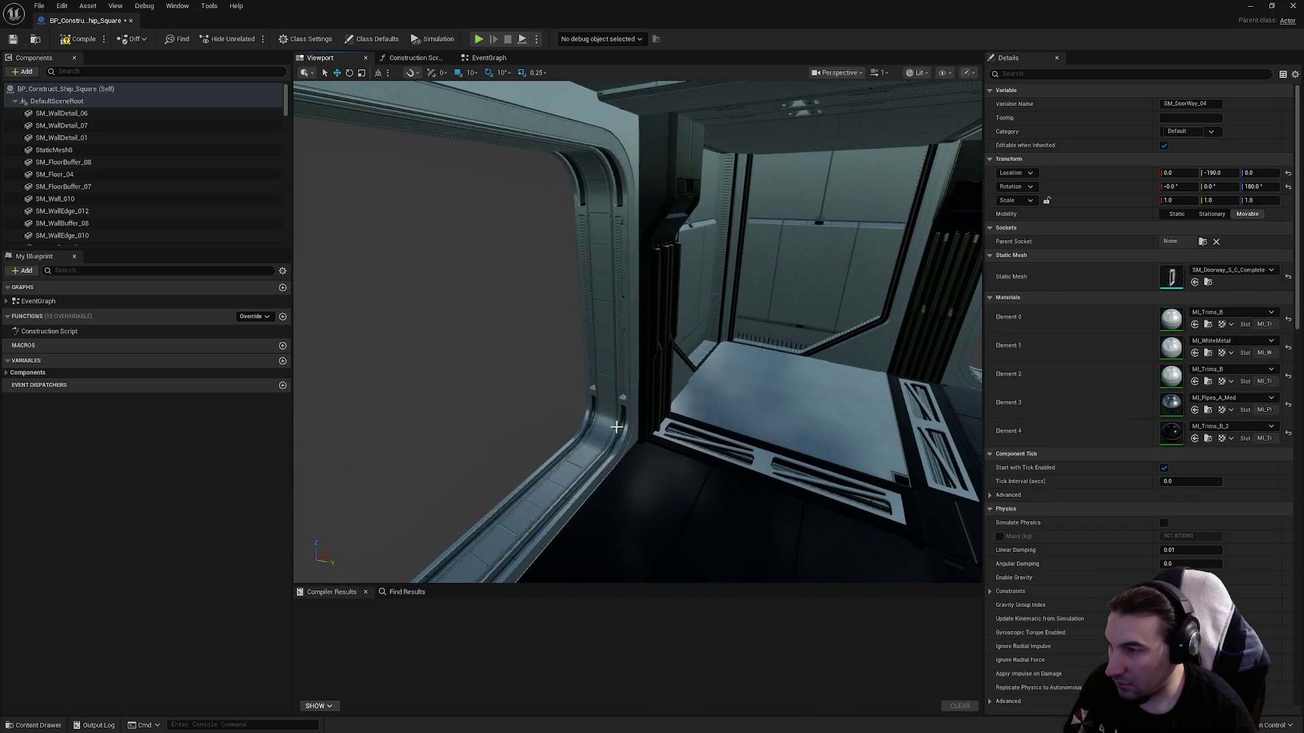
{"action": "left_click", "coordinate": [621, 427]}
{"action": "left_click", "coordinate": [620, 413]}
{"action": "left_click", "coordinate": [620, 409]}
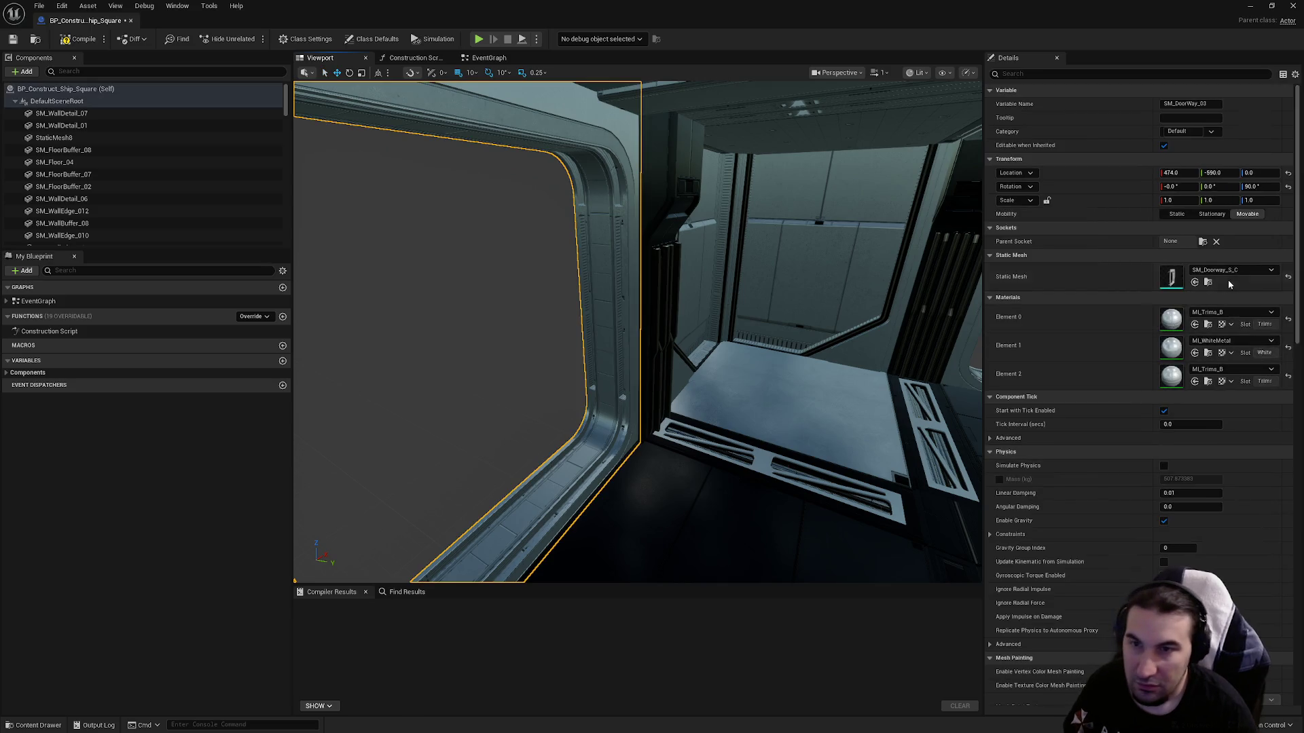
{"action": "left_click", "coordinate": [1232, 271]}
{"action": "left_click", "coordinate": [1229, 403]}
{"action": "left_click_drag", "start_coordinate": [707, 318], "coordinate": [706, 318]}
{"action": "left_click_drag", "start_coordinate": [687, 426], "coordinate": [688, 425]}
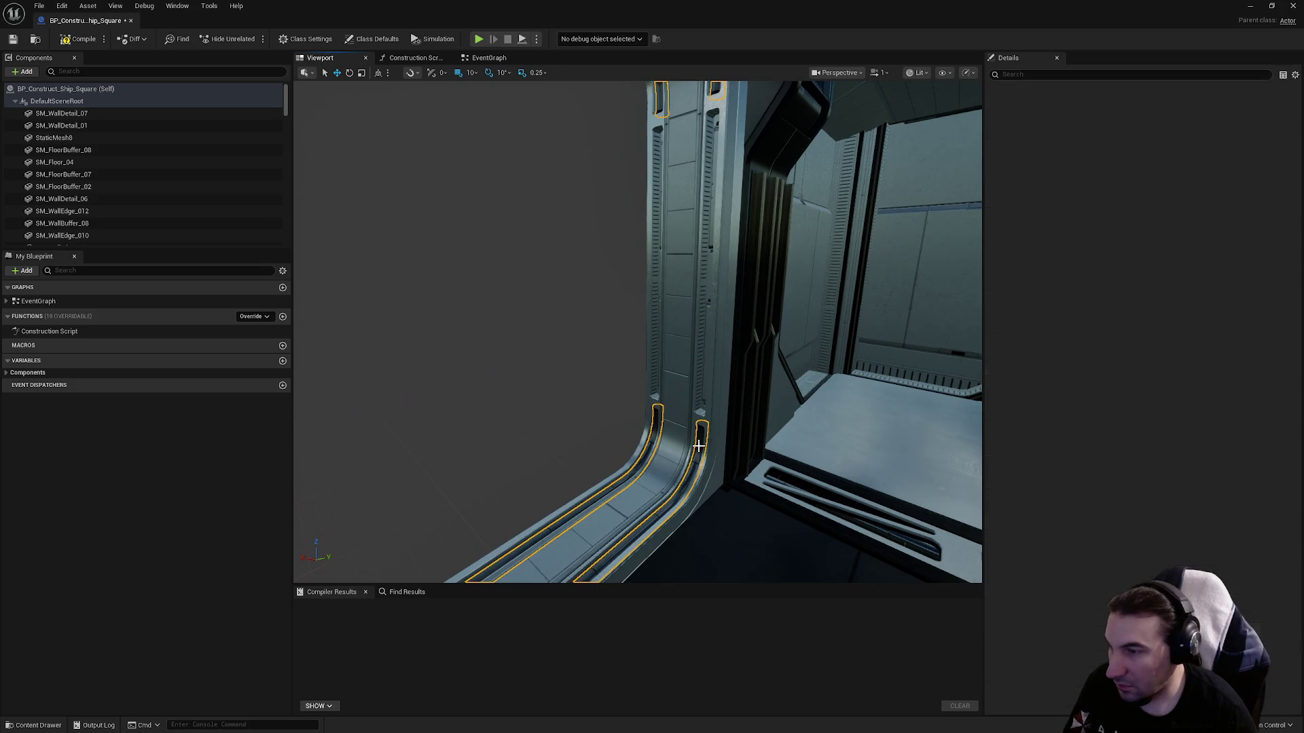
{"action": "left_click", "coordinate": [688, 425]}
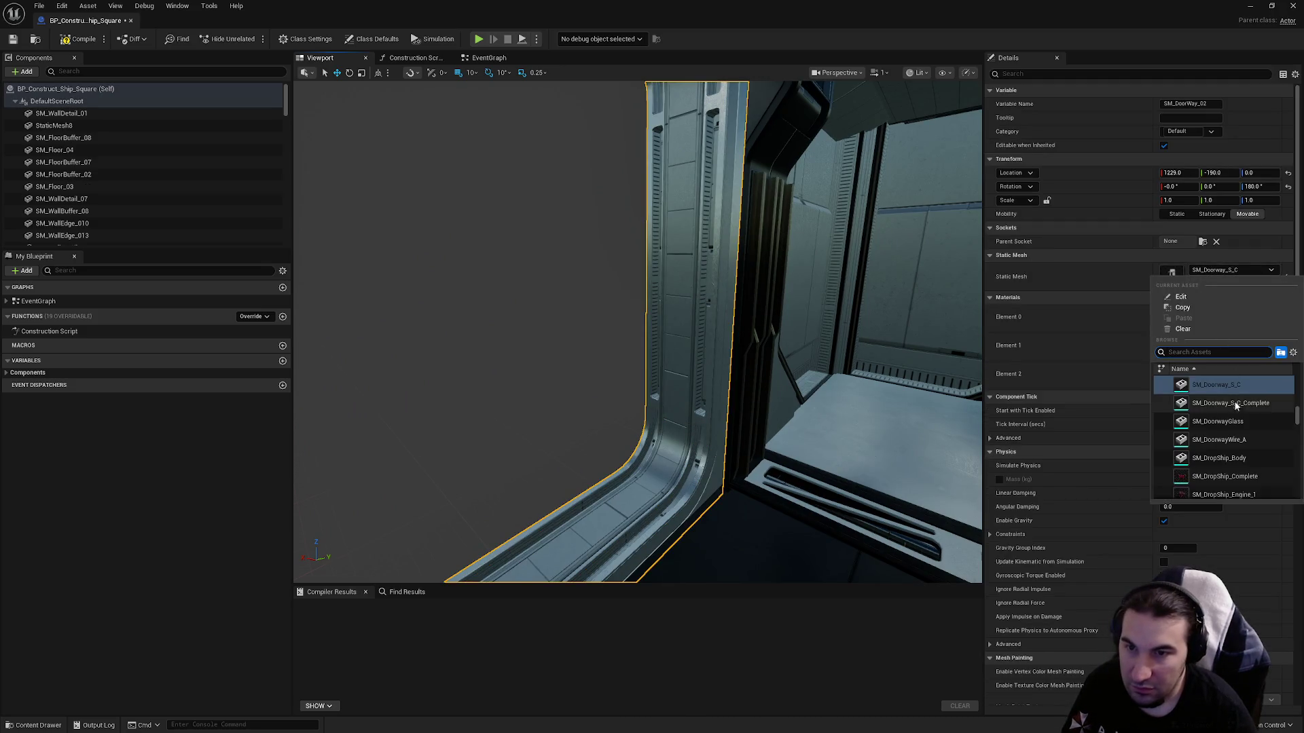
{"action": "left_click_drag", "start_coordinate": [638, 333], "coordinate": [638, 332]}
Verify the first doorway's mesh and compile the Ship_Square blueprint.
{"action": "left_click_drag", "start_coordinate": [704, 429], "coordinate": [704, 429]}
{"action": "left_click", "coordinate": [700, 430]}
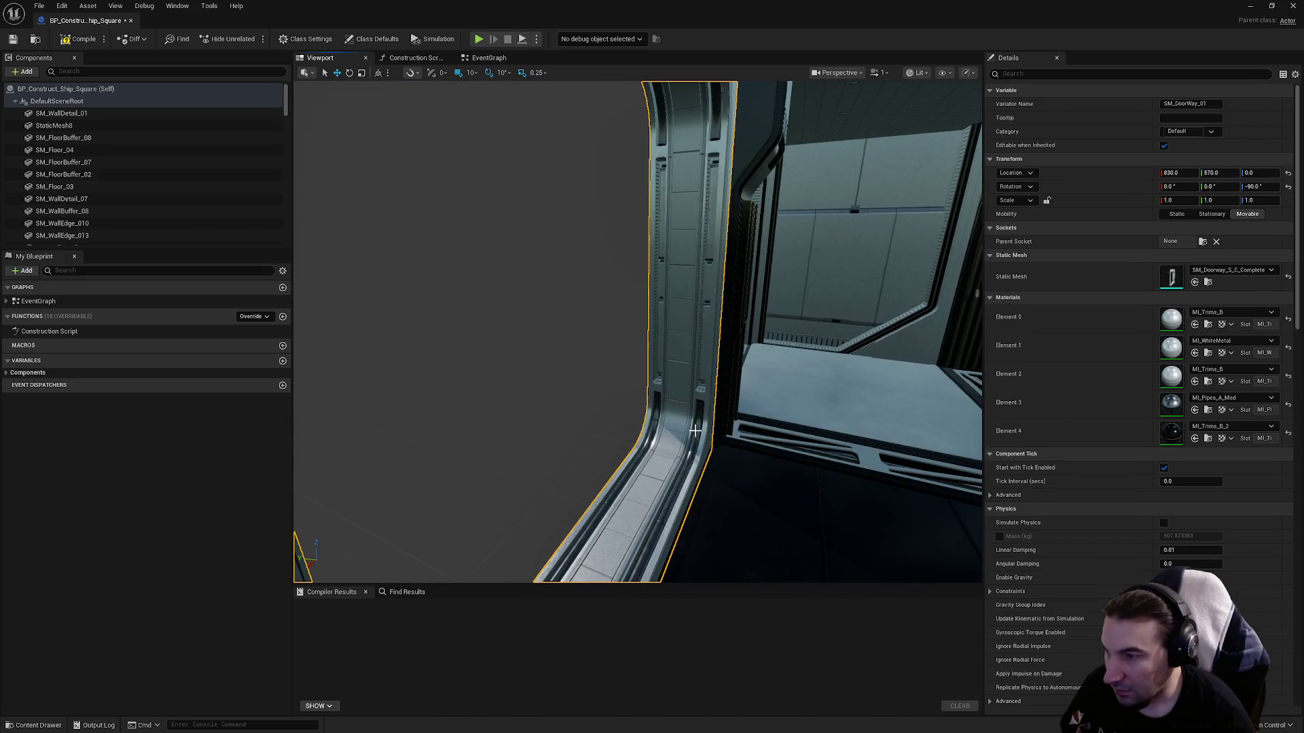
{"action": "left_click", "coordinate": [60, 40]}
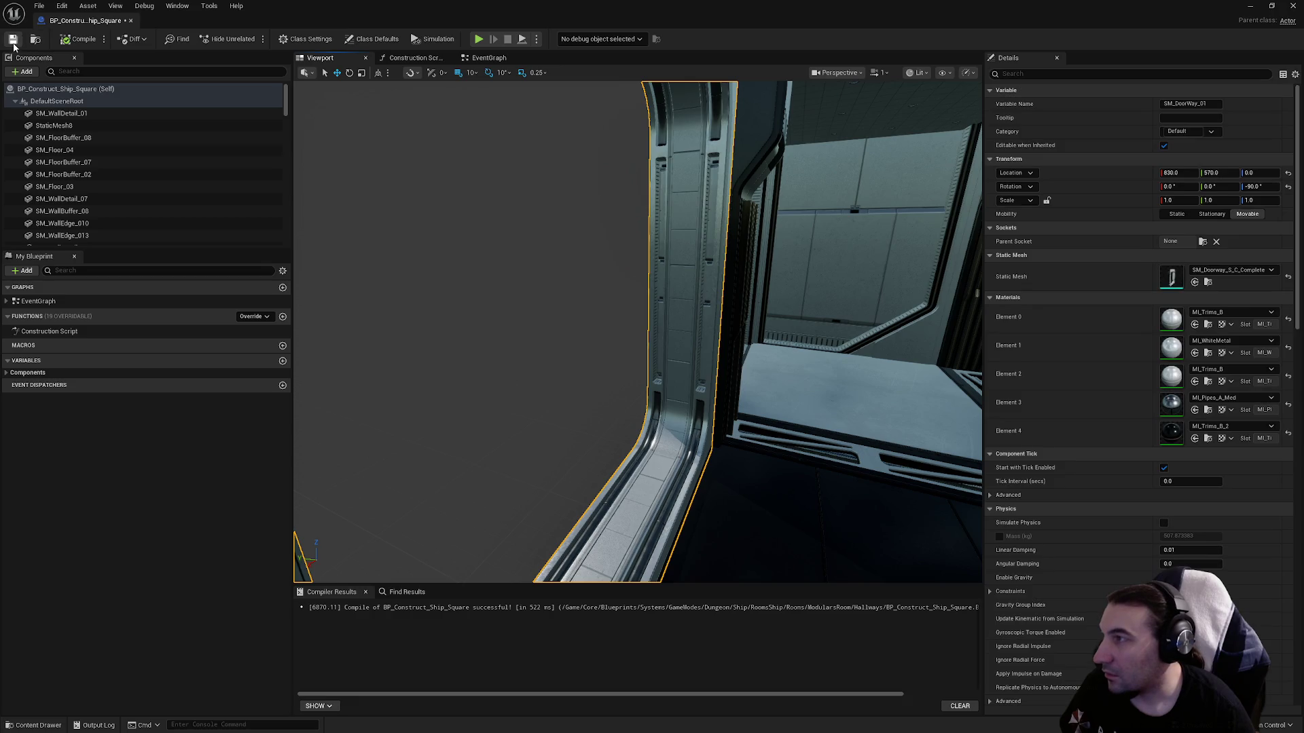
Move the BP_Construct_Ship_Square actor into the Construct folder in the Outliner.
{"action": "left_click", "coordinate": [1275, 10]}
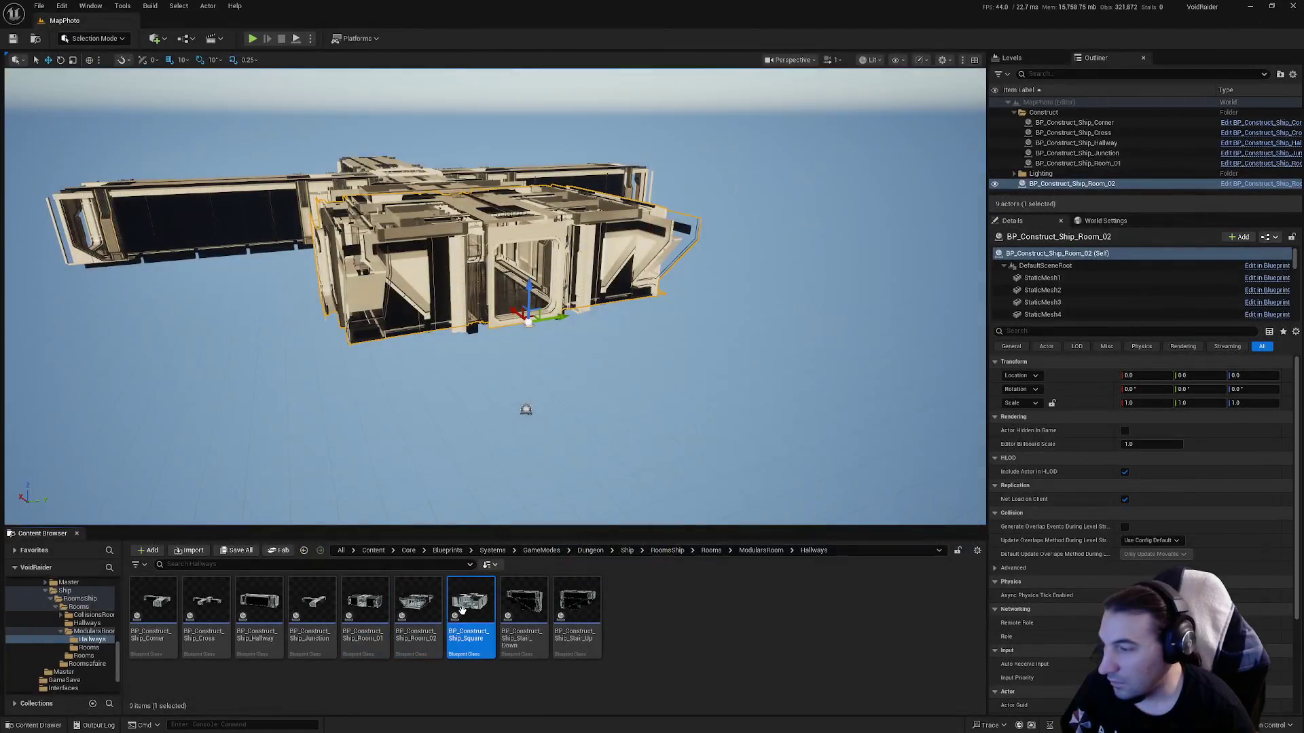
{"action": "key", "text": "f"}
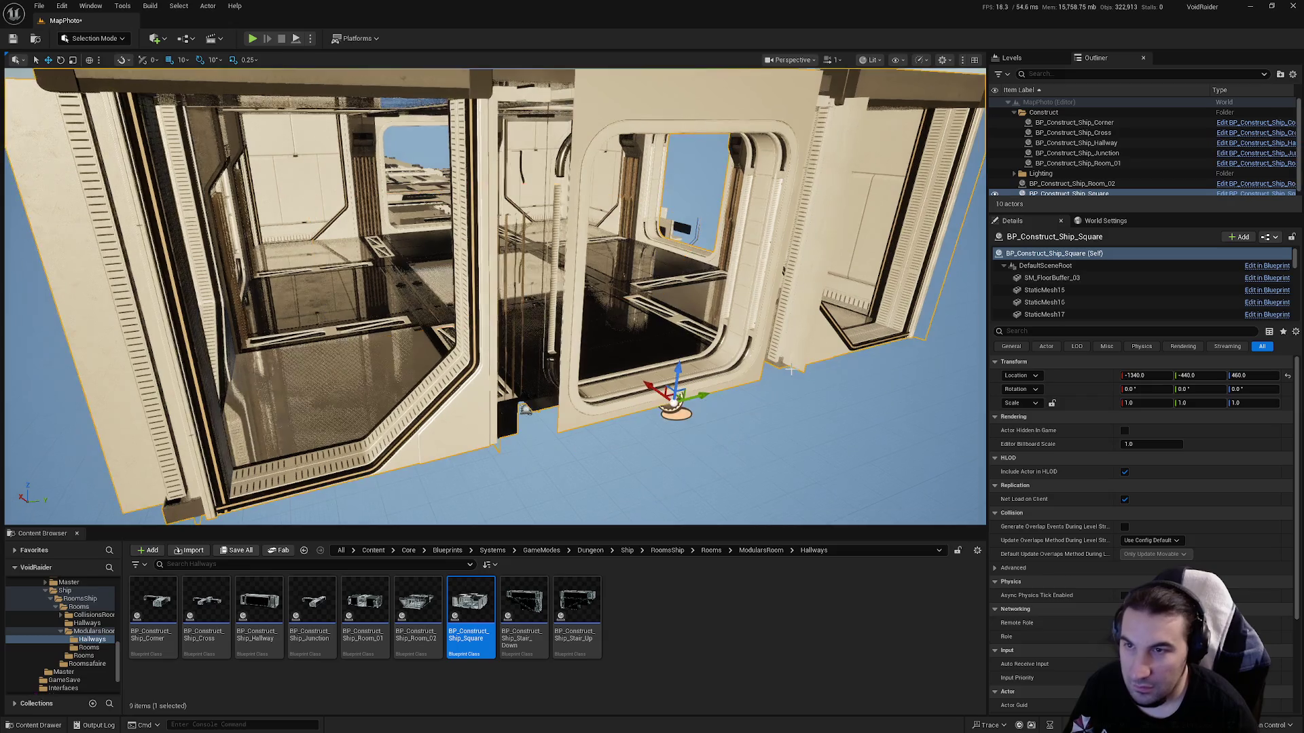
{"action": "mouse_move", "coordinate": [1071, 184]}
{"action": "left_mouse_down"}
{"action": "mouse_move", "coordinate": [1069, 125]}
{"action": "mouse_move", "coordinate": [1056, 114]}
{"action": "mouse_move", "coordinate": [1083, 194]}
{"action": "mouse_move", "coordinate": [1070, 197]}
{"action": "left_mouse_up"}
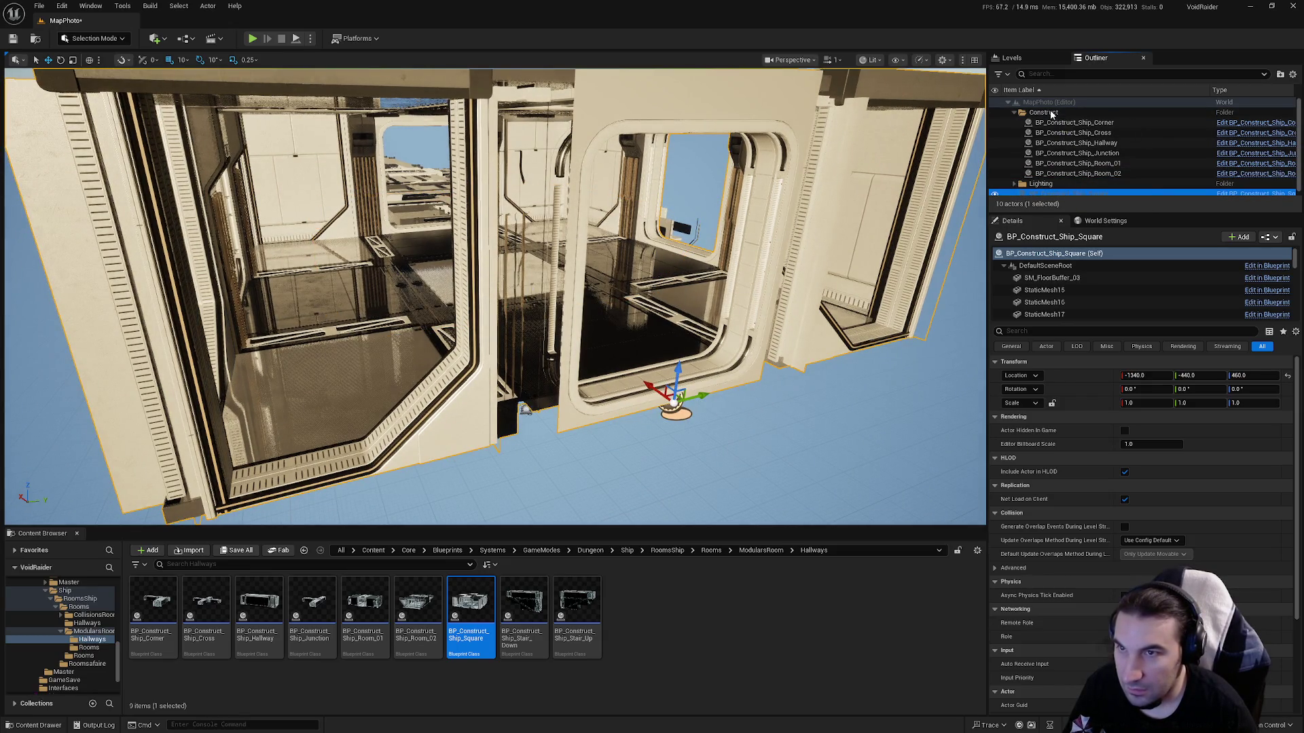
{"action": "left_click_drag", "start_coordinate": [1051, 114], "coordinate": [1052, 114]}
Set the actor's location to 0, 0, 0 and save the map.
{"action": "left_click", "coordinate": [1147, 375]}
{"action": "type", "text": "0"}
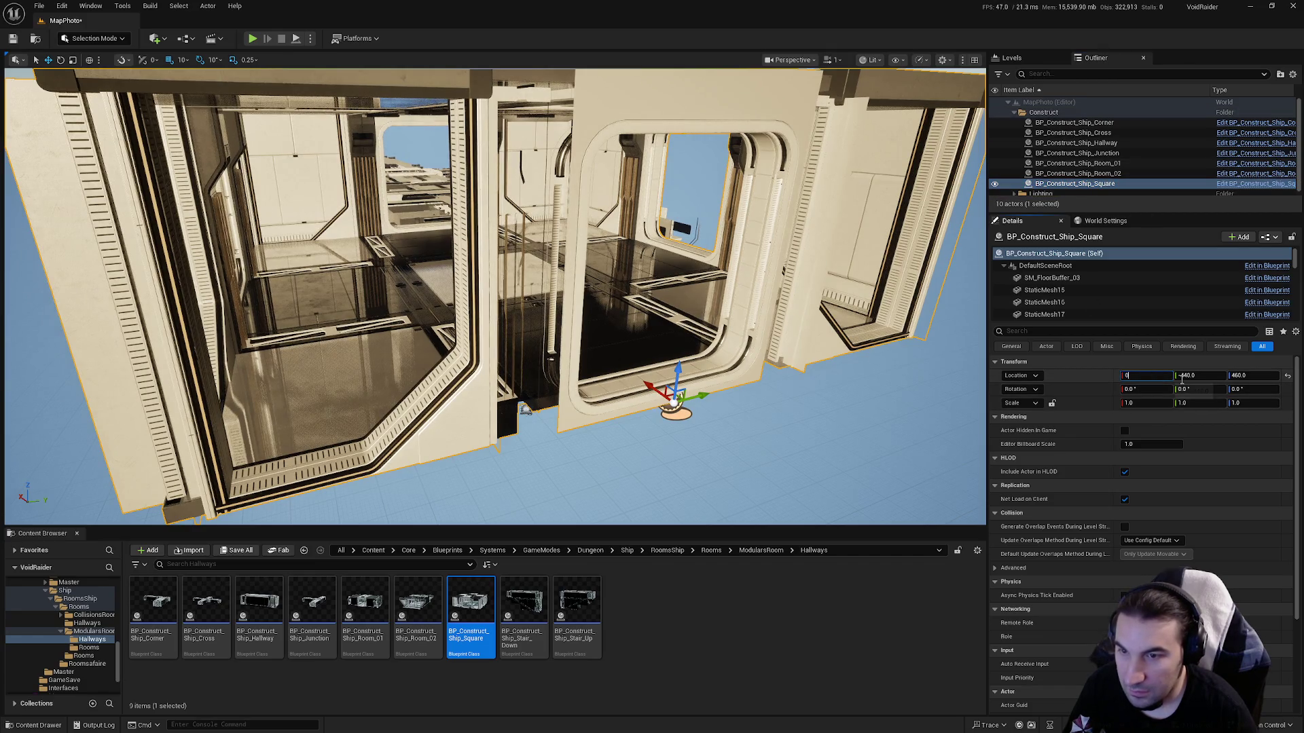
{"action": "key", "text": "Tab"}
{"action": "type", "text": "0"}
{"action": "key", "text": "Tab"}
{"action": "type", "text": "0"}
{"action": "key", "text": "Return"}
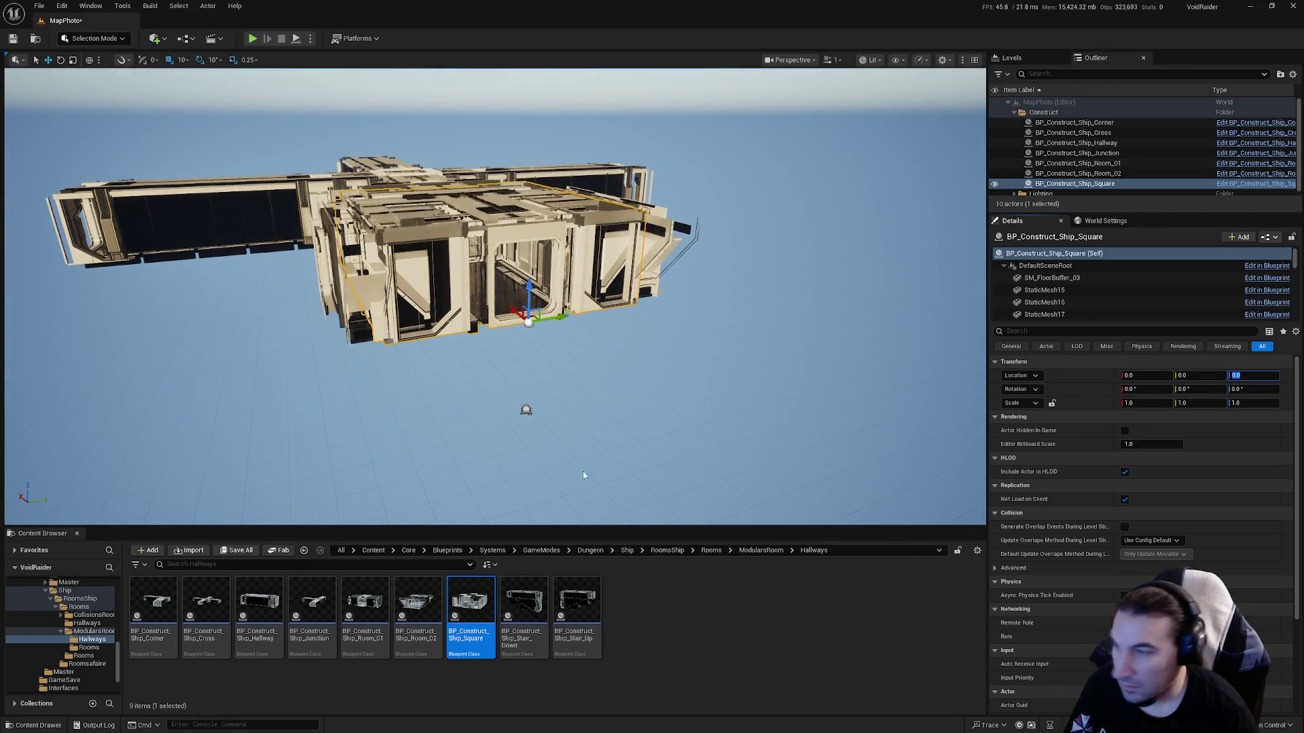
{"action": "left_click", "coordinate": [248, 550]}
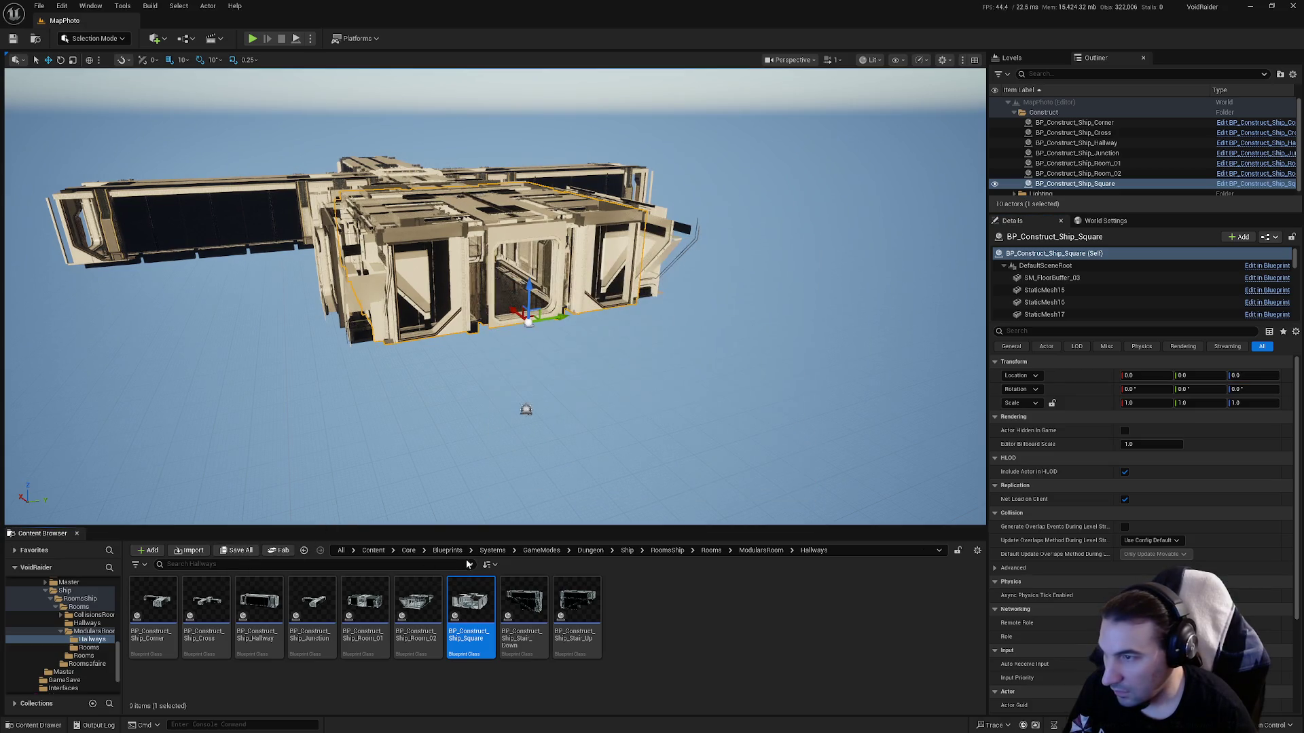
{"action": "left_click", "coordinate": [124, 7]}
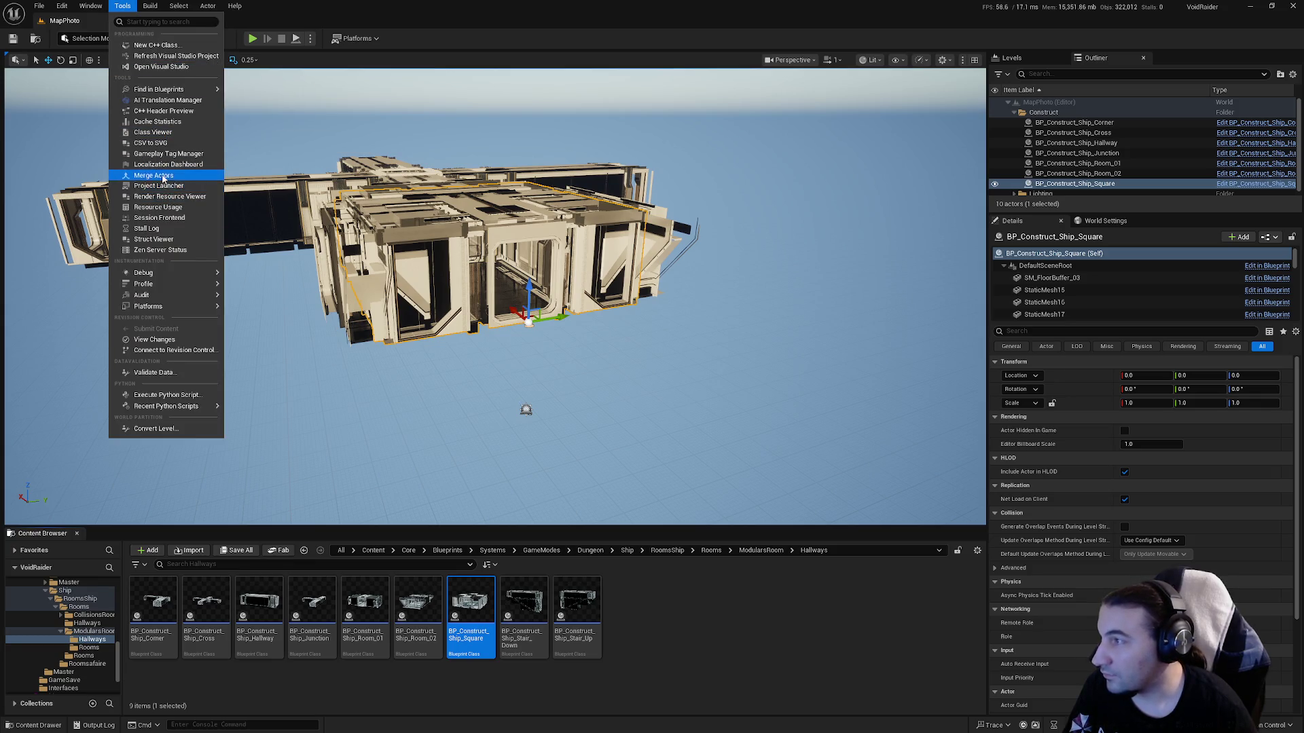
Merge the Ship_Square actor, targeting Core/Assets/LevelDesign/DungeonRoom/ShipDungeon/Meshes/Hallways.
{"action": "left_click", "coordinate": [154, 175]}
{"action": "left_click", "coordinate": [943, 554]}
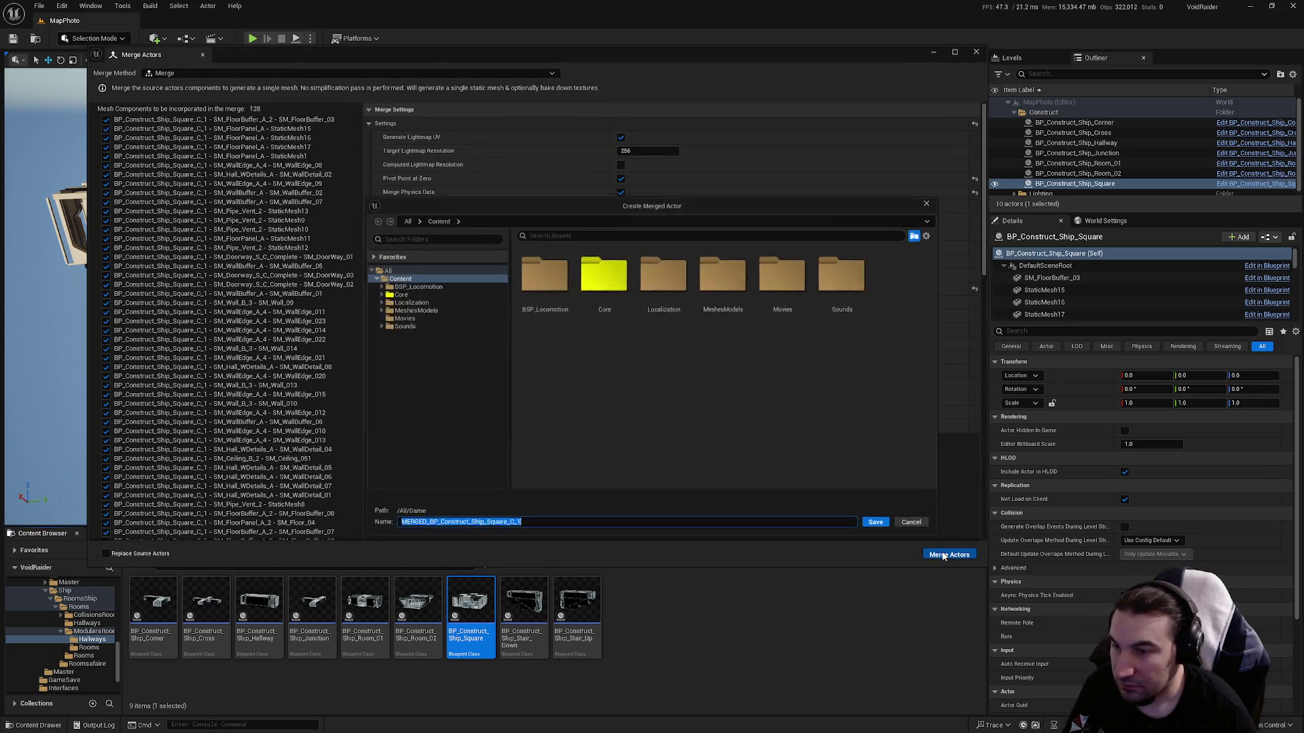
{"action": "double_click", "coordinate": [597, 279]}
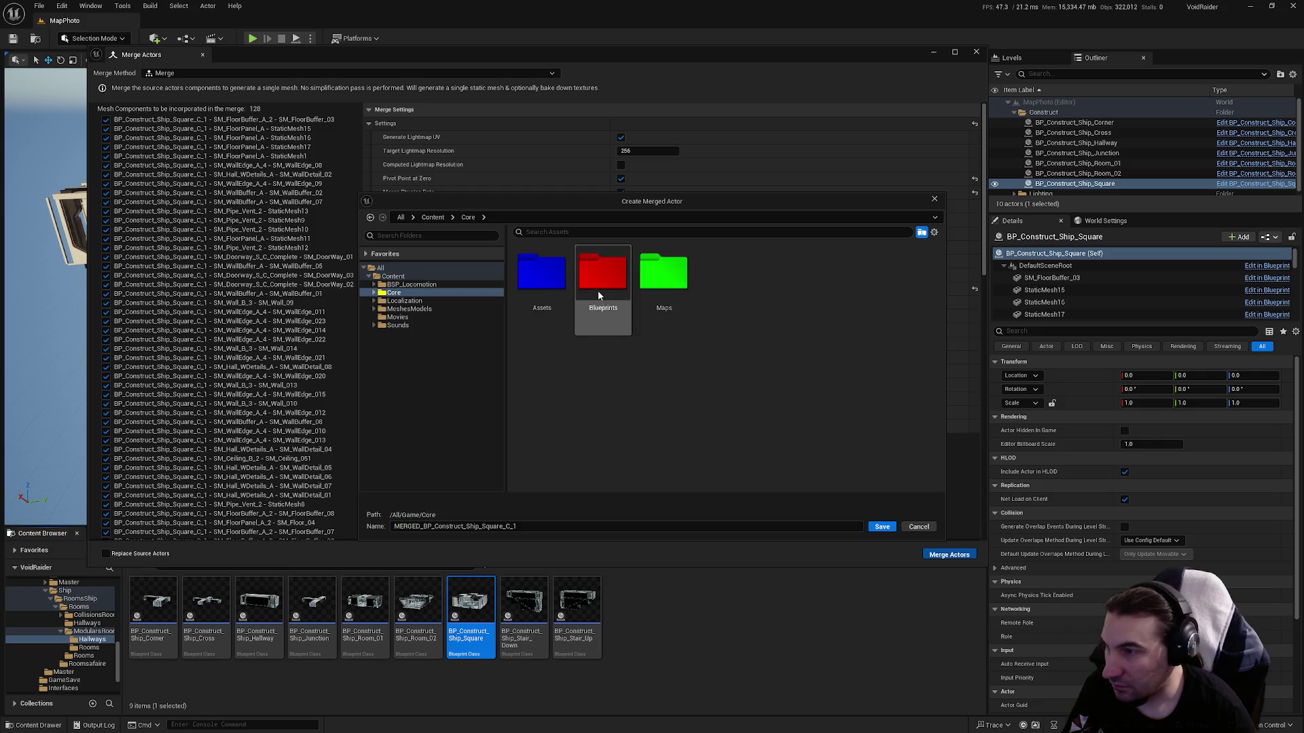
{"action": "double_click", "coordinate": [552, 303]}
{"action": "double_click", "coordinate": [842, 299]}
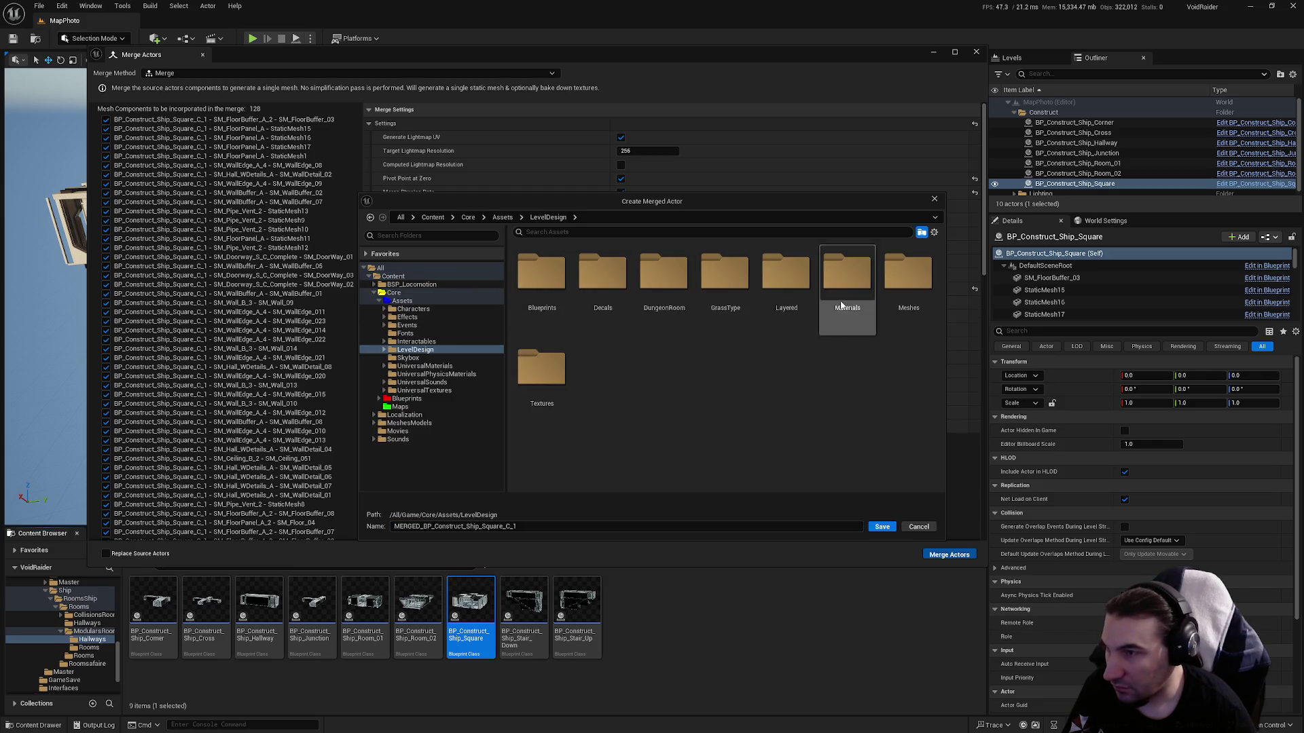
{"action": "double_click", "coordinate": [672, 292]}
{"action": "left_click", "coordinate": [665, 290]}
{"action": "double_click", "coordinate": [665, 289]}
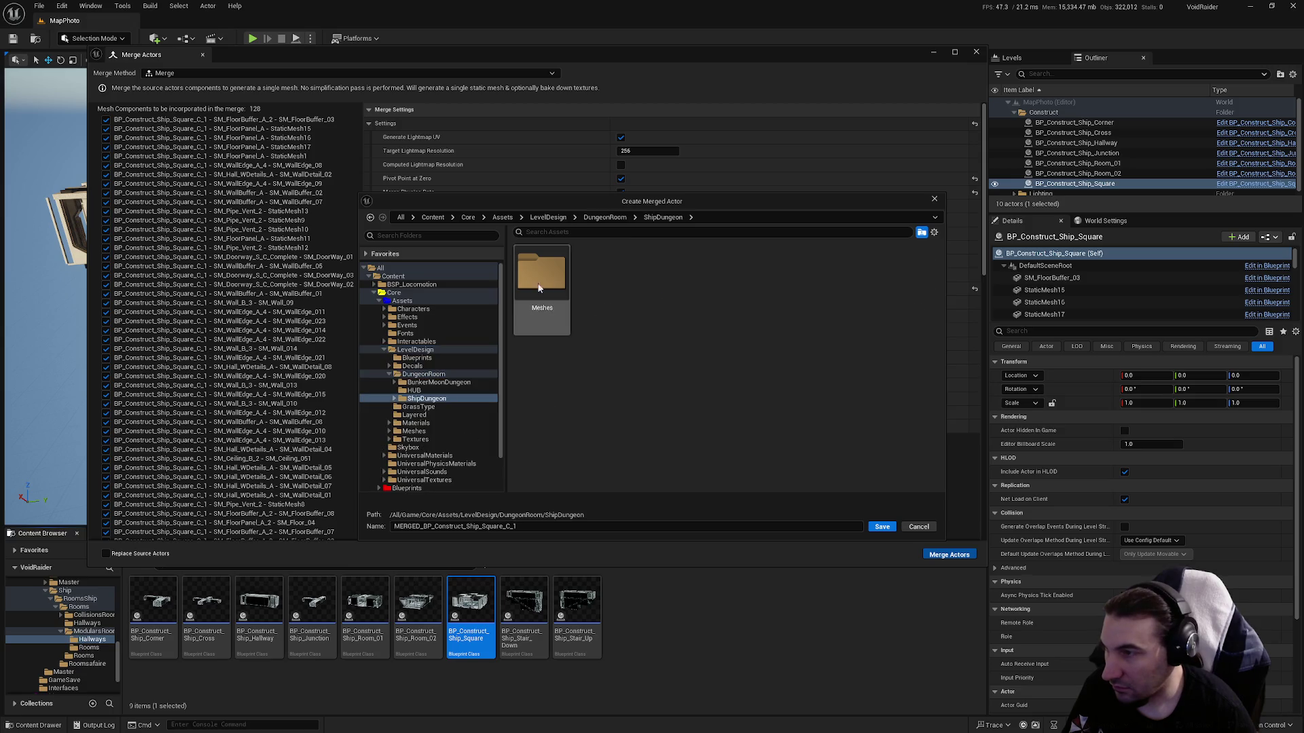
{"action": "double_click", "coordinate": [557, 284]}
{"action": "double_click", "coordinate": [548, 293]}
Save the merge as SM_MERGED_Ship_Square, save all assets, and open the mesh.
{"action": "left_click", "coordinate": [900, 318]}
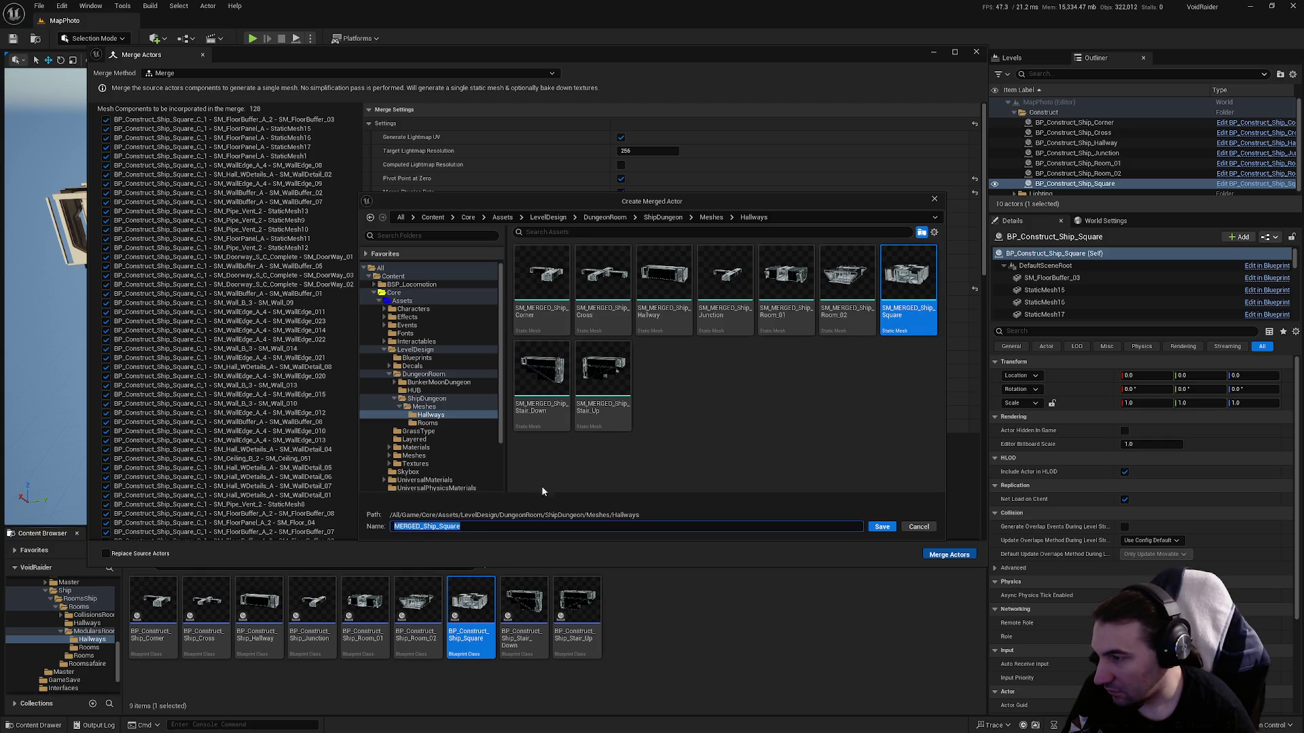
{"action": "left_click", "coordinate": [766, 421]}
{"action": "left_click", "coordinate": [879, 527]}
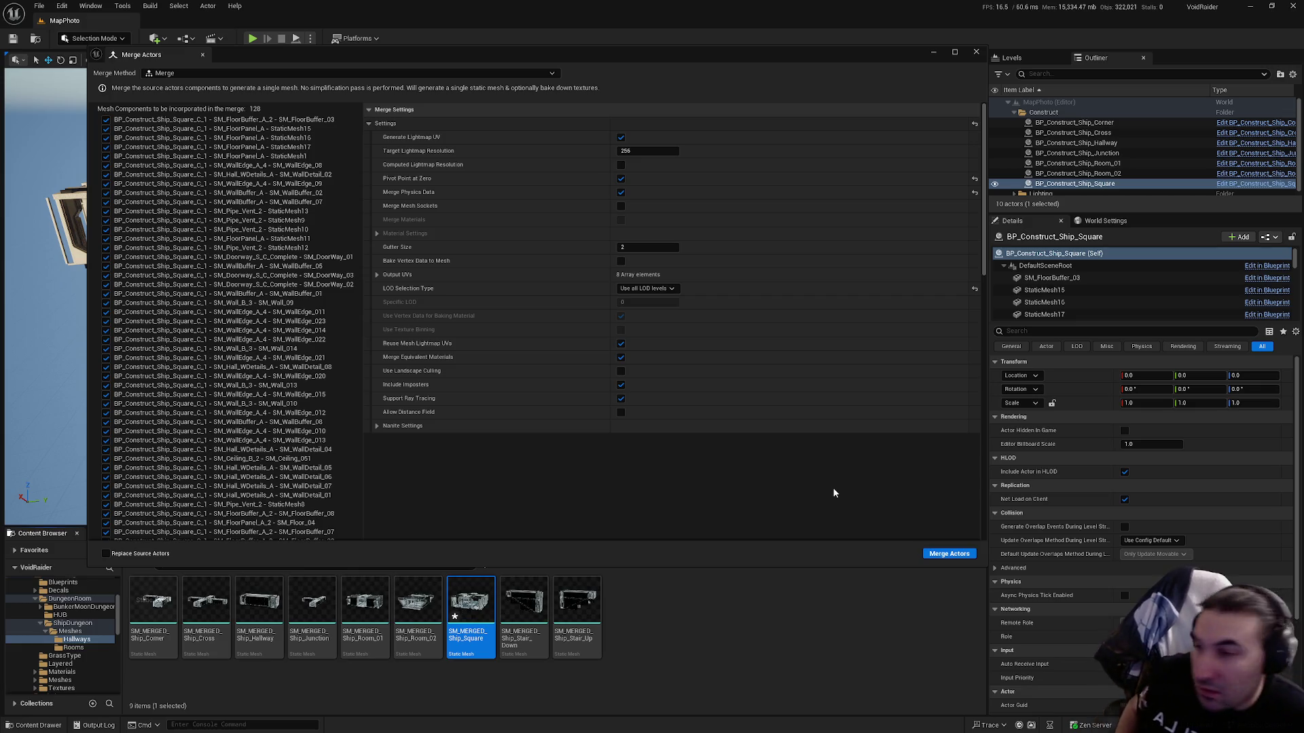
{"action": "left_click", "coordinate": [976, 52]}
{"action": "left_click", "coordinate": [226, 556]}
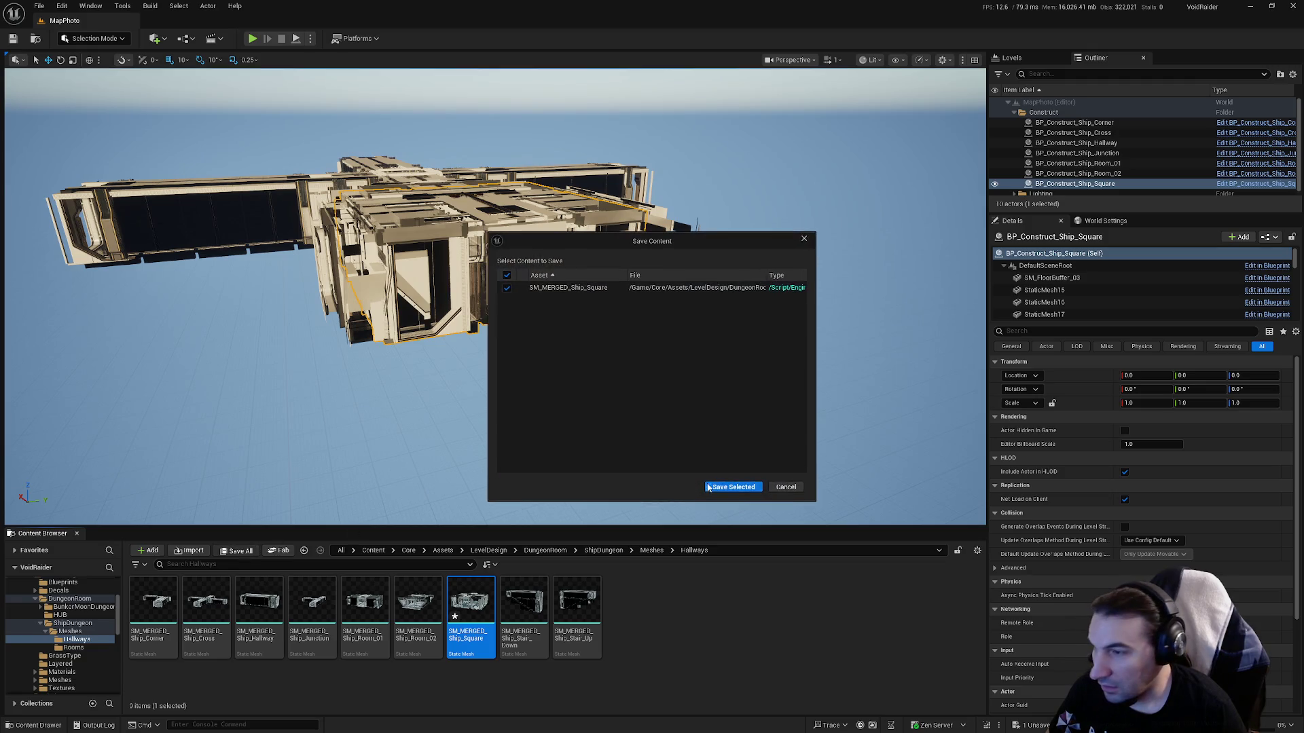
{"action": "left_click", "coordinate": [721, 490]}
{"action": "double_click", "coordinate": [460, 606]}
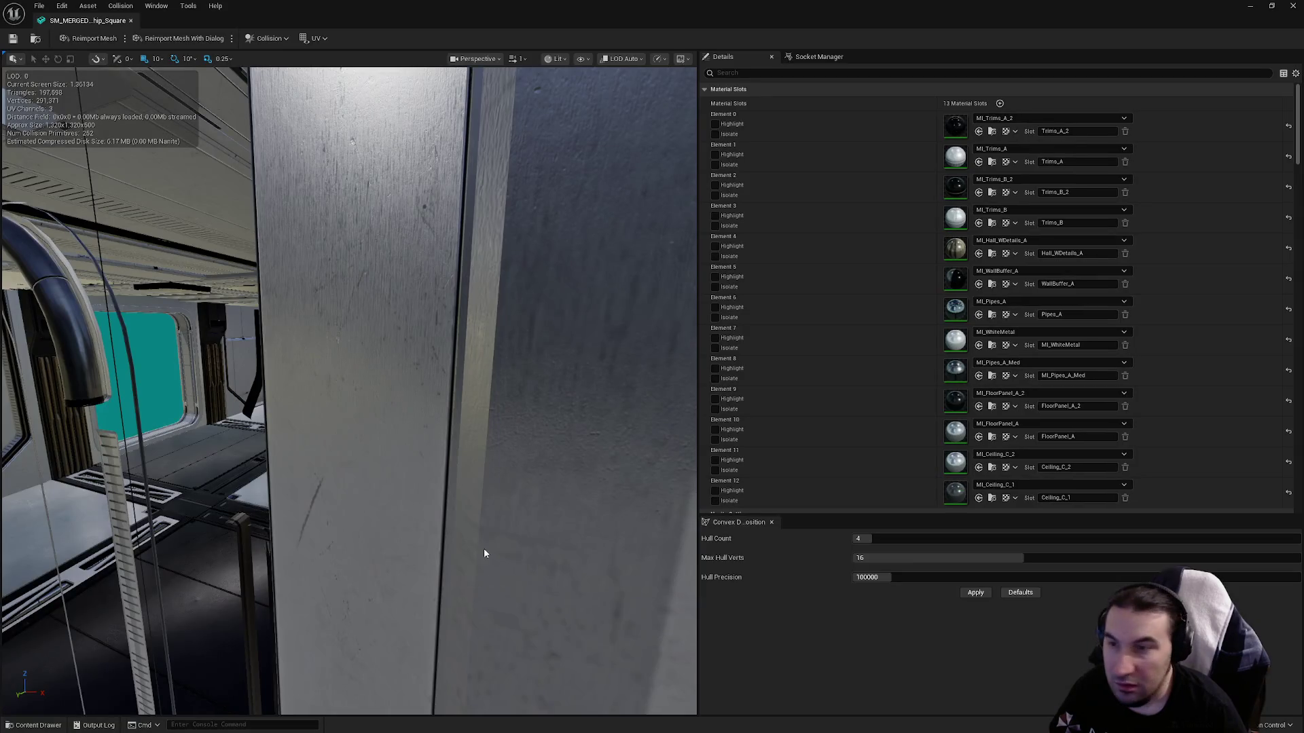
Toggle MI_WhiteMetal section collision off and back on, restoring its neighbour's collision.
{"action": "scroll", "coordinate": [893, 262], "scroll_direction": "down", "scroll_amount": 10}
{"action": "scroll", "coordinate": [943, 265], "scroll_direction": "down", "scroll_amount": 5}
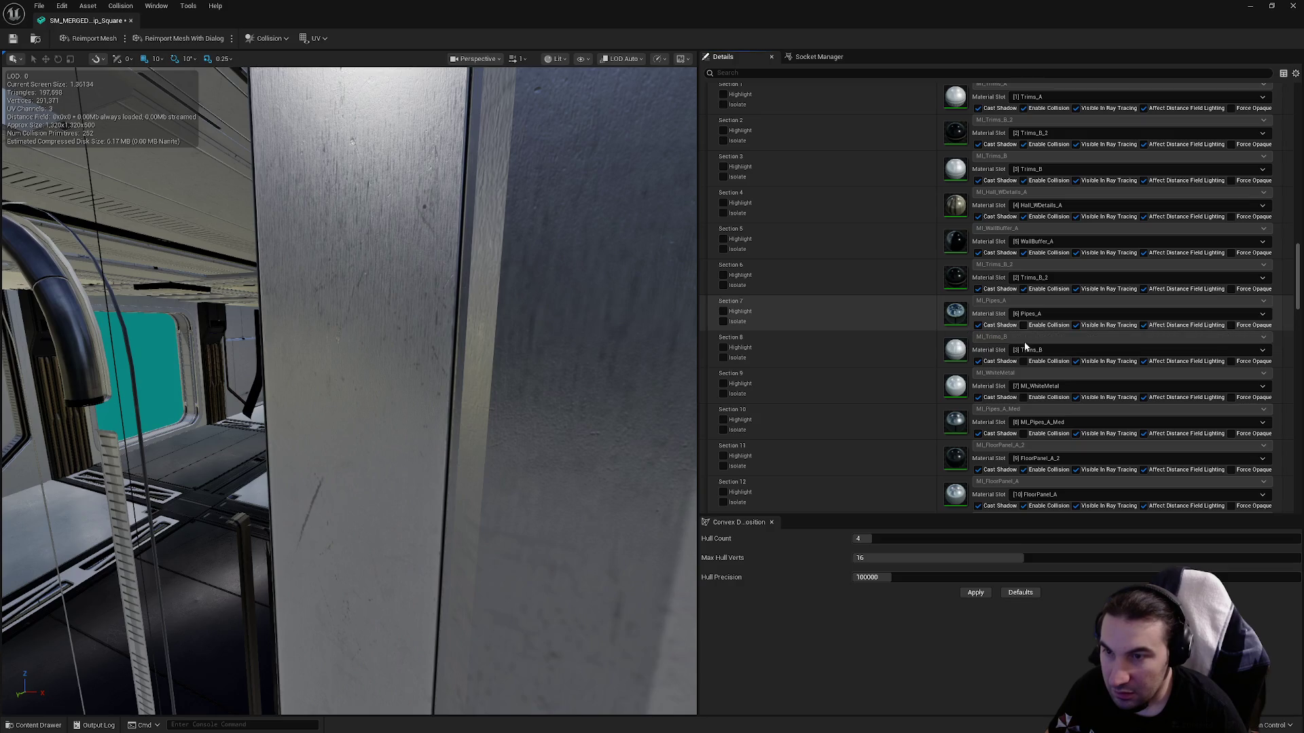
{"action": "left_click", "coordinate": [1023, 398]}
{"action": "left_click", "coordinate": [1023, 397]}
{"action": "left_click", "coordinate": [1022, 433]}
Set LOD Group to LargeProp and accept overwriting the settings.
{"action": "scroll", "coordinate": [1079, 381], "scroll_direction": "down", "scroll_amount": 2}
{"action": "scroll", "coordinate": [1070, 367], "scroll_direction": "down", "scroll_amount": 4}
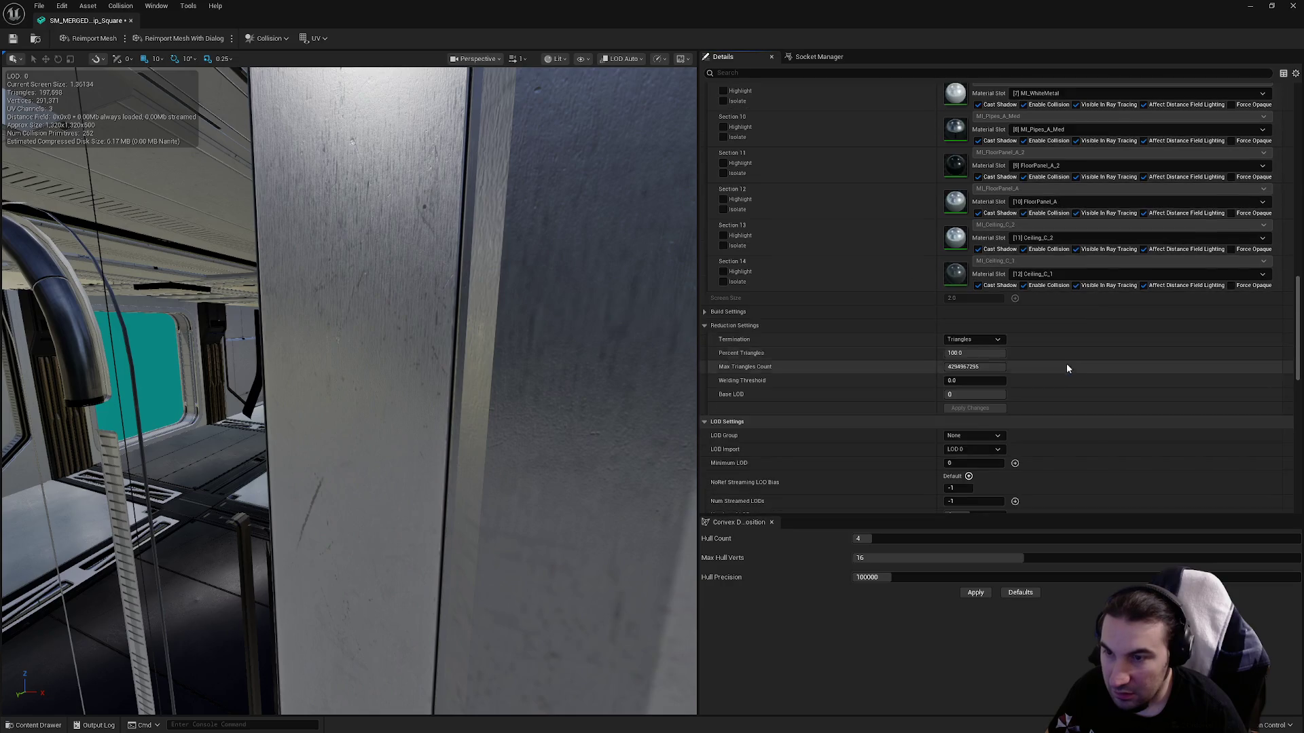
{"action": "left_click", "coordinate": [964, 306]}
{"action": "left_click", "coordinate": [978, 336]}
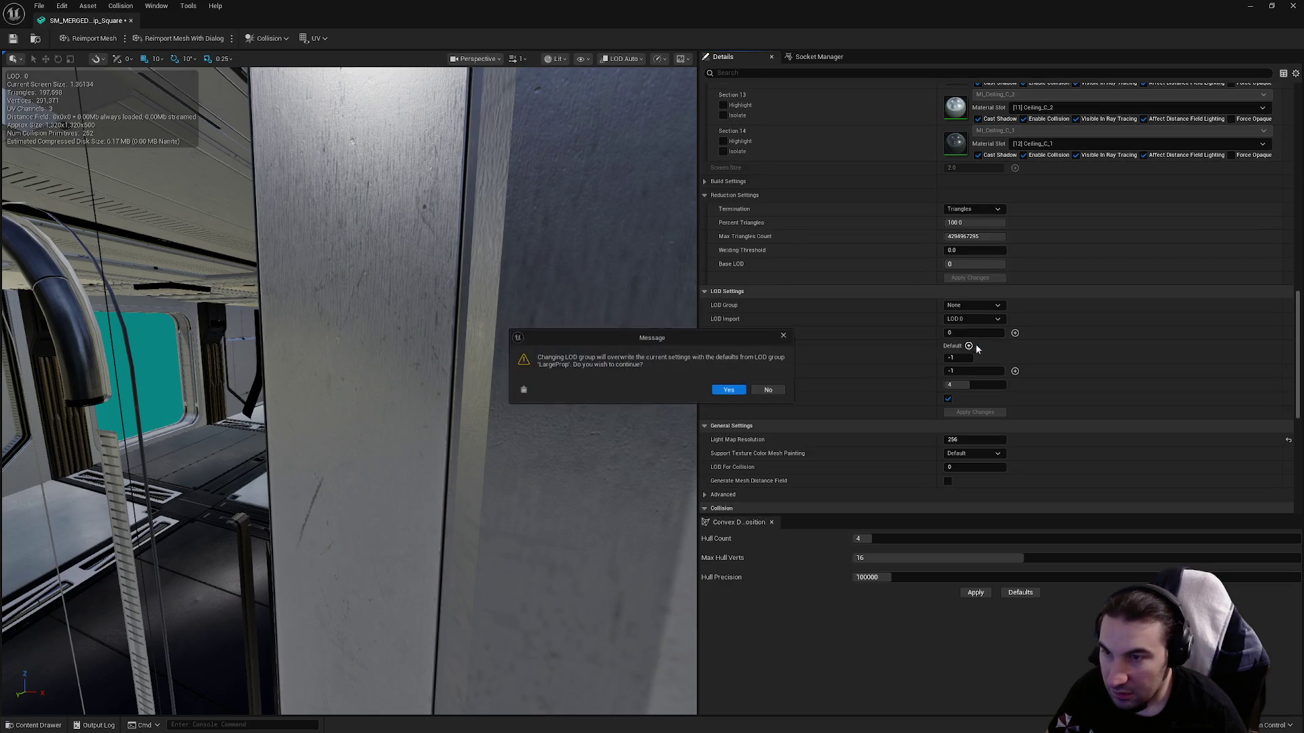
{"action": "left_click", "coordinate": [728, 388]}
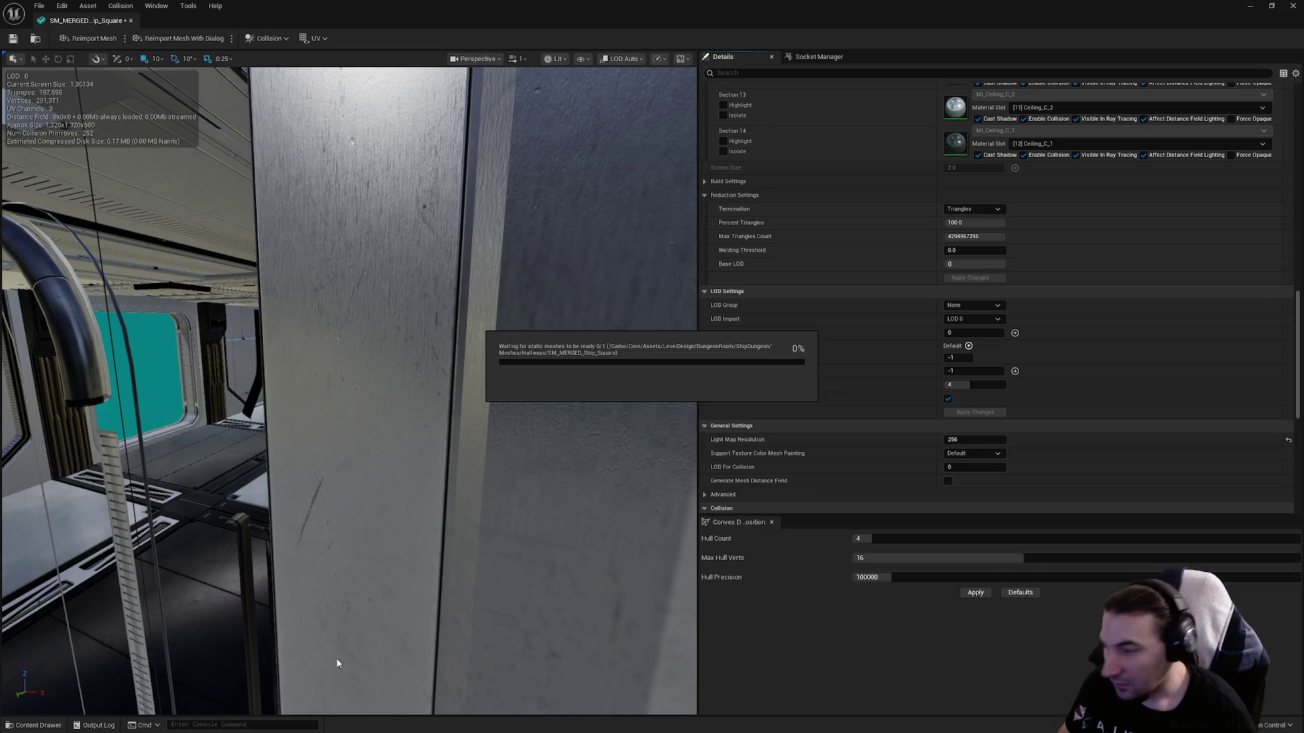
{"action": "key", "text": "super"}
{"action": "left_click", "coordinate": [610, 714]}
Pull the view back and save SM_MERGED_Ship_Square.
{"action": "key", "text": "super"}
{"action": "key", "text": "super"}
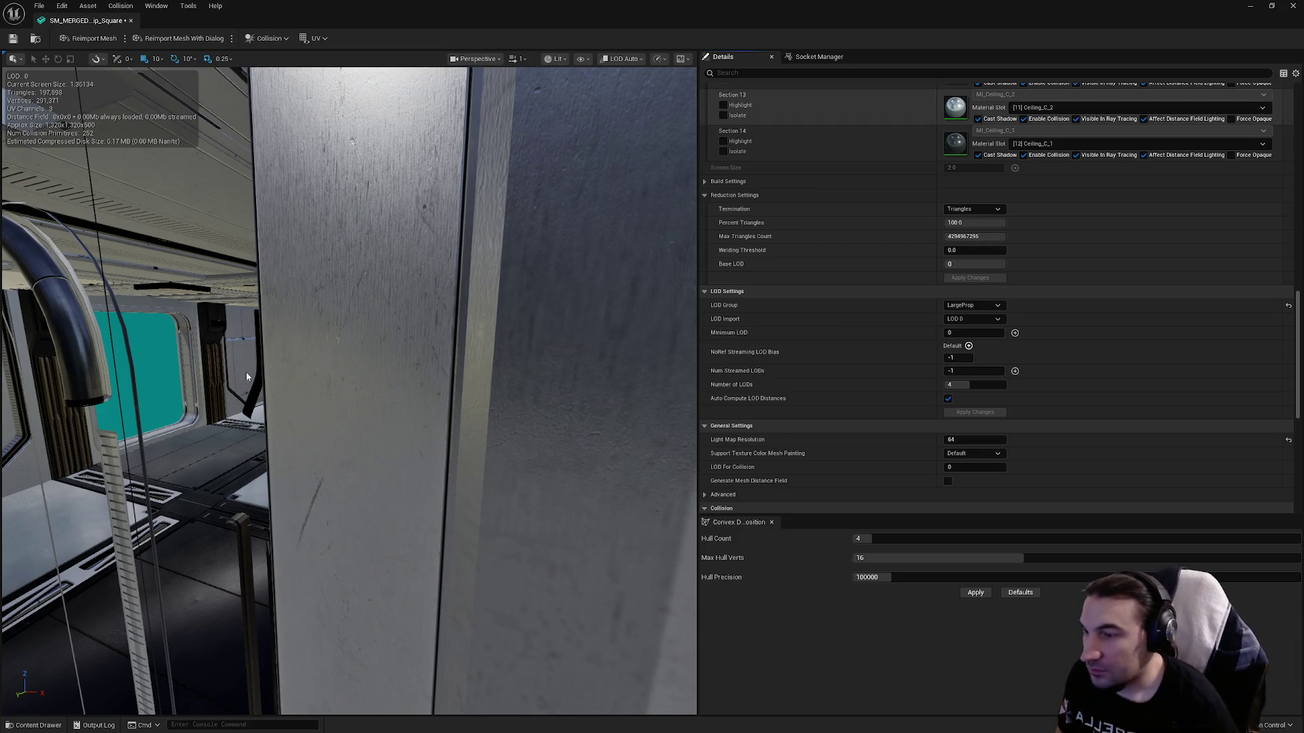
{"action": "left_click_drag", "start_coordinate": [456, 371], "coordinate": [418, 424]}
{"action": "left_click", "coordinate": [13, 39]}
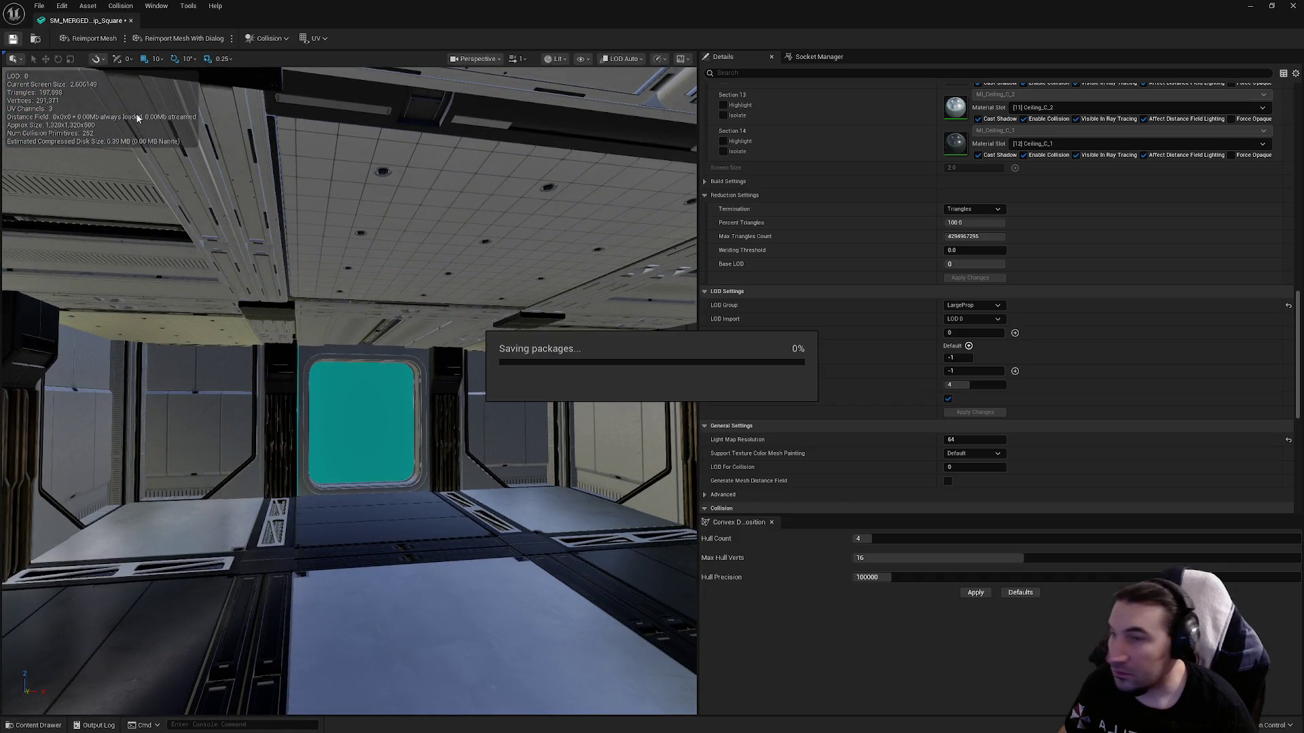
Uncheck Auto Compute LOD Distances and list the LOD levels in the LOD Picker.
{"action": "left_click", "coordinate": [948, 398]}
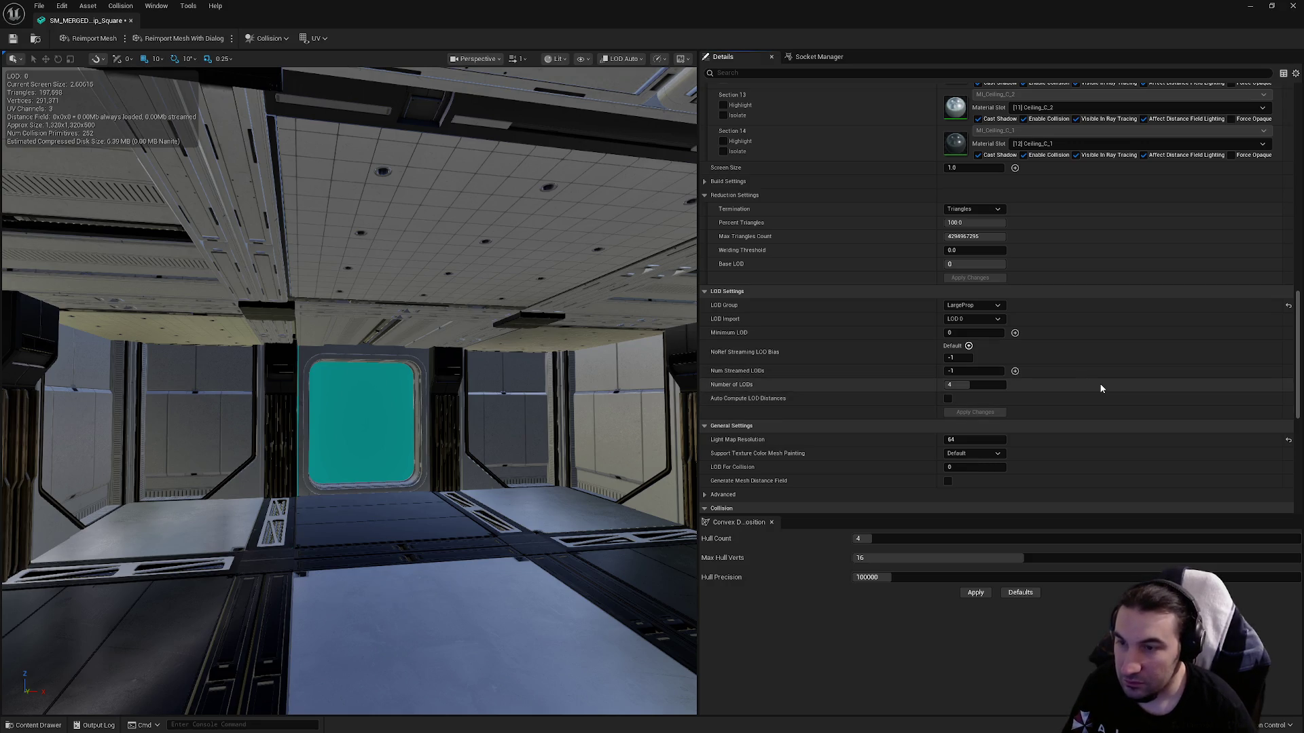
{"action": "scroll", "coordinate": [1086, 380], "scroll_direction": "down", "scroll_amount": 3}
{"action": "scroll", "coordinate": [1102, 389], "scroll_direction": "up", "scroll_amount": 4}
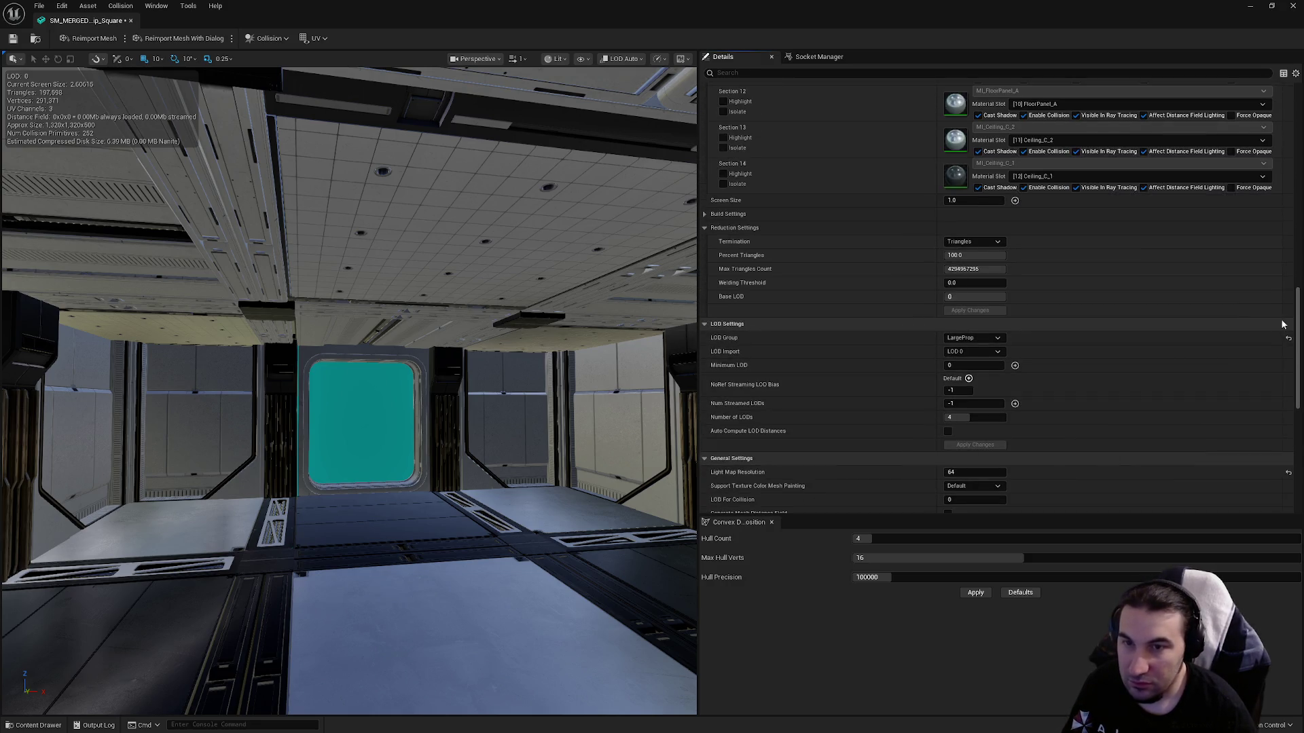
{"action": "mouse_move", "coordinate": [1299, 324]}
{"action": "left_mouse_down"}
{"action": "mouse_move", "coordinate": [1278, 116]}
{"action": "mouse_move", "coordinate": [1283, 219]}
{"action": "left_mouse_up"}
{"action": "left_click", "coordinate": [990, 203]}
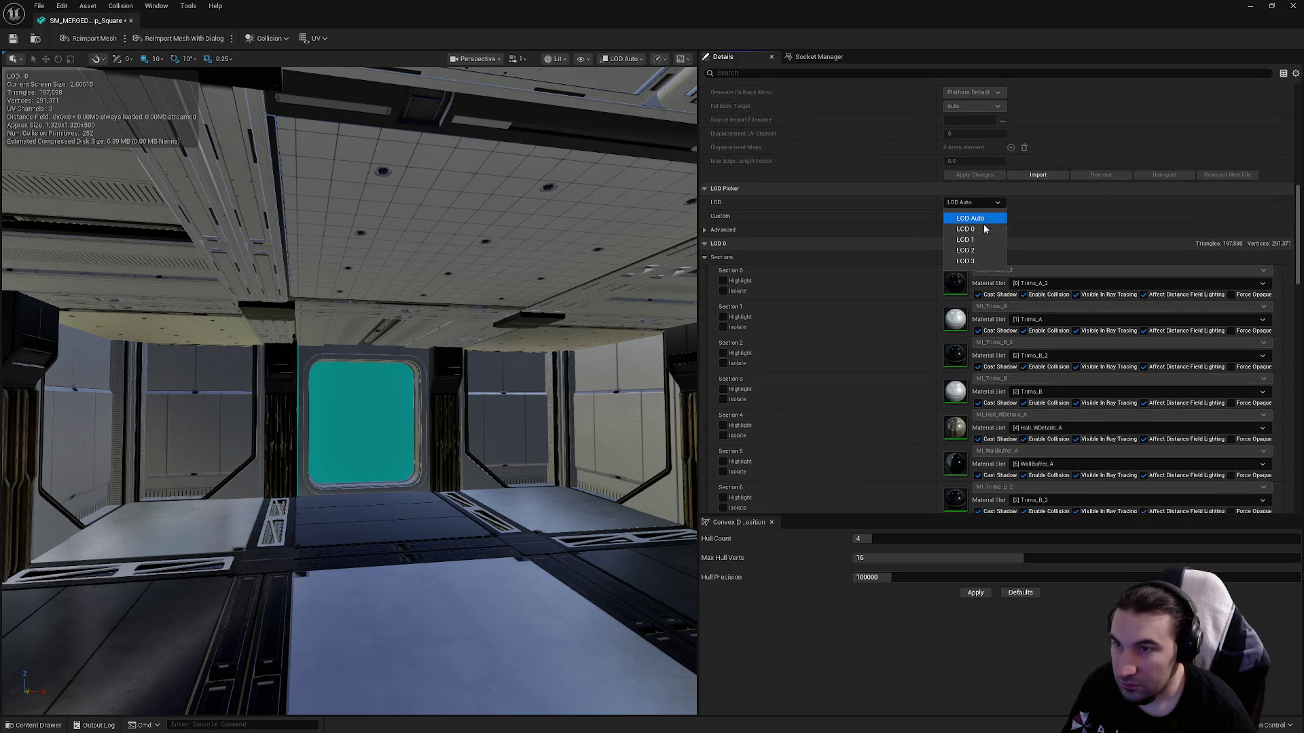
Set the Square mesh's LOD 1 screen size to 0.85 and LOD 2 to 0.4.
{"action": "left_click", "coordinate": [970, 228]}
{"action": "left_click", "coordinate": [978, 202]}
{"action": "left_click", "coordinate": [965, 240]}
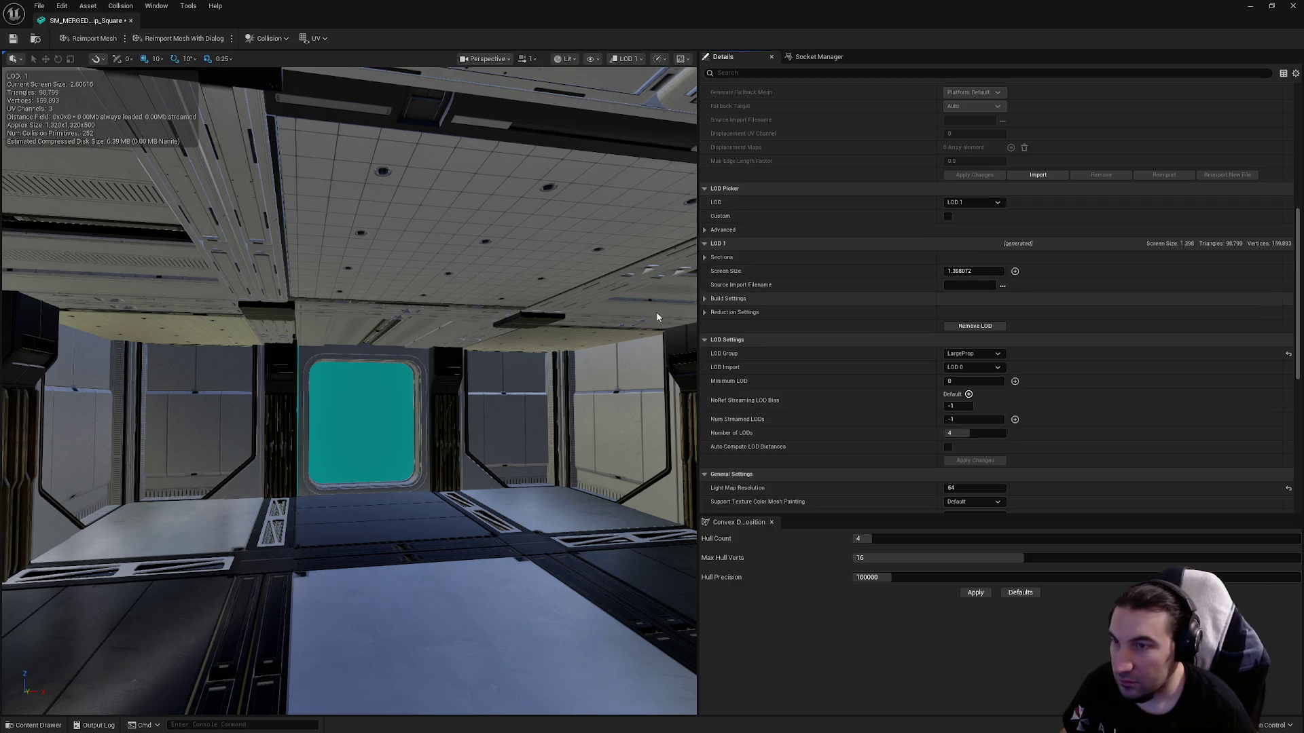
{"action": "scroll", "coordinate": [349, 391], "scroll_direction": "down", "scroll_amount": 10}
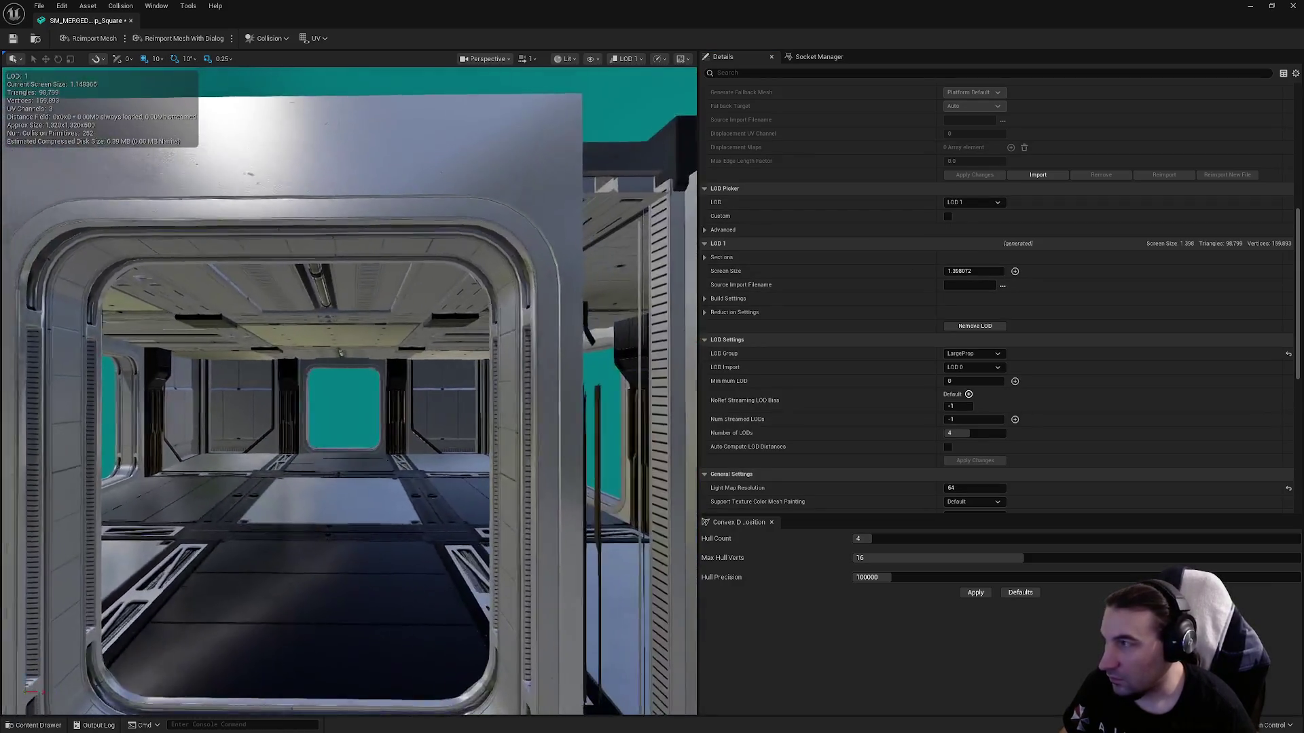
{"action": "left_click", "coordinate": [978, 271]}
{"action": "type", "text": "0.85"}
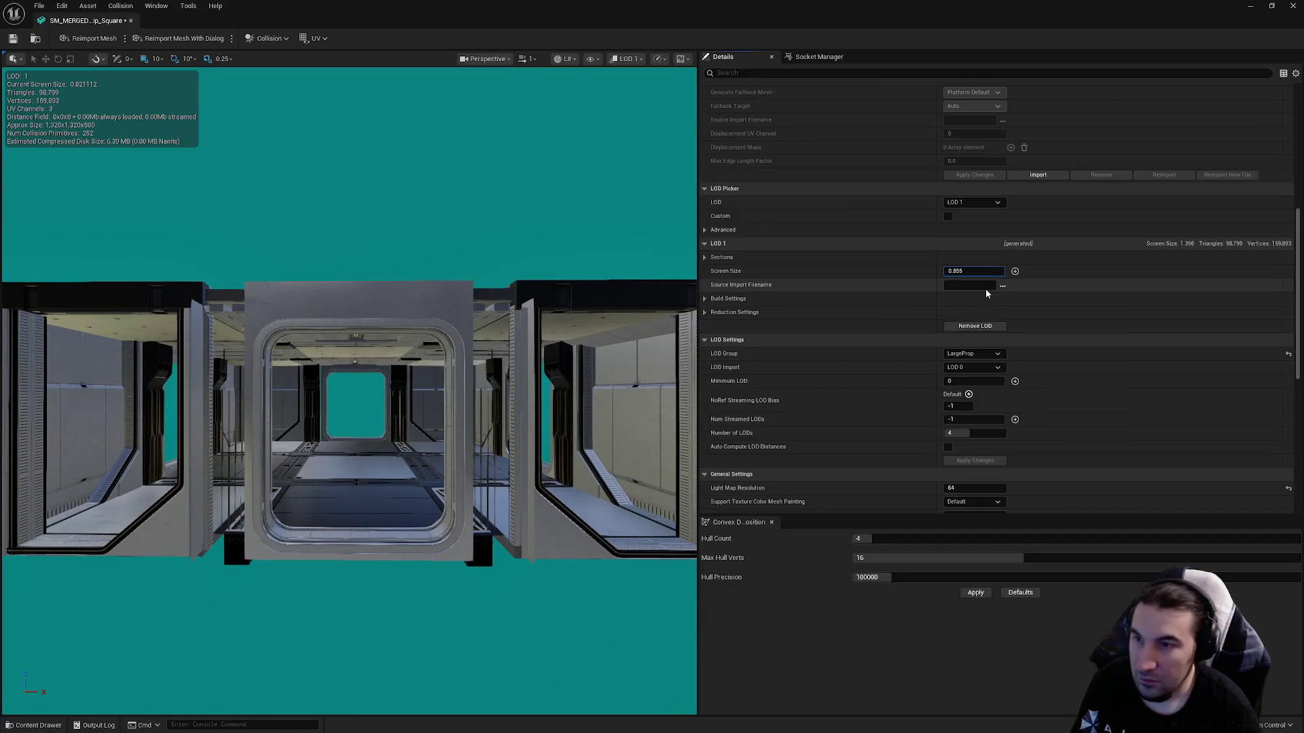
{"action": "left_click", "coordinate": [981, 202]}
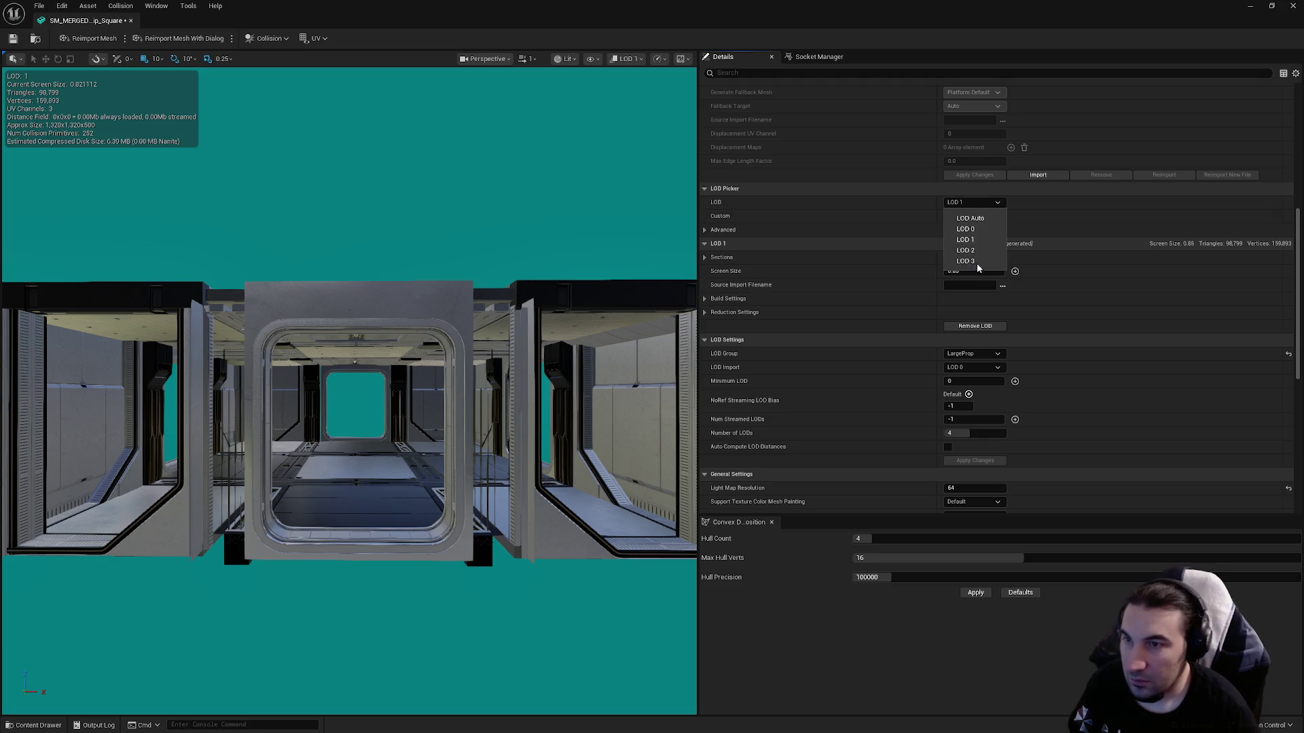
{"action": "scroll", "coordinate": [349, 407], "scroll_direction": "down", "scroll_amount": 5}
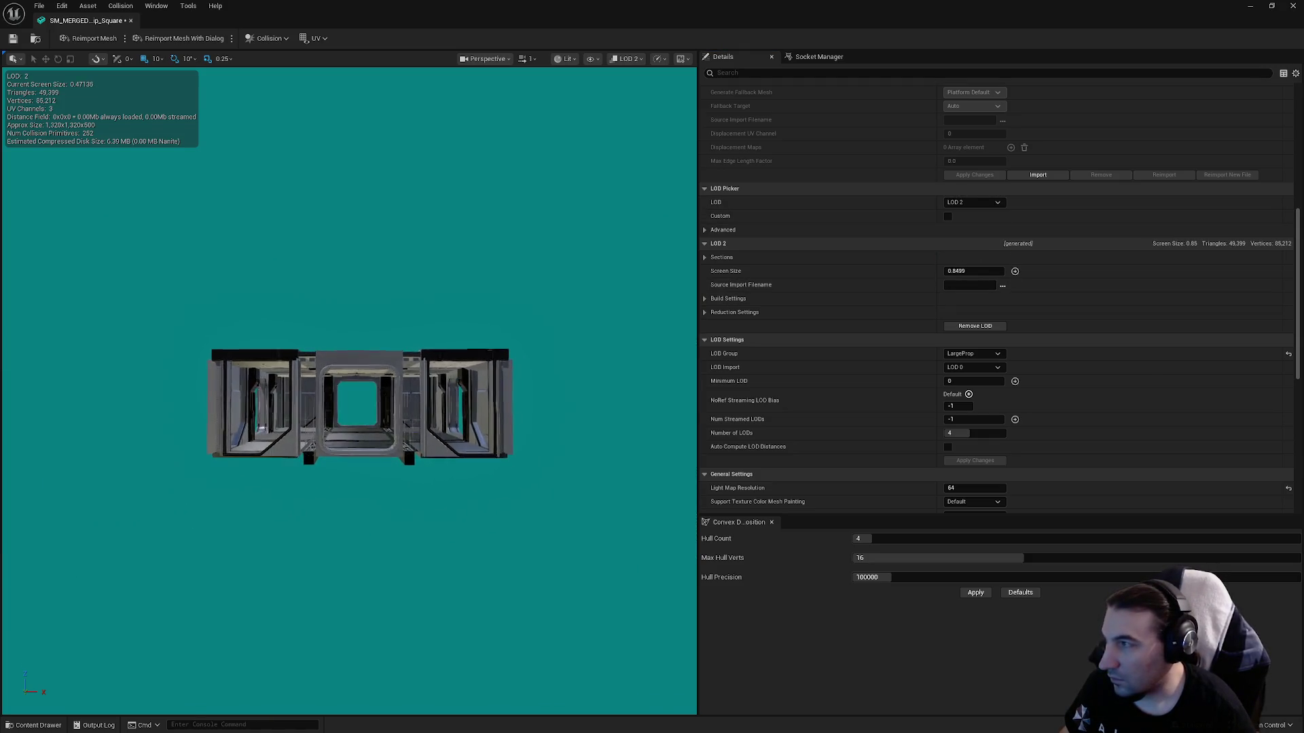
{"action": "scroll", "coordinate": [561, 326], "scroll_direction": "down", "scroll_amount": 1}
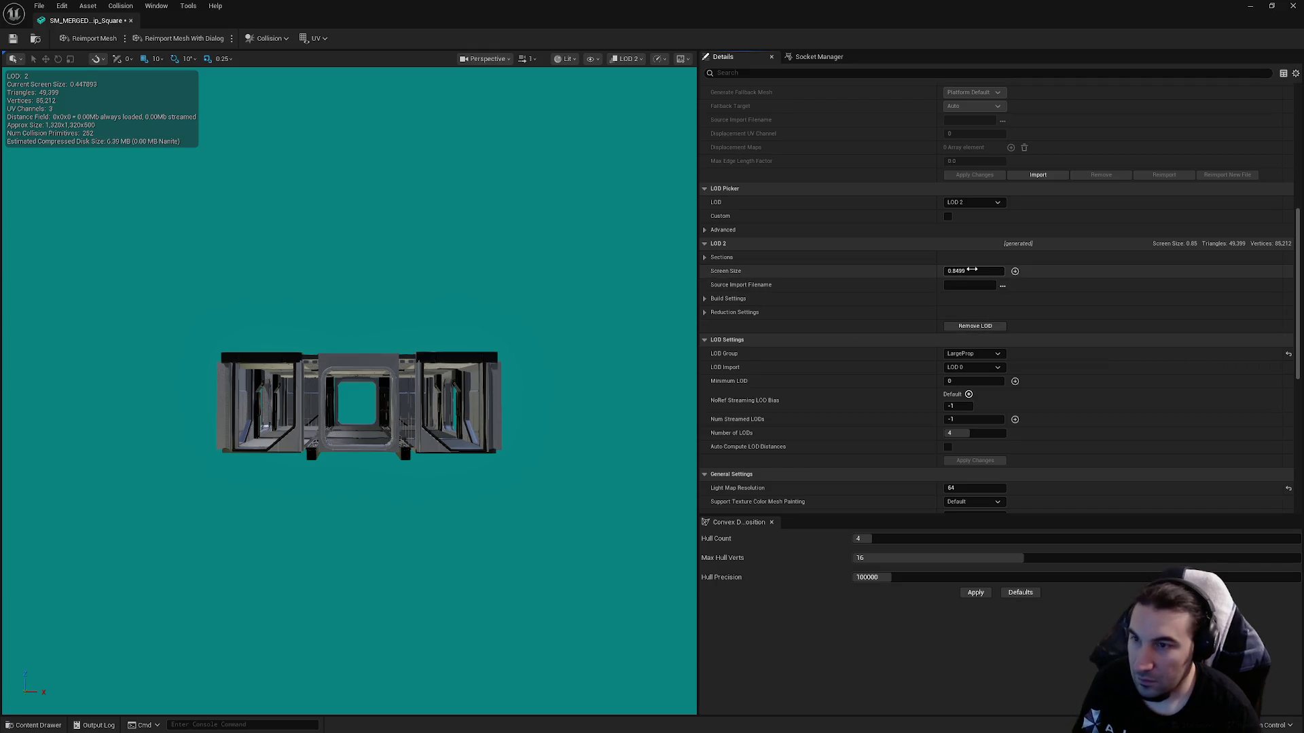
{"action": "type", "text": "0"}
{"action": "left_click", "coordinate": [972, 270]}
{"action": "type", "text": "0.4"}
{"action": "key", "text": "Return"}
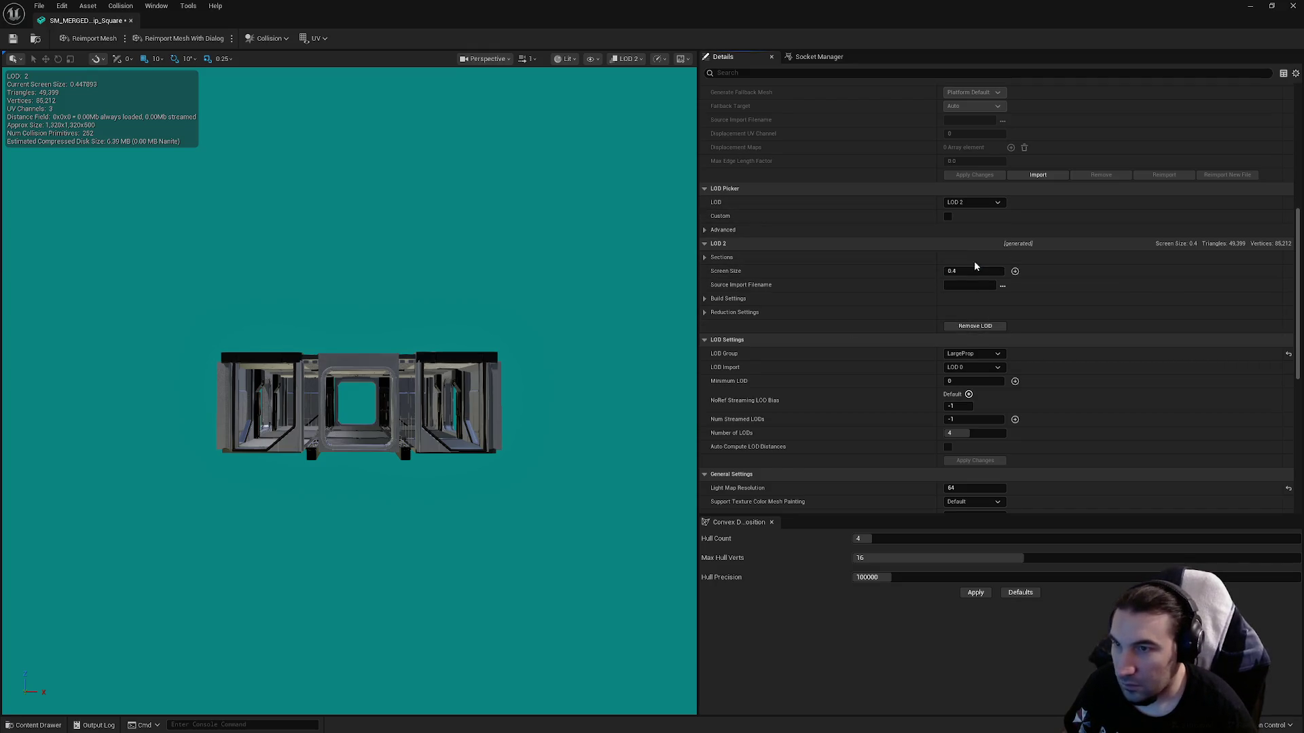
Set LOD 3 screen size to 0.25 and save the merged mesh.
{"action": "scroll", "coordinate": [483, 351], "scroll_direction": "down", "scroll_amount": 8}
{"action": "scroll", "coordinate": [480, 351], "scroll_direction": "down", "scroll_amount": 1}
{"action": "type", "text": "0.25"}
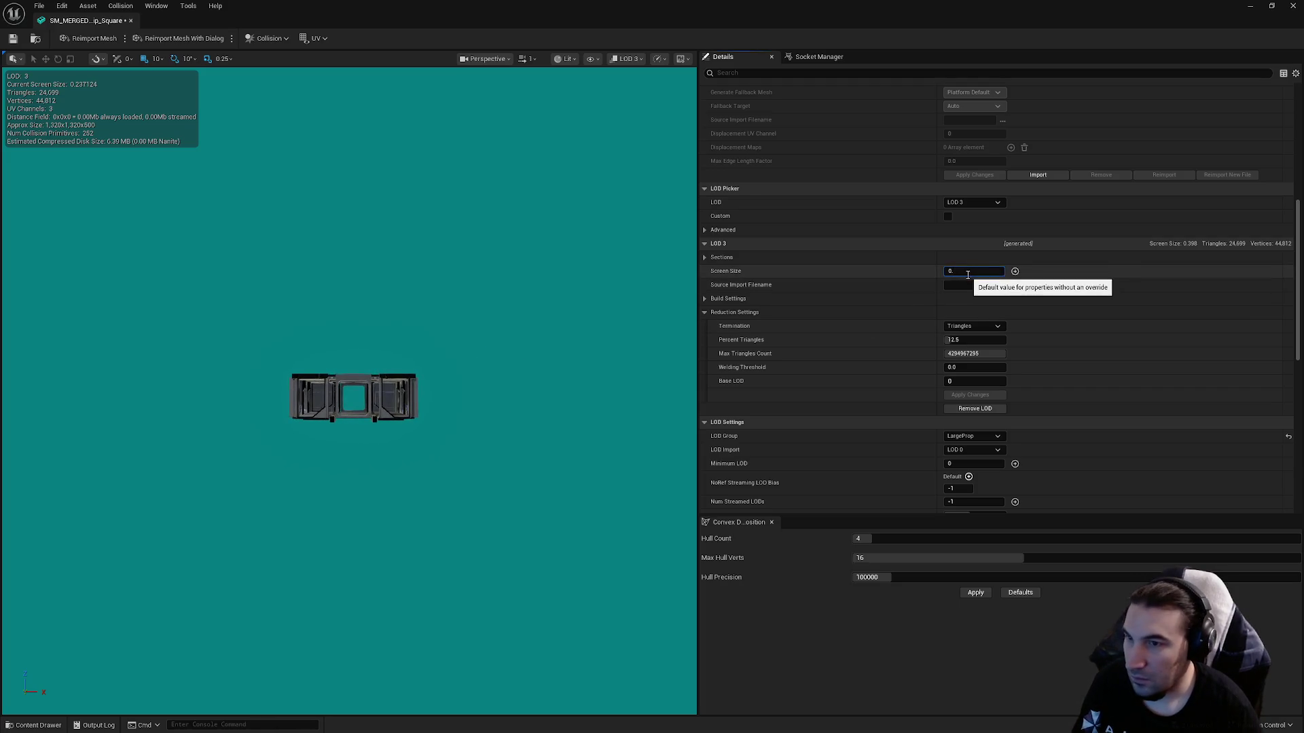
{"action": "key", "text": "Return"}
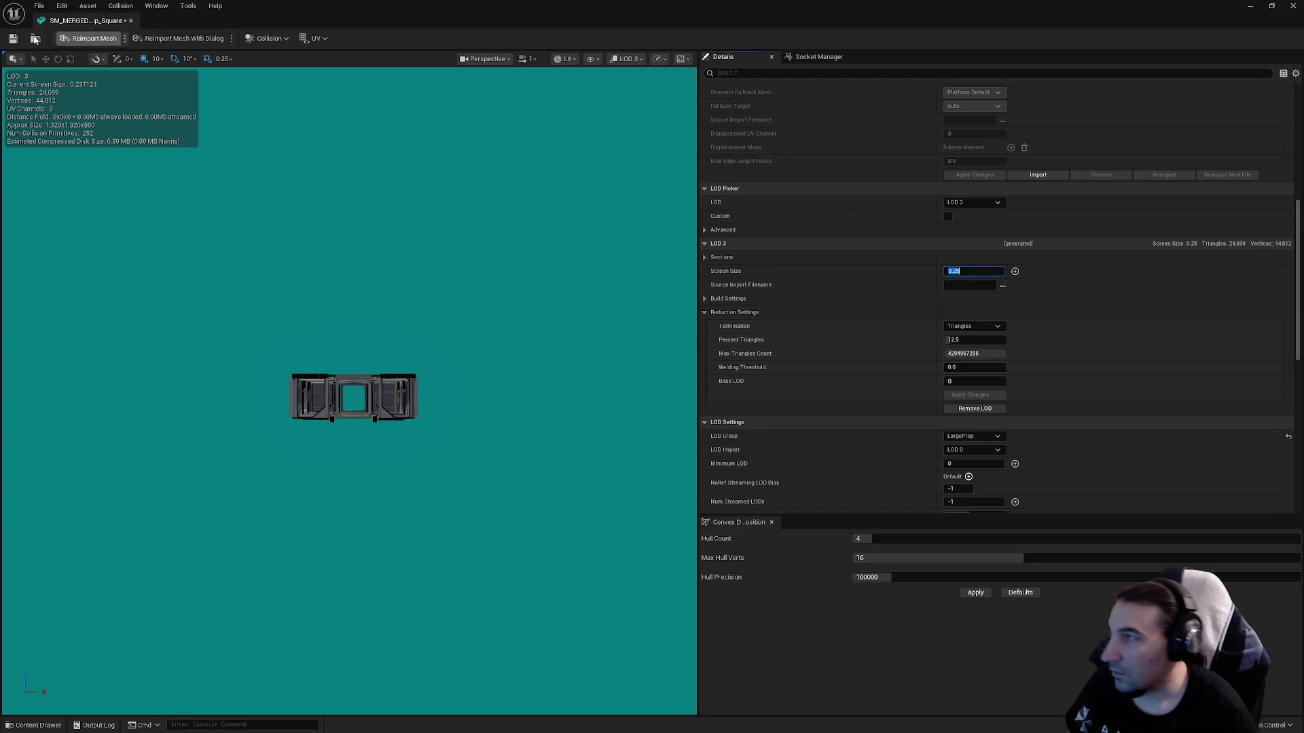
{"action": "left_click", "coordinate": [14, 40]}
Change LOD 3 screen size to 0.2 and reduce its triangles to 1 percent.
{"action": "scroll", "coordinate": [340, 203], "scroll_direction": "up", "scroll_amount": 2}
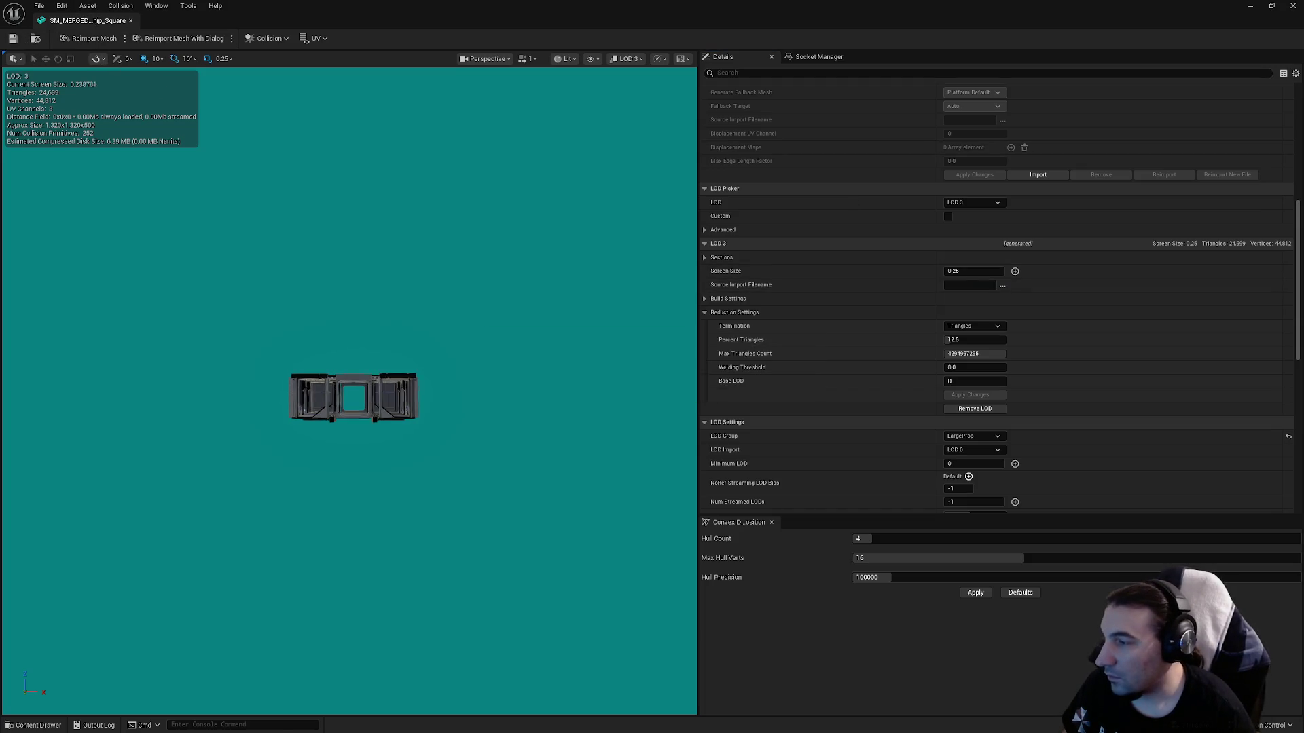
{"action": "scroll", "coordinate": [340, 204], "scroll_direction": "down", "scroll_amount": 2}
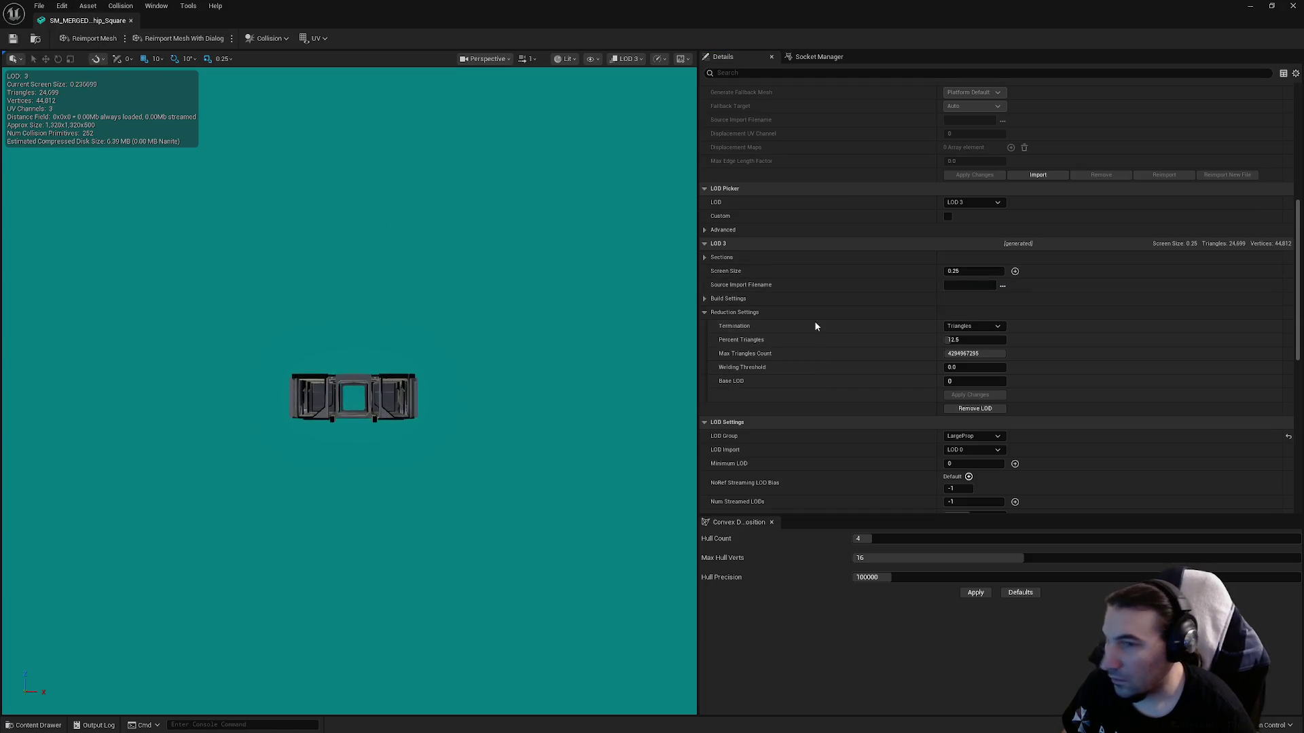
{"action": "left_click", "coordinate": [965, 271]}
{"action": "type", "text": "0.2"}
{"action": "key", "text": "Return"}
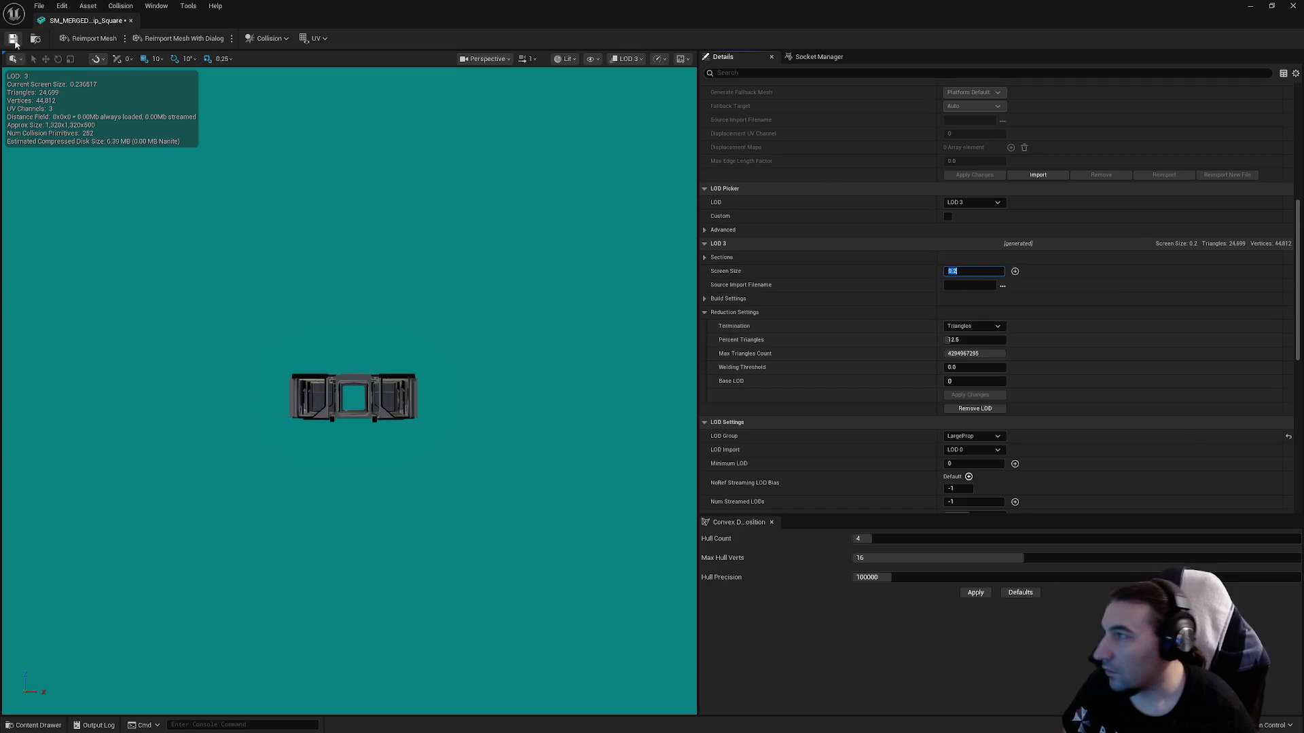
{"action": "left_click", "coordinate": [964, 340]}
{"action": "type", "text": "1"}
{"action": "key", "text": "Return"}
{"action": "left_click", "coordinate": [969, 396]}
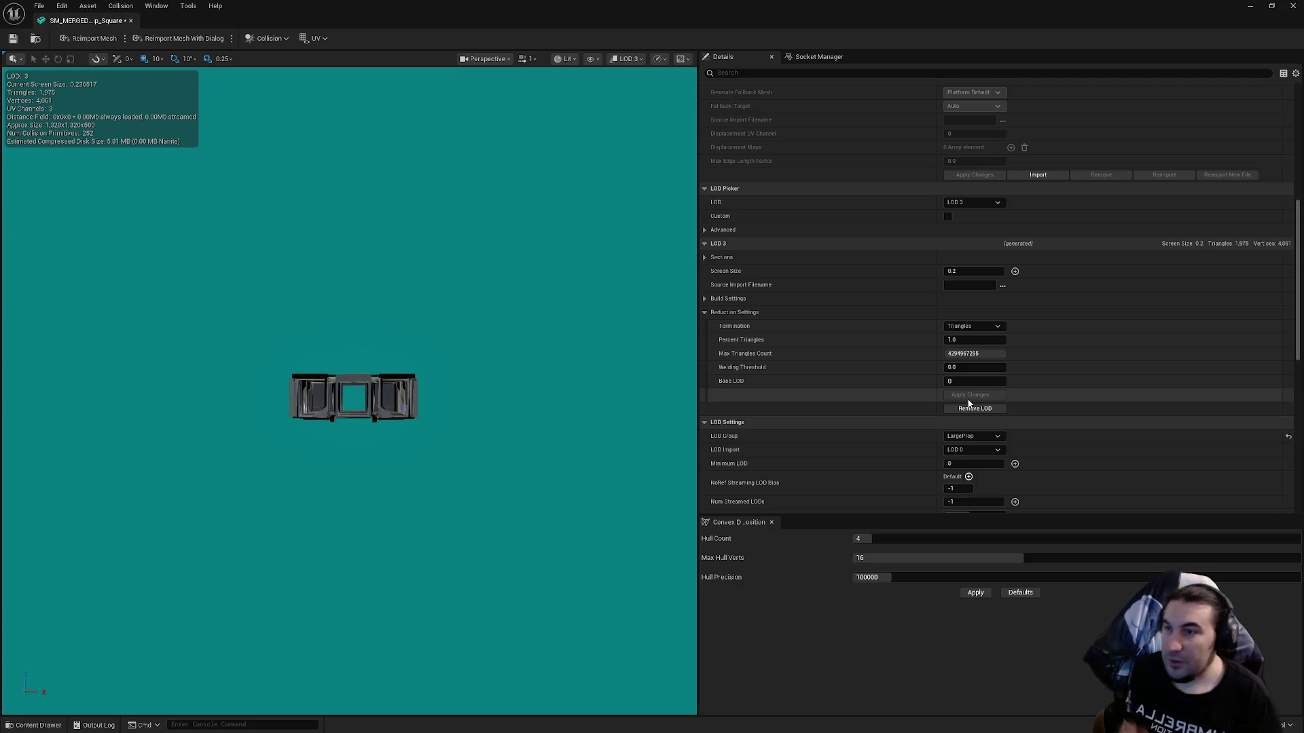
Save the mesh with the reduced LOD 3 and fly into the room.
{"action": "left_click", "coordinate": [12, 39]}
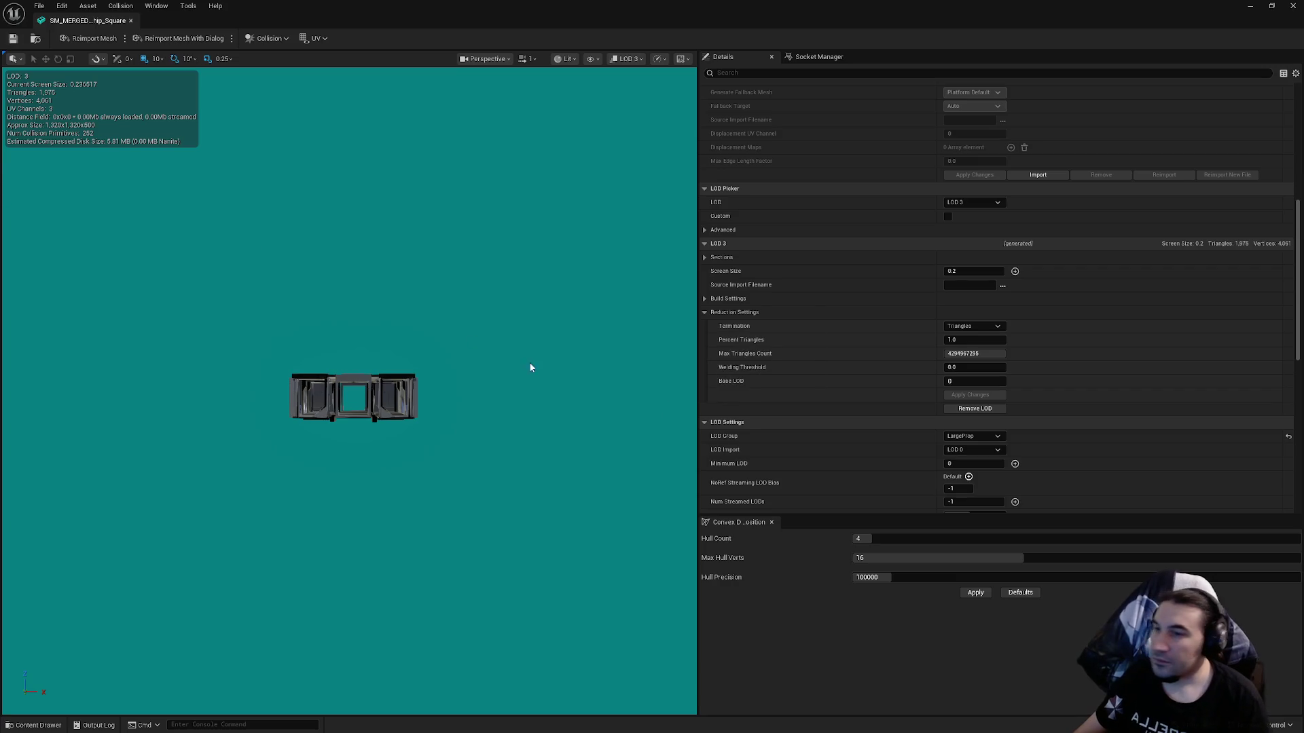
{"action": "scroll", "coordinate": [1041, 365], "scroll_direction": "down", "scroll_amount": 10}
{"action": "scroll", "coordinate": [1027, 422], "scroll_direction": "up", "scroll_amount": 15}
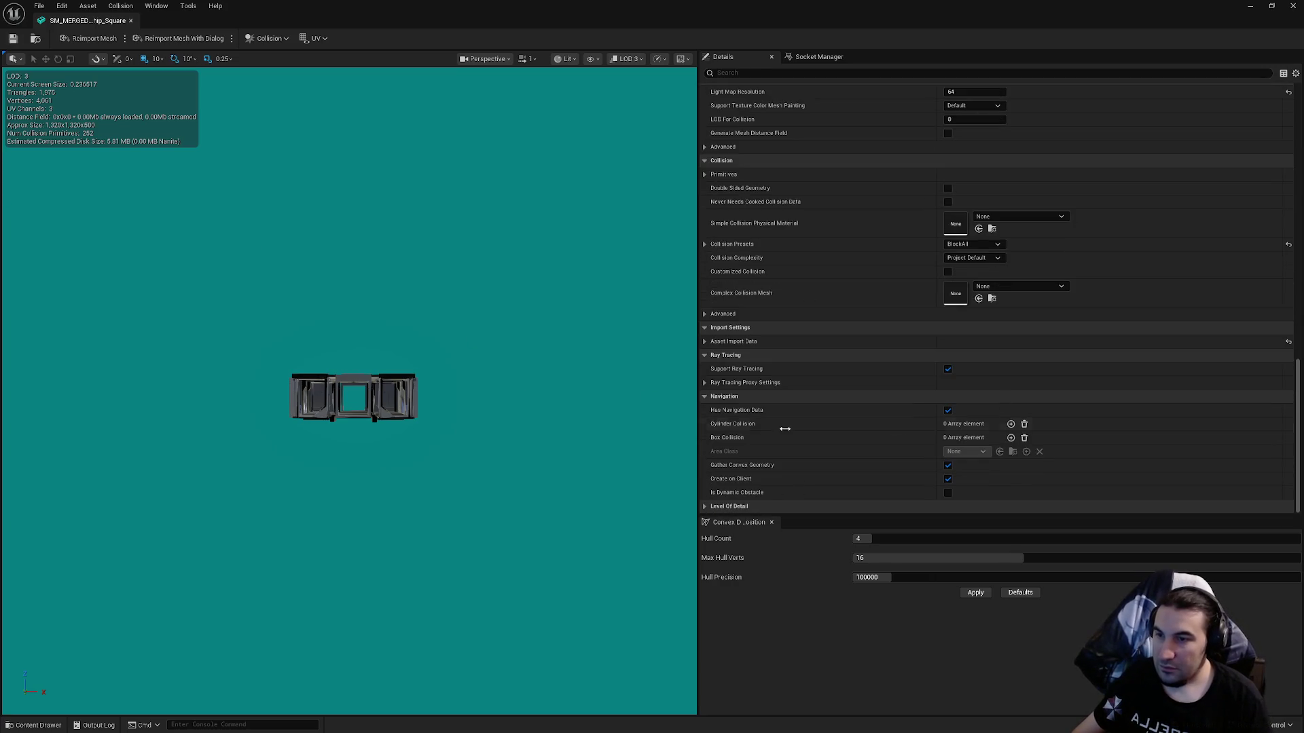
{"action": "scroll", "coordinate": [1011, 381], "scroll_direction": "up", "scroll_amount": 6}
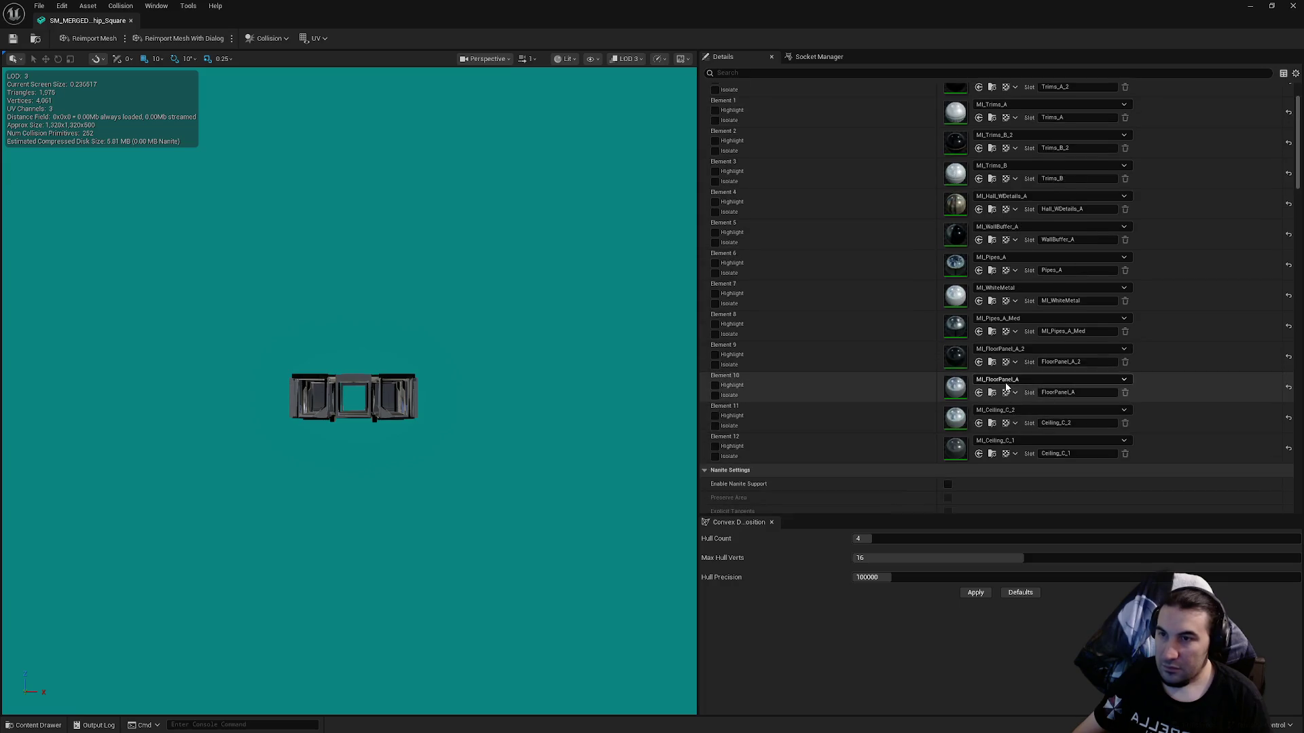
{"action": "scroll", "coordinate": [309, 141], "scroll_direction": "up", "scroll_amount": 5}
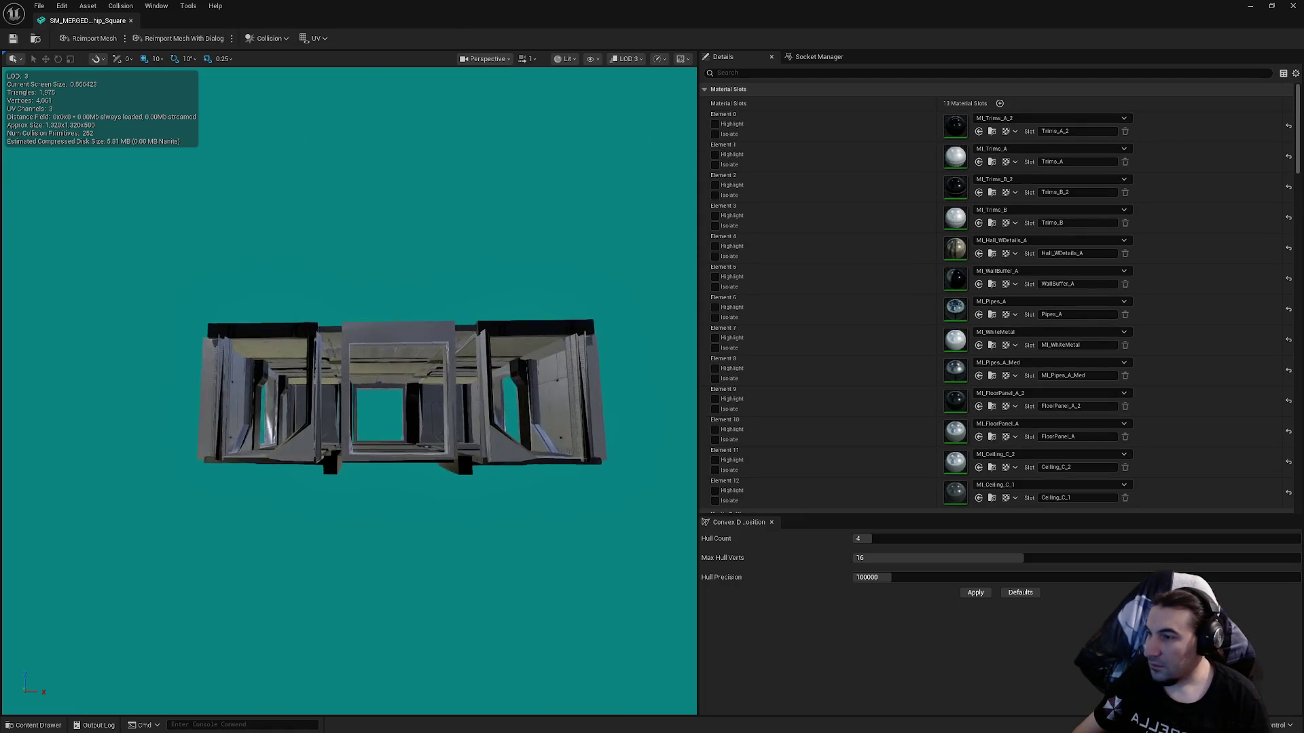
{"action": "scroll", "coordinate": [309, 140], "scroll_direction": "up", "scroll_amount": 6}
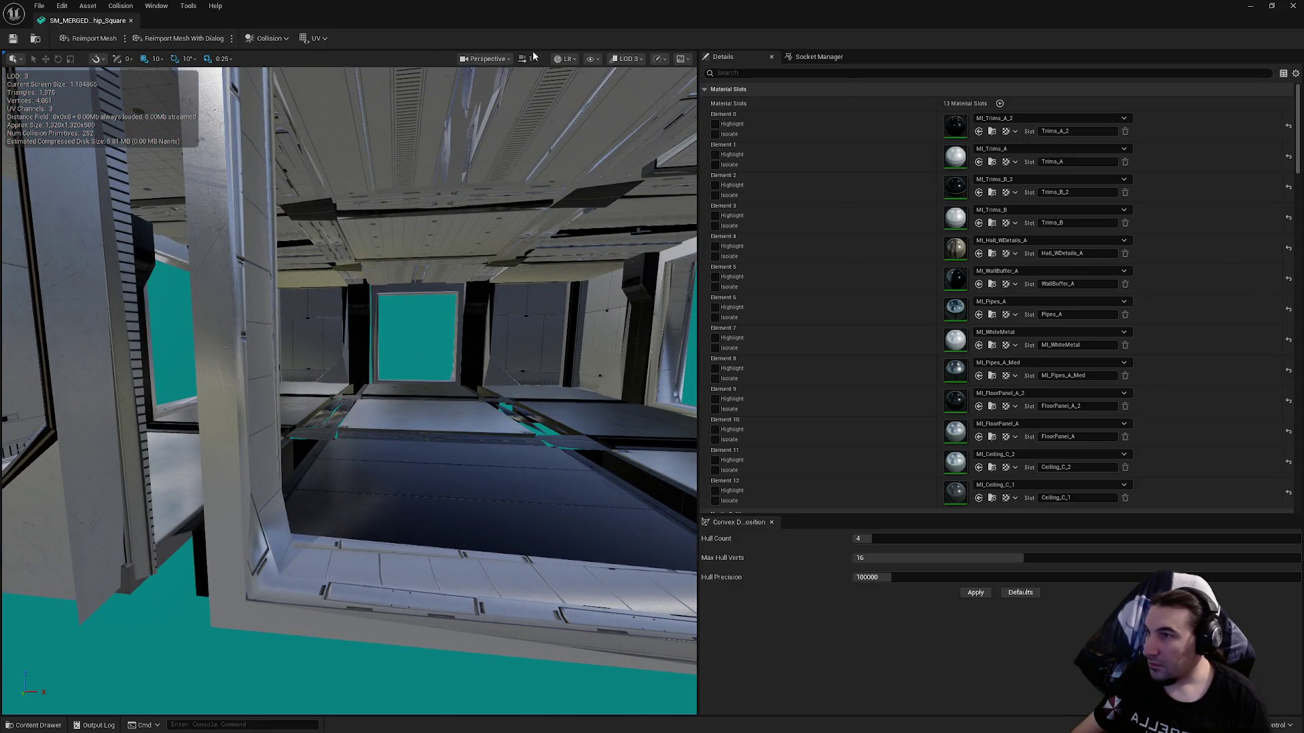
Inspect the simple and complex collision displays, then turn both off.
{"action": "left_click", "coordinate": [591, 59]}
{"action": "left_click", "coordinate": [597, 243]}
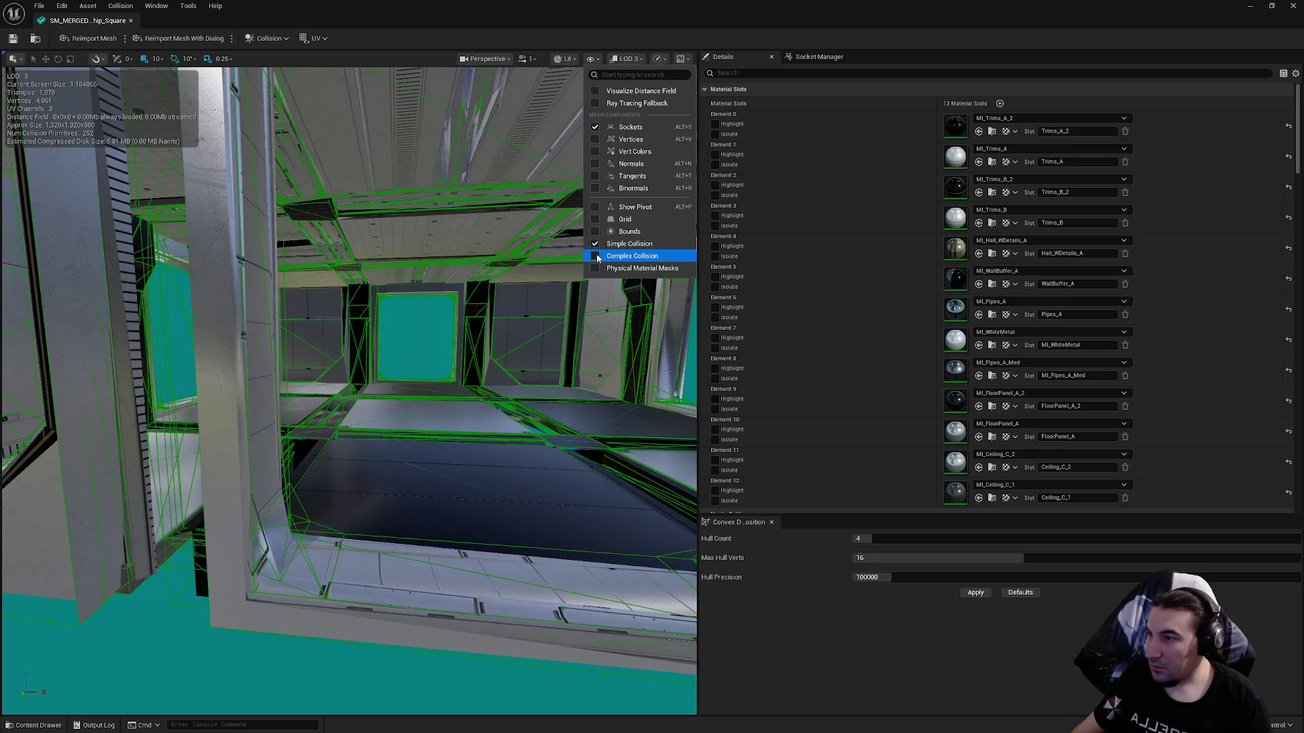
{"action": "left_click", "coordinate": [595, 242]}
{"action": "left_click", "coordinate": [595, 243]}
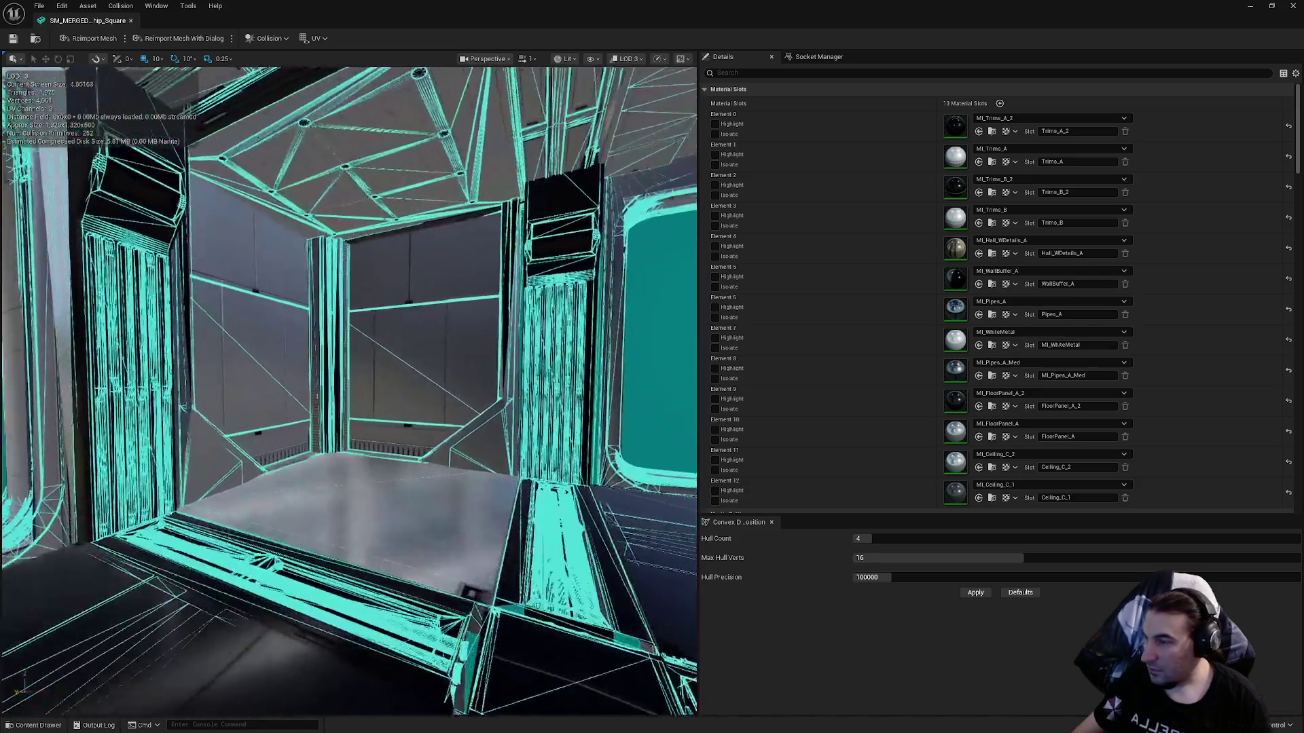
{"action": "left_click_drag", "start_coordinate": [494, 79], "coordinate": [493, 80]}
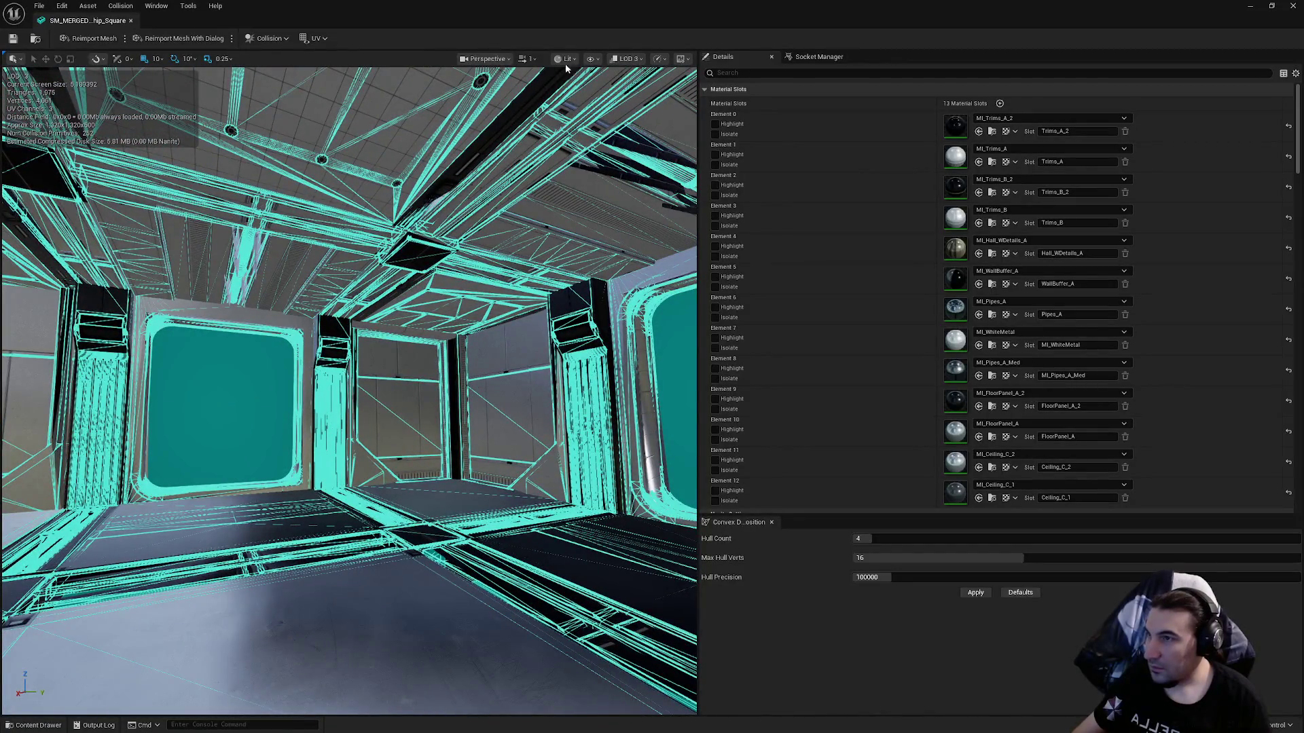
{"action": "left_click", "coordinate": [590, 58]}
{"action": "left_click", "coordinate": [595, 256]}
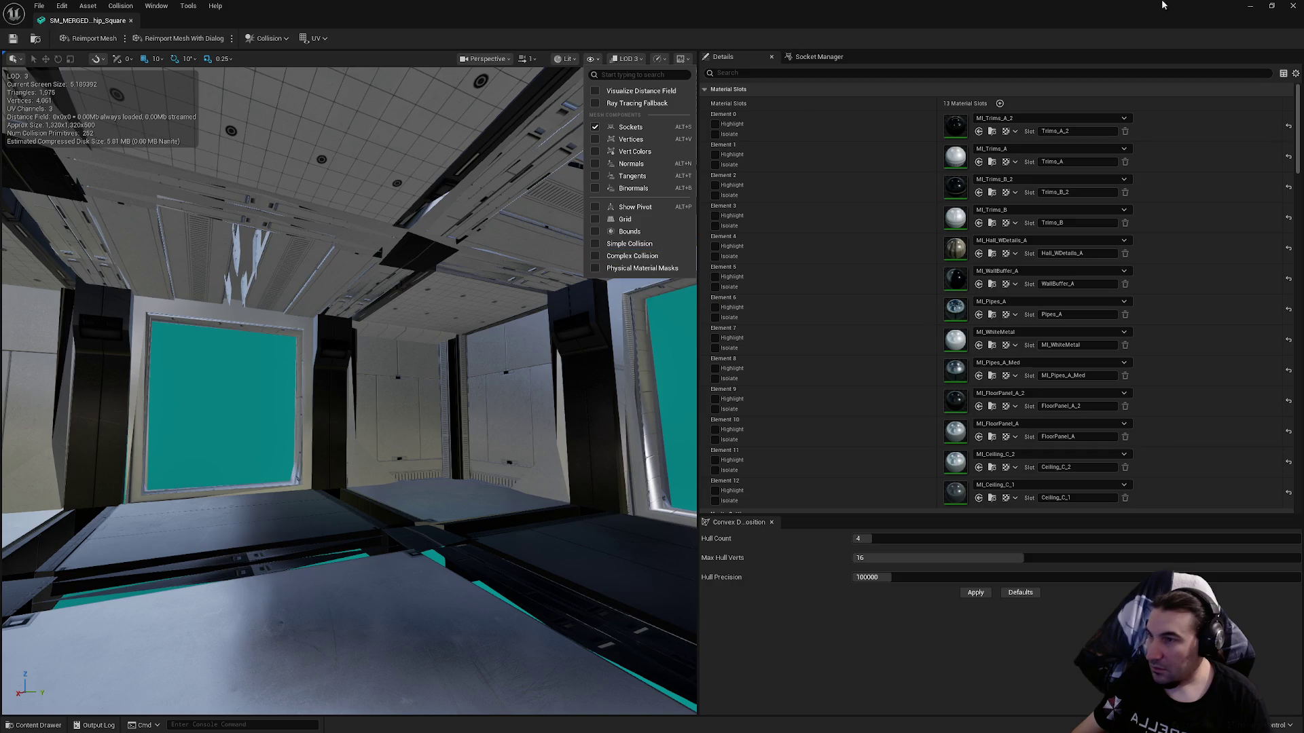
Close the mesh editor, save all content, and open BP_Construct_Ship_Stair_Down's viewport.
{"action": "left_click", "coordinate": [1250, 5]}
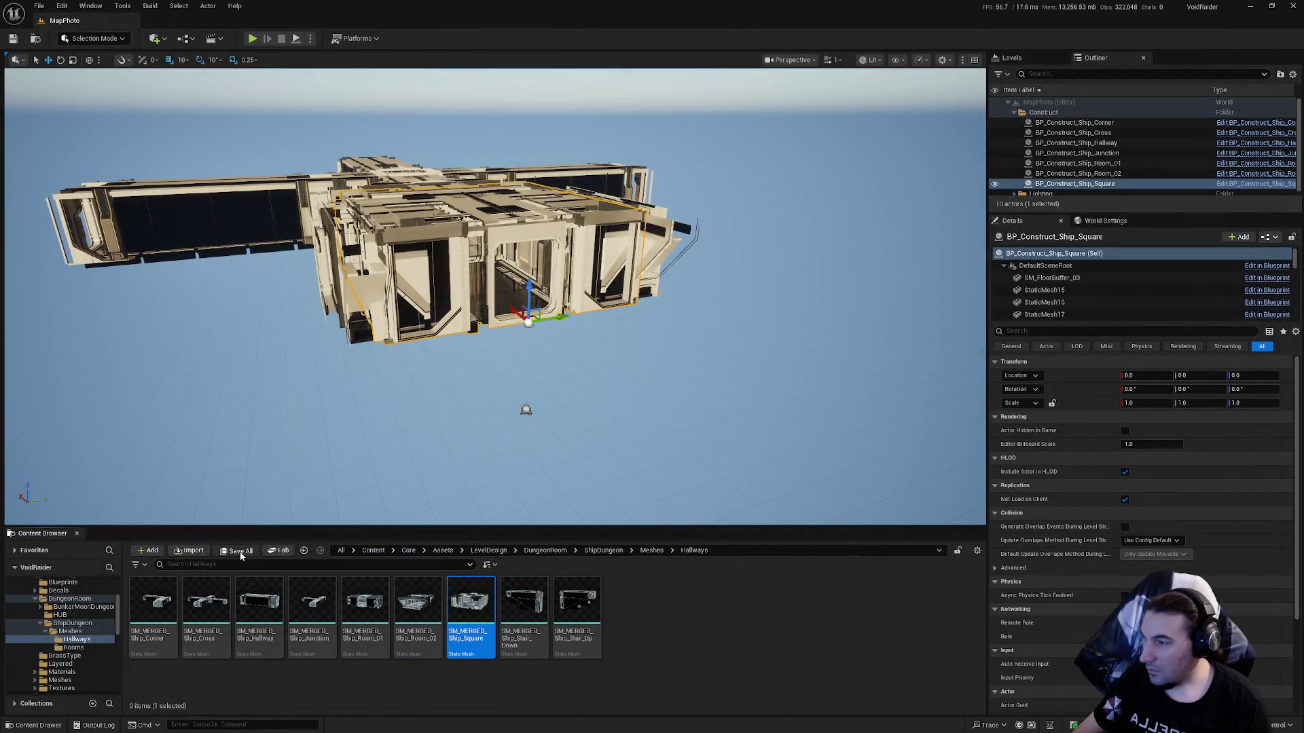
{"action": "left_click", "coordinate": [241, 551]}
{"action": "left_click", "coordinate": [741, 486]}
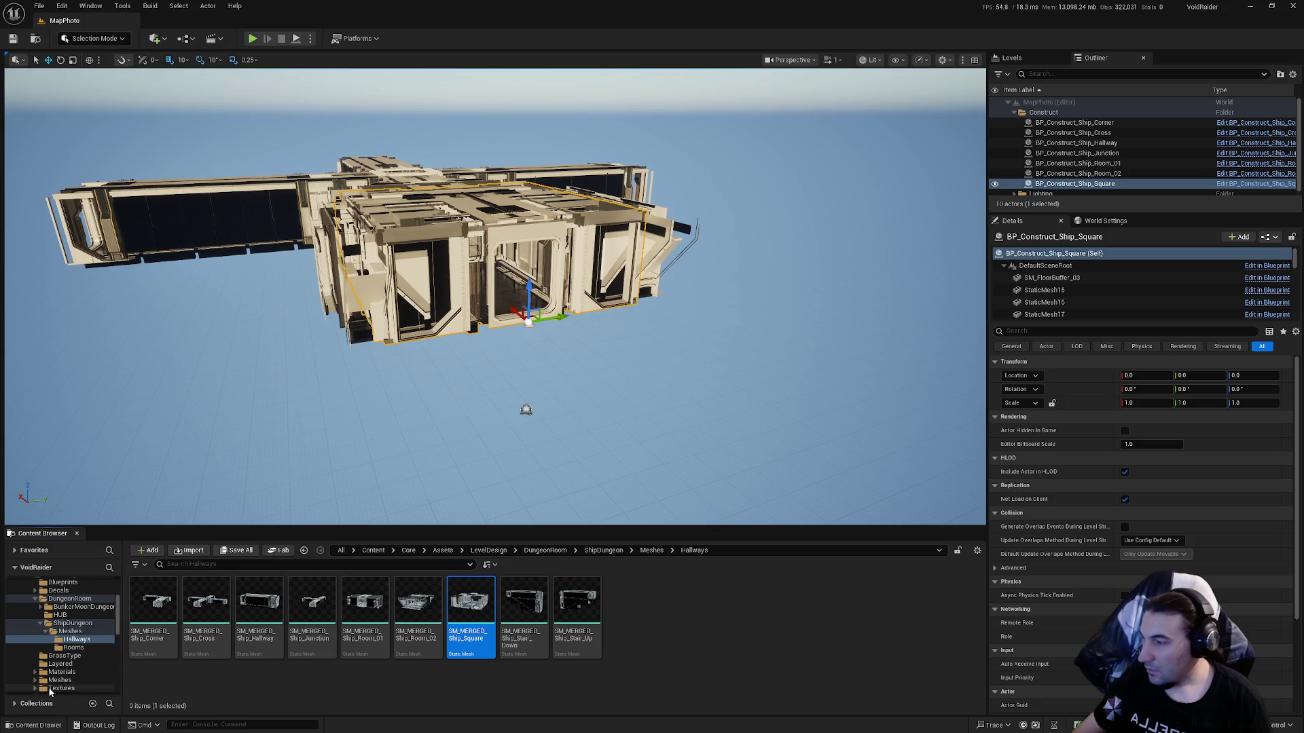
{"action": "scroll", "coordinate": [77, 653], "scroll_direction": "up", "scroll_amount": 5}
{"action": "scroll", "coordinate": [77, 653], "scroll_direction": "down", "scroll_amount": 10}
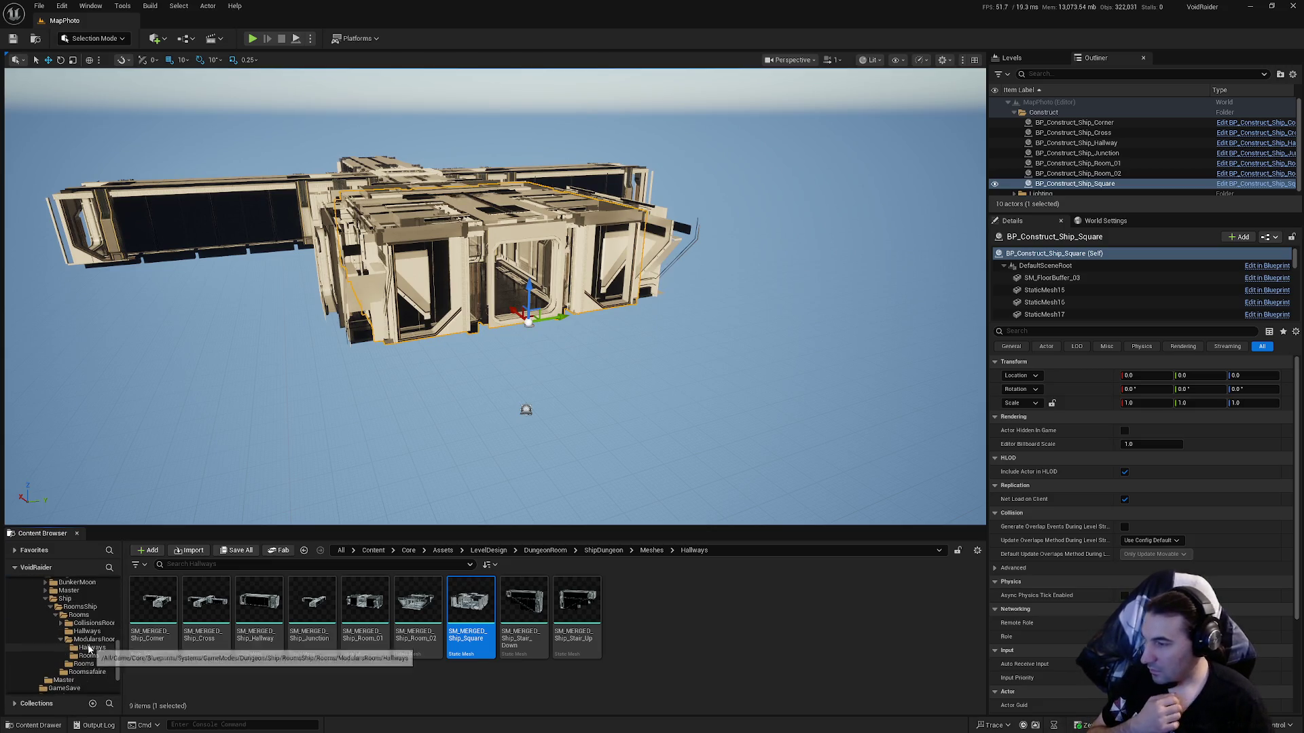
{"action": "left_click", "coordinate": [88, 655]}
{"action": "left_click", "coordinate": [91, 648]}
{"action": "double_click", "coordinate": [524, 612]}
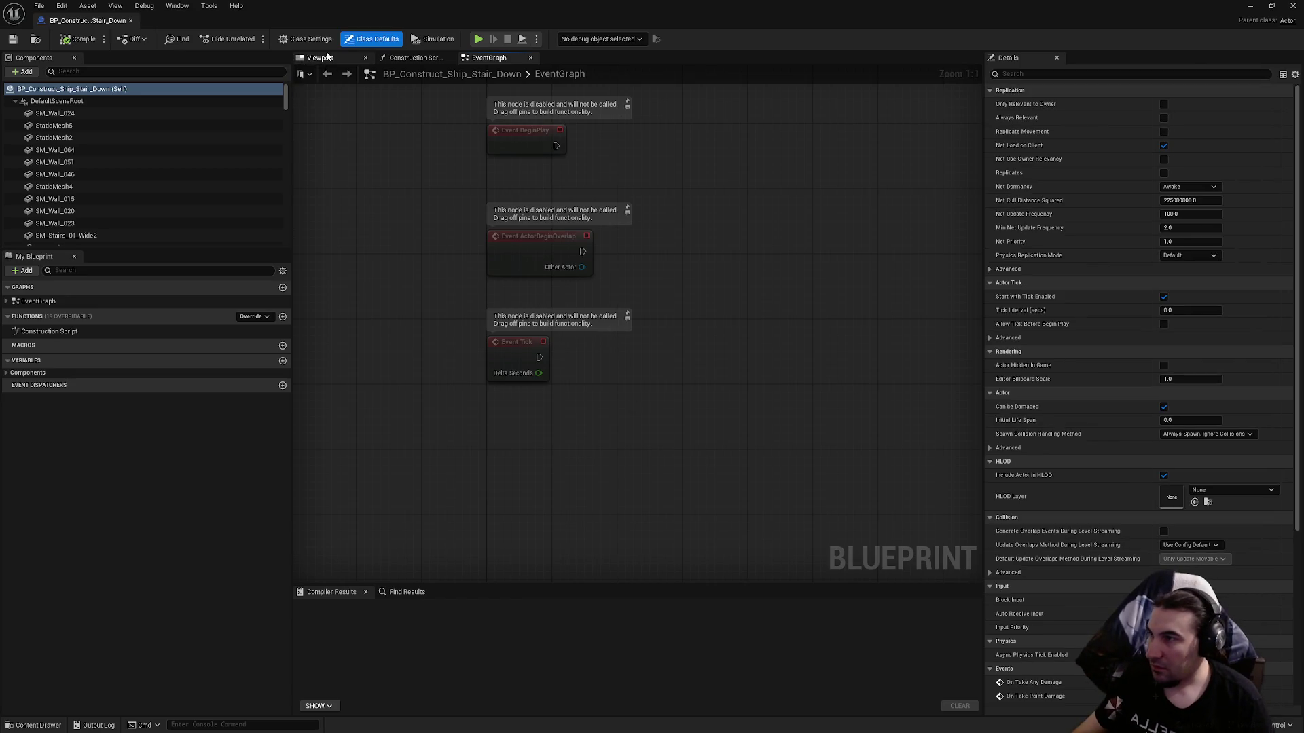
{"action": "left_click", "coordinate": [320, 57]}
Set the lower doorway component's static mesh to SM_Doorway_S_C_Complete.
{"action": "scroll", "coordinate": [703, 277], "scroll_direction": "up", "scroll_amount": 5}
{"action": "scroll", "coordinate": [637, 331], "scroll_direction": "up", "scroll_amount": 10}
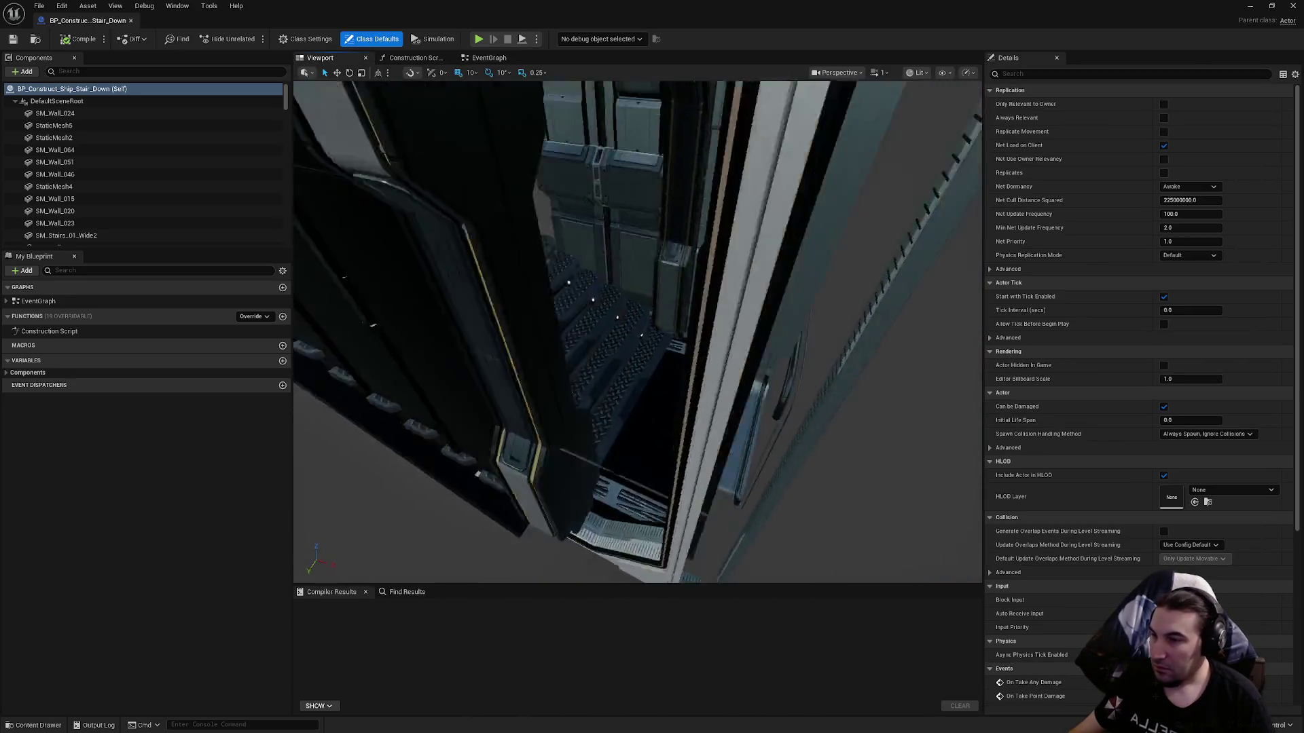
{"action": "left_click", "coordinate": [686, 340]}
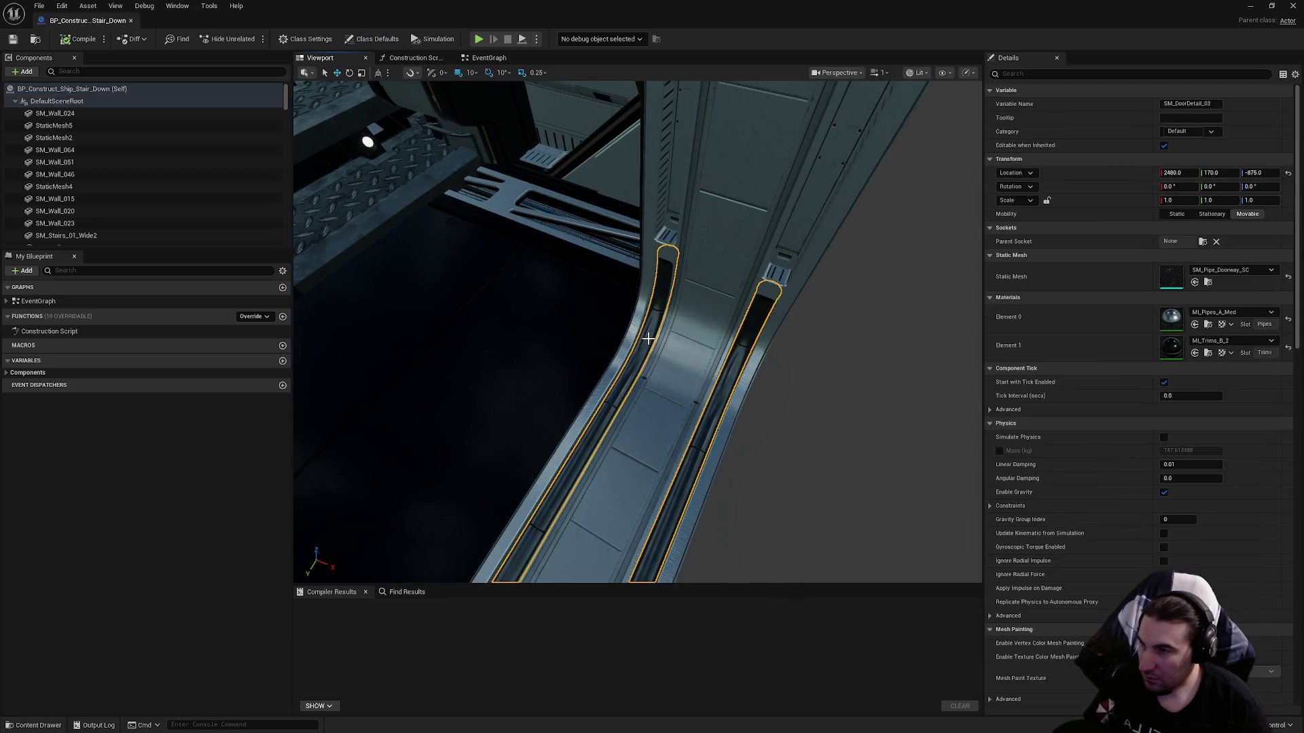
{"action": "left_click", "coordinate": [815, 203]}
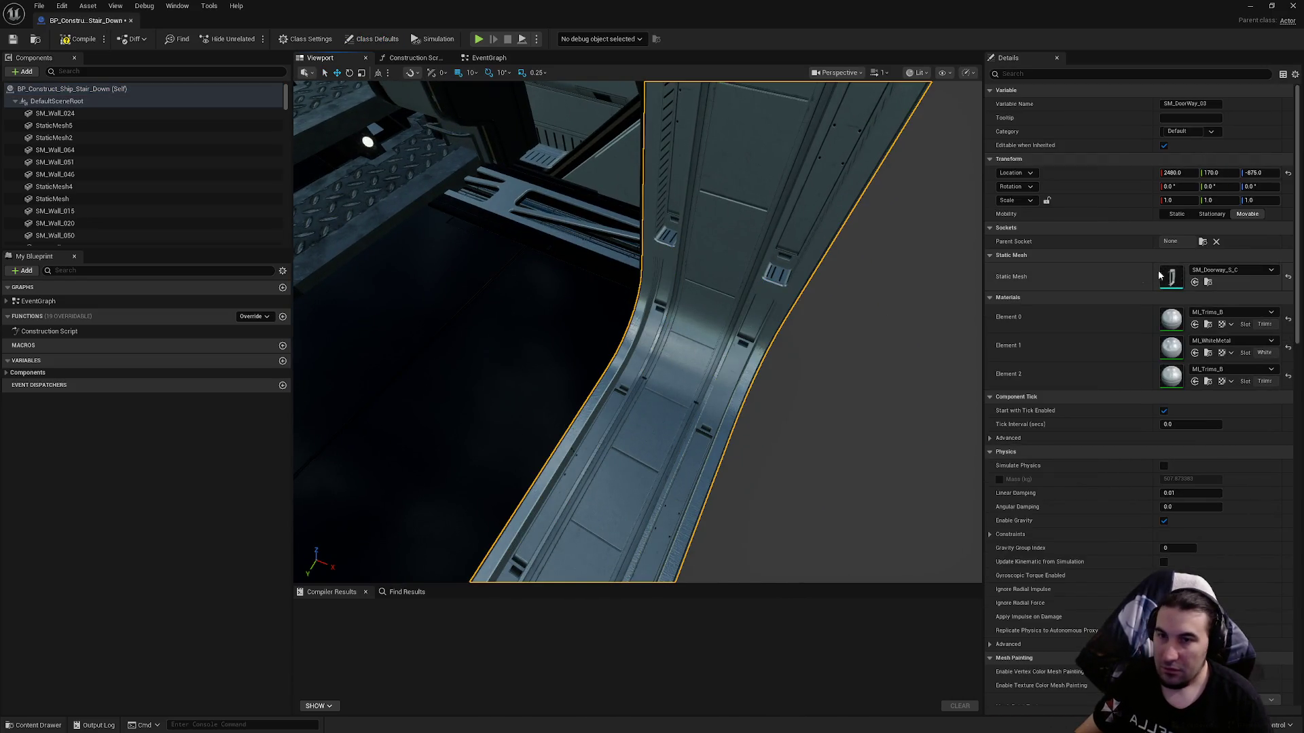
{"action": "left_click", "coordinate": [1251, 270]}
{"action": "key", "text": "Escape"}
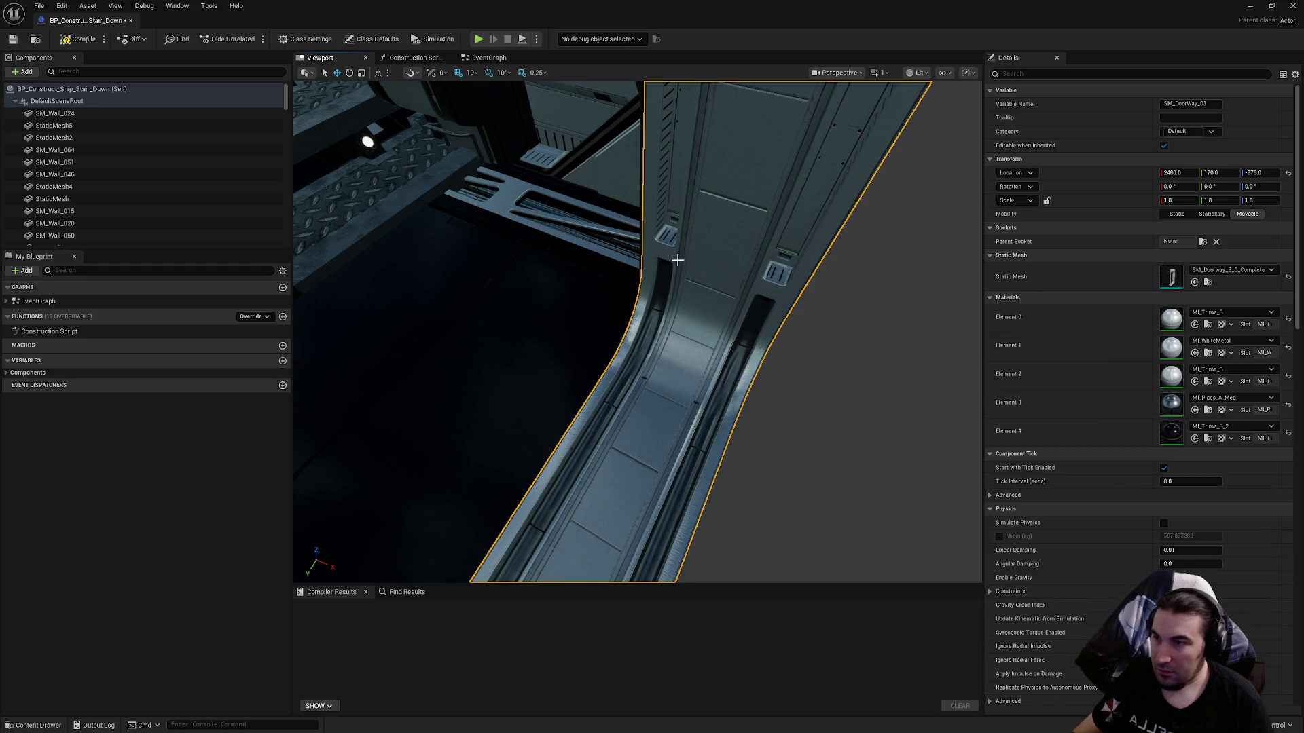
Delete the separate door pipe and swap the upper doorway to SM_Doorway_S_C_Complete.
{"action": "mouse_move", "coordinate": [655, 302]}
{"action": "left_mouse_down"}
{"action": "mouse_move", "coordinate": [612, 285]}
{"action": "mouse_move", "coordinate": [605, 258]}
{"action": "left_mouse_up"}
{"action": "mouse_move", "coordinate": [606, 324]}
{"action": "left_mouse_down"}
{"action": "mouse_move", "coordinate": [591, 268]}
{"action": "mouse_move", "coordinate": [605, 325]}
{"action": "left_mouse_up"}
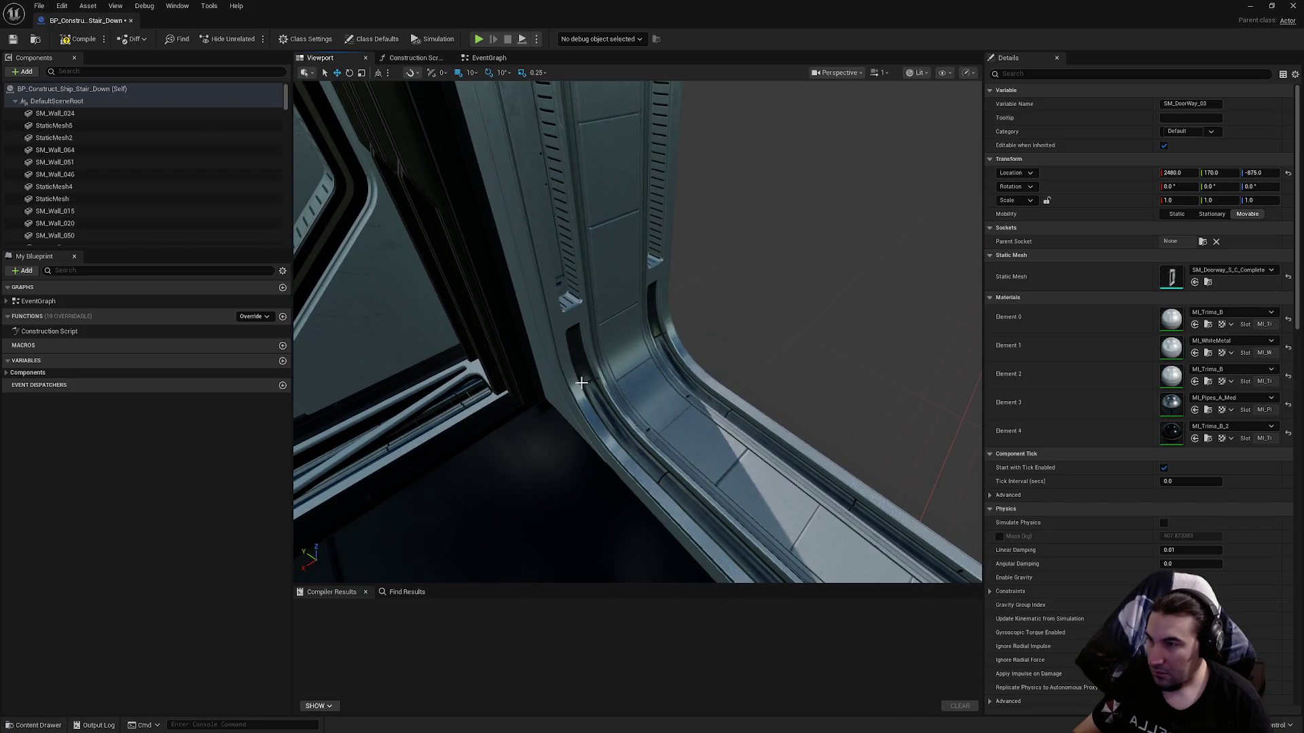
{"action": "left_click", "coordinate": [579, 382]}
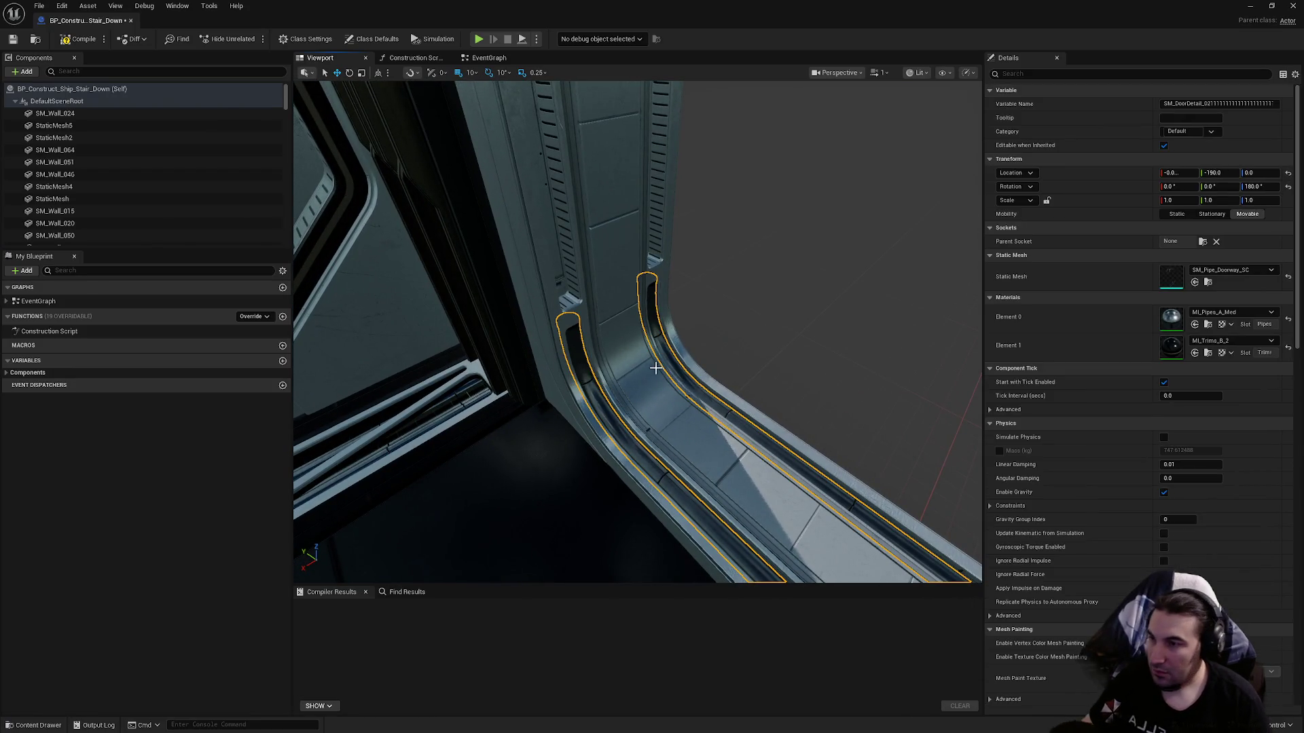
{"action": "key", "text": "Delete"}
{"action": "left_click", "coordinate": [1199, 274]}
{"action": "left_click", "coordinate": [1248, 406]}
Compile and save the blueprint, then close its editor.
{"action": "left_click", "coordinate": [79, 40]}
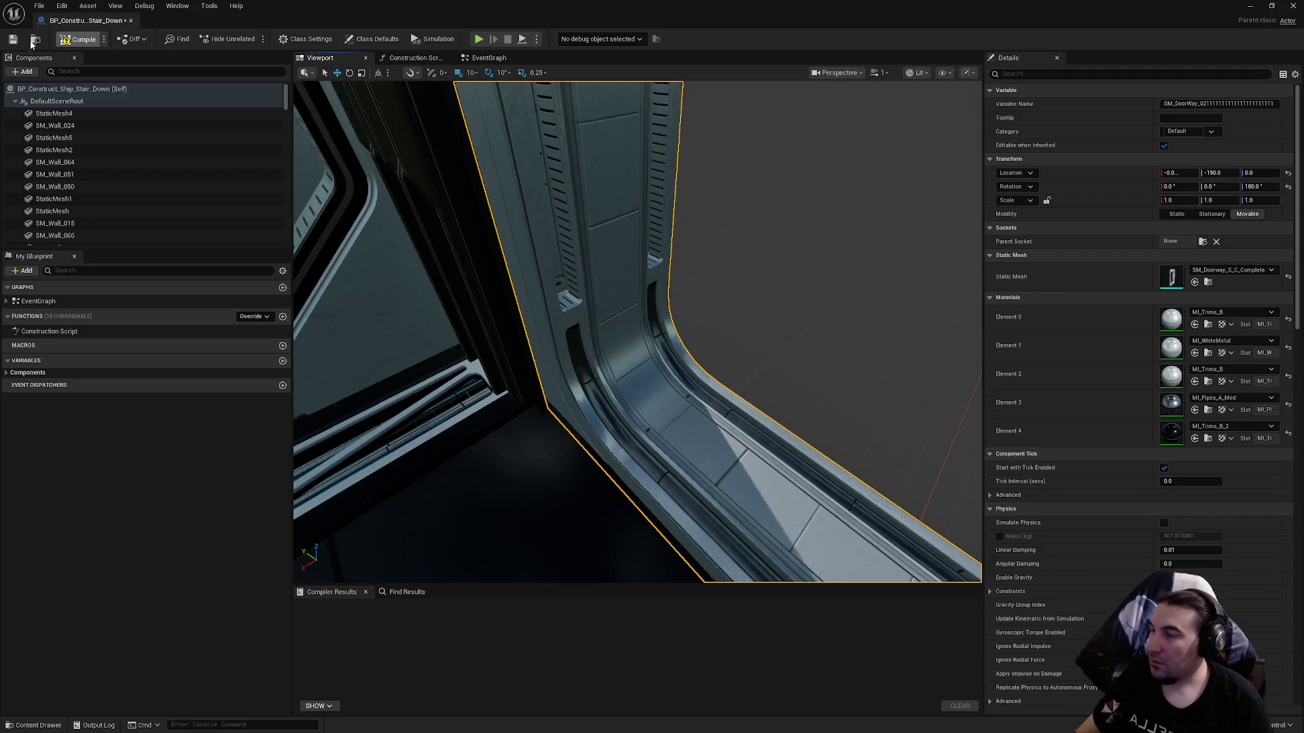
{"action": "key", "text": "ctrl+s"}
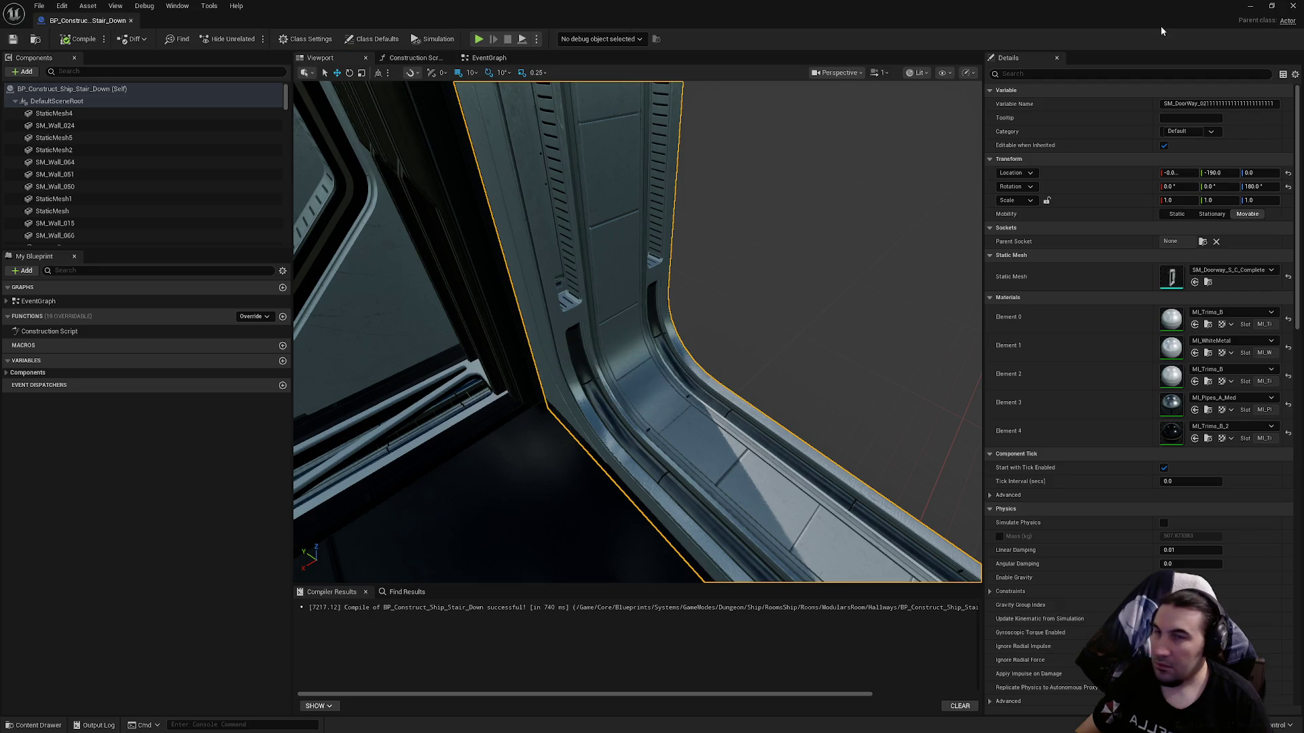
{"action": "left_click", "coordinate": [1292, 5]}
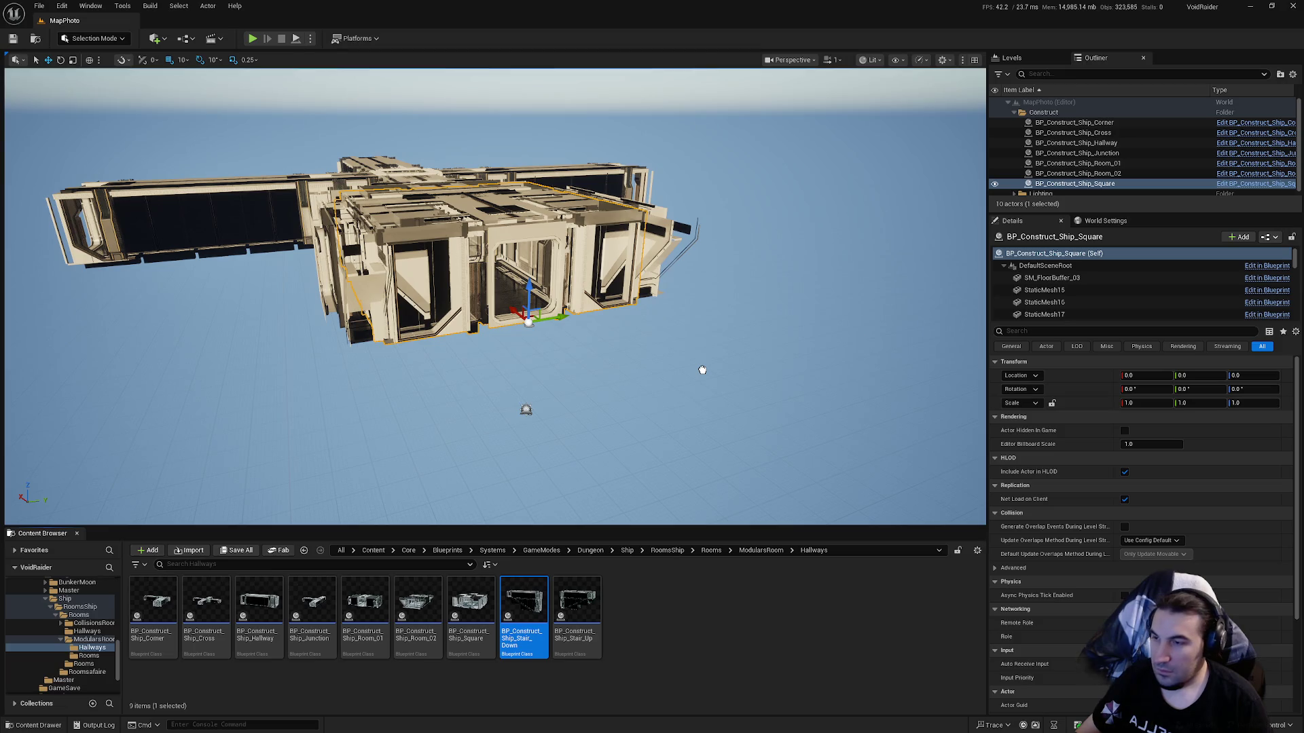
Place the Stair_Down blueprint in the level at location 0, 0, 0.
{"action": "left_click_drag", "start_coordinate": [702, 370], "coordinate": [704, 381]}
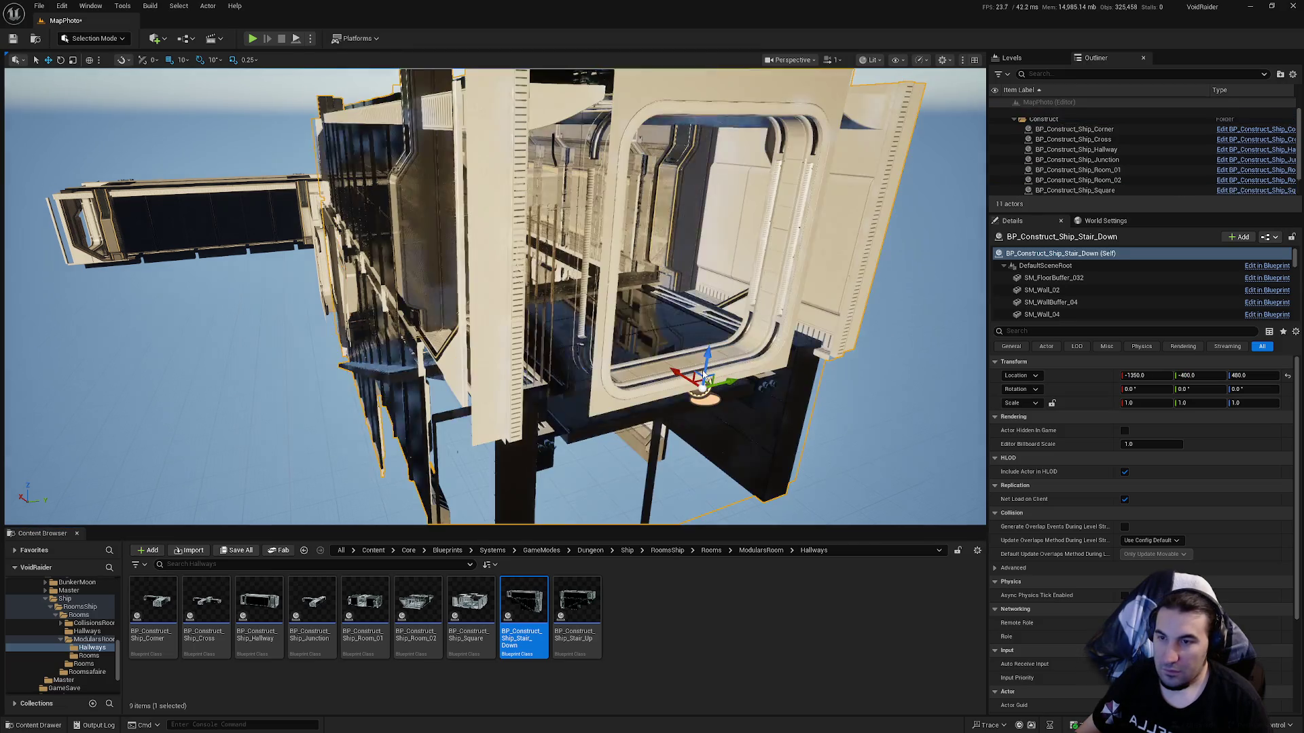
{"action": "left_click", "coordinate": [1237, 376]}
{"action": "type", "text": "0"}
{"action": "key", "text": "Return"}
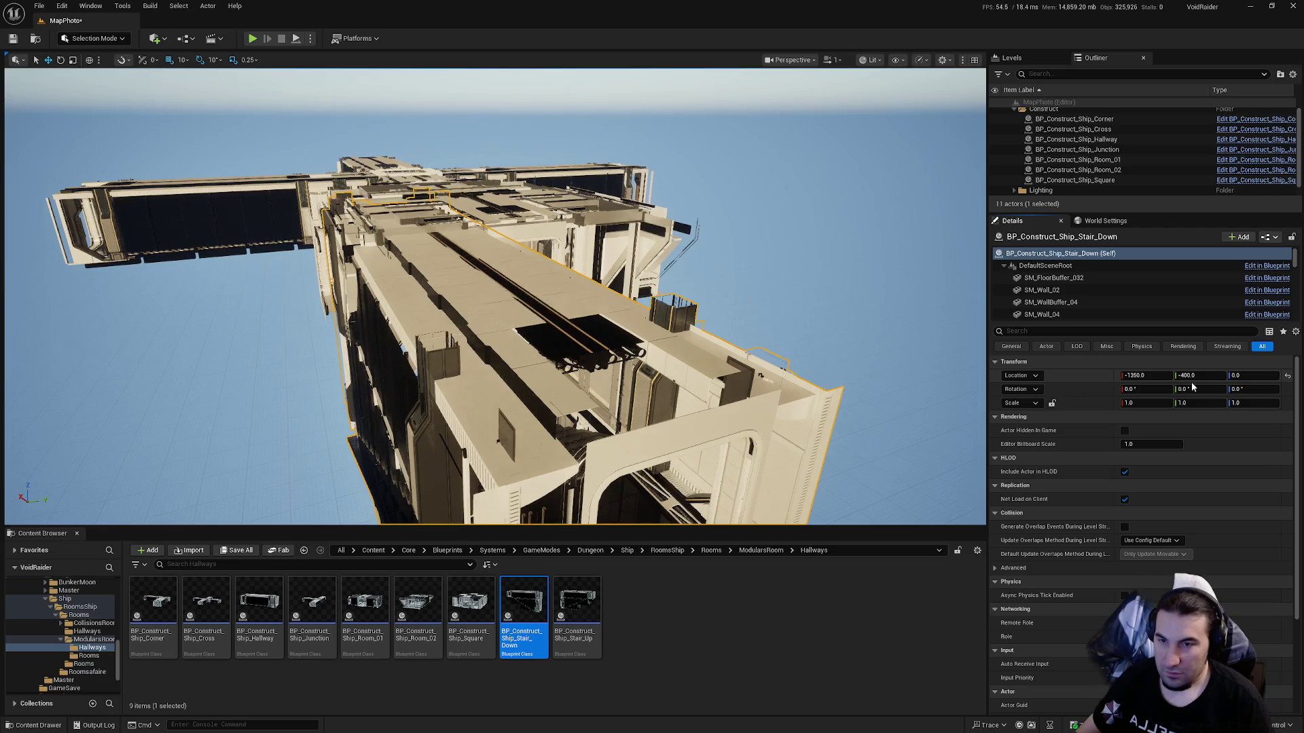
{"action": "left_click", "coordinate": [1187, 376]}
{"action": "type", "text": "0"}
{"action": "key", "text": "Return"}
{"action": "left_click", "coordinate": [1135, 376]}
{"action": "type", "text": "0"}
{"action": "key", "text": "Return"}
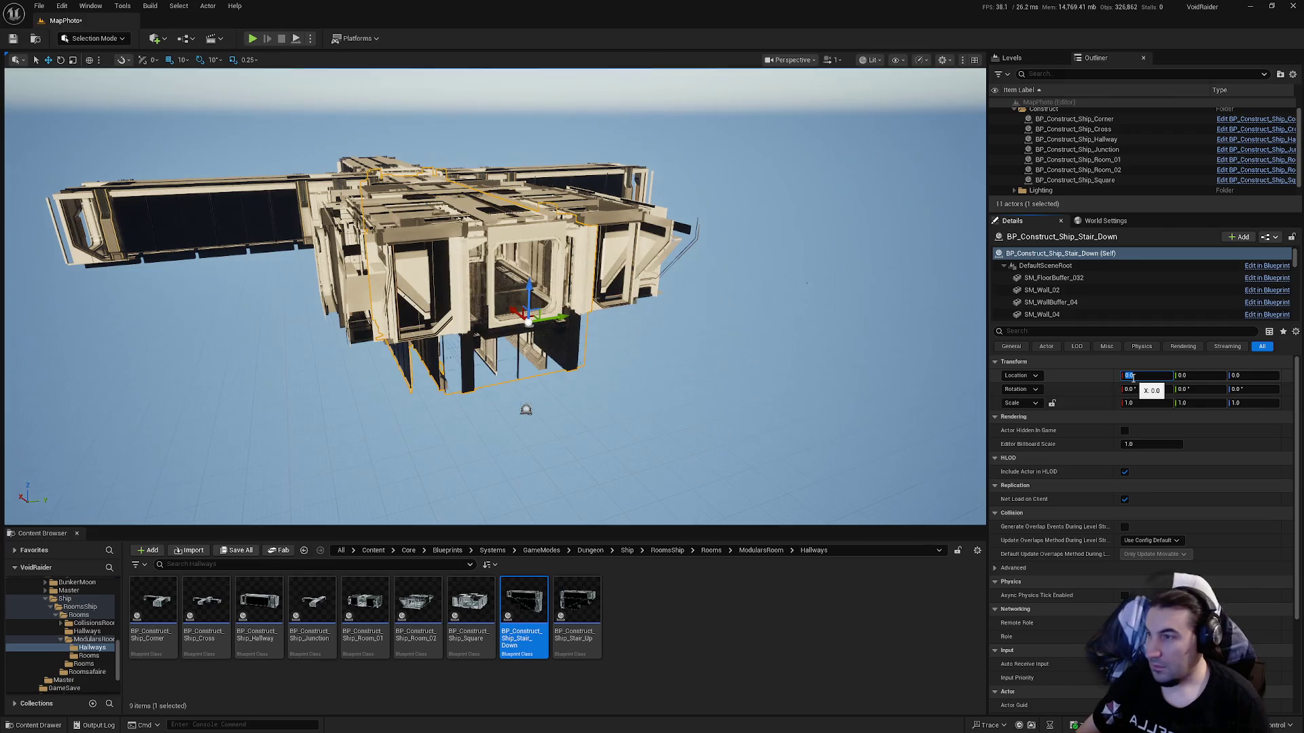
Start Merge Actors and browse to the ShipDungeon/Meshes/Hallways folder.
{"action": "left_click", "coordinate": [122, 5]}
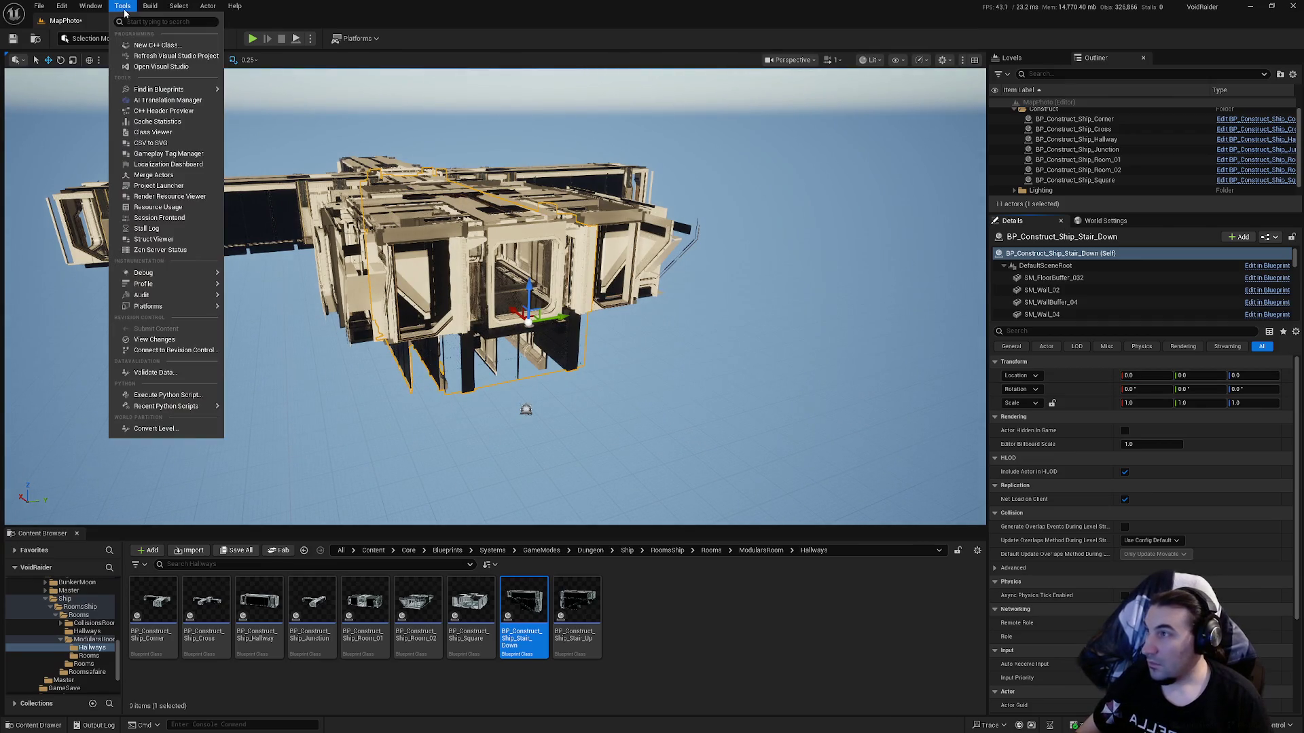
{"action": "left_click", "coordinate": [166, 182]}
{"action": "left_click", "coordinate": [949, 554]}
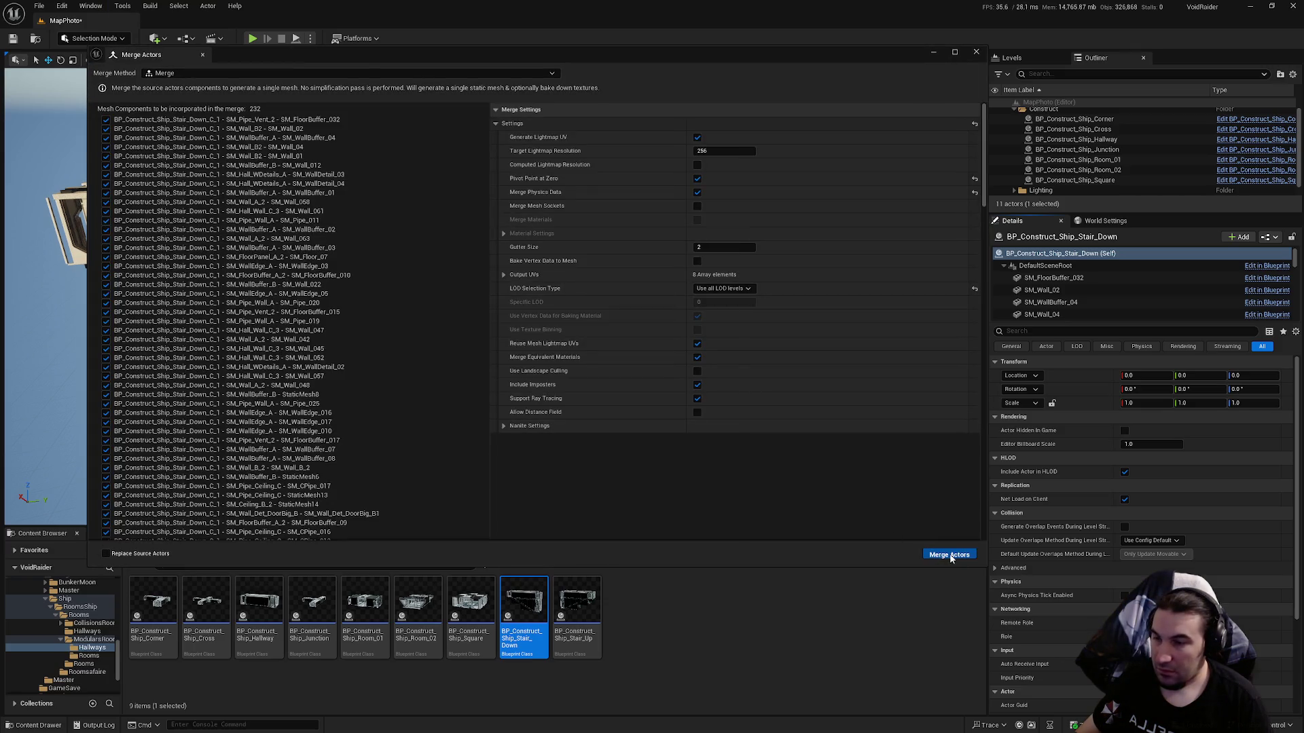
{"action": "double_click", "coordinate": [603, 272]}
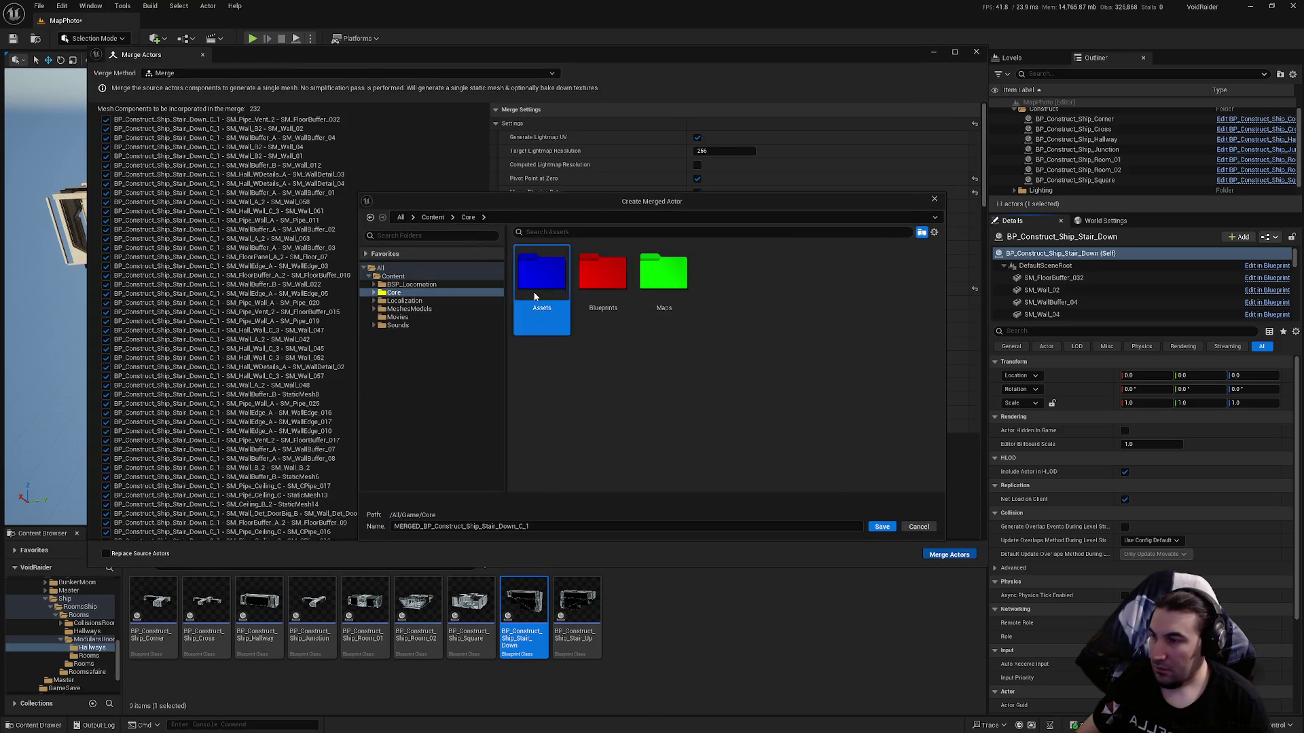
{"action": "double_click", "coordinate": [543, 278]}
{"action": "double_click", "coordinate": [849, 285]}
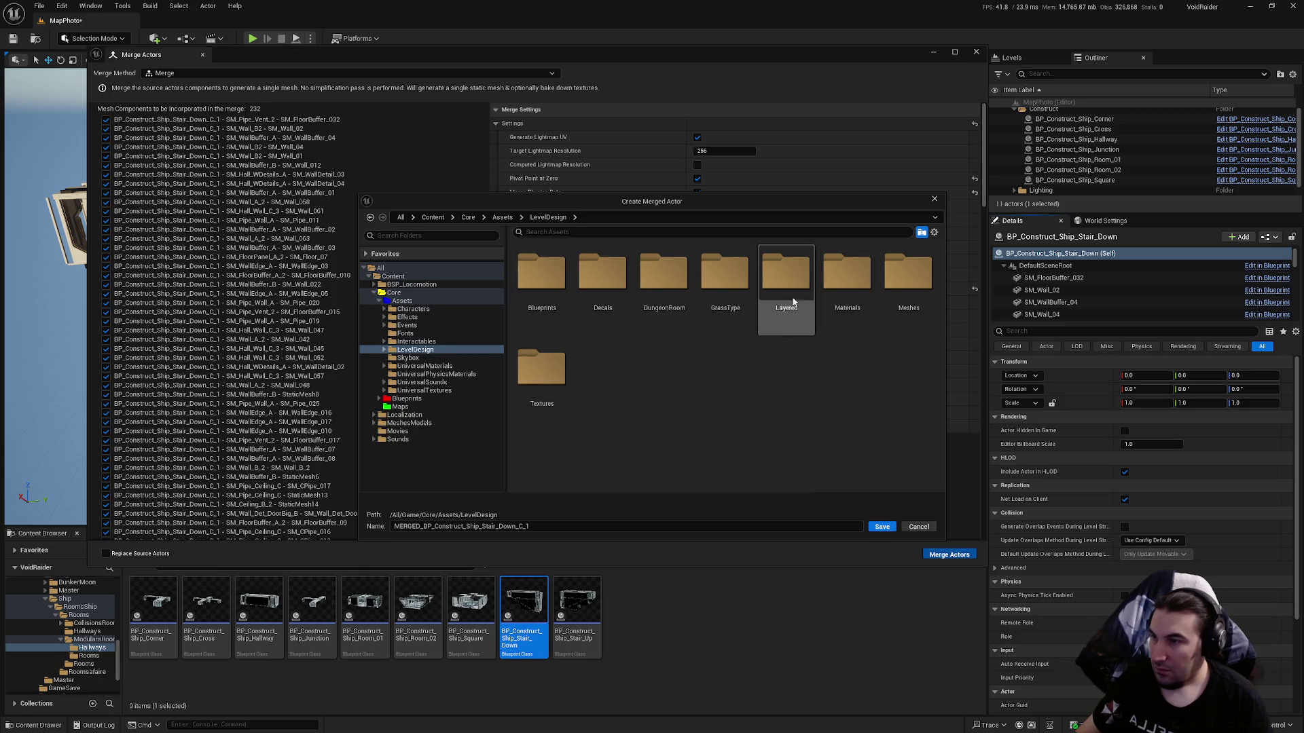
{"action": "double_click", "coordinate": [658, 299]}
{"action": "double_click", "coordinate": [657, 311]}
{"action": "double_click", "coordinate": [653, 316]}
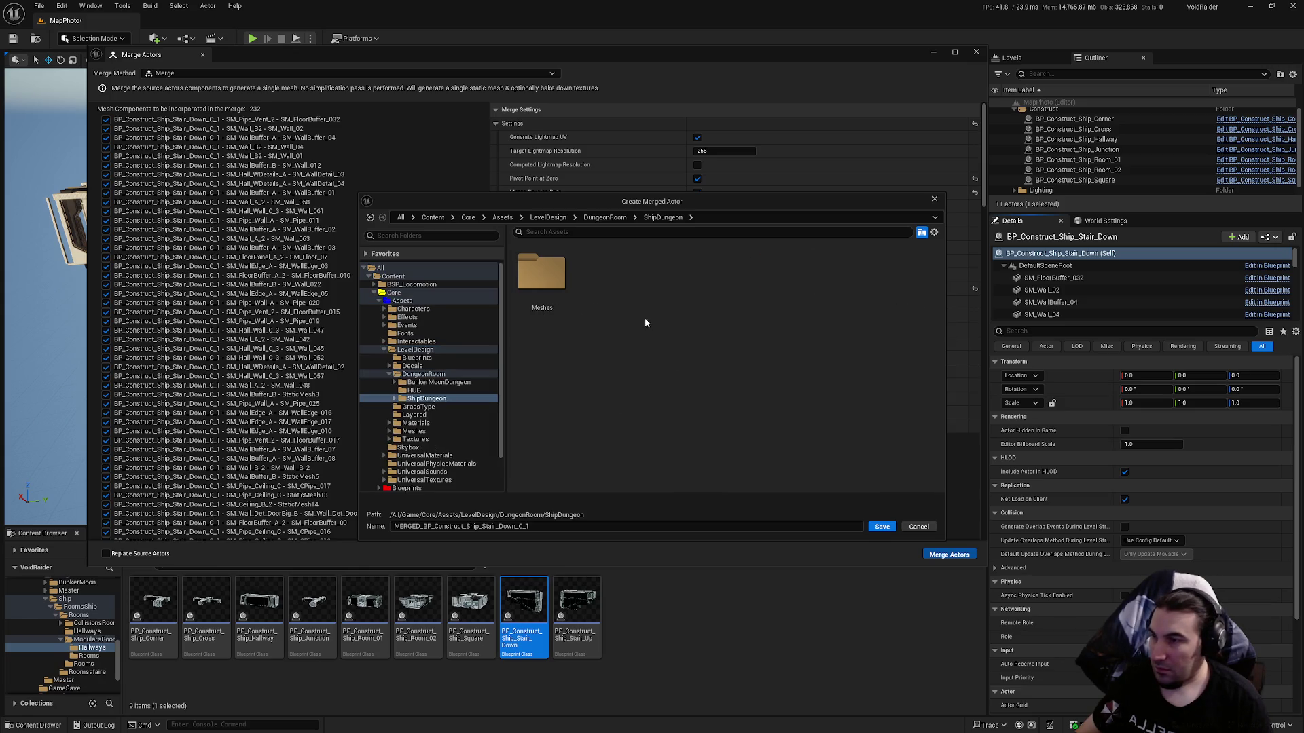
{"action": "double_click", "coordinate": [542, 278]}
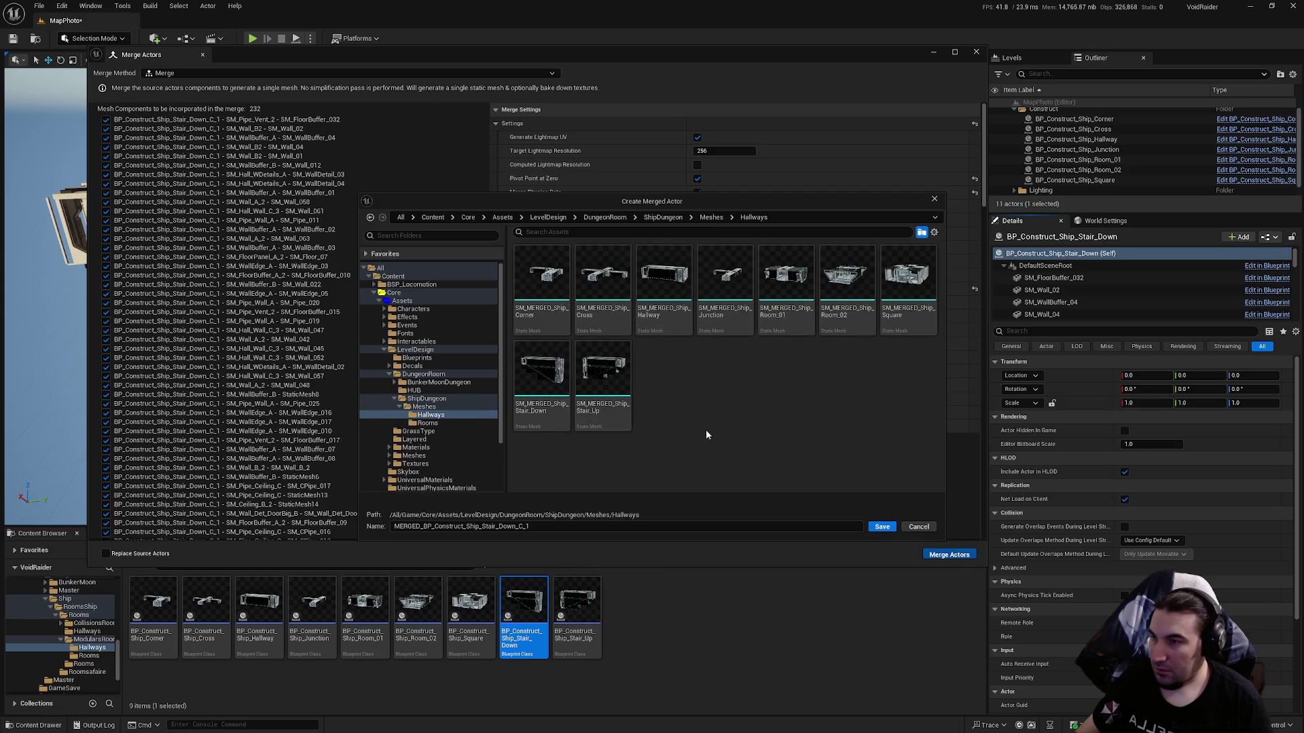
Save the merged mesh as MERGED_Ship_Stair_Down and close the merge window.
{"action": "left_click", "coordinate": [541, 372]}
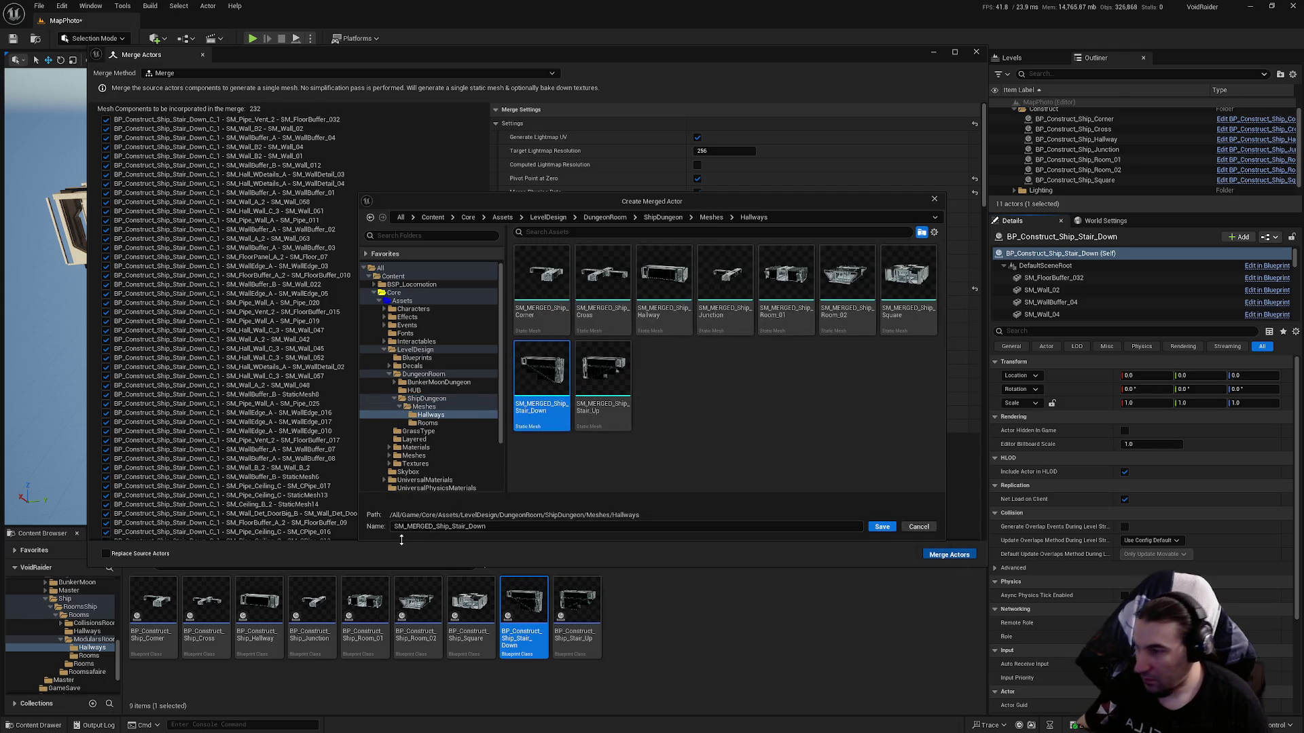
{"action": "left_click", "coordinate": [407, 528]}
{"action": "key", "text": "BackSpace"}
{"action": "key", "text": "BackSpace"}
{"action": "key", "text": "BackSpace"}
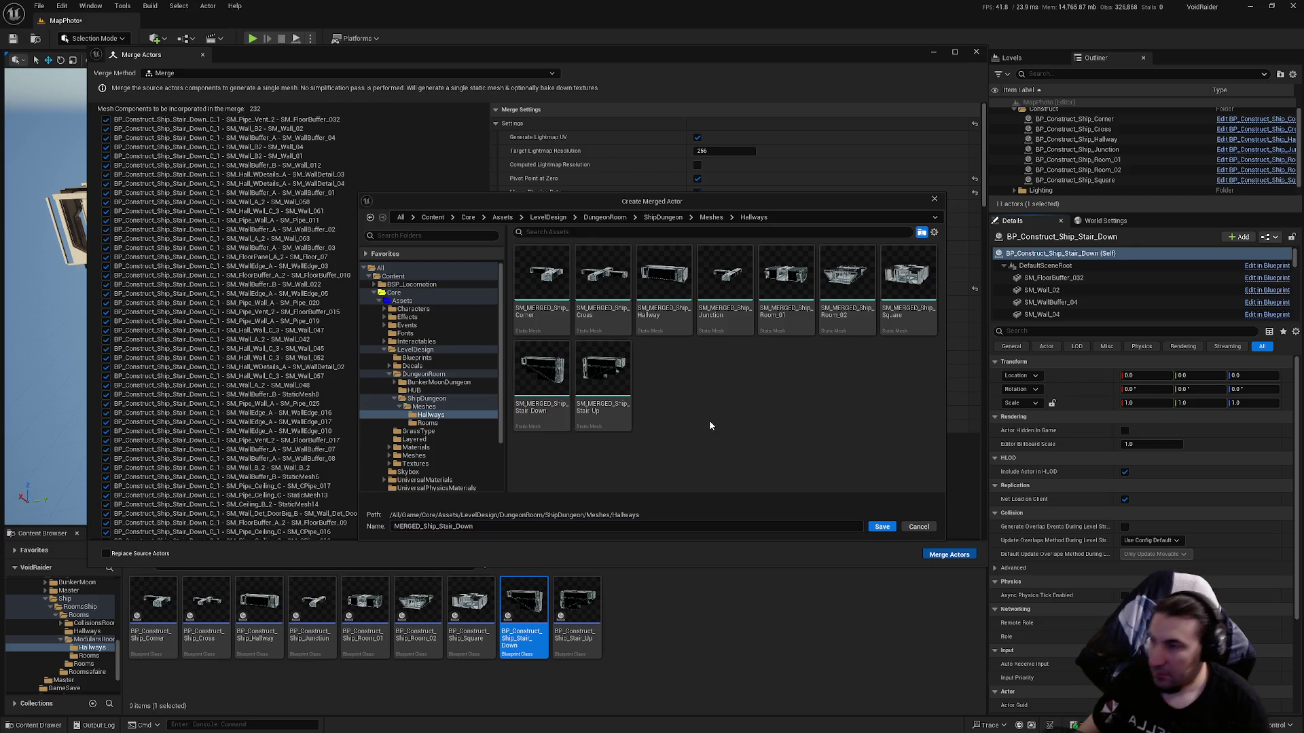
{"action": "left_click", "coordinate": [881, 527]}
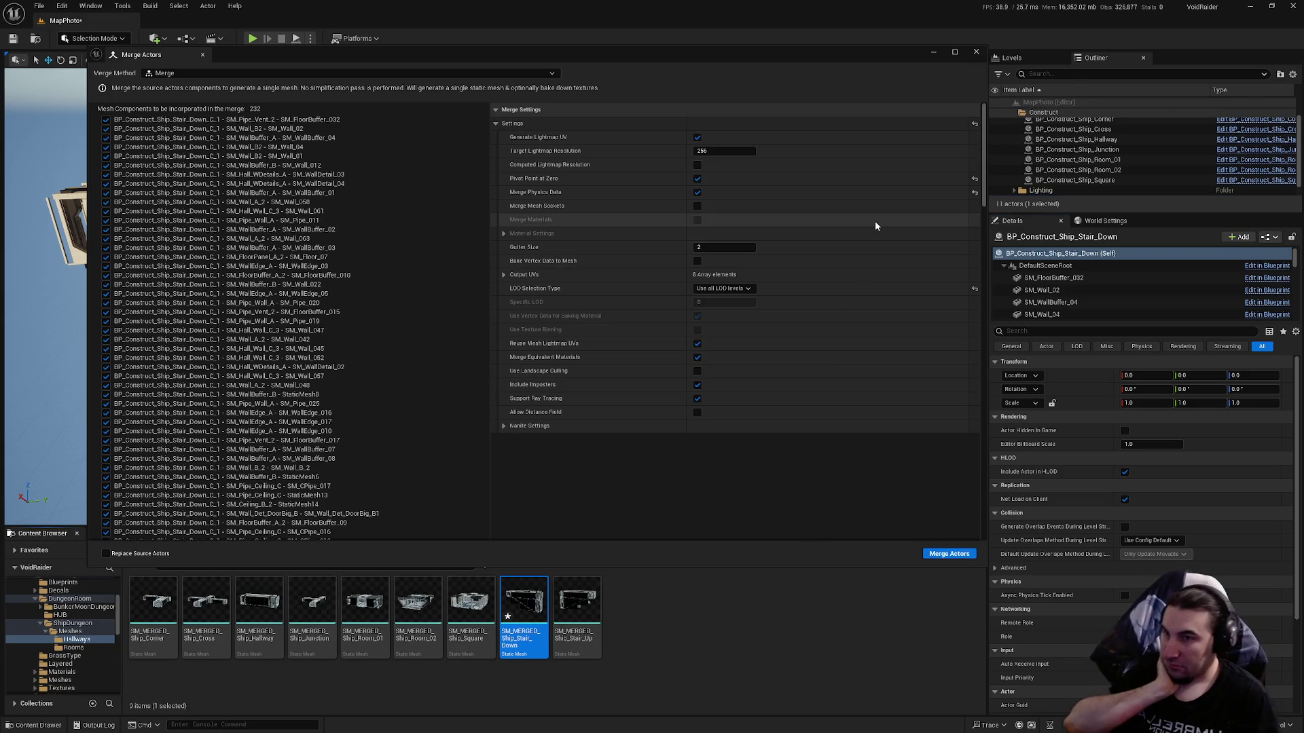
{"action": "left_click", "coordinate": [975, 54]}
{"action": "mouse_move", "coordinate": [1068, 123]}
{"action": "left_mouse_down"}
{"action": "mouse_move", "coordinate": [1052, 127]}
{"action": "mouse_move", "coordinate": [1043, 113]}
{"action": "left_mouse_up"}
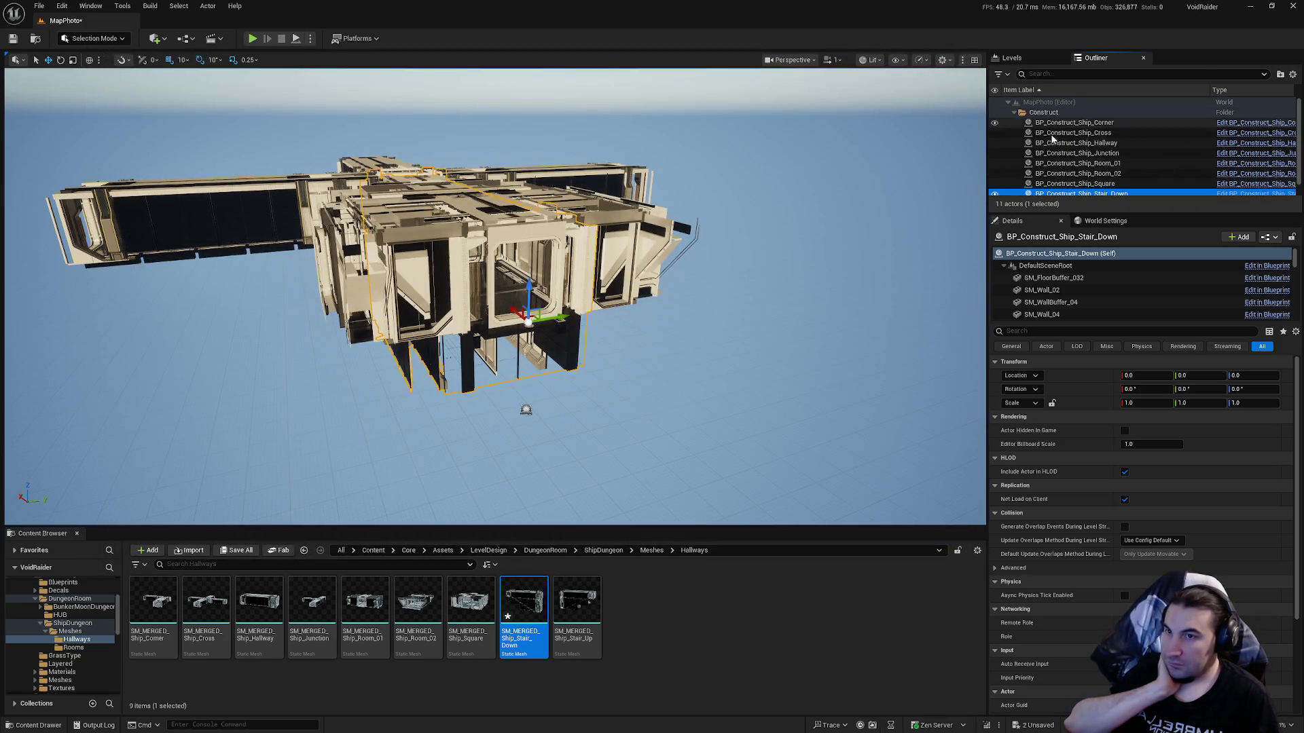
Open SM_MERGED_Ship_Stair_Down and enable collision on sections 0, 1 and Pipes_A_Med.
{"action": "double_click", "coordinate": [528, 620]}
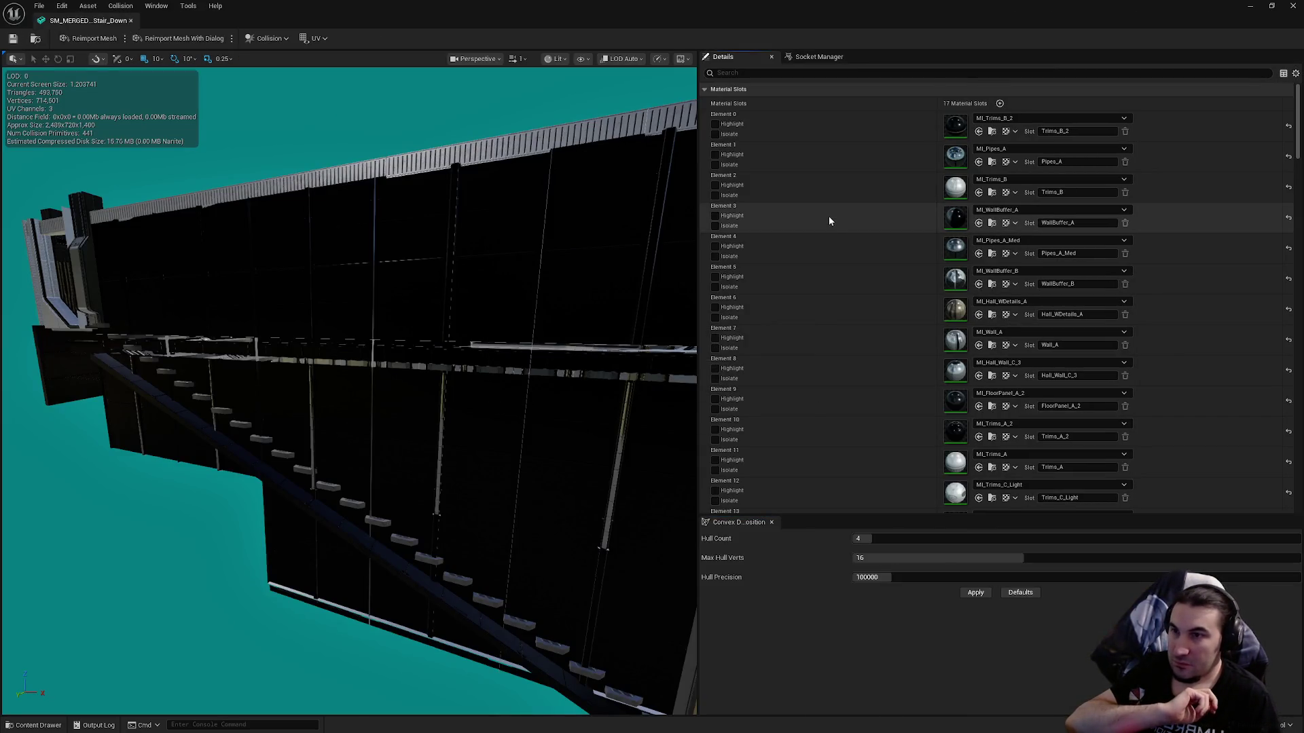
{"action": "scroll", "coordinate": [828, 221], "scroll_direction": "down", "scroll_amount": 15}
{"action": "scroll", "coordinate": [984, 265], "scroll_direction": "down", "scroll_amount": 2}
{"action": "left_click", "coordinate": [1024, 260]}
{"action": "left_click", "coordinate": [1024, 296]}
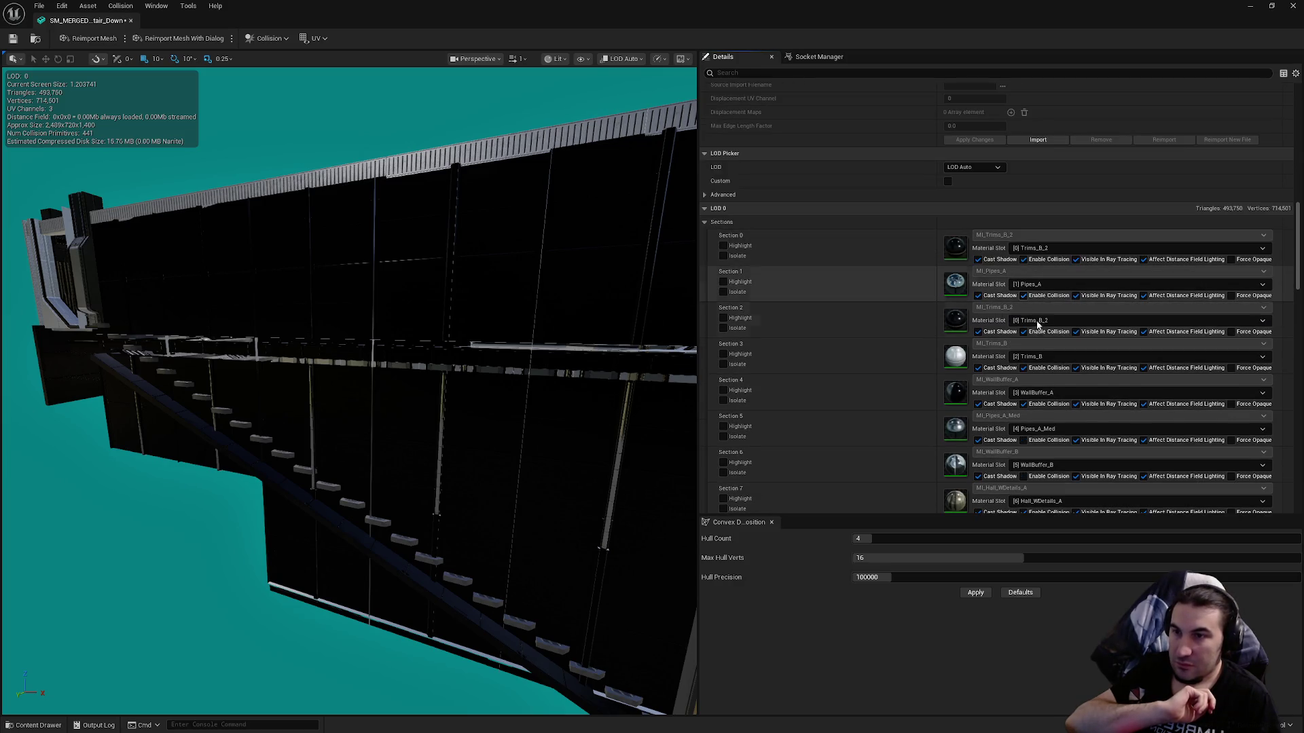
{"action": "scroll", "coordinate": [1039, 323], "scroll_direction": "down", "scroll_amount": 6}
{"action": "left_click", "coordinate": [1023, 235]}
Assign the LargeProp LOD group to the stair mesh.
{"action": "left_click", "coordinate": [1023, 270]}
{"action": "left_click", "coordinate": [1023, 342]}
{"action": "left_click", "coordinate": [1023, 378]}
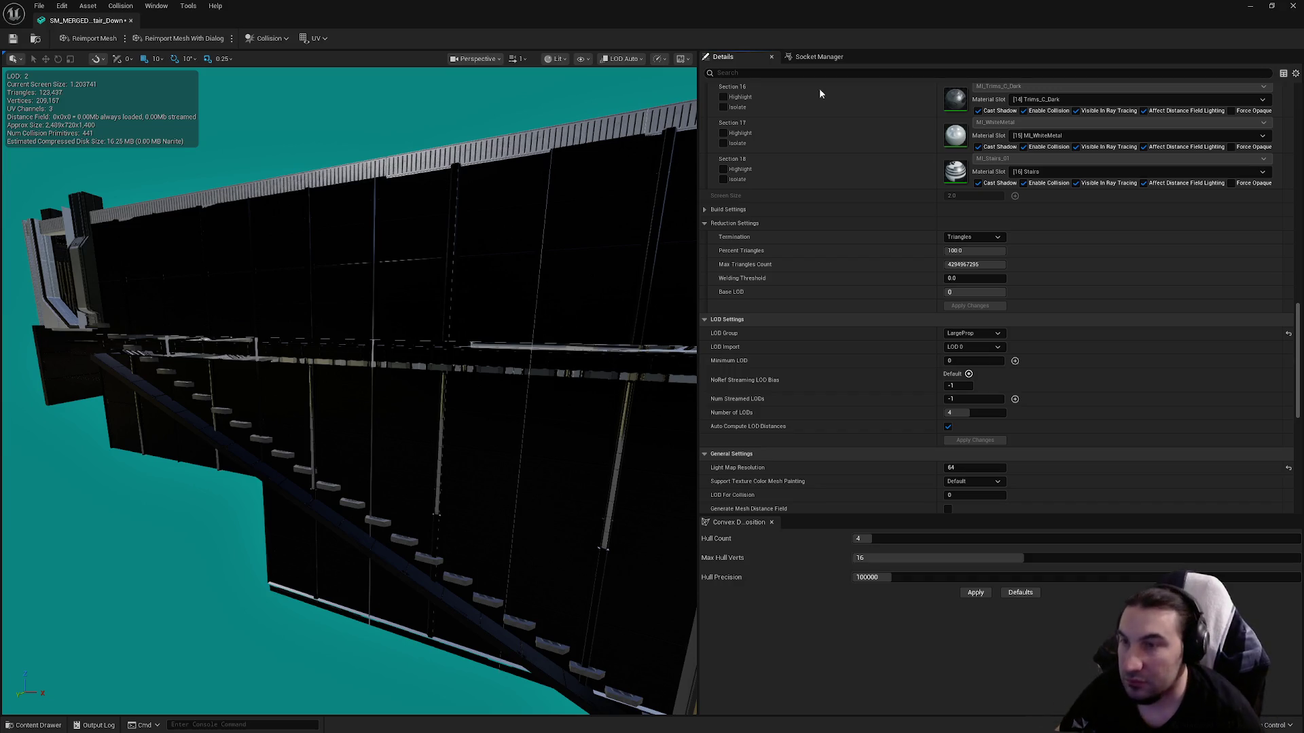
Turn off Auto Compute LOD Distances and set collision complexity to Project Default.
{"action": "left_click", "coordinate": [948, 426]}
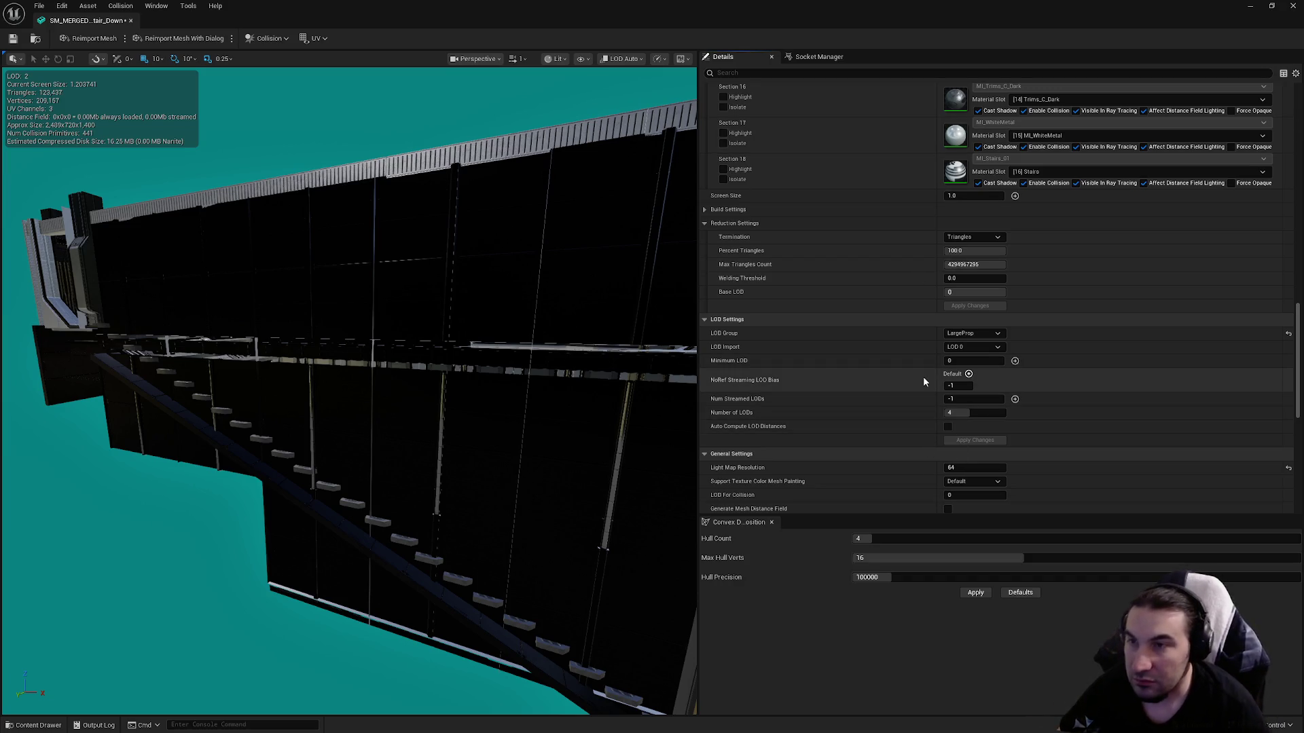
{"action": "scroll", "coordinate": [910, 376], "scroll_direction": "down", "scroll_amount": 5}
{"action": "left_click", "coordinate": [992, 389]}
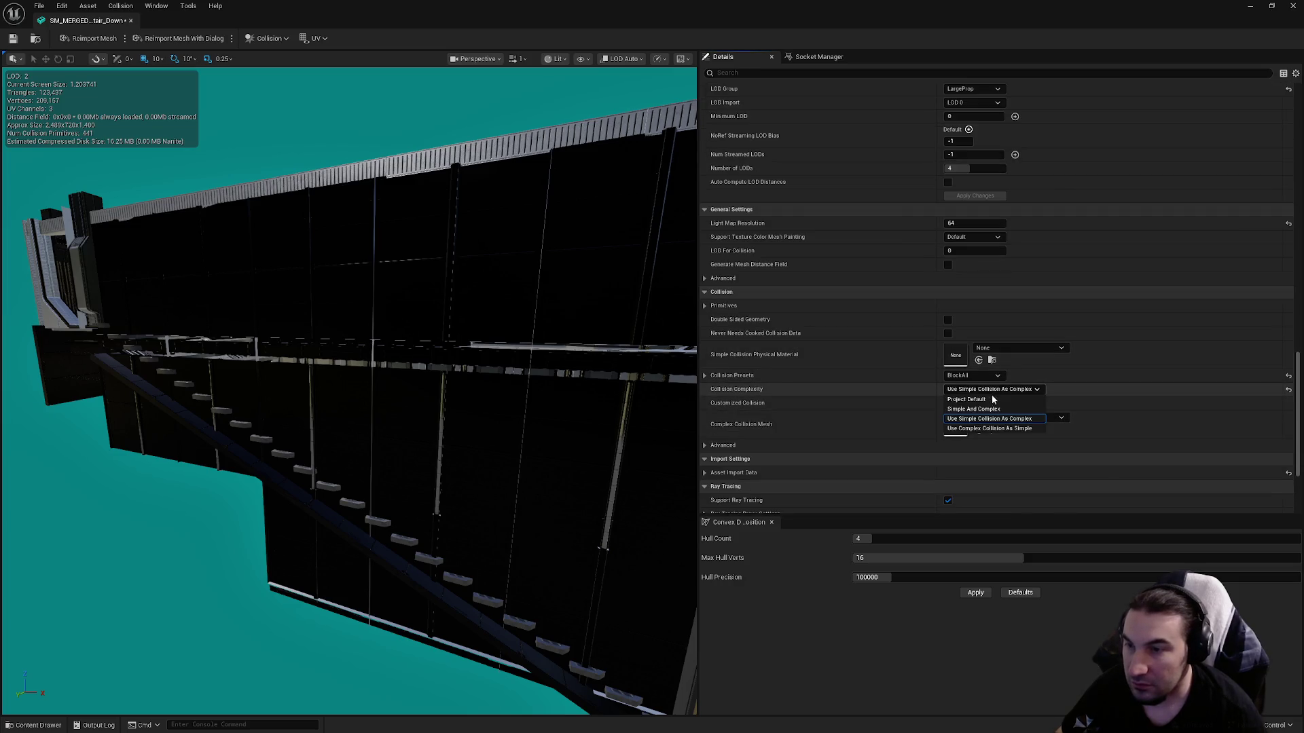
{"action": "left_click", "coordinate": [889, 426]}
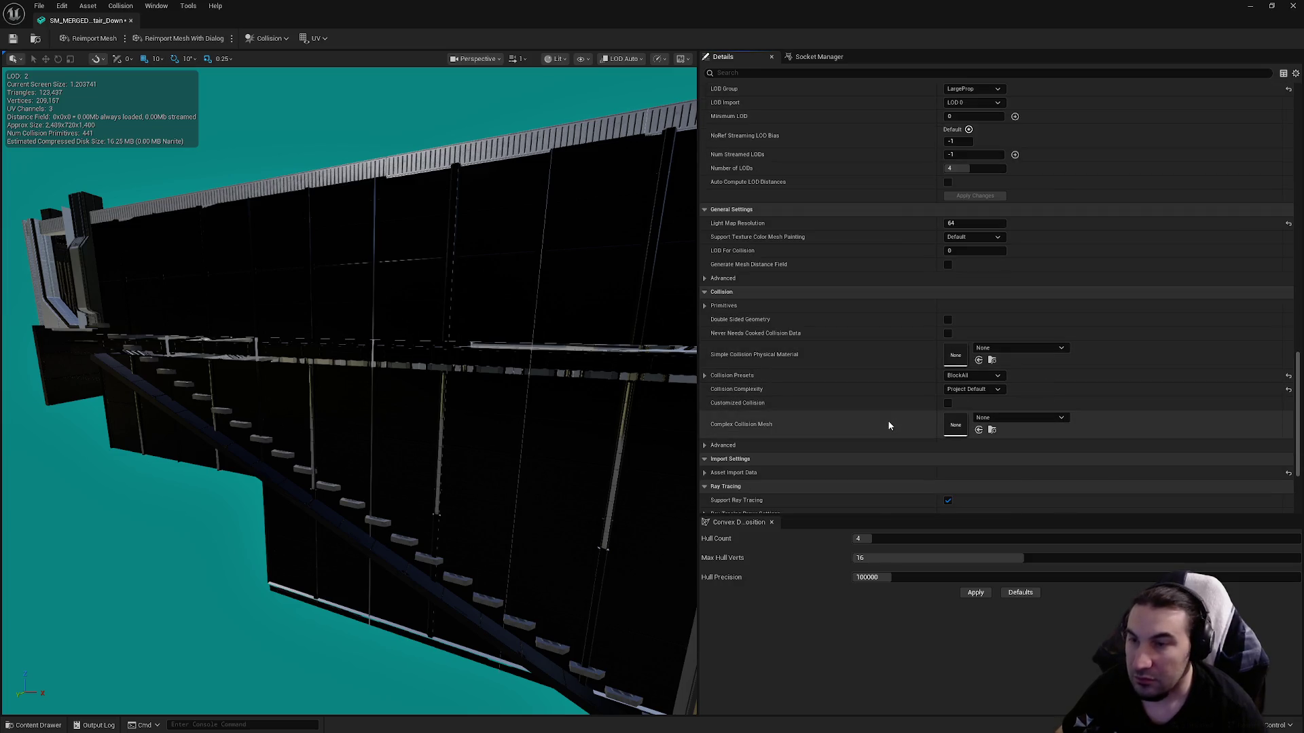
Preview LOD 1 and set its screen size to 0.75.
{"action": "scroll", "coordinate": [877, 367], "scroll_direction": "up", "scroll_amount": 5}
{"action": "scroll", "coordinate": [877, 370], "scroll_direction": "up", "scroll_amount": 10}
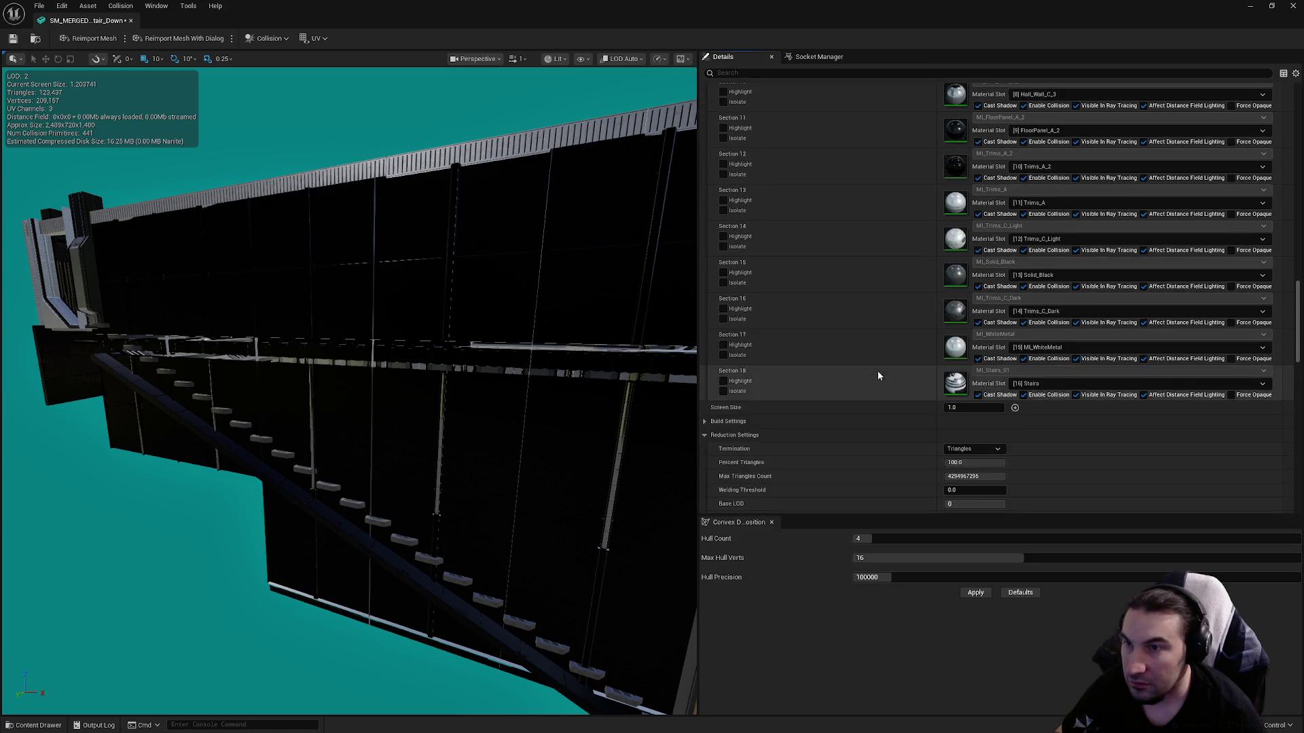
{"action": "scroll", "coordinate": [862, 407], "scroll_direction": "up", "scroll_amount": 8}
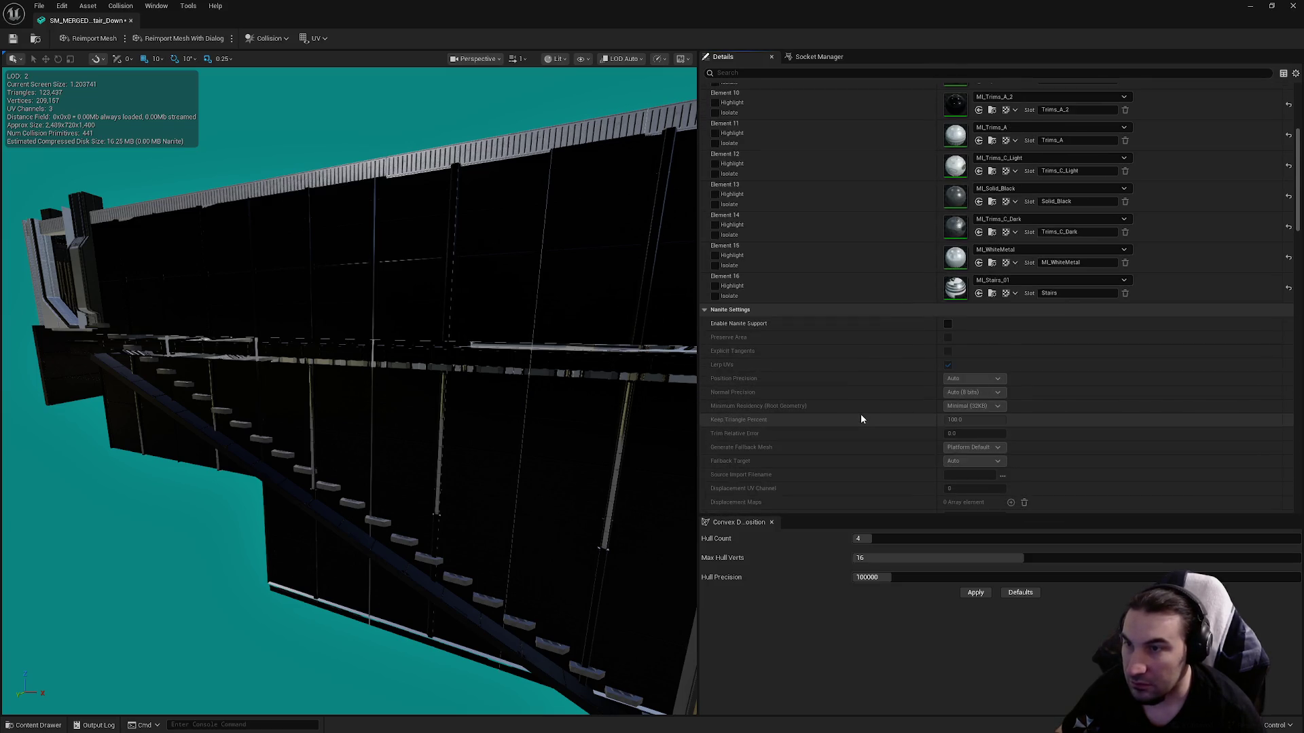
{"action": "scroll", "coordinate": [849, 380], "scroll_direction": "down", "scroll_amount": 3}
{"action": "scroll", "coordinate": [841, 345], "scroll_direction": "down", "scroll_amount": 5}
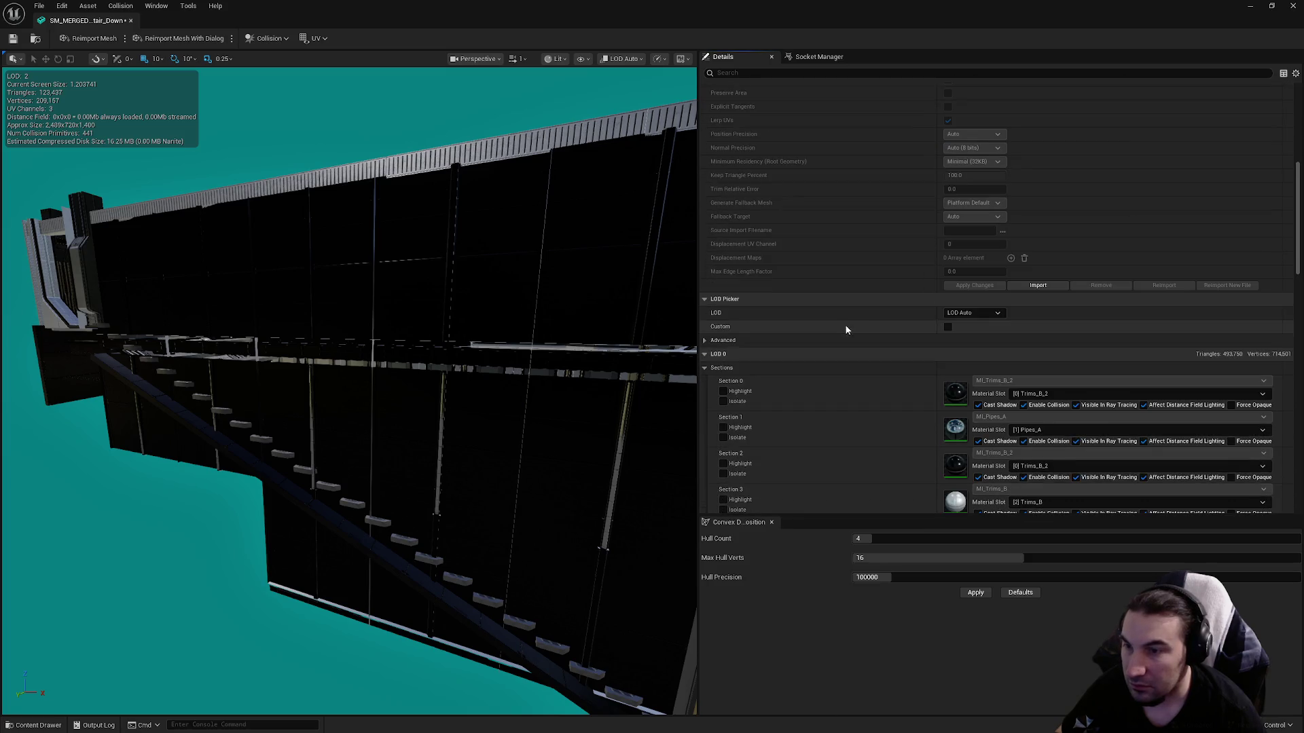
{"action": "left_click", "coordinate": [971, 313]}
{"action": "left_click", "coordinate": [964, 349]}
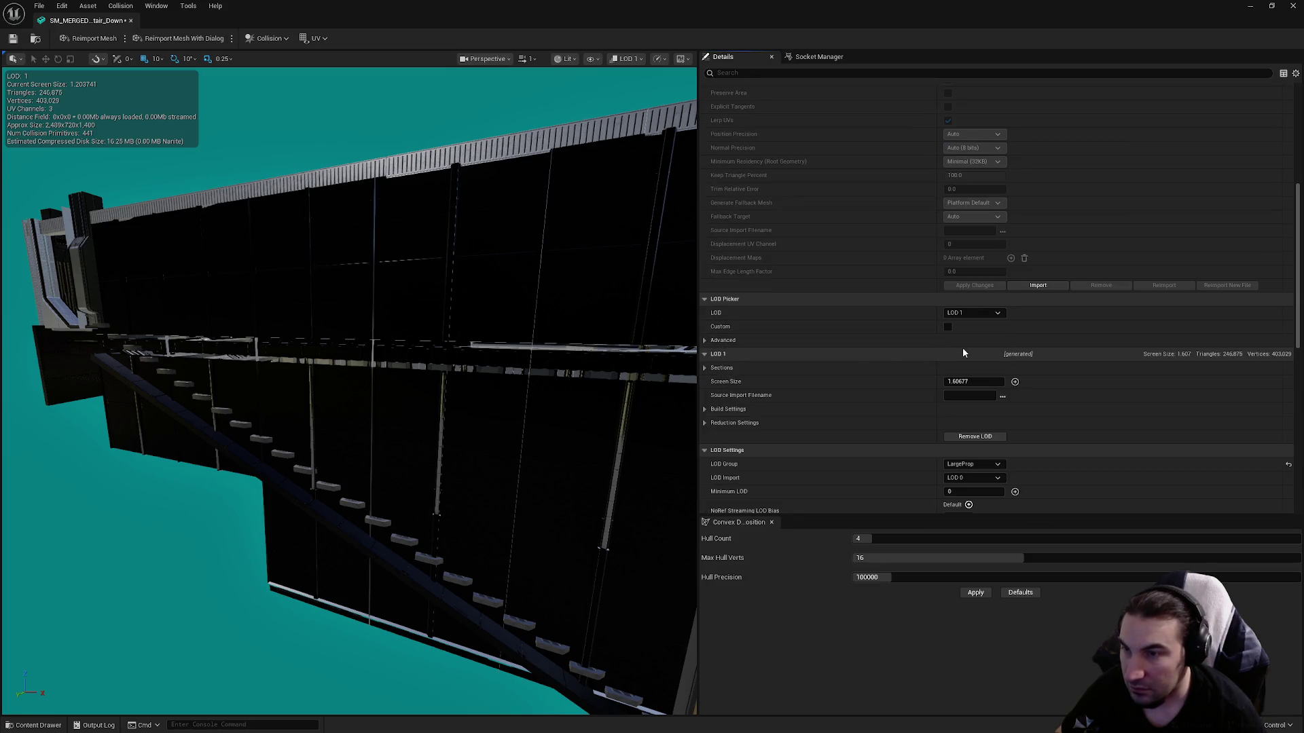
{"action": "mouse_move", "coordinate": [445, 311]}
{"action": "left_mouse_down"}
{"action": "mouse_move", "coordinate": [380, 316]}
{"action": "mouse_move", "coordinate": [435, 312]}
{"action": "mouse_move", "coordinate": [397, 285]}
{"action": "mouse_move", "coordinate": [387, 217]}
{"action": "left_mouse_up"}
{"action": "key", "text": "f"}
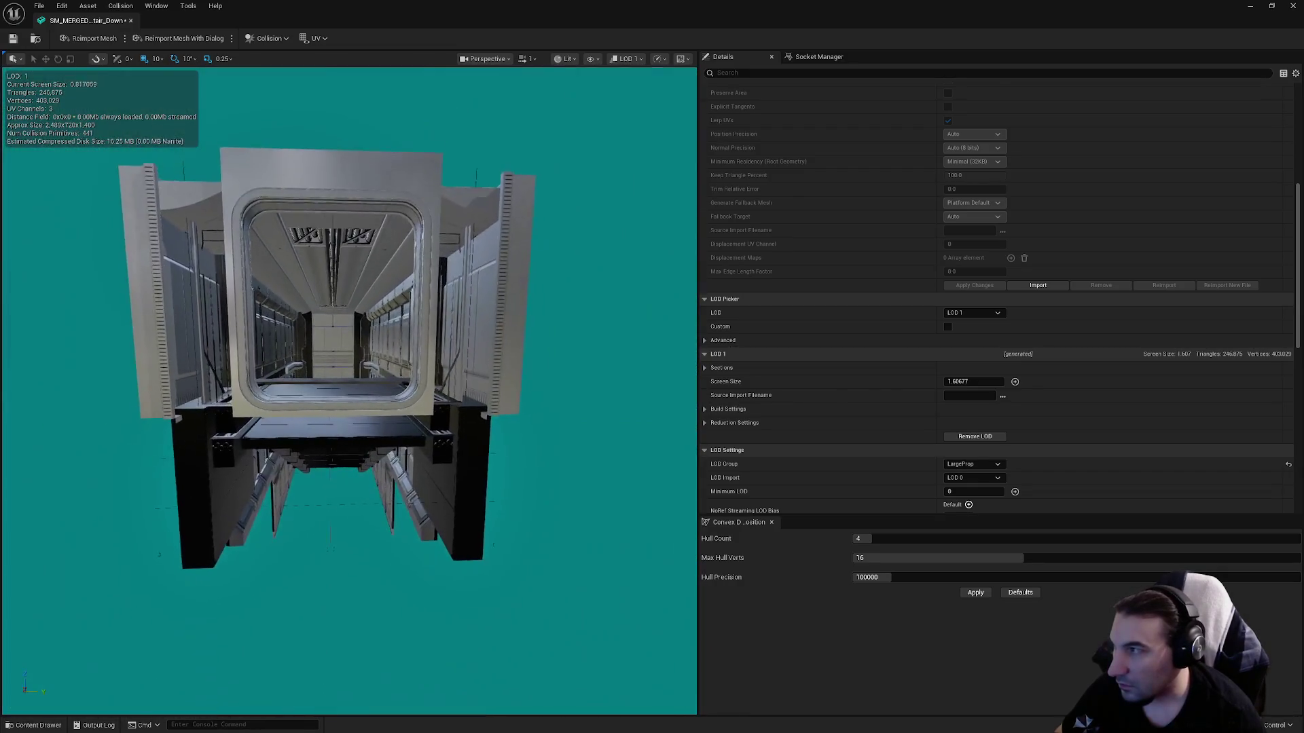
{"action": "left_click", "coordinate": [954, 381]}
{"action": "type", "text": "0.75"}
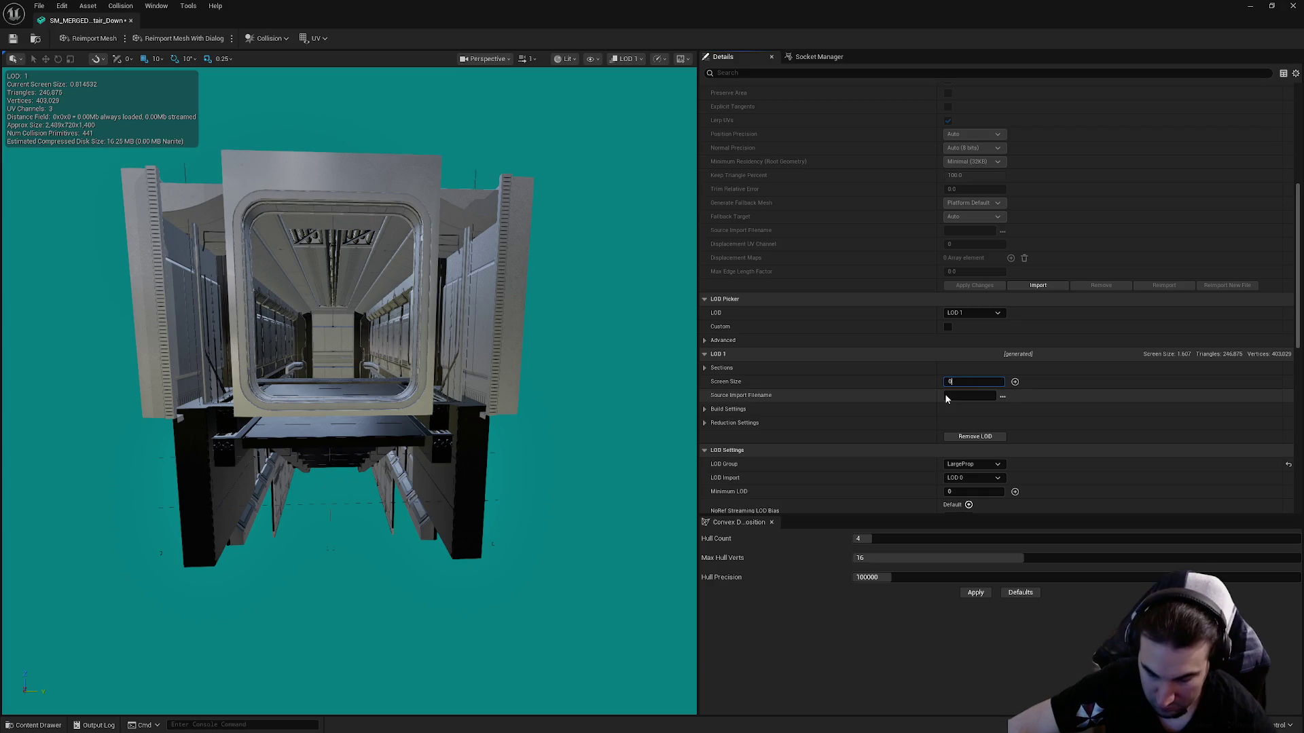
{"action": "key", "text": "Return"}
Set LOD 2 screen size to 0.3 and apply LOD 3's reduction settings.
{"action": "left_click_drag", "start_coordinate": [459, 343], "coordinate": [459, 370]}
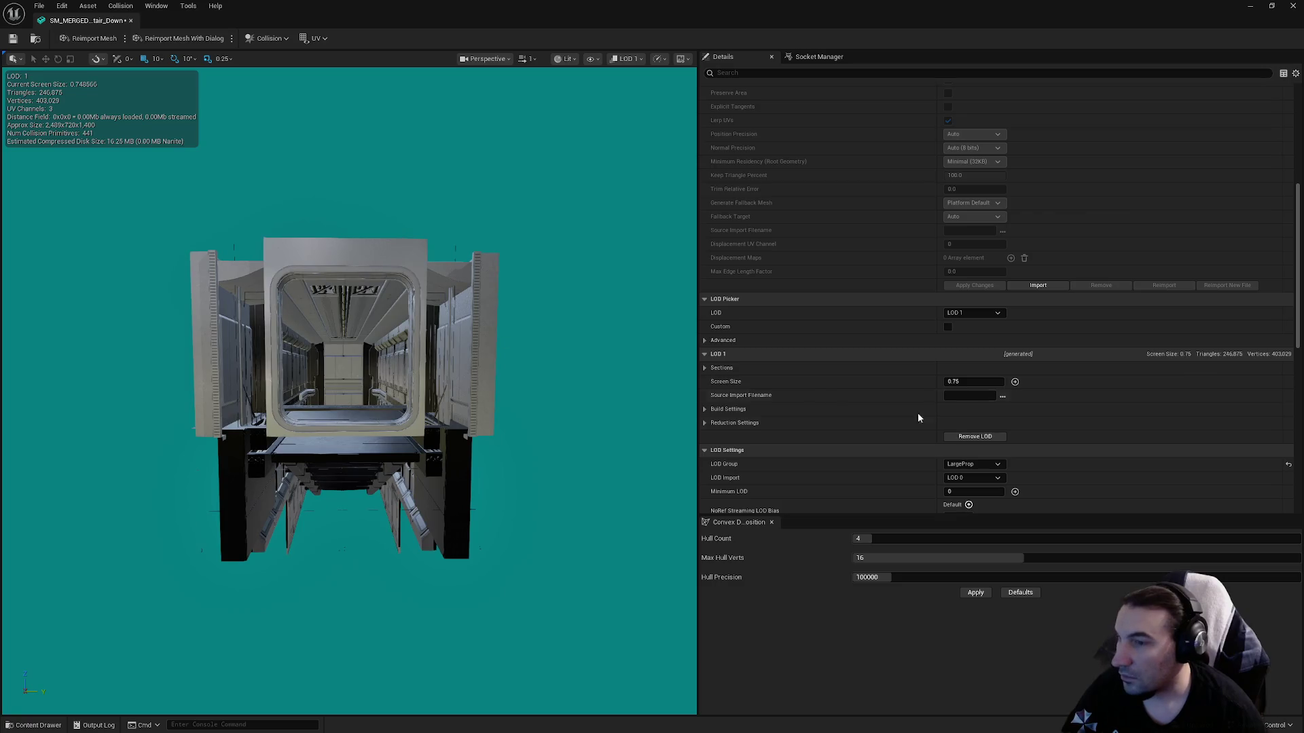
{"action": "left_click", "coordinate": [978, 314]}
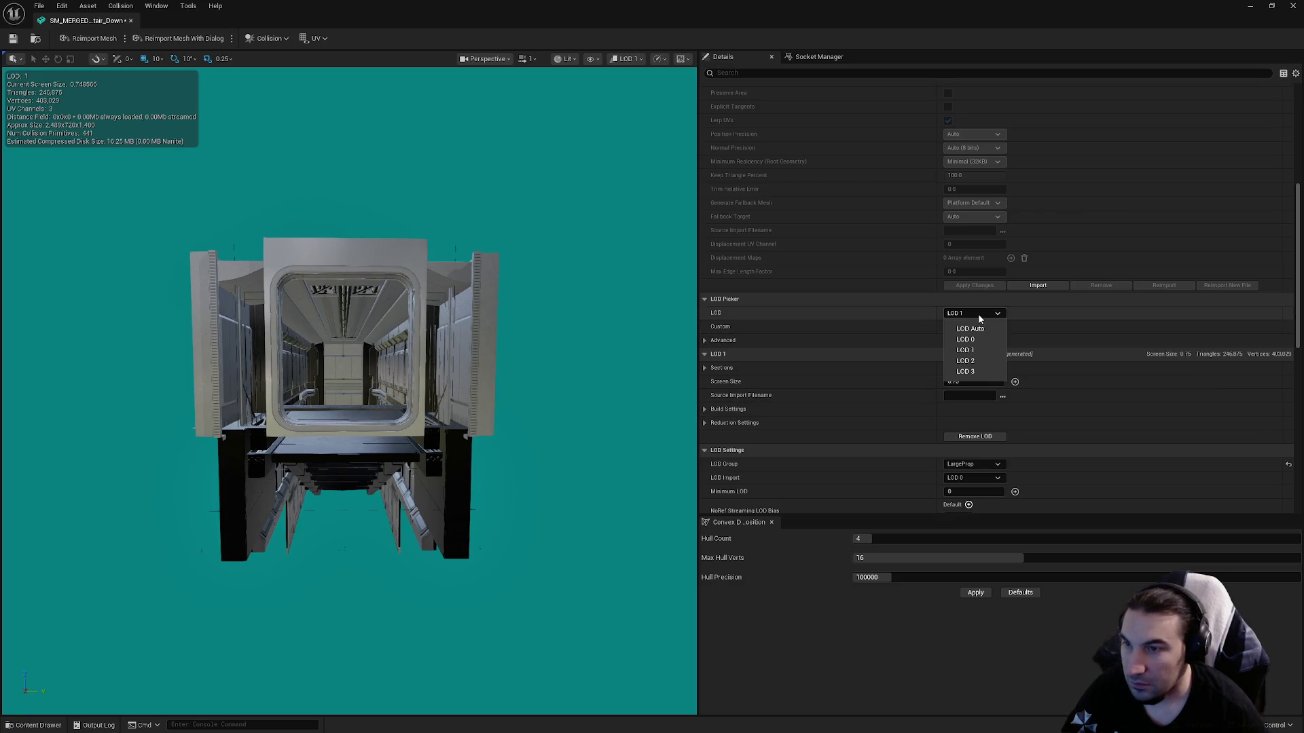
{"action": "left_click", "coordinate": [967, 361]}
{"action": "left_click_drag", "start_coordinate": [459, 370], "coordinate": [459, 407]}
{"action": "left_click", "coordinate": [963, 382]}
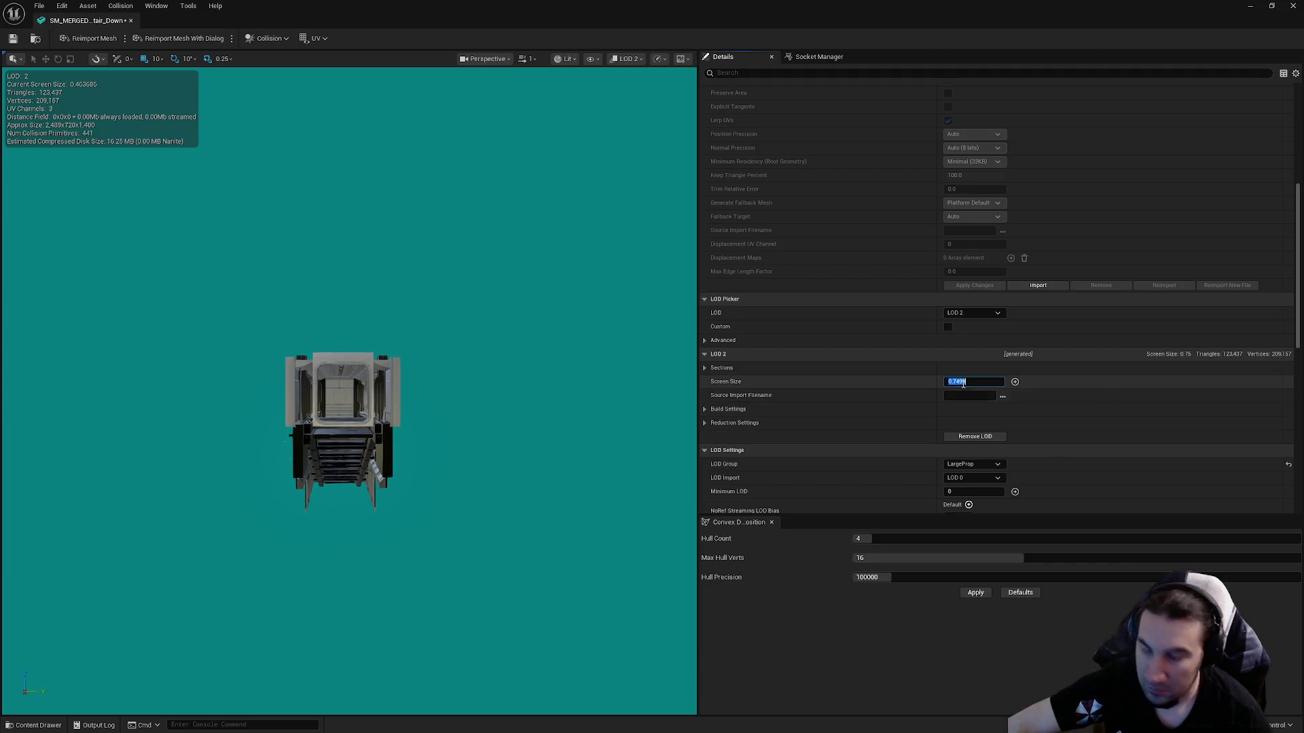
{"action": "type", "text": "0"}
{"action": "key", "text": "Return"}
{"action": "left_click_drag", "start_coordinate": [480, 422], "coordinate": [480, 484]}
{"action": "left_click", "coordinate": [958, 382]}
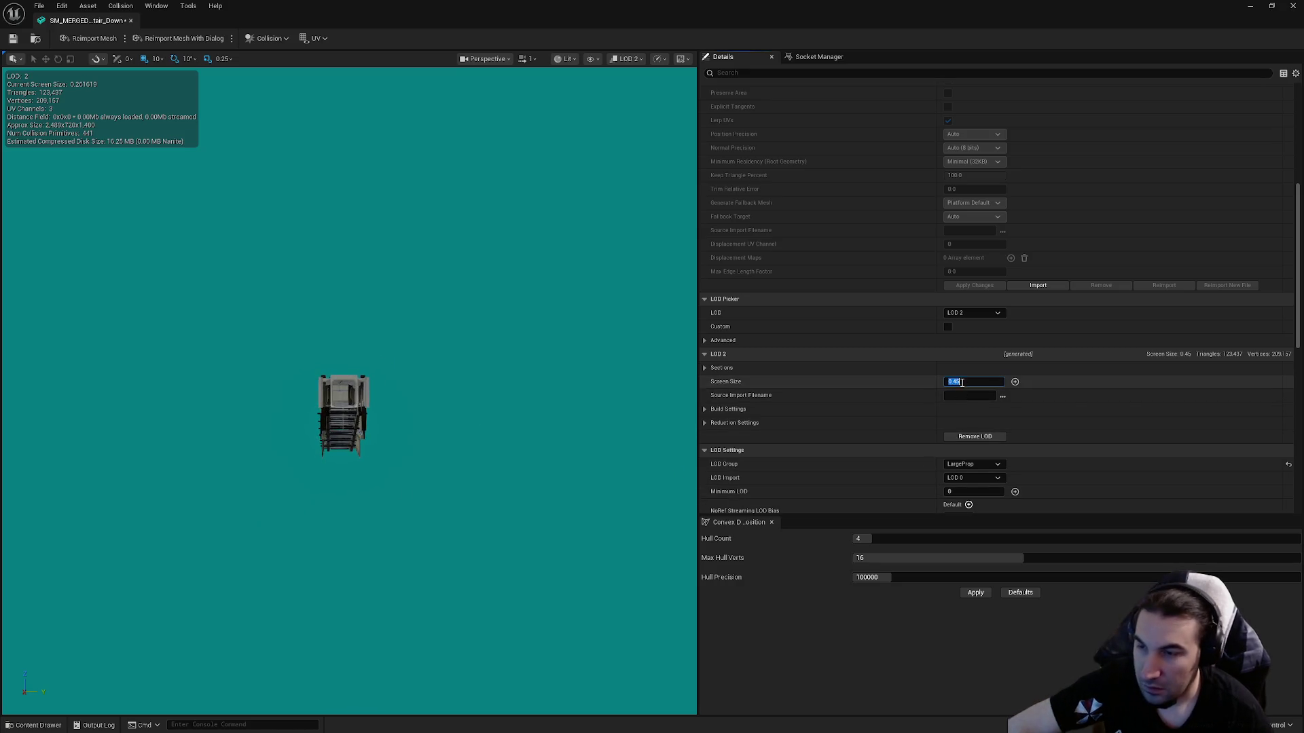
{"action": "type", "text": "0.3"}
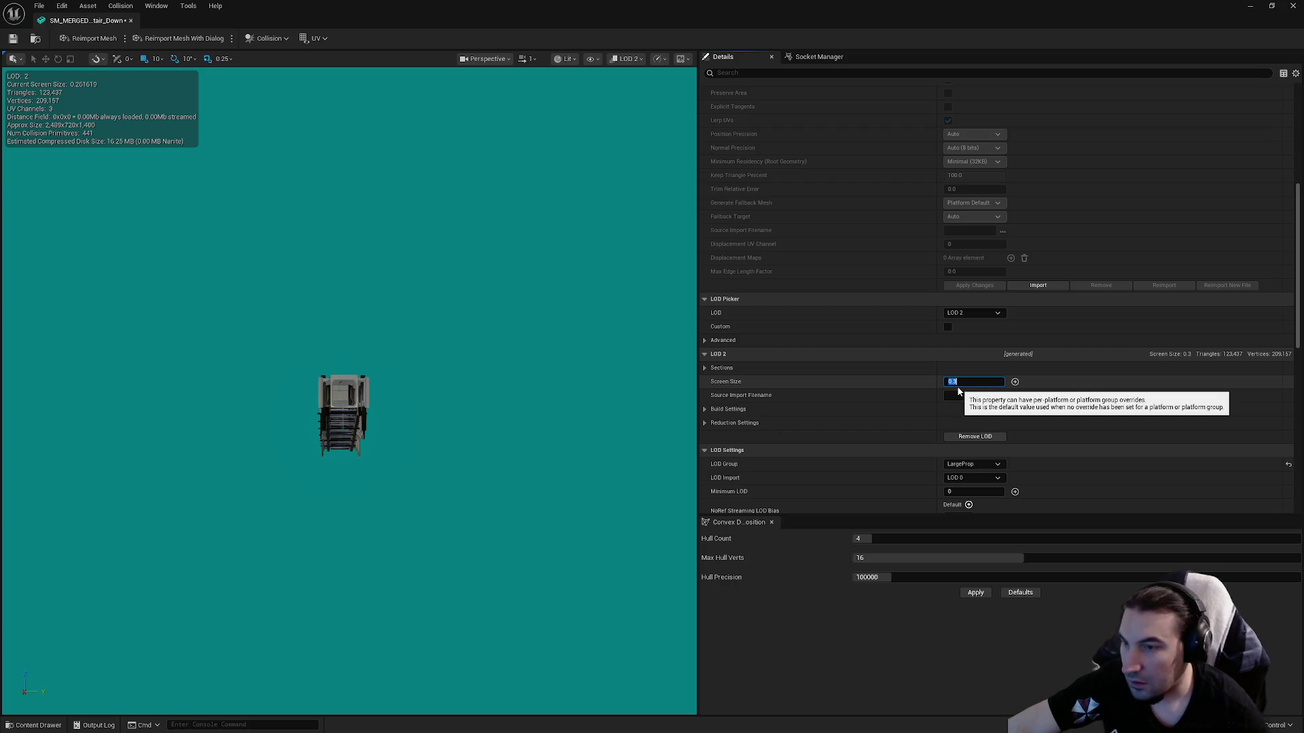
{"action": "key", "text": "Return"}
{"action": "left_click_drag", "start_coordinate": [491, 361], "coordinate": [492, 339]}
{"action": "left_click", "coordinate": [950, 261]}
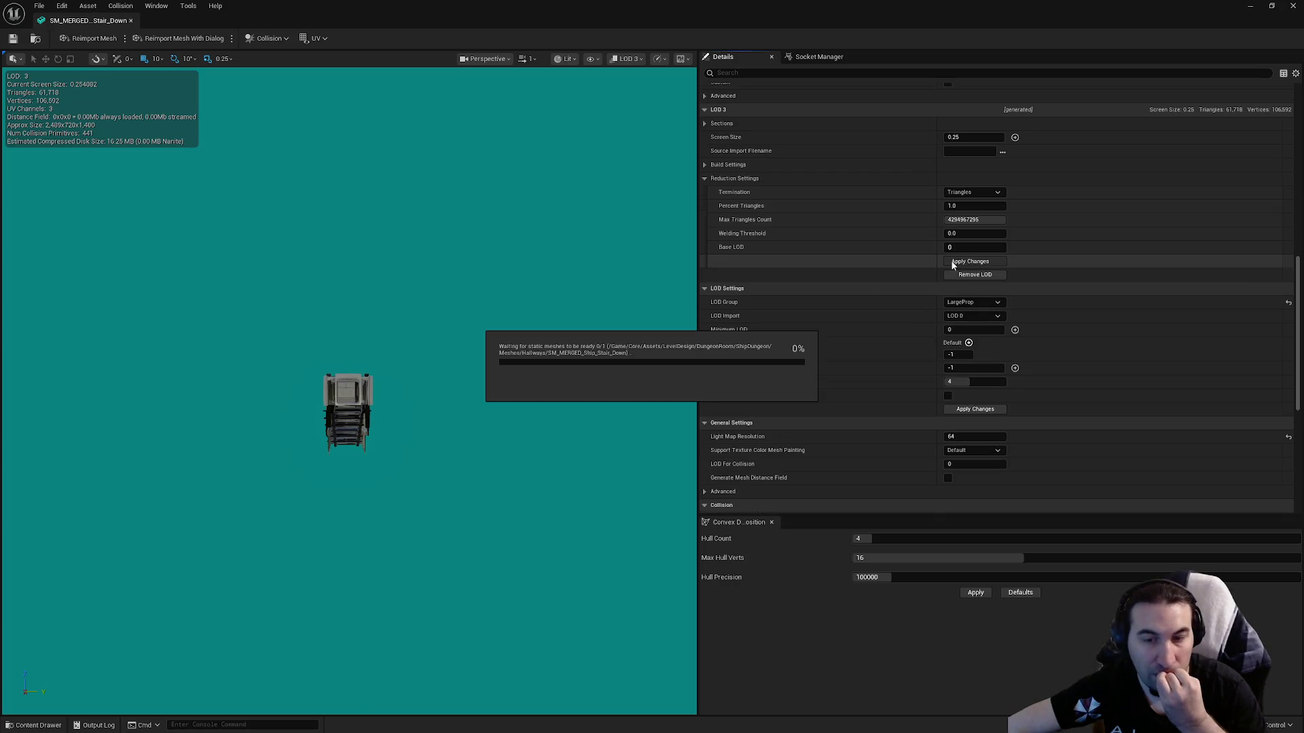
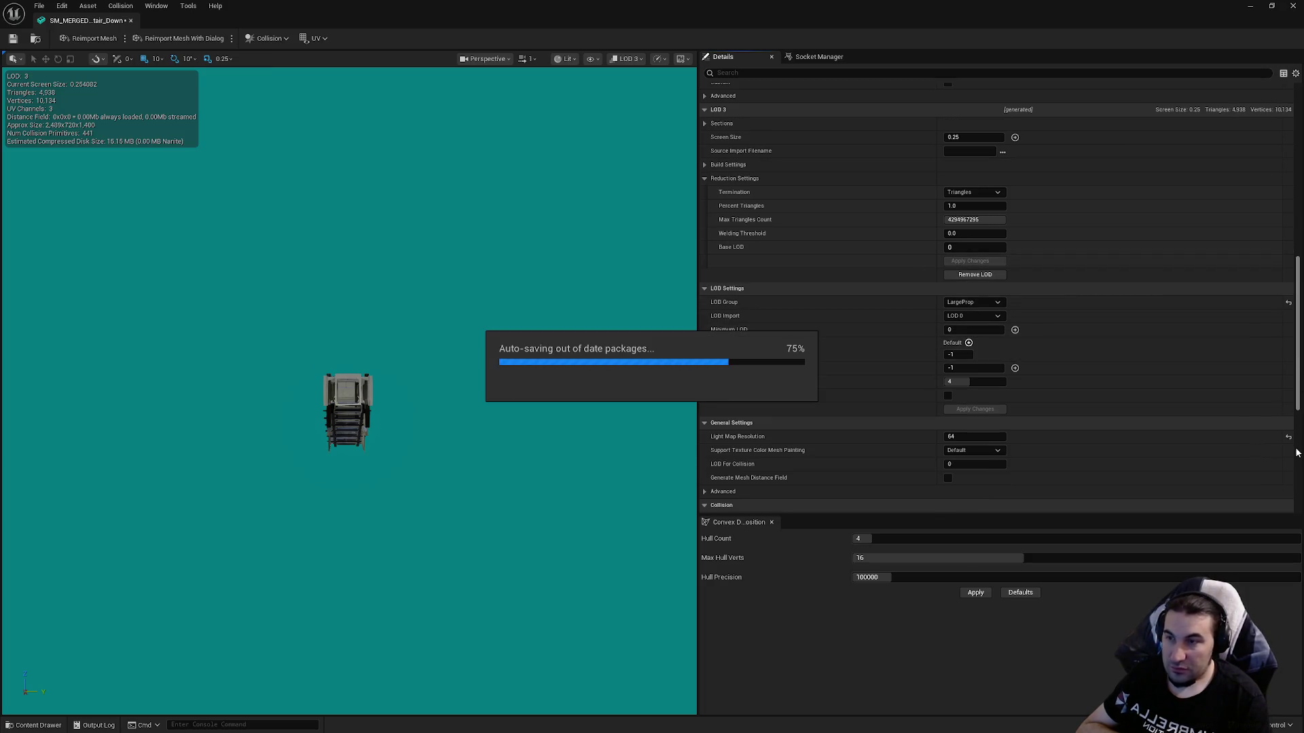
Review the Details panel, save SM_MERGED_Ship_Stair_Down with its reduced LOD 3, and close the mesh editor.
{"action": "scroll", "coordinate": [1282, 431], "scroll_direction": "up", "scroll_amount": 15}
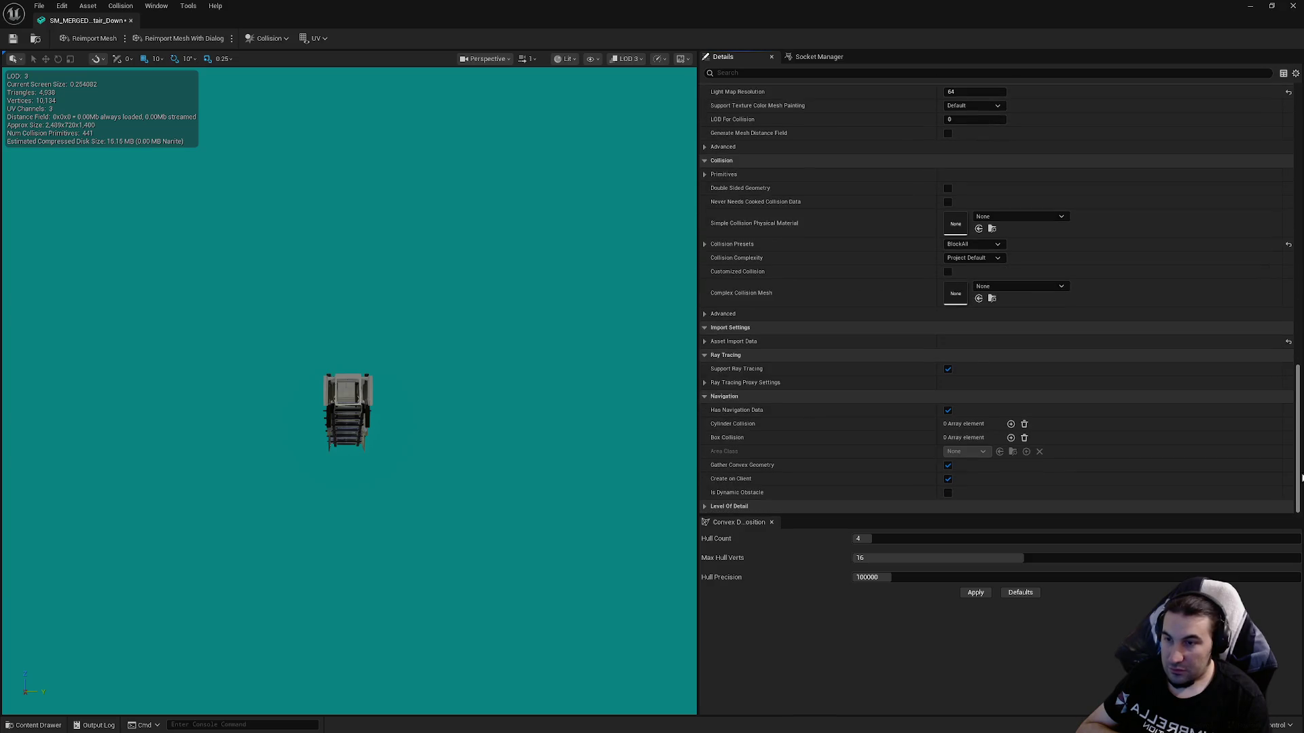
{"action": "scroll", "coordinate": [1280, 247], "scroll_direction": "down", "scroll_amount": 15}
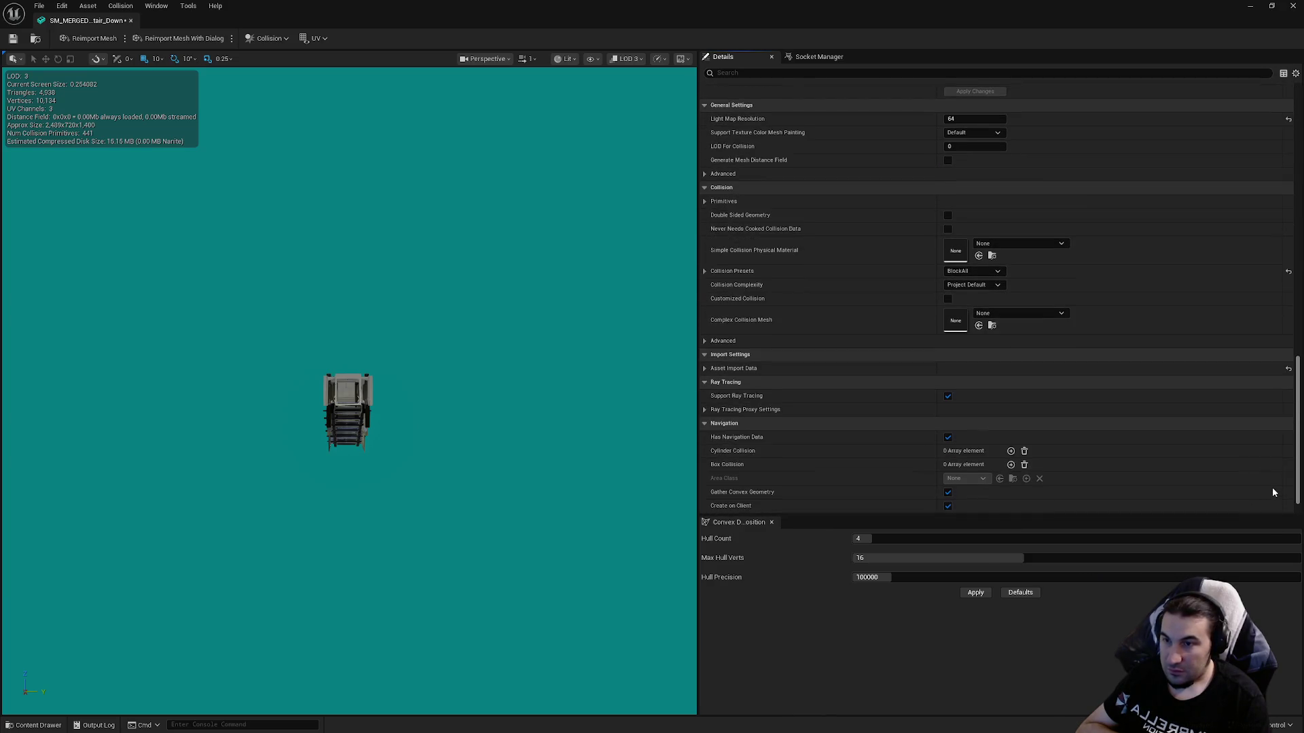
{"action": "scroll", "coordinate": [1274, 491], "scroll_direction": "up", "scroll_amount": 15}
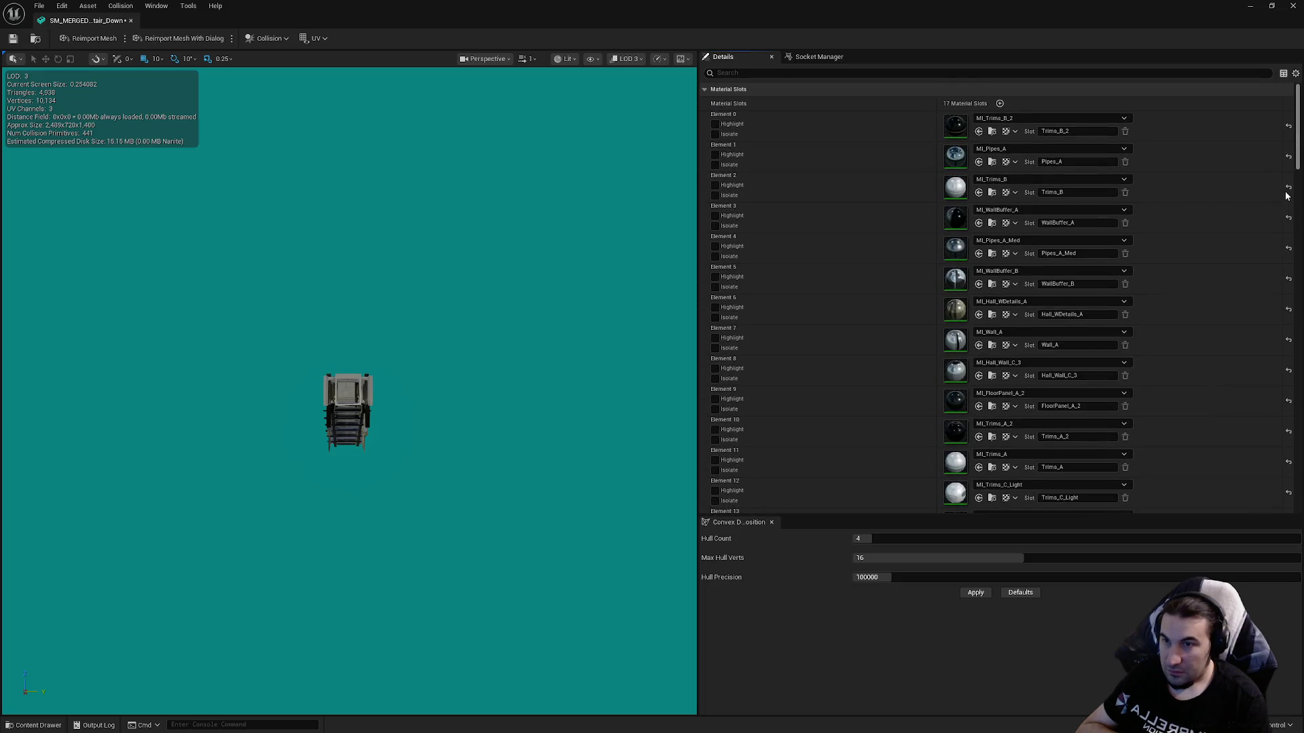
{"action": "left_click", "coordinate": [13, 40]}
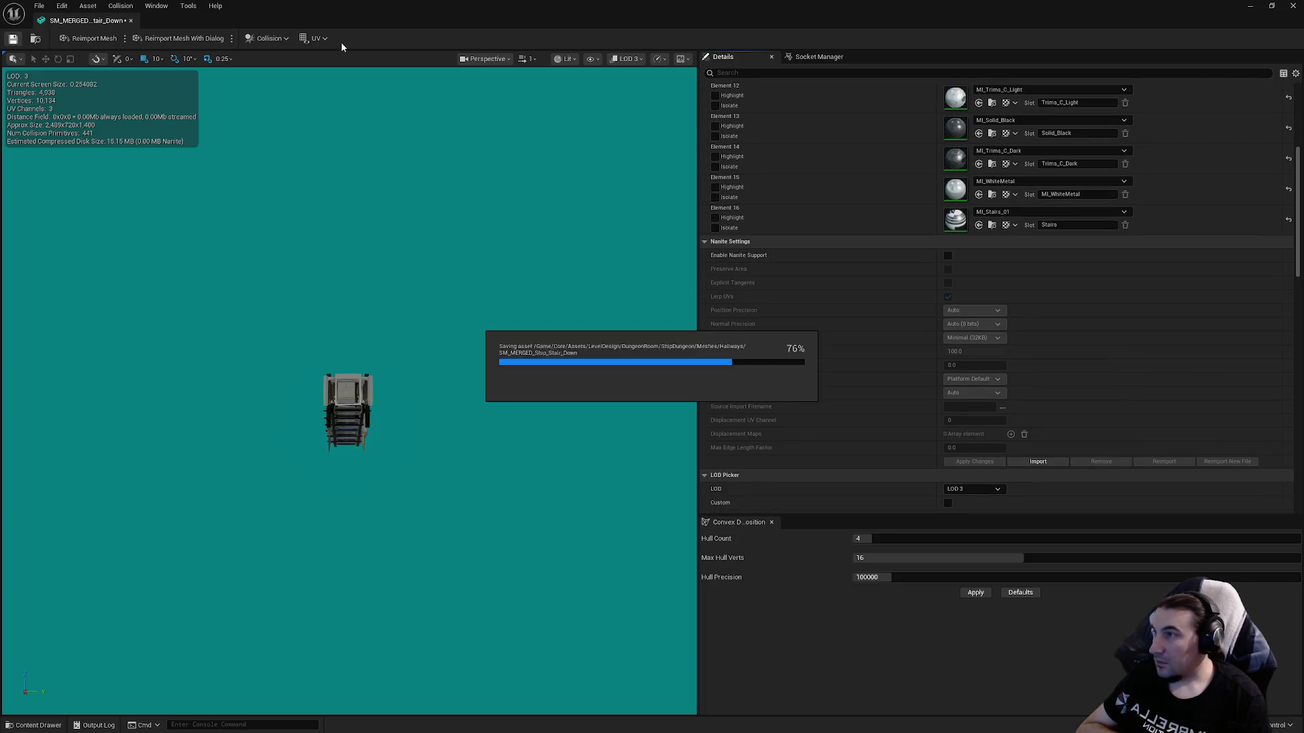
{"action": "left_click", "coordinate": [1293, 5]}
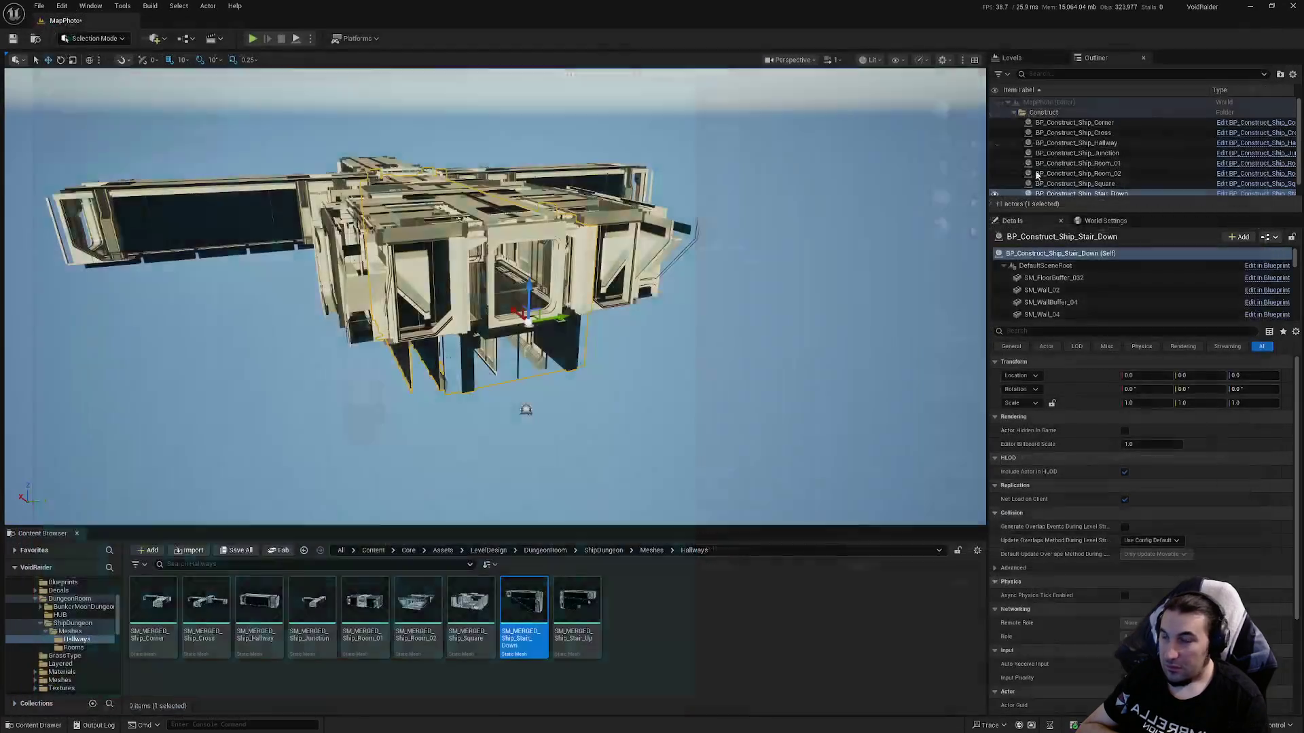
Save all pending blueprint and level changes with Save Selected.
{"action": "left_click", "coordinate": [235, 551]}
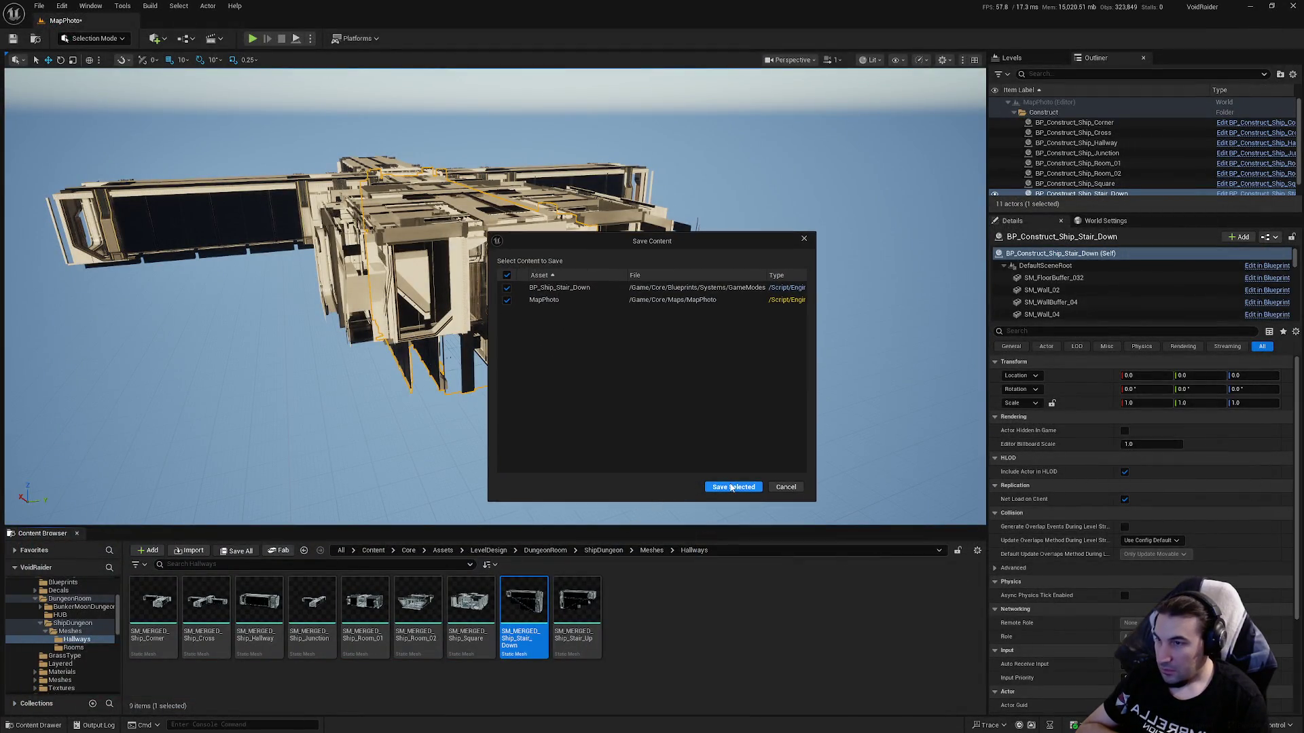
{"action": "left_click", "coordinate": [733, 486]}
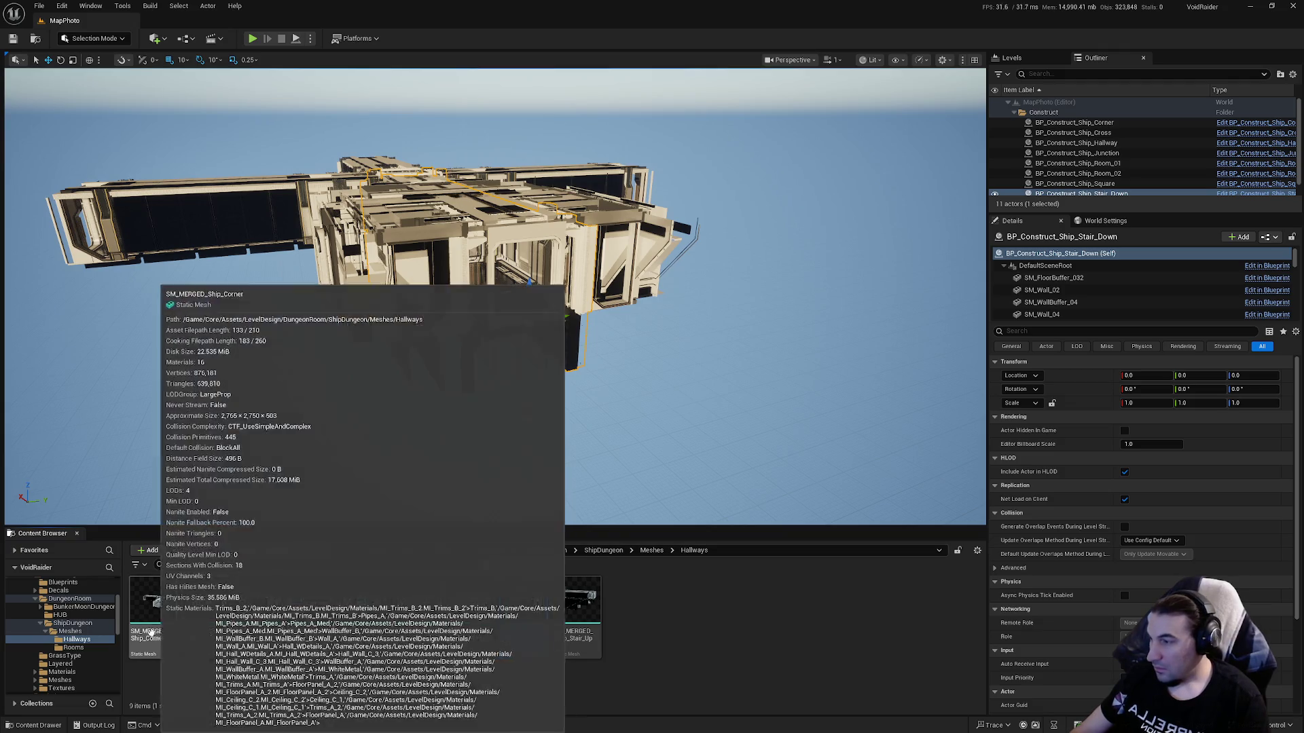
{"action": "scroll", "coordinate": [93, 630], "scroll_direction": "up", "scroll_amount": 5}
{"action": "scroll", "coordinate": [89, 633], "scroll_direction": "down", "scroll_amount": 10}
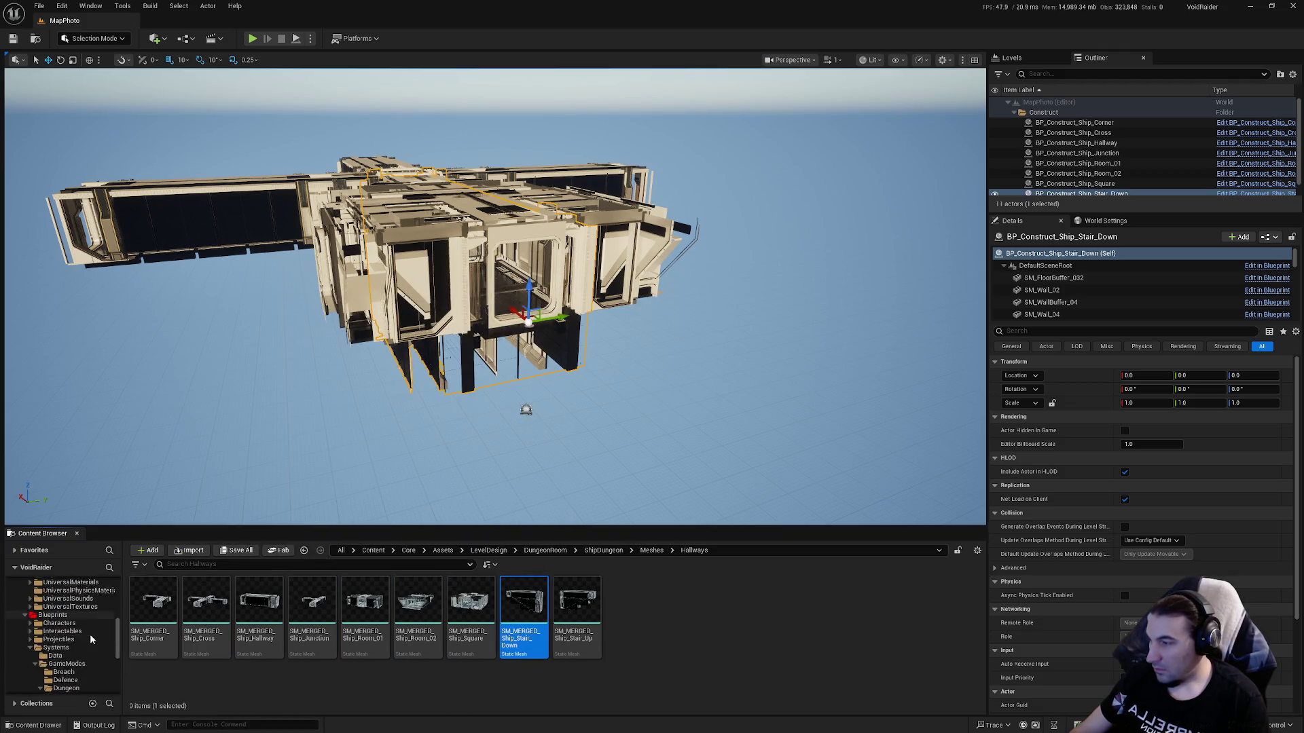
{"action": "scroll", "coordinate": [100, 642], "scroll_direction": "up", "scroll_amount": 5}
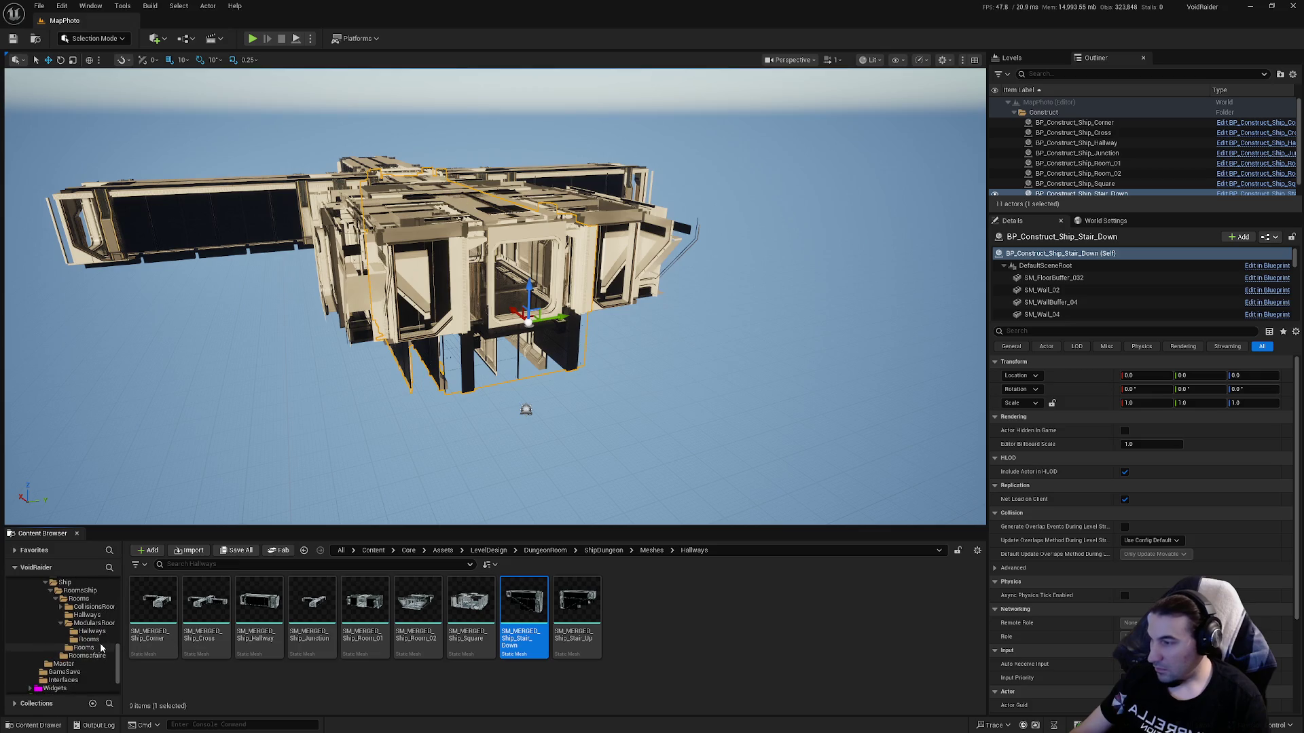
Place BP_Construct_Ship_Stair_Up from the Hallways blueprints folder into the level.
{"action": "left_click", "coordinate": [95, 631]}
{"action": "left_click", "coordinate": [557, 628]}
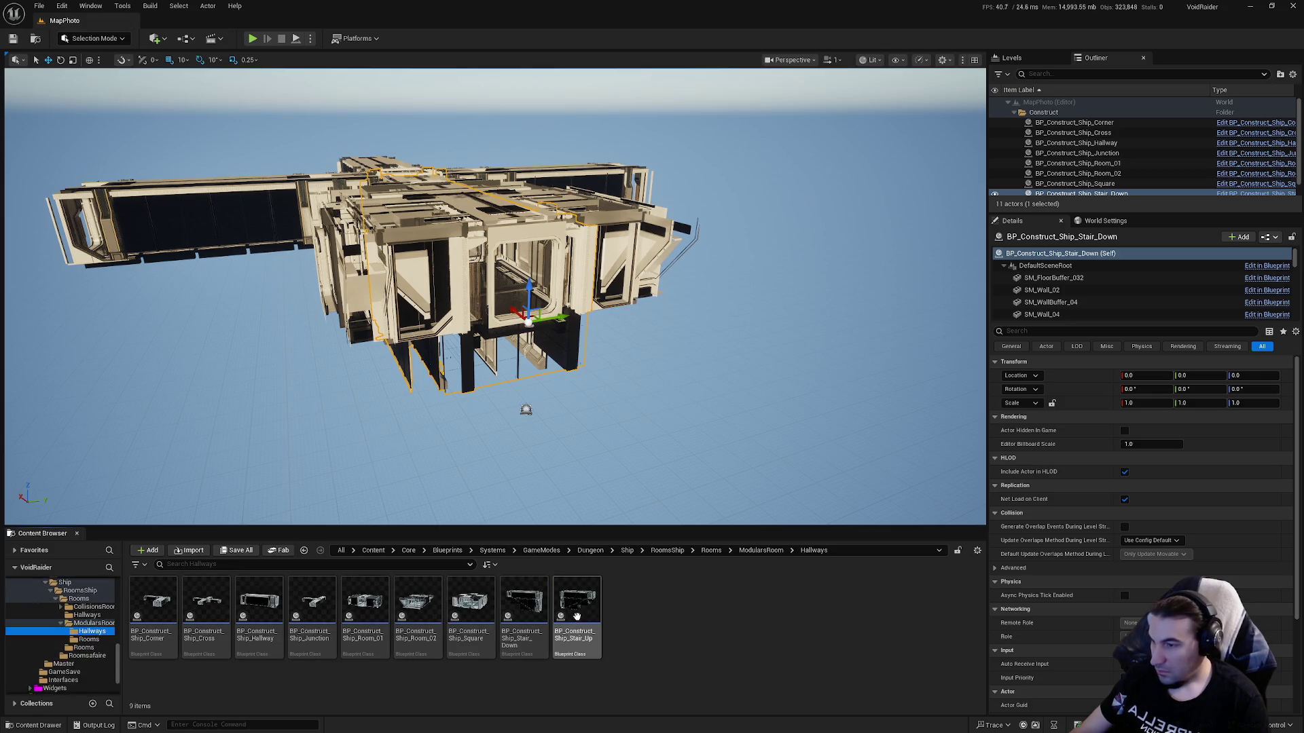
{"action": "scroll", "coordinate": [747, 446], "scroll_direction": "up", "scroll_amount": 5}
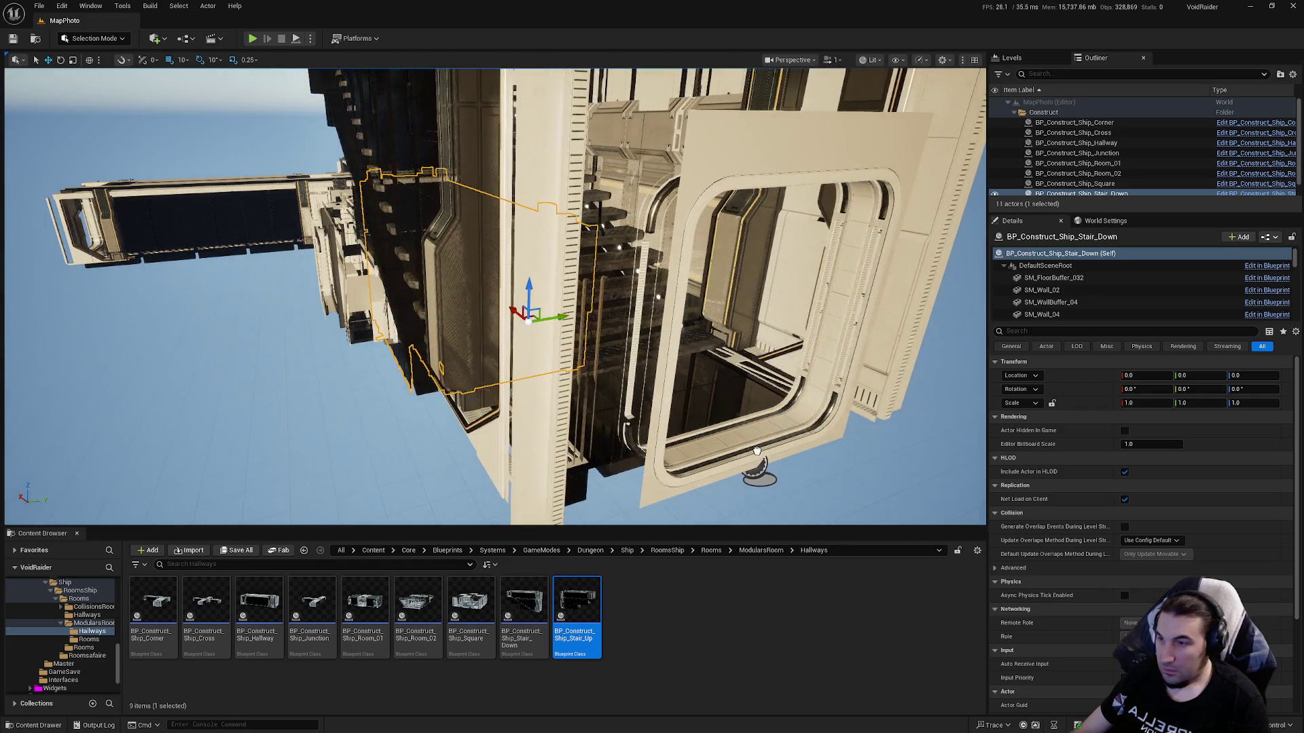
{"action": "left_click", "coordinate": [1147, 375]}
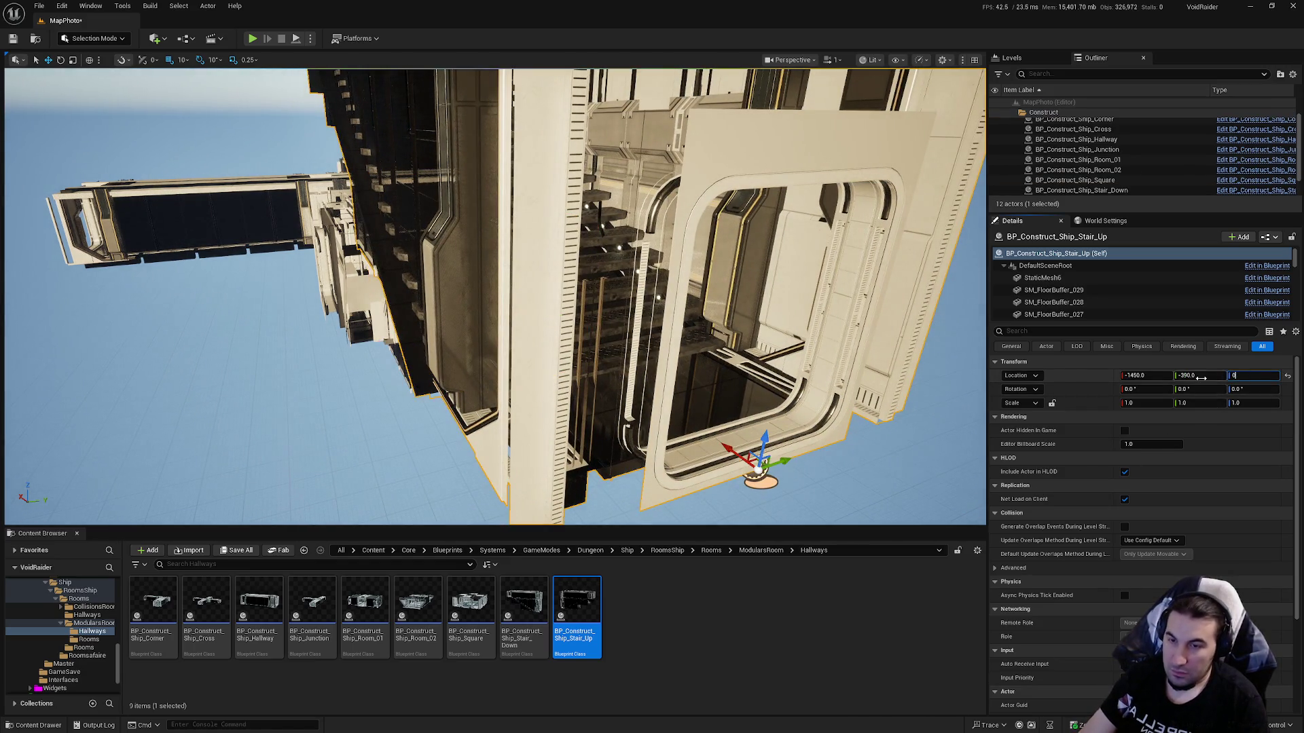
Set the Stair Up actor's location to 0, 0, 0 and open its blueprint.
{"action": "type", "text": "-1450"}
{"action": "key", "text": "Tab"}
{"action": "type", "text": "0"}
{"action": "key", "text": "Return"}
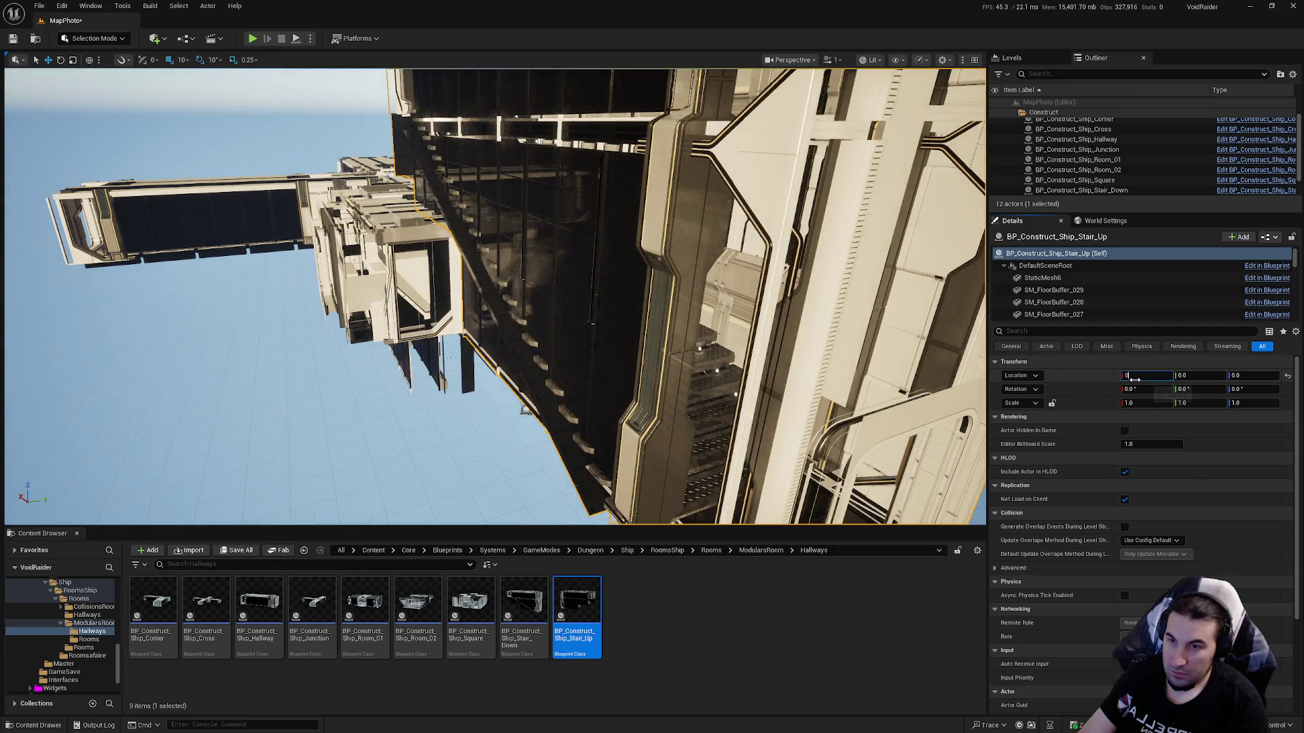
{"action": "left_click", "coordinate": [1147, 376]}
{"action": "type", "text": "0"}
{"action": "key", "text": "Return"}
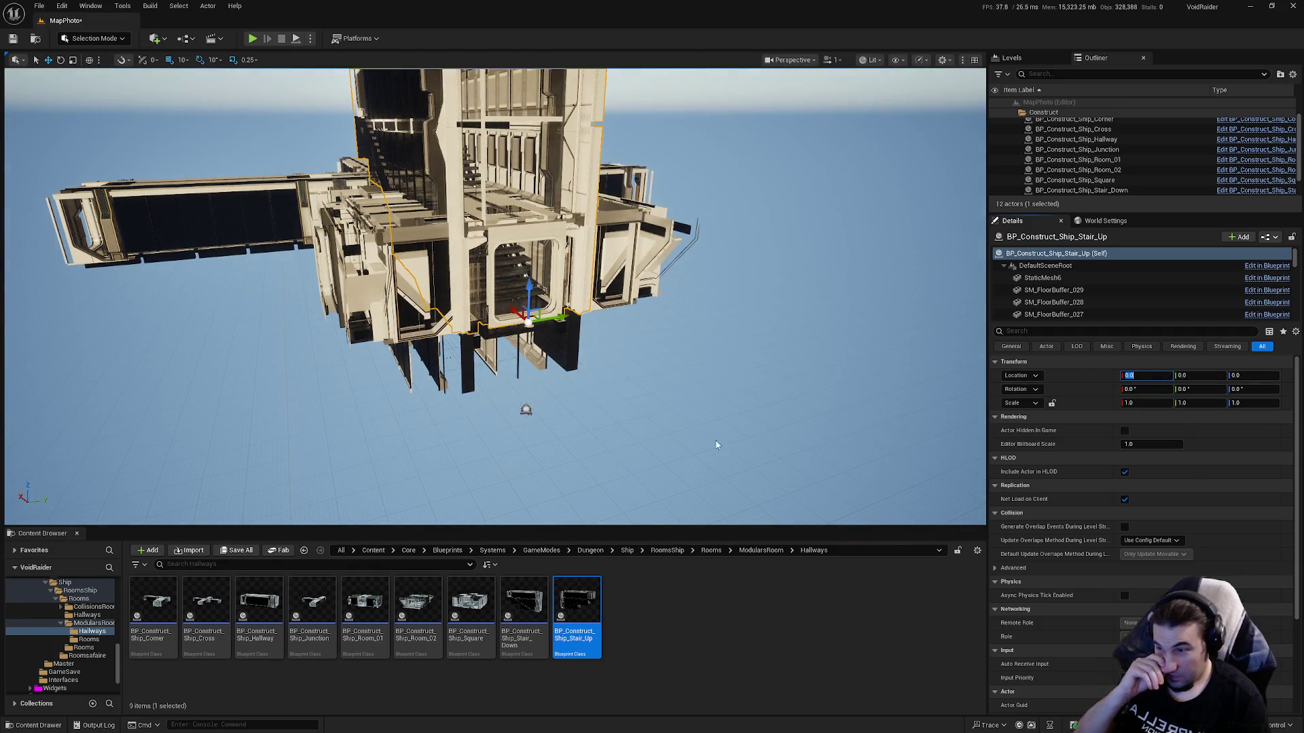
{"action": "double_click", "coordinate": [567, 604]}
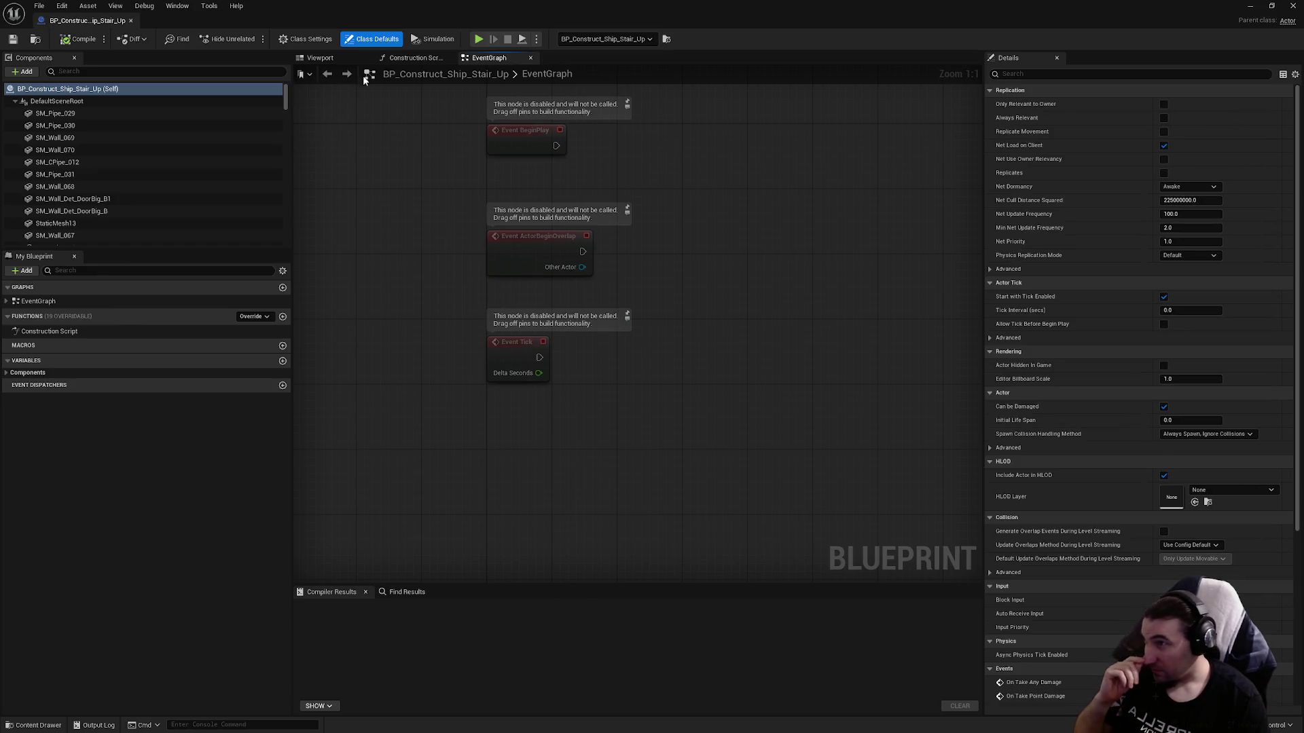
In the blueprint Viewport, set SM_DoorWay_02's static mesh to SM_Doorway_S_C_Complete.
{"action": "left_click", "coordinate": [319, 58]}
{"action": "left_click_drag", "start_coordinate": [636, 359], "coordinate": [636, 359]}
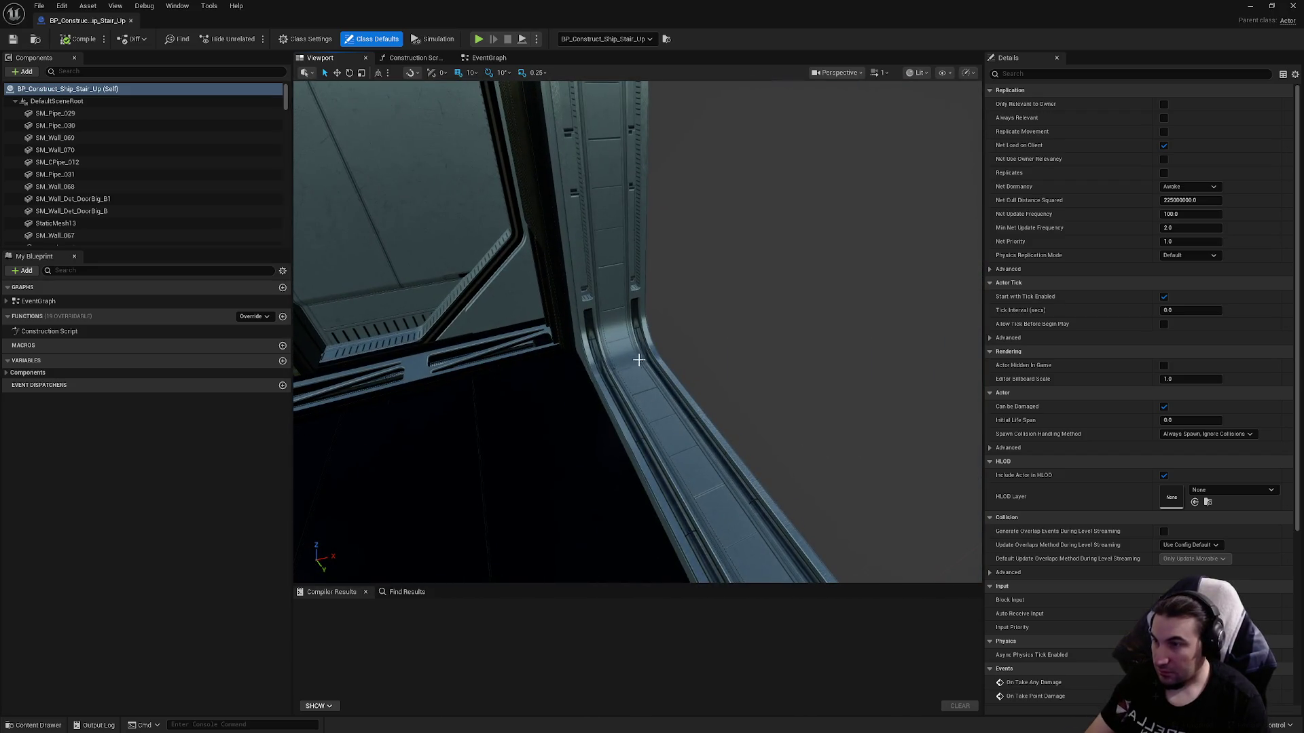
{"action": "left_click", "coordinate": [657, 373]}
{"action": "left_click", "coordinate": [644, 372]}
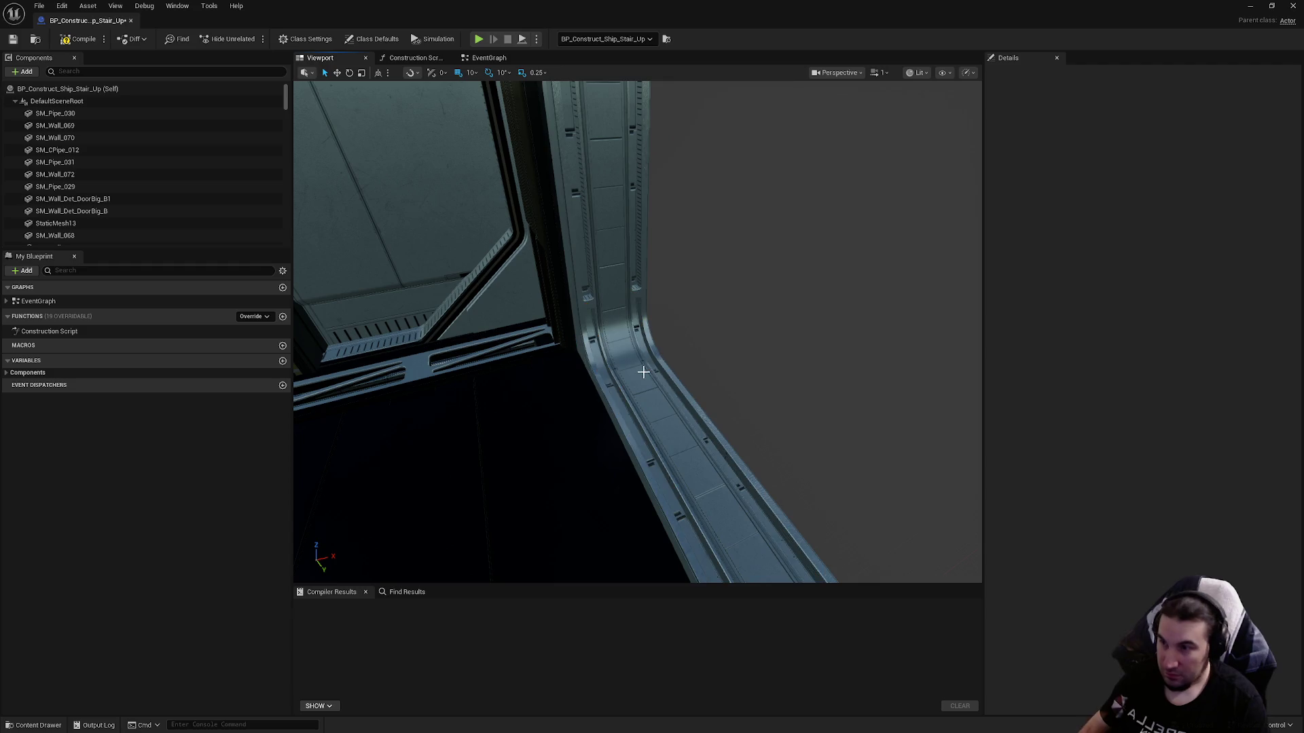
{"action": "left_click", "coordinate": [644, 372]}
{"action": "left_click", "coordinate": [1227, 272]}
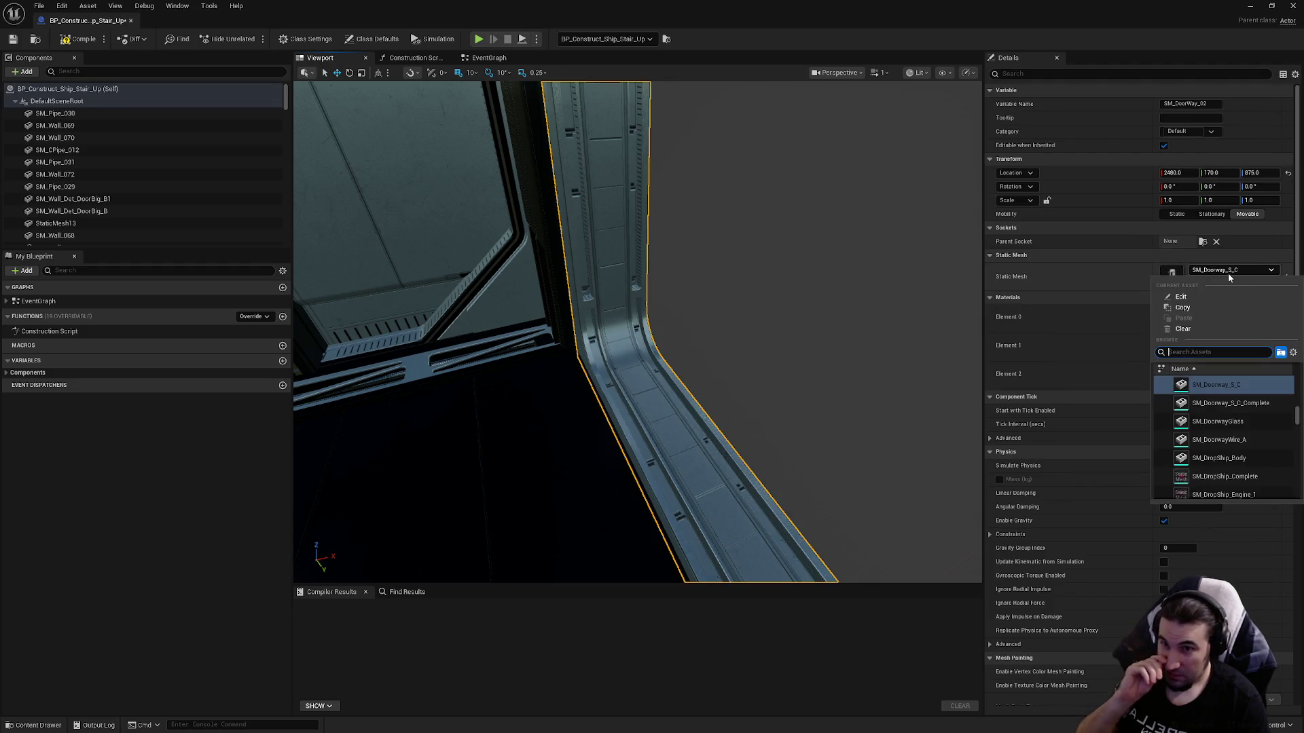
{"action": "key", "text": "Escape"}
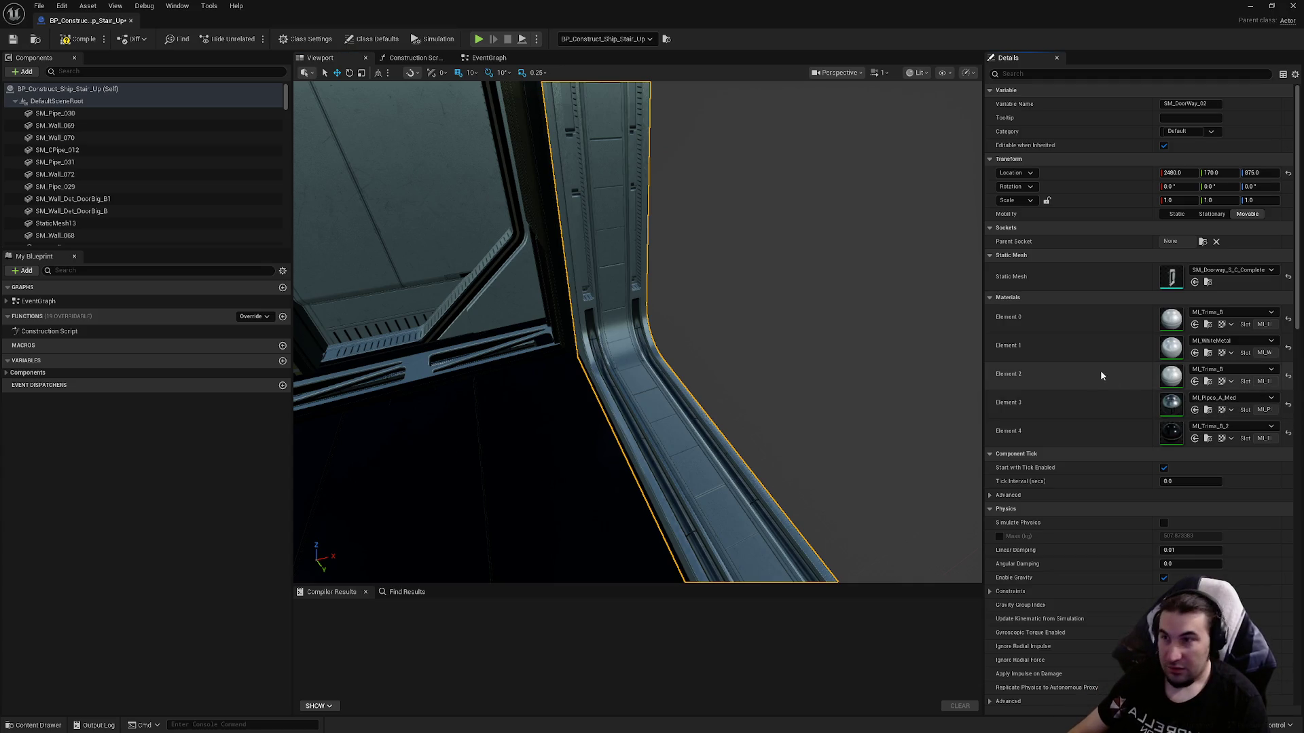
Set the second doorway SM_DoorWay_03's static mesh to SM_Doorway_S_C_Complete.
{"action": "left_click_drag", "start_coordinate": [637, 291], "coordinate": [637, 292]}
{"action": "left_click_drag", "start_coordinate": [715, 351], "coordinate": [715, 350]}
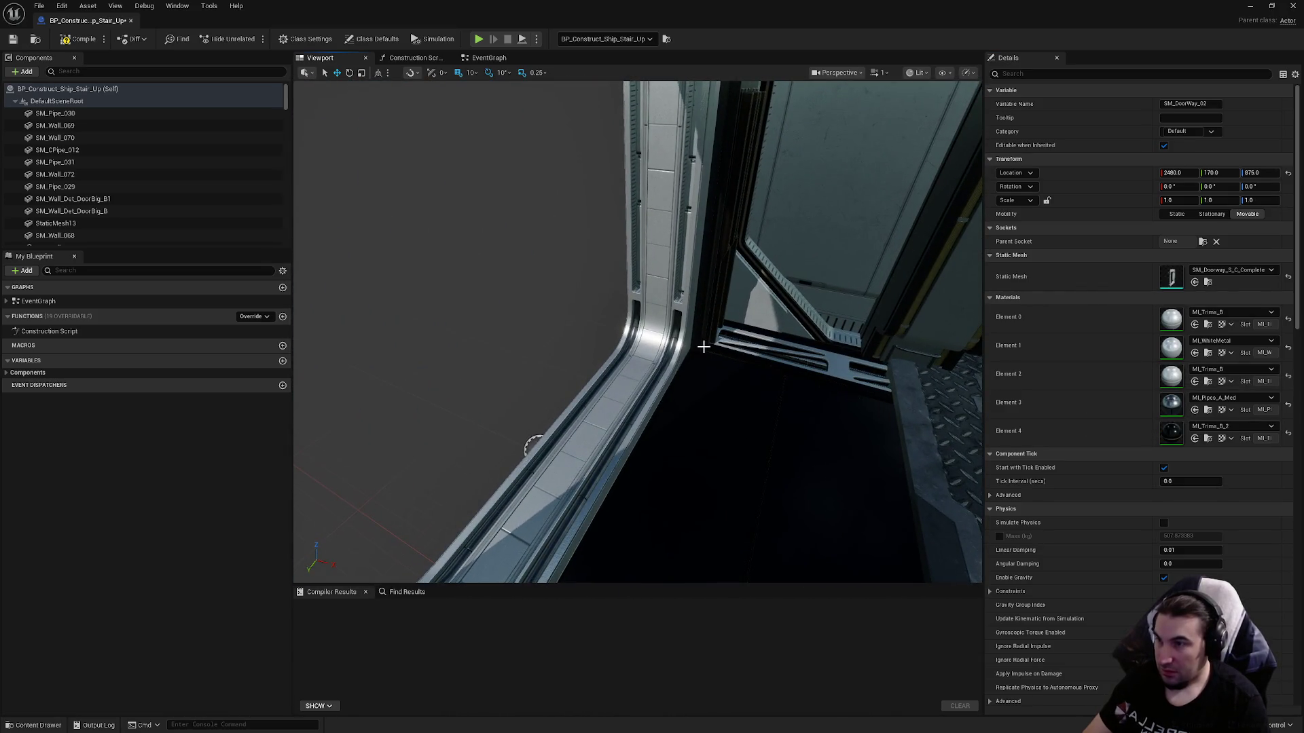
{"action": "left_click", "coordinate": [671, 342]}
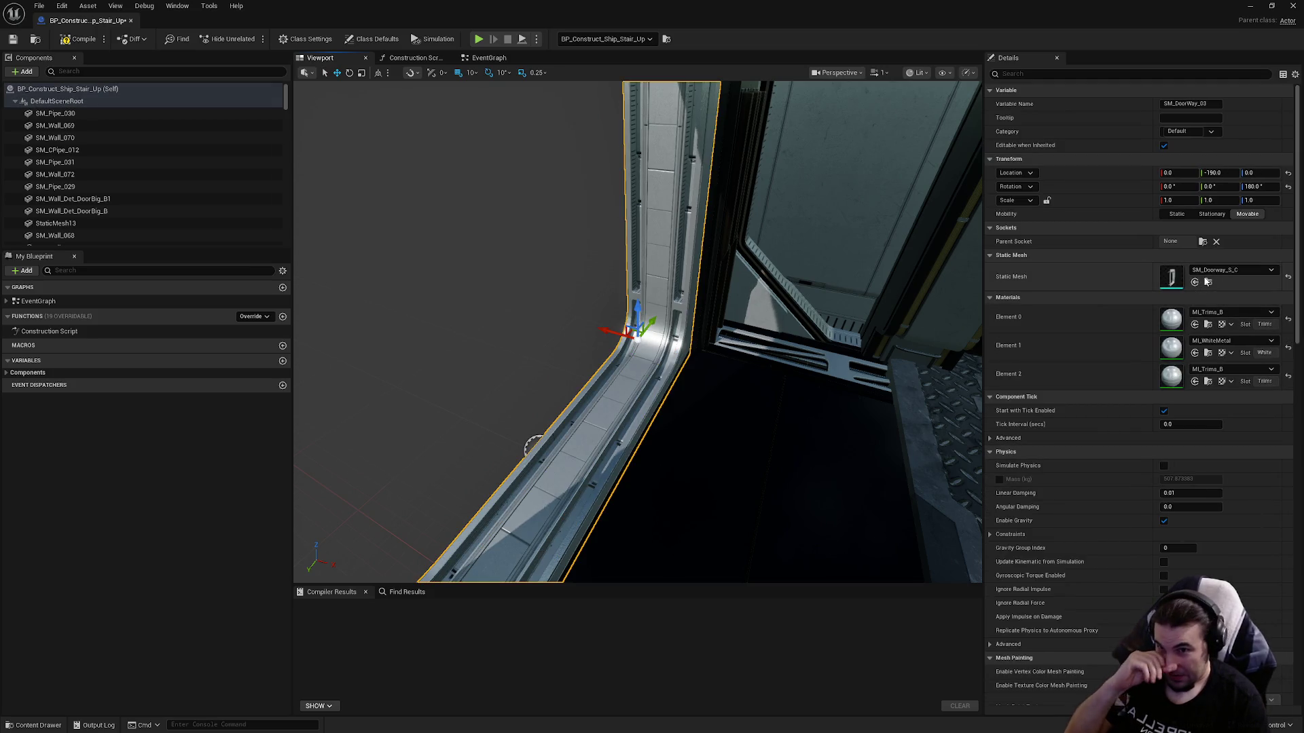
{"action": "left_click", "coordinate": [1212, 270]}
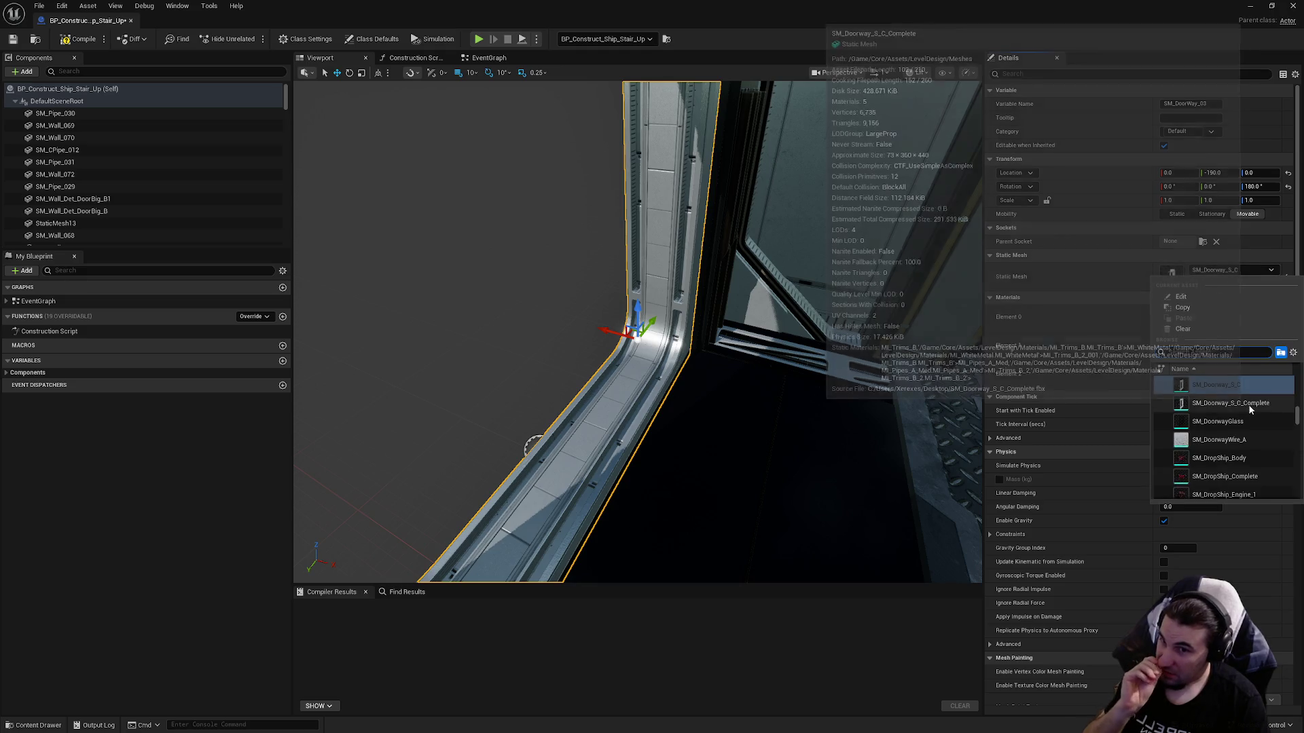
{"action": "key", "text": "Escape"}
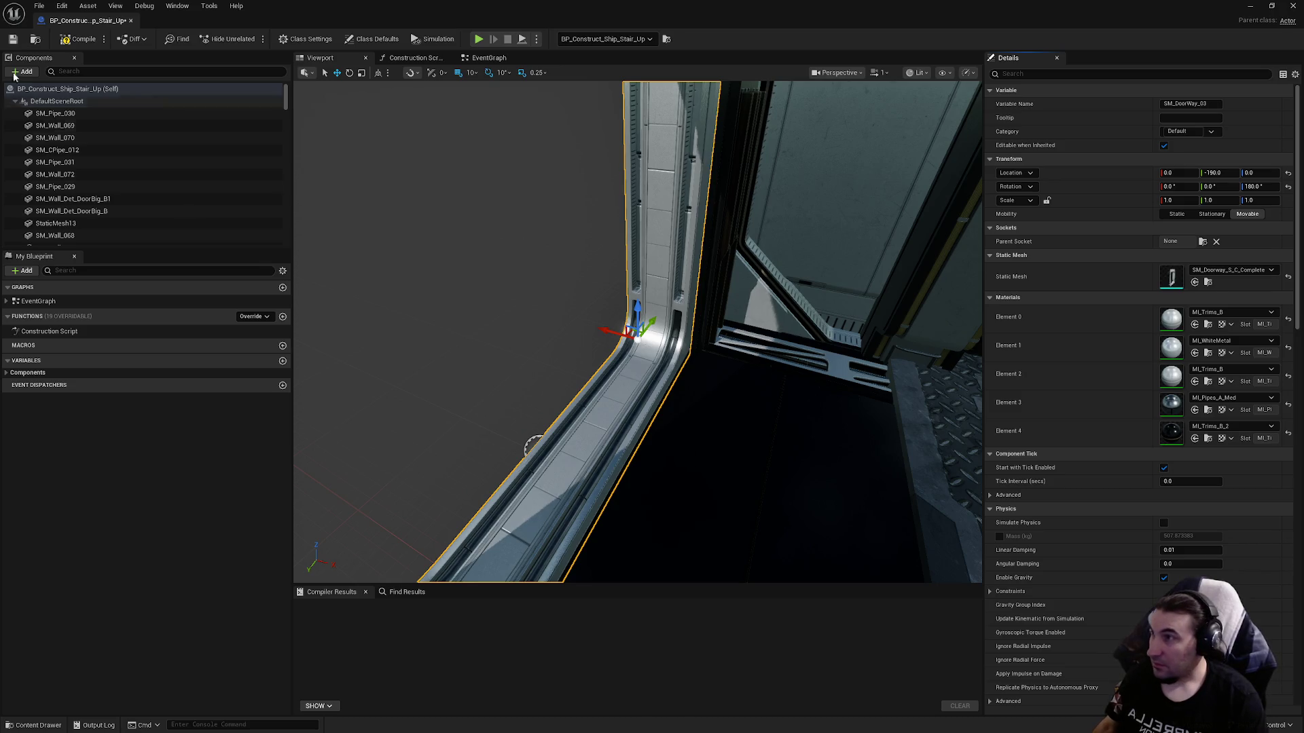
Compile and save the Stair Up blueprint, then close its editor.
{"action": "left_click", "coordinate": [66, 45]}
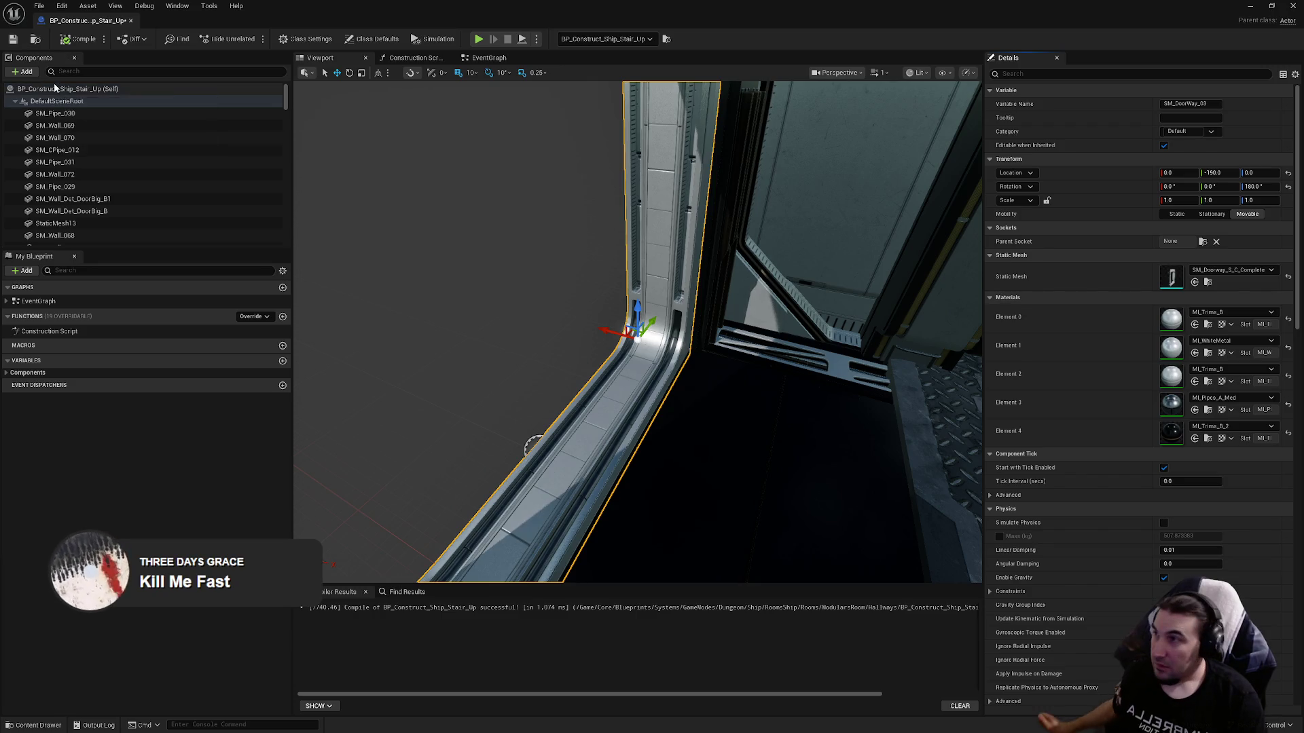
{"action": "left_click", "coordinate": [14, 42]}
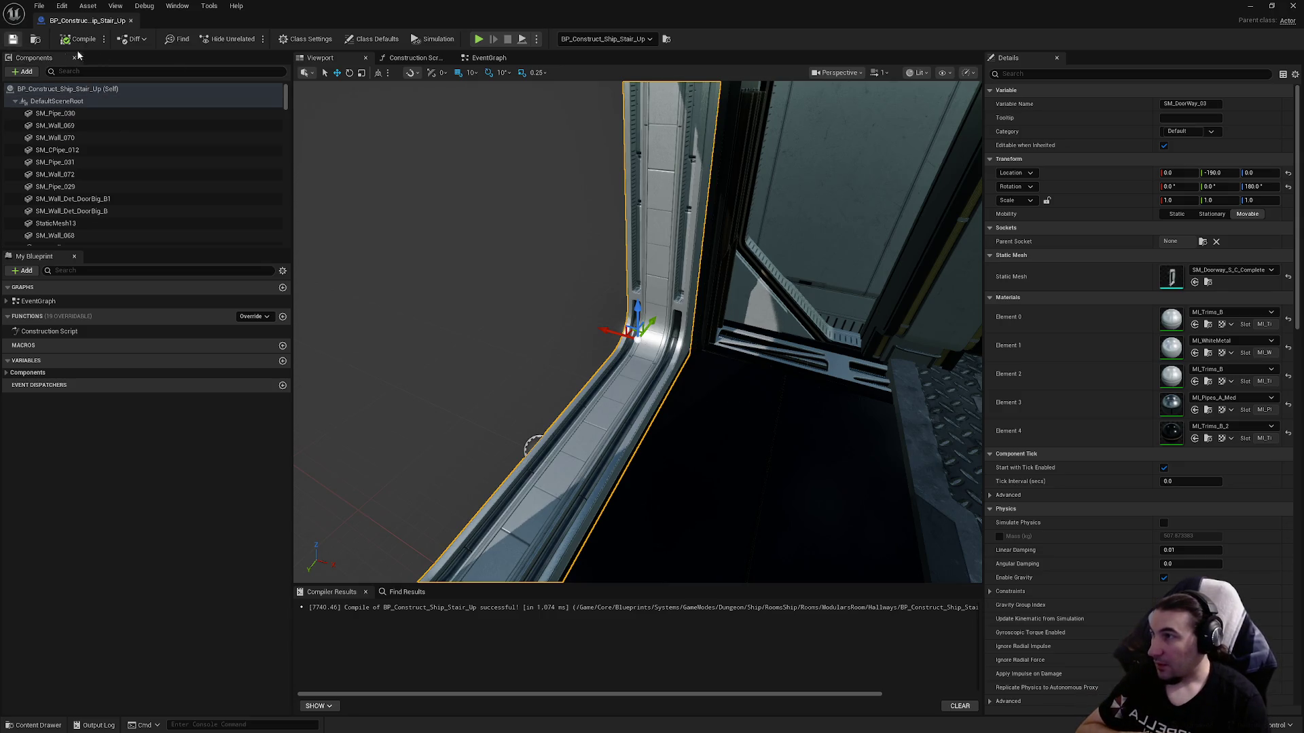
{"action": "left_click", "coordinate": [1290, 6]}
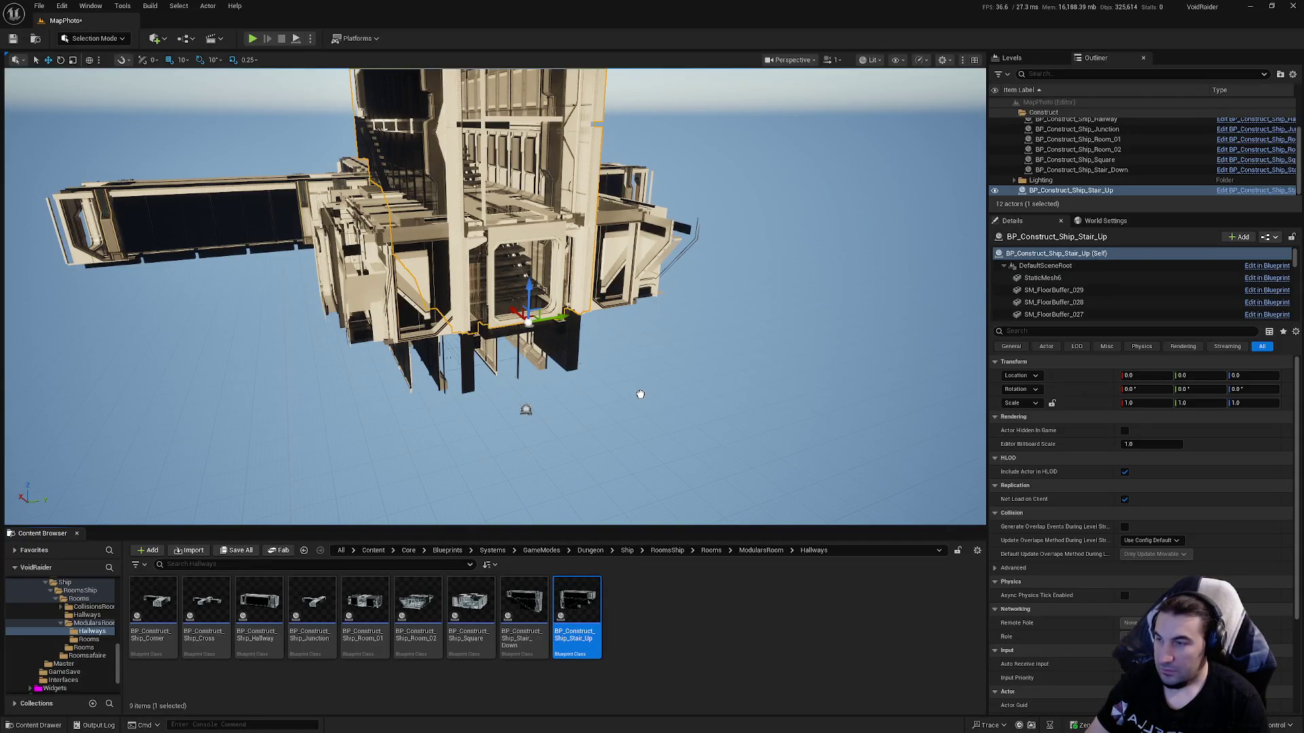
Duplicate the Stair Up actor and set the copy's location to 0, 0, 0.
{"action": "key", "text": "ctrl+d"}
{"action": "left_click", "coordinate": [1198, 376]}
{"action": "type", "text": "0"}
{"action": "left_click", "coordinate": [1236, 375]}
{"action": "type", "text": "0"}
{"action": "key", "text": "Return"}
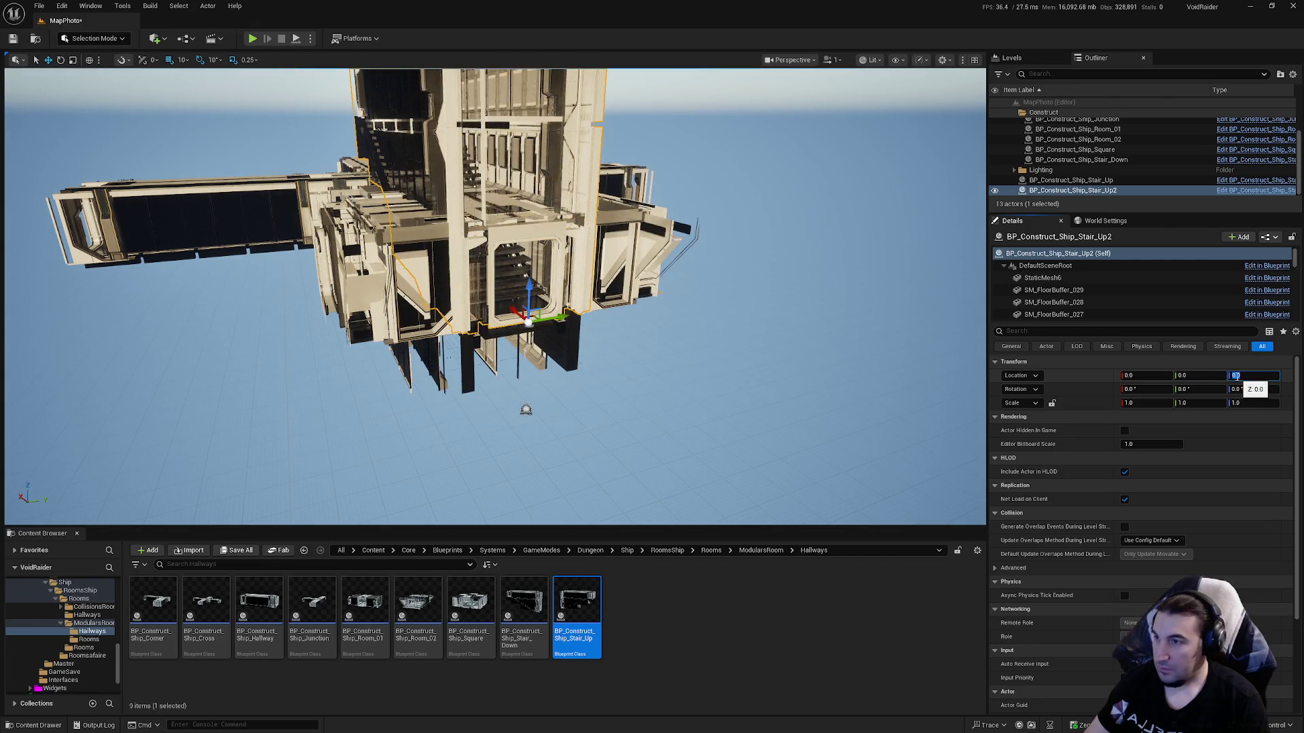
Save the MapPhoto level and open the Merge Actors tool.
{"action": "left_click", "coordinate": [234, 551]}
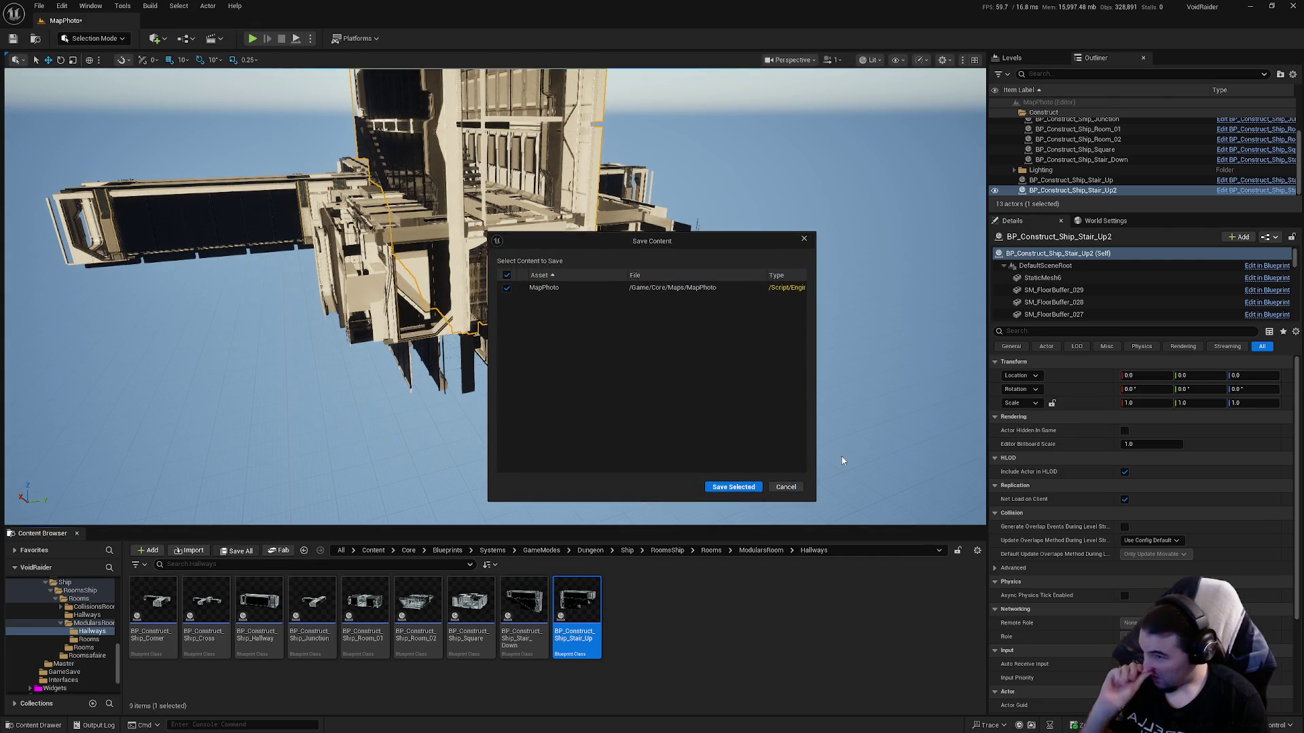
{"action": "left_click", "coordinate": [733, 488]}
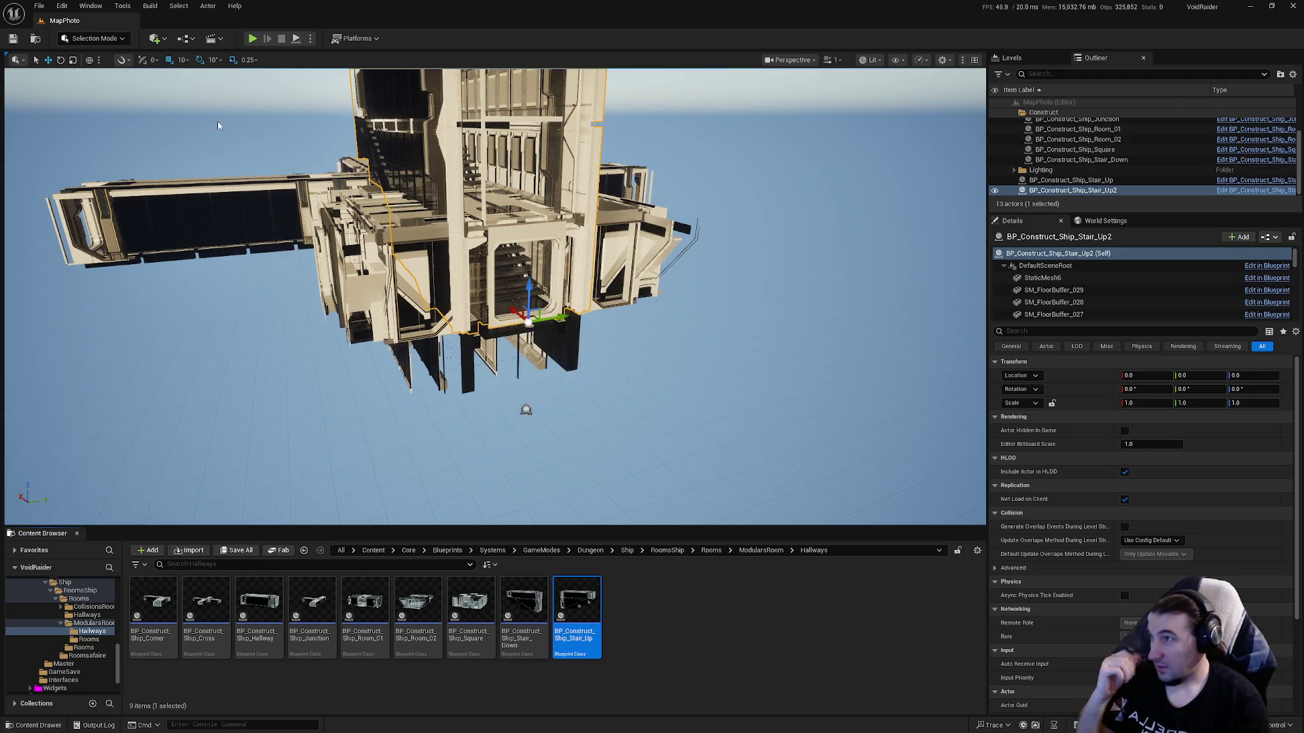
{"action": "left_click", "coordinate": [128, 8]}
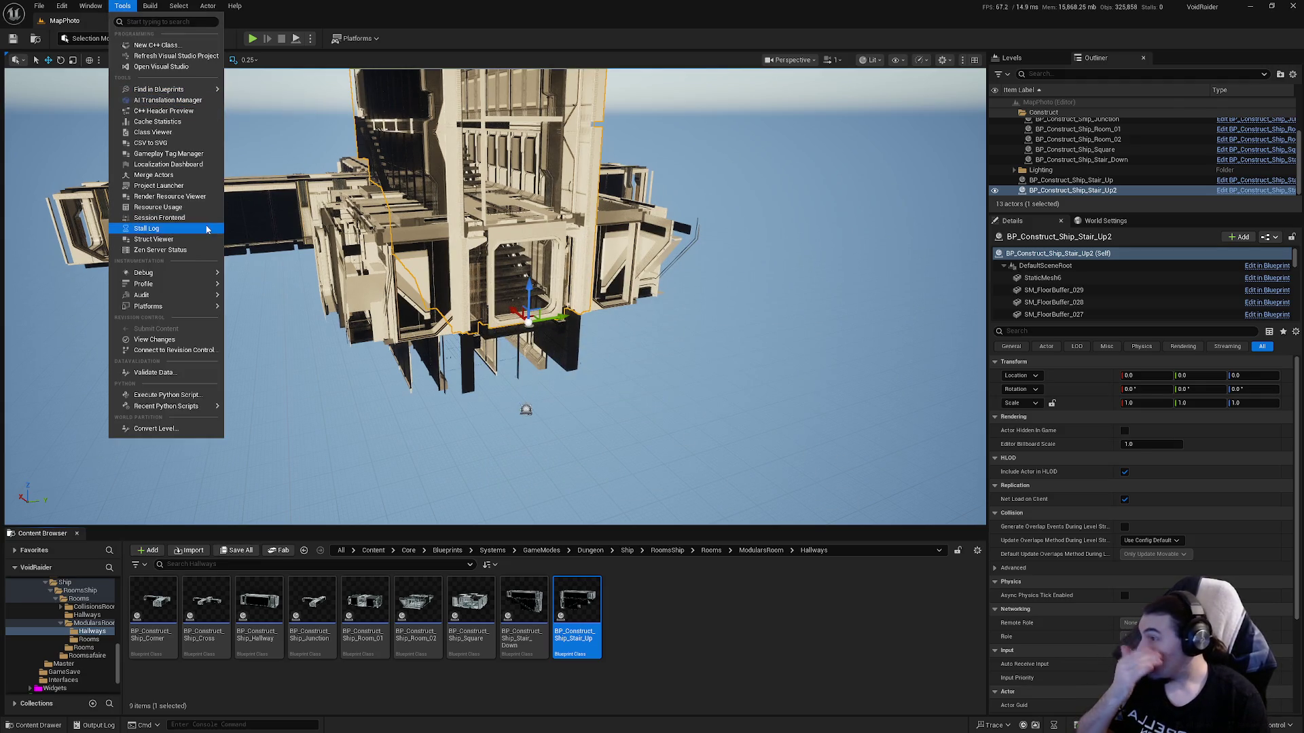
{"action": "left_click", "coordinate": [162, 176]}
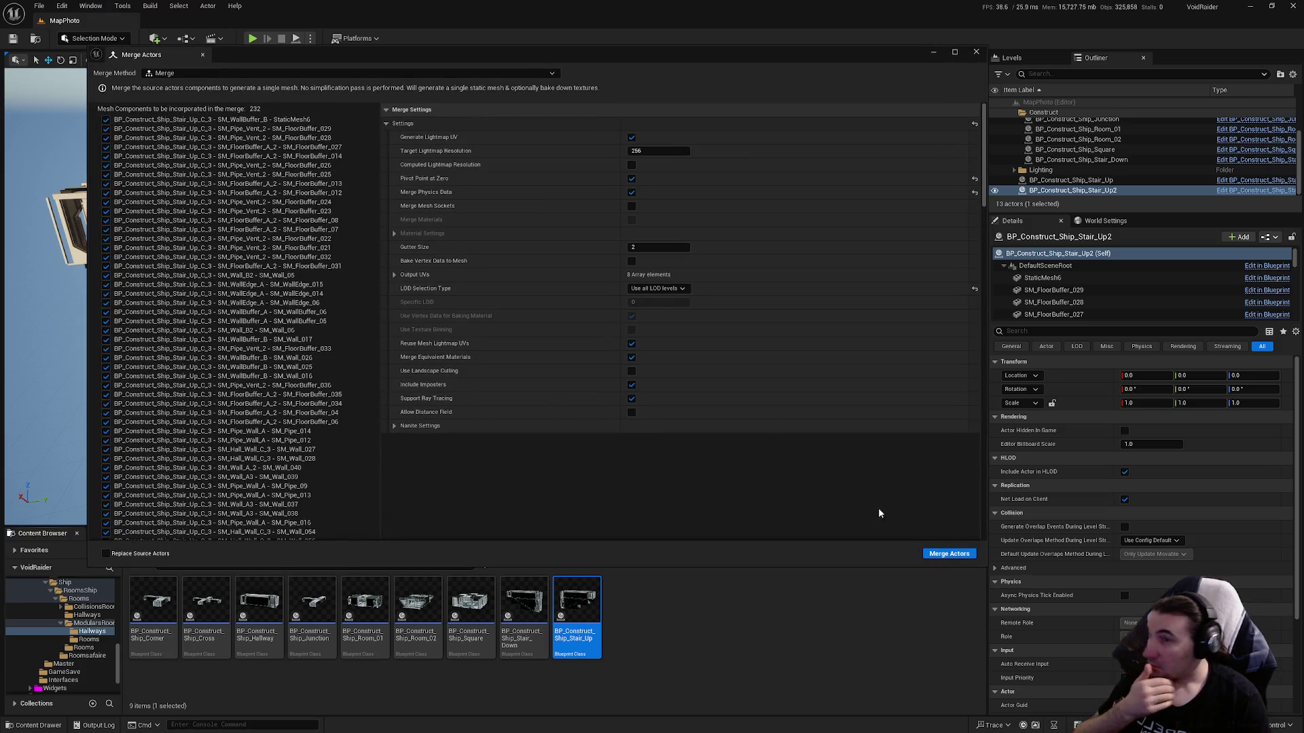
Start the merge and browse to Core/Assets/LevelDesign/DungeonRoom/ShipDungeon/Meshes/Hallways.
{"action": "left_click", "coordinate": [949, 554]}
{"action": "double_click", "coordinate": [612, 292]}
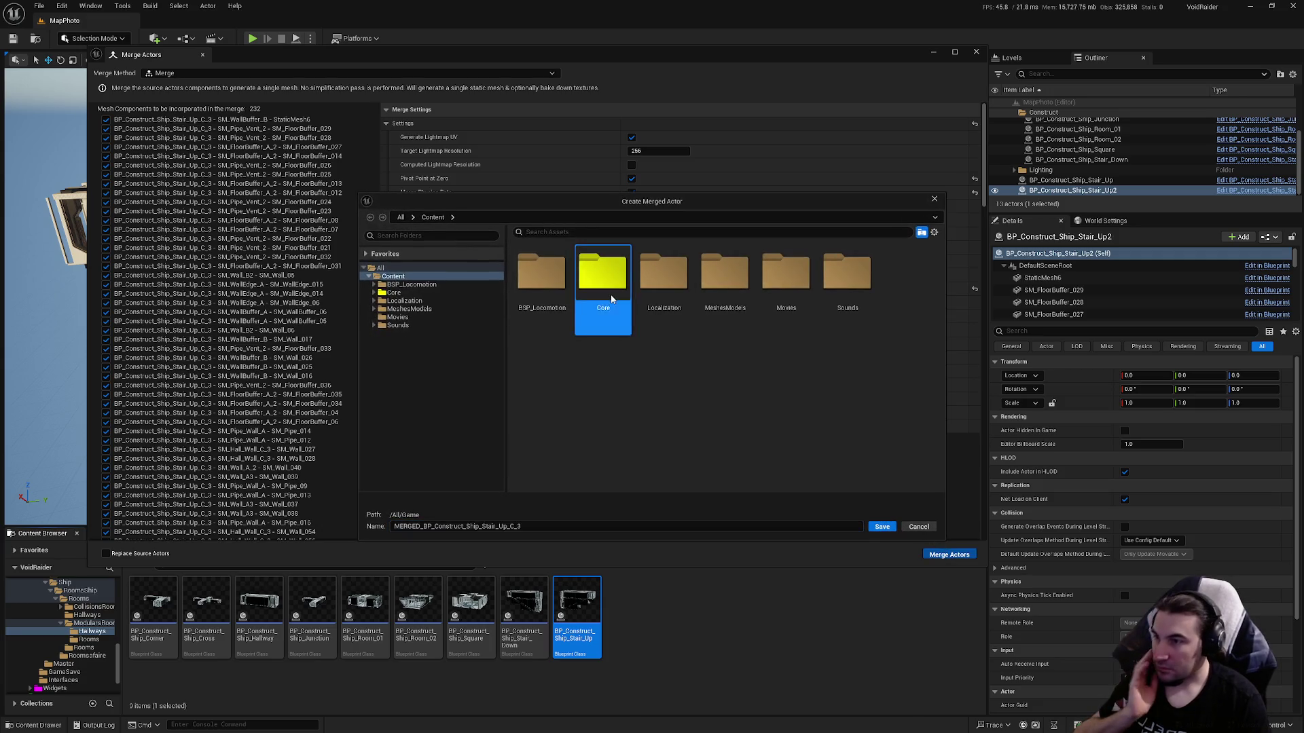
{"action": "double_click", "coordinate": [544, 291]}
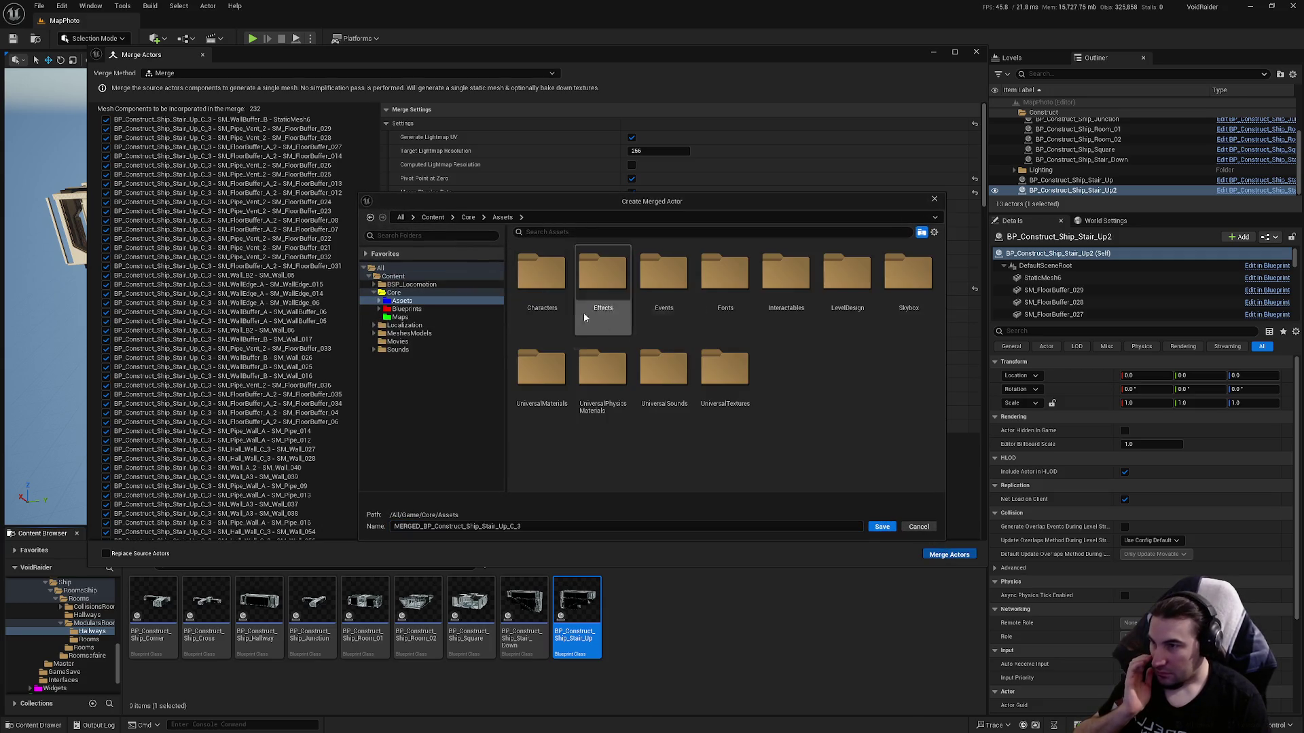
{"action": "double_click", "coordinate": [842, 309]}
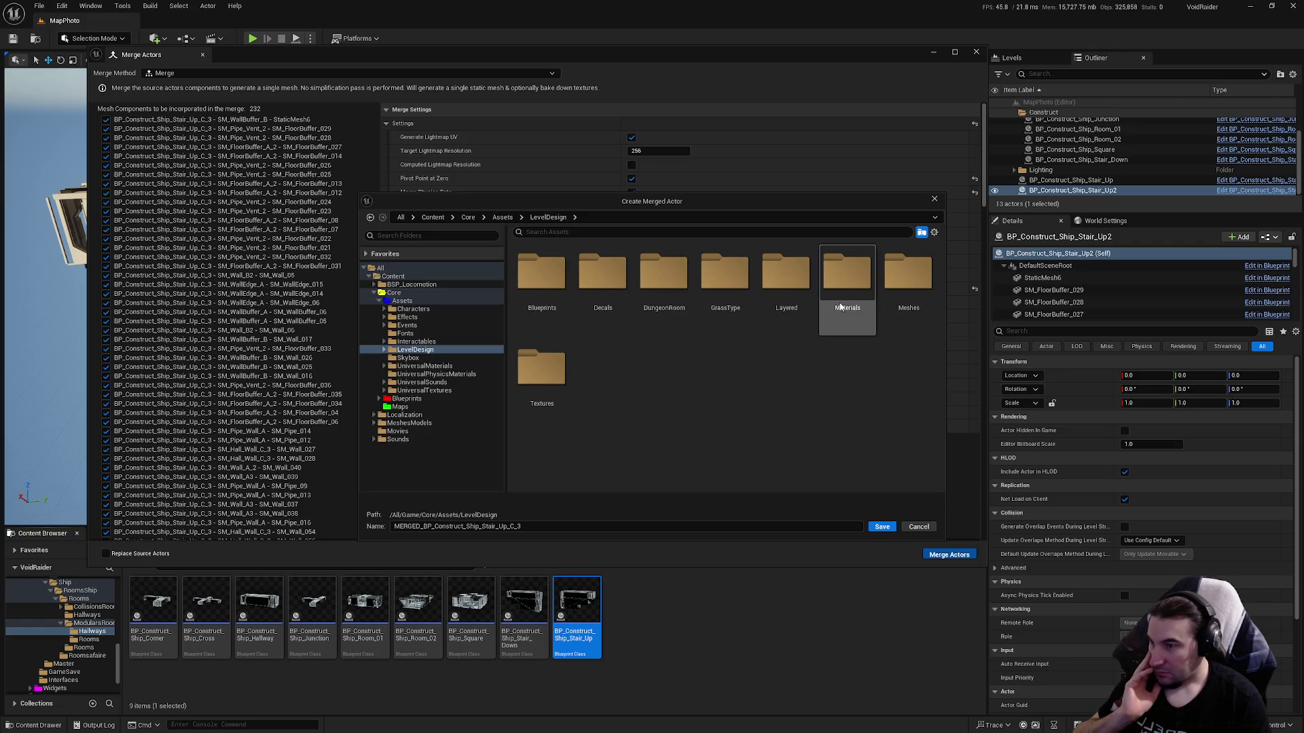
{"action": "double_click", "coordinate": [659, 298]}
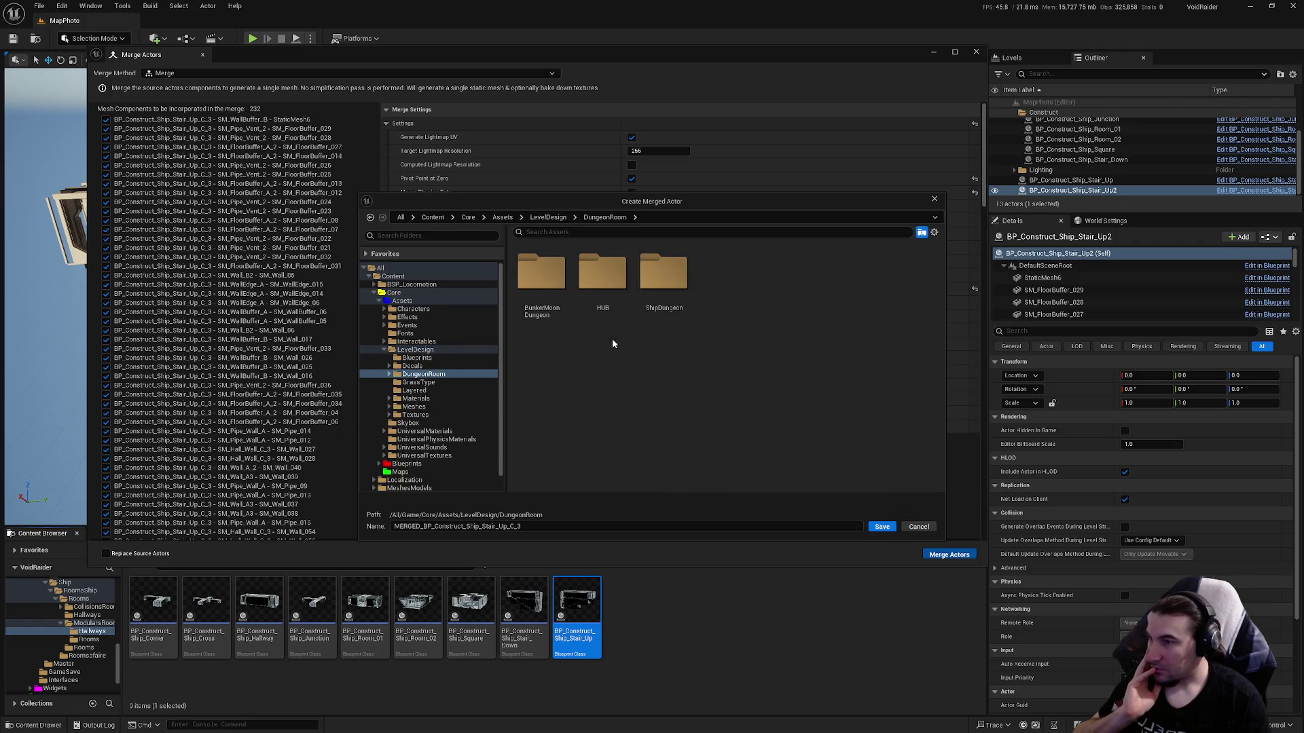
{"action": "double_click", "coordinate": [646, 323]}
{"action": "double_click", "coordinate": [550, 293]}
{"action": "left_click", "coordinate": [551, 296]}
{"action": "double_click", "coordinate": [551, 296]}
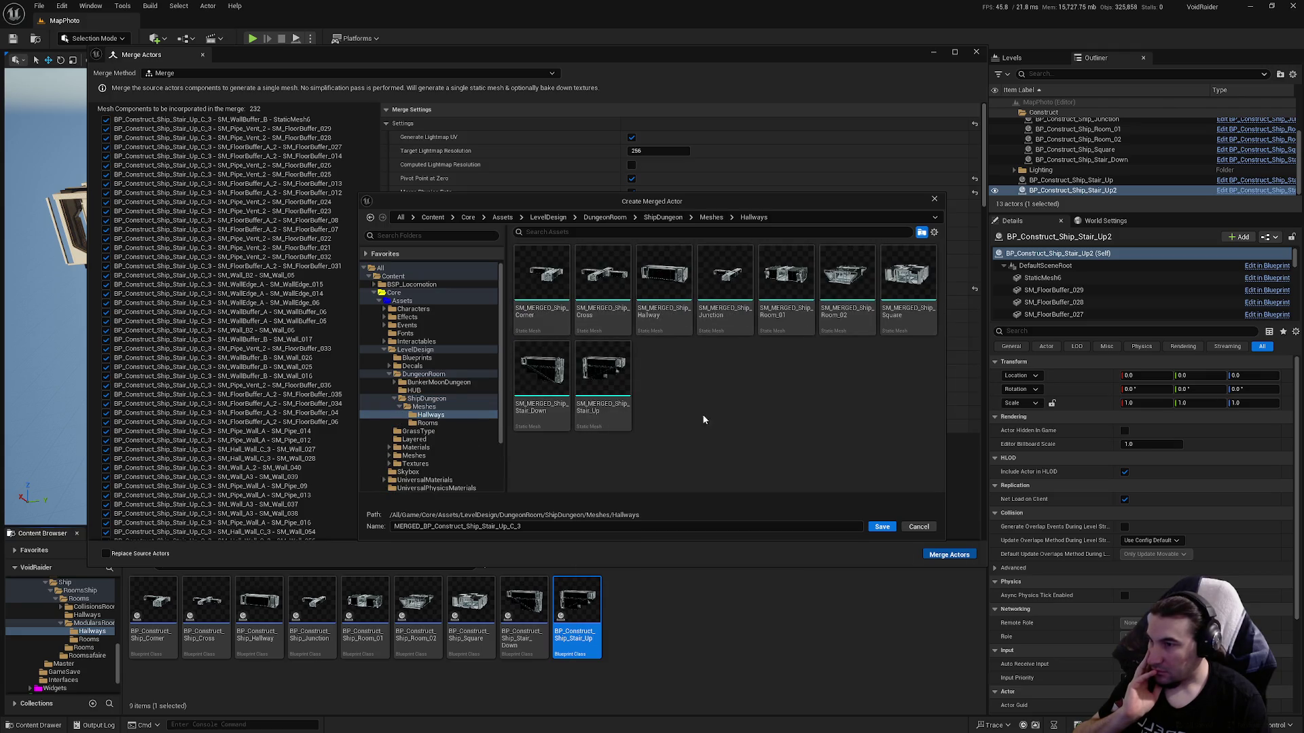
Name the merged asset SM_MERGED_Ship_Stair_Up and save to run the merge.
{"action": "left_click", "coordinate": [602, 383]}
{"action": "left_click_drag", "start_coordinate": [479, 527], "coordinate": [381, 528]}
{"action": "key", "text": "BackSpace"}
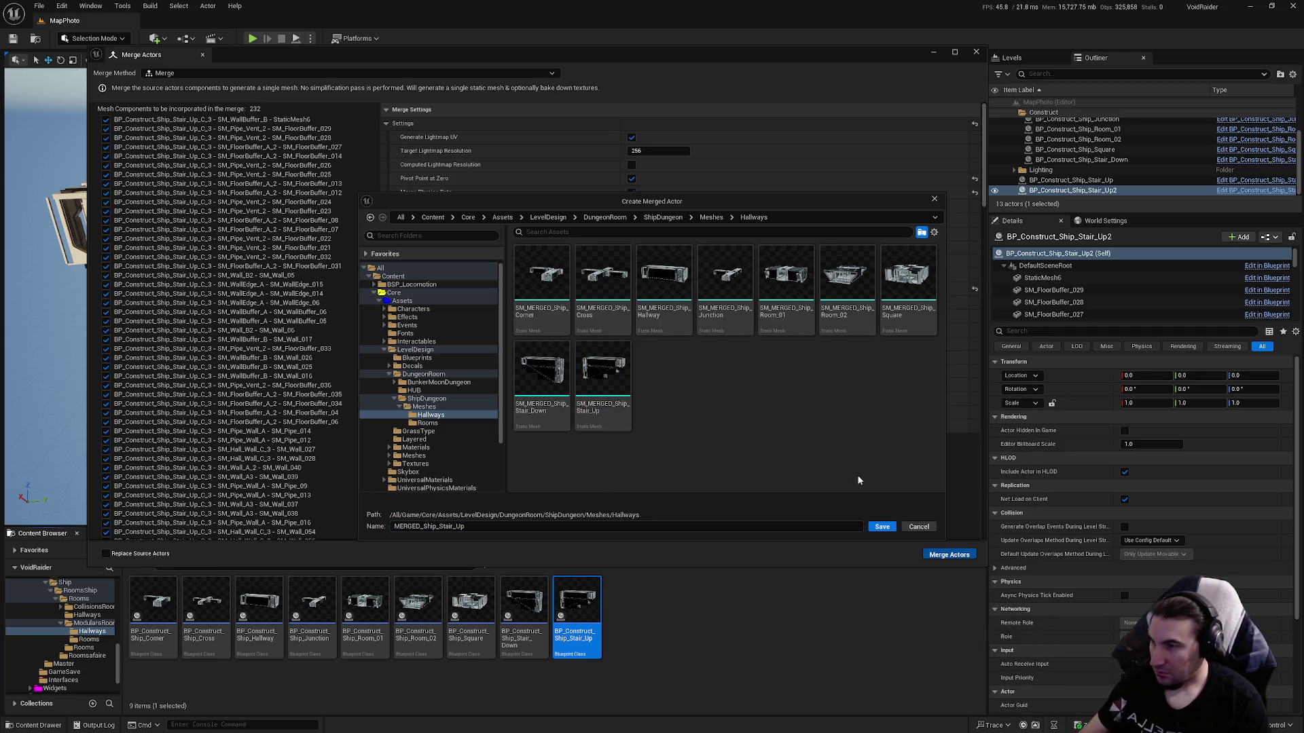
{"action": "left_click", "coordinate": [880, 526]}
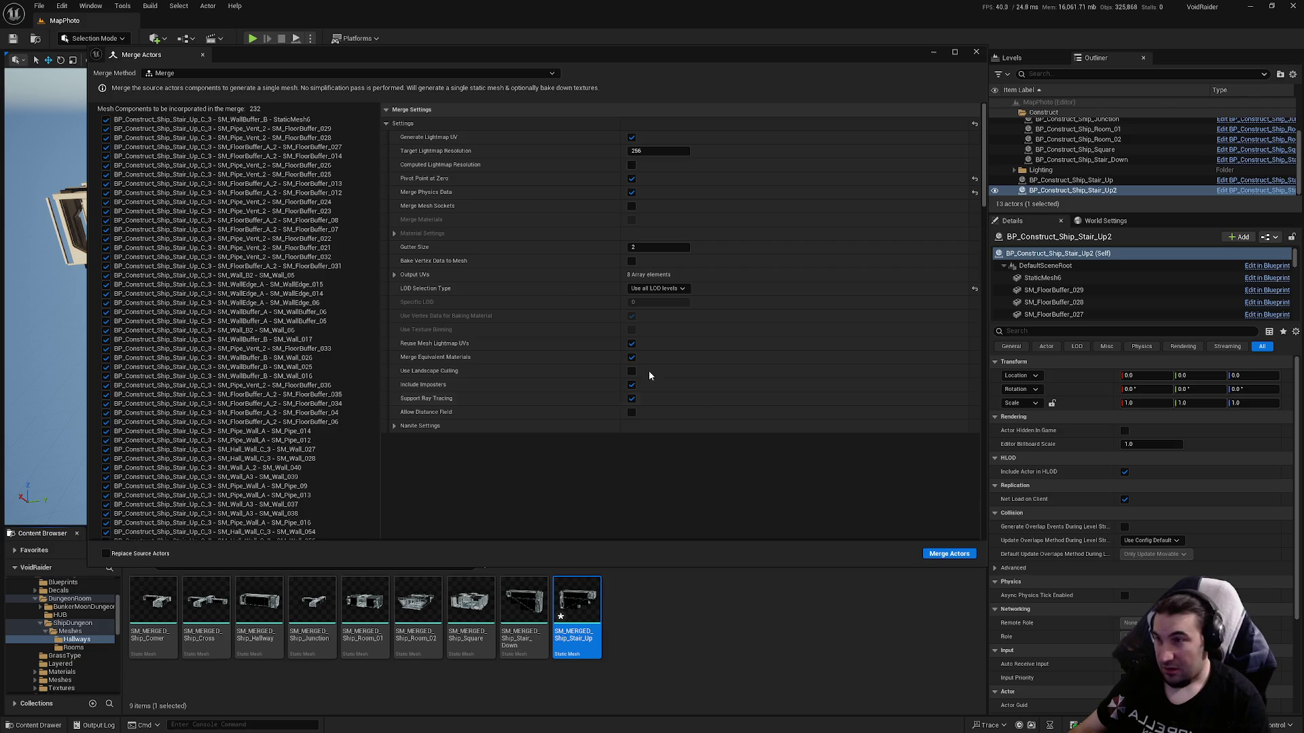
Close the Merge Actors window and save all modified assets.
{"action": "mouse_move", "coordinate": [822, 59]}
{"action": "left_mouse_down"}
{"action": "mouse_move", "coordinate": [832, 251]}
{"action": "mouse_move", "coordinate": [863, 33]}
{"action": "mouse_move", "coordinate": [811, 224]}
{"action": "left_mouse_up"}
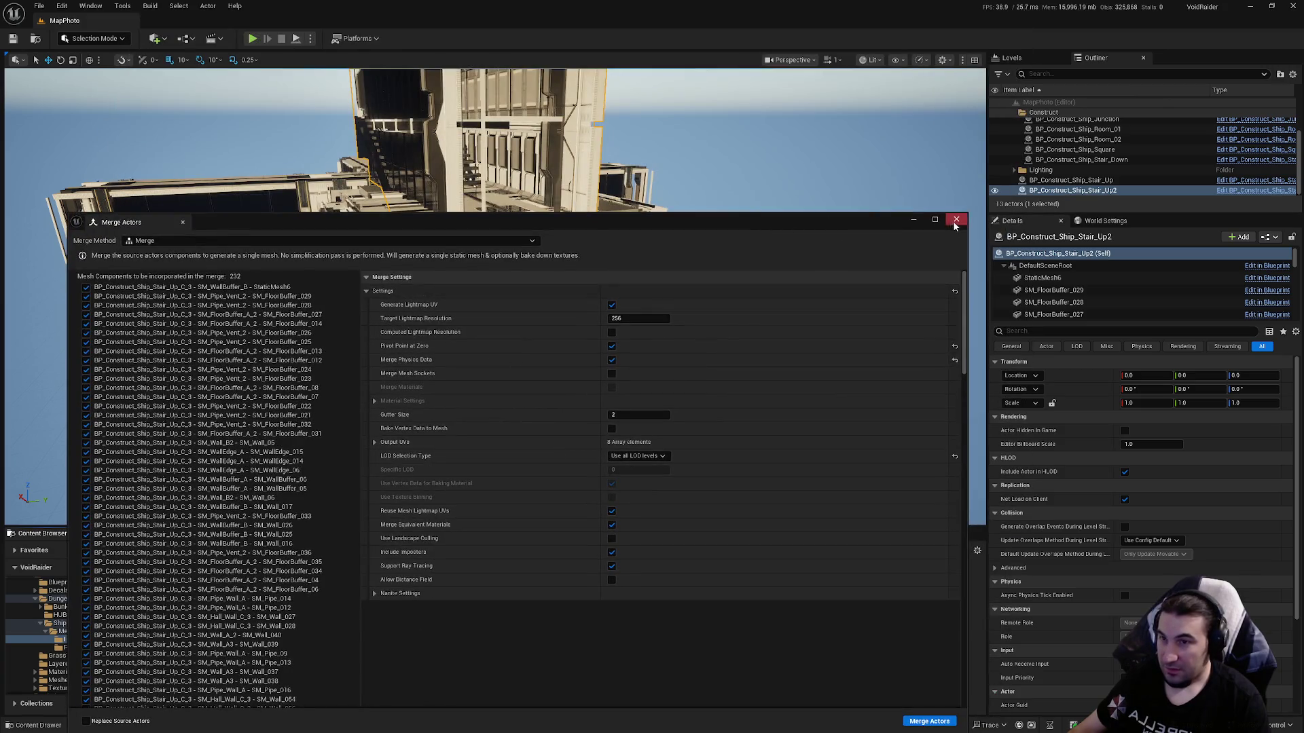
{"action": "left_click", "coordinate": [954, 216]}
{"action": "left_click", "coordinate": [236, 550]}
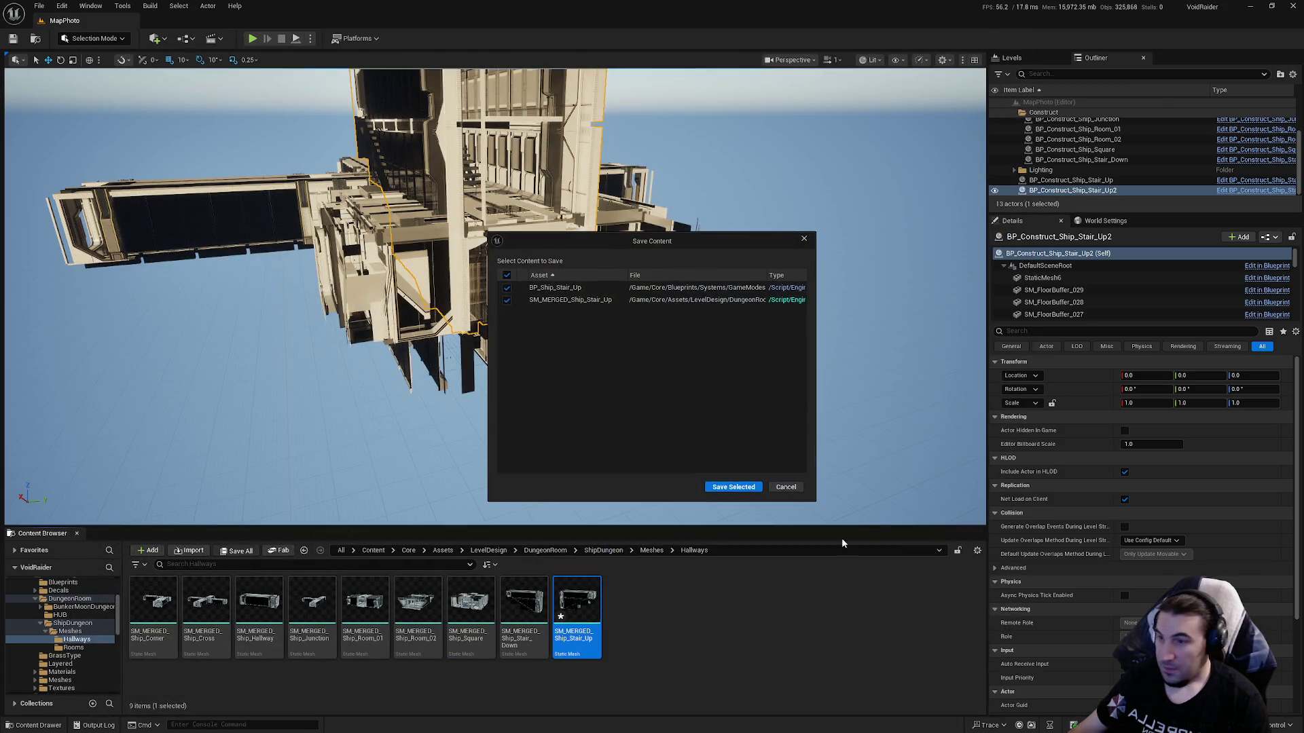
Save the blueprint and merged mesh, then open SM_MERGED_Ship_Stair_Up.
{"action": "left_click", "coordinate": [730, 487]}
{"action": "key", "text": "super"}
{"action": "key", "text": "Escape"}
{"action": "double_click", "coordinate": [594, 612]}
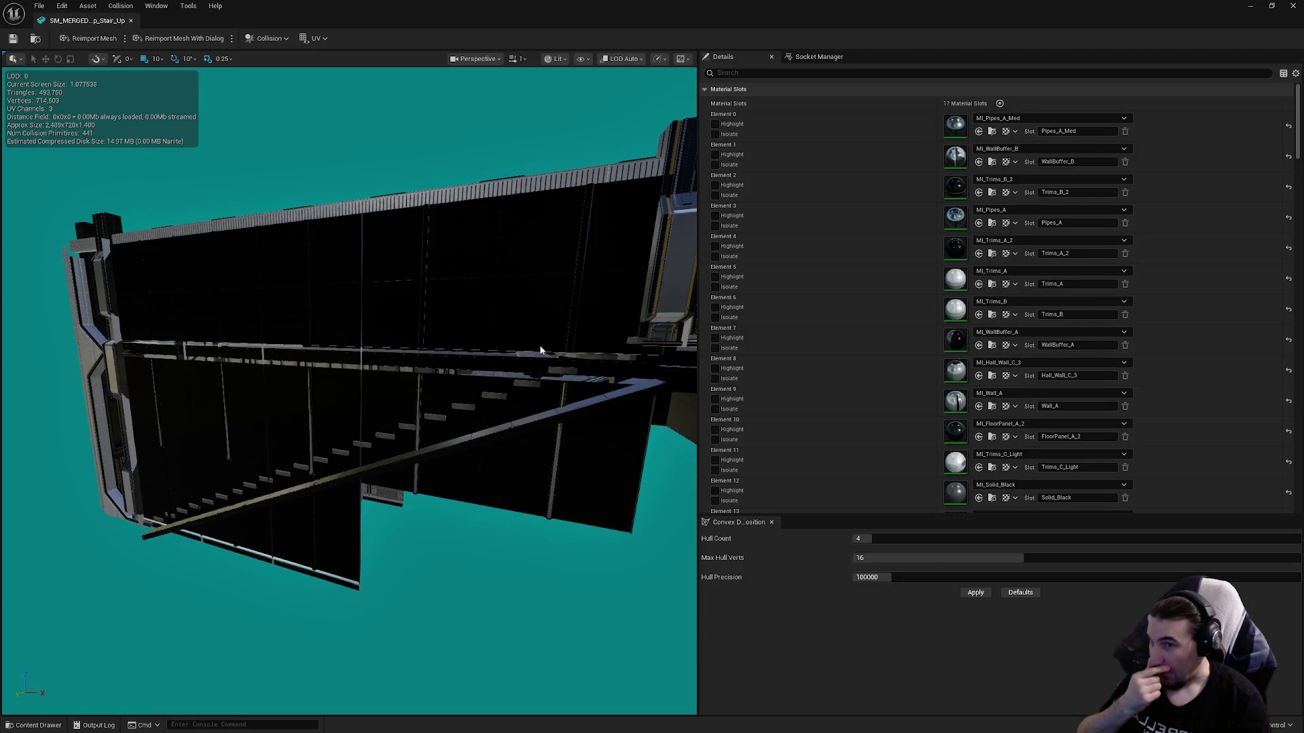
Enable collision on LOD 0 sections 0, 1, 2 and 3.
{"action": "scroll", "coordinate": [919, 227], "scroll_direction": "down", "scroll_amount": 3}
{"action": "scroll", "coordinate": [919, 228], "scroll_direction": "down", "scroll_amount": 10}
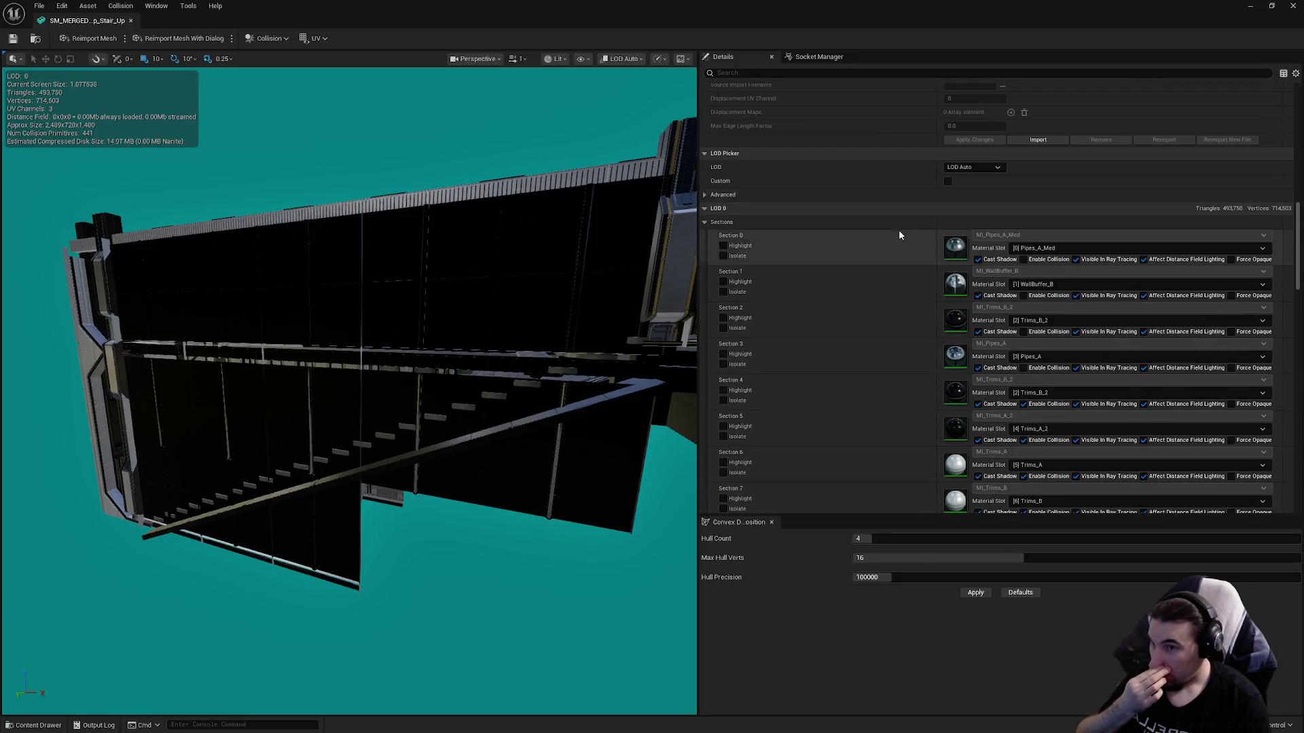
{"action": "left_click", "coordinate": [1023, 260]}
{"action": "left_click", "coordinate": [1023, 295]}
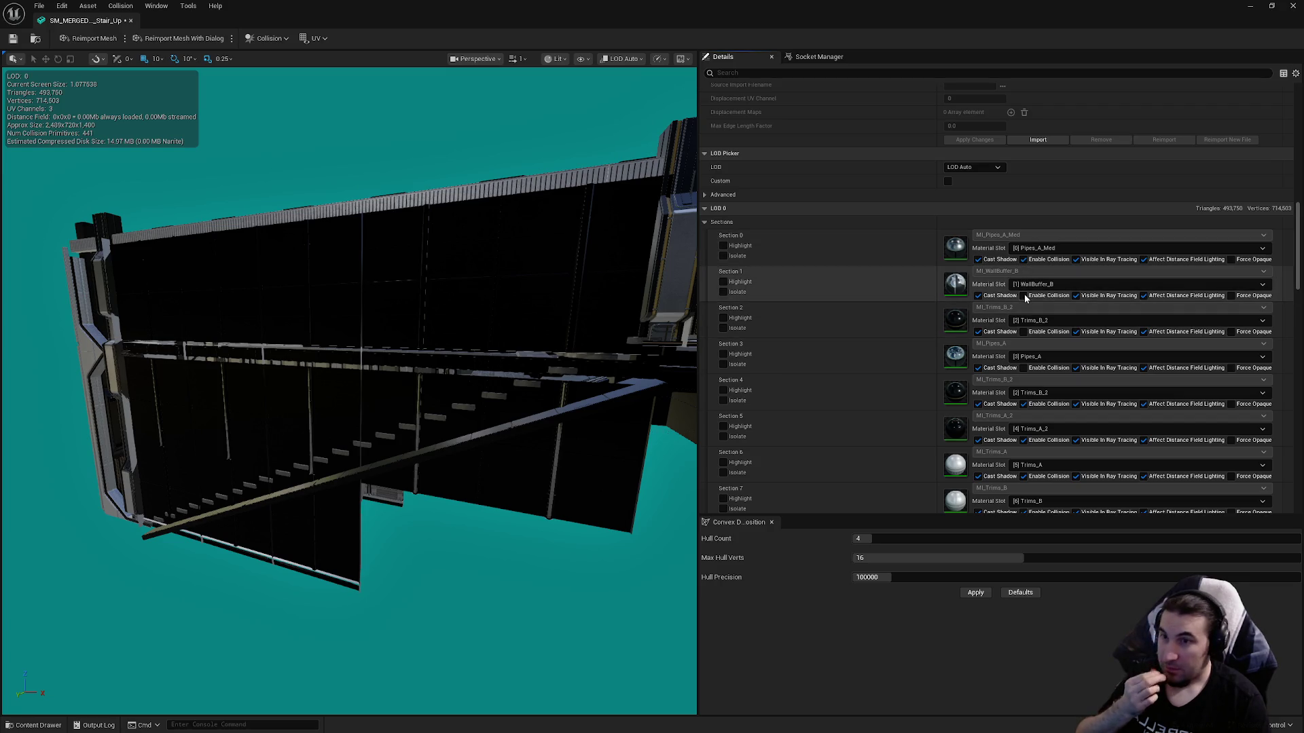
{"action": "left_click", "coordinate": [1023, 331]}
{"action": "left_click", "coordinate": [1023, 367]}
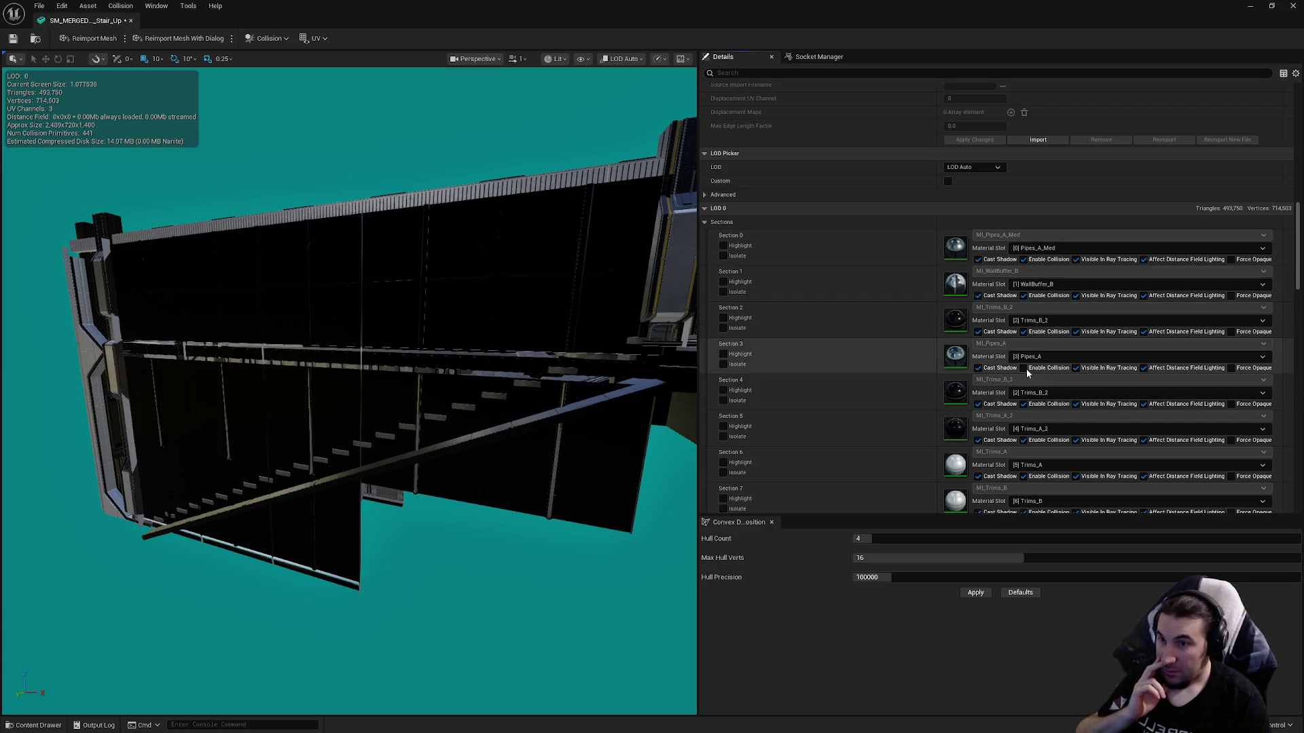
Enable collision on sections 10, 11, 17 and 18.
{"action": "scroll", "coordinate": [1043, 371], "scroll_direction": "down", "scroll_amount": 5}
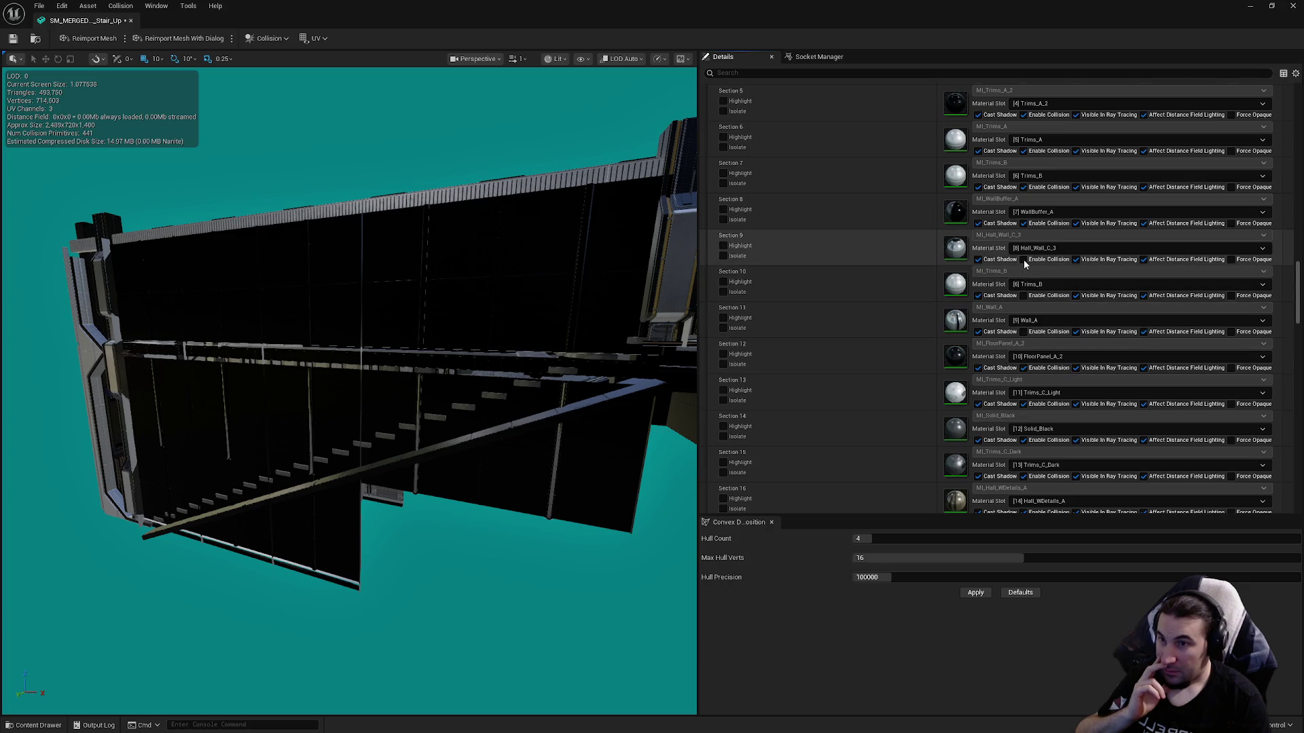
{"action": "left_click", "coordinate": [1023, 295]}
{"action": "left_click", "coordinate": [1024, 332]}
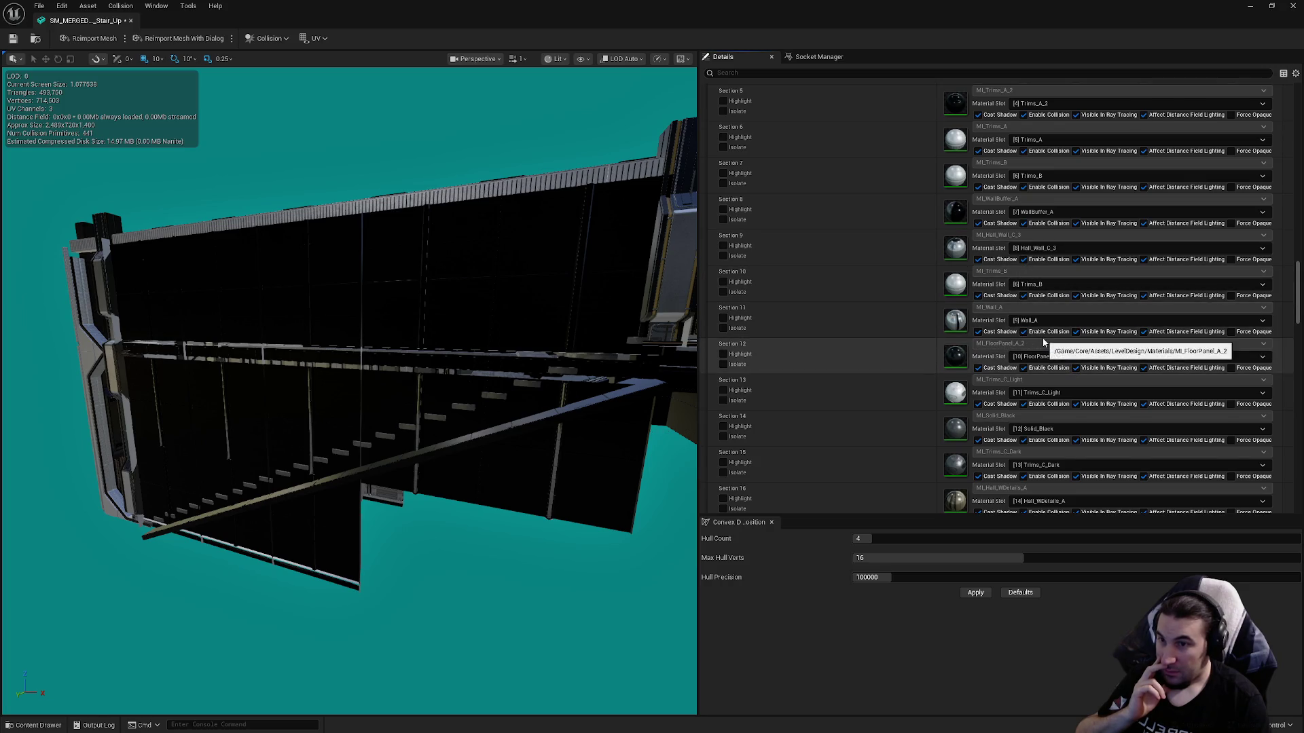
{"action": "scroll", "coordinate": [1030, 366], "scroll_direction": "down", "scroll_amount": 2}
{"action": "left_click", "coordinate": [1024, 402]}
{"action": "left_click", "coordinate": [1023, 438]}
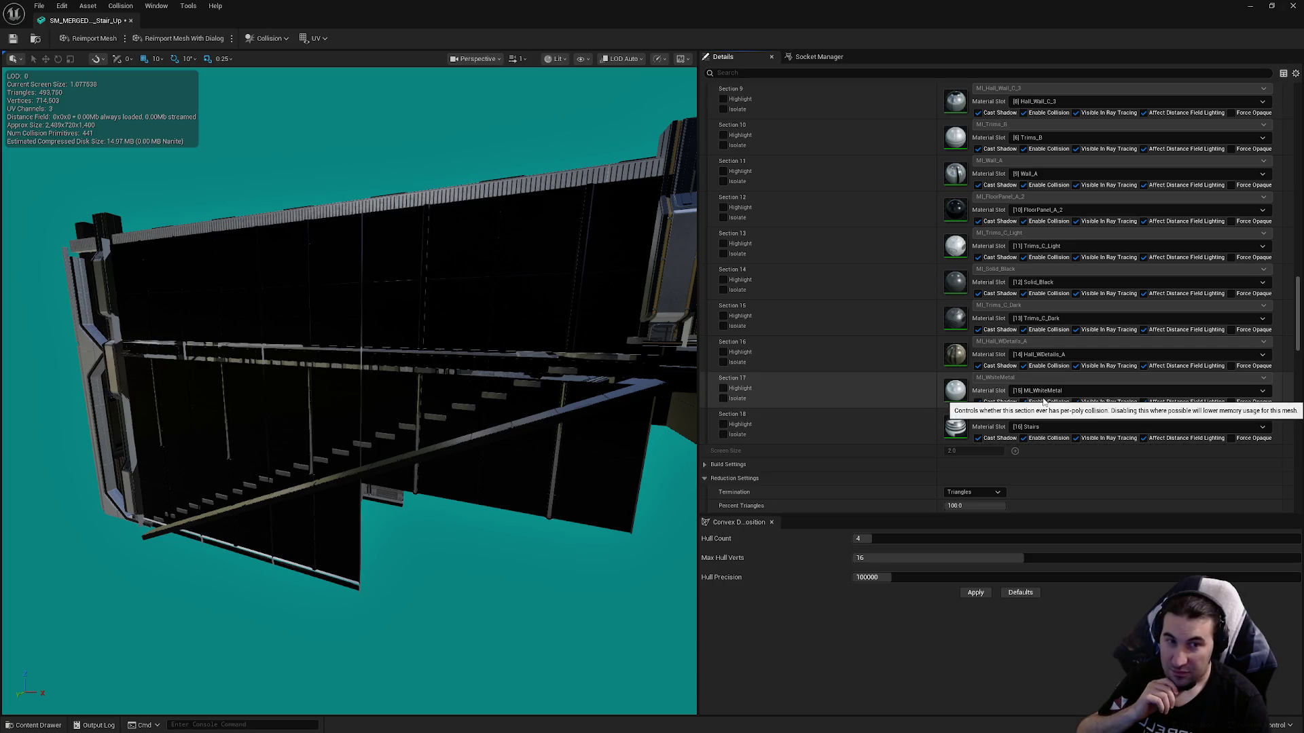
{"action": "scroll", "coordinate": [1080, 339], "scroll_direction": "down", "scroll_amount": 4}
{"action": "left_click", "coordinate": [971, 328]}
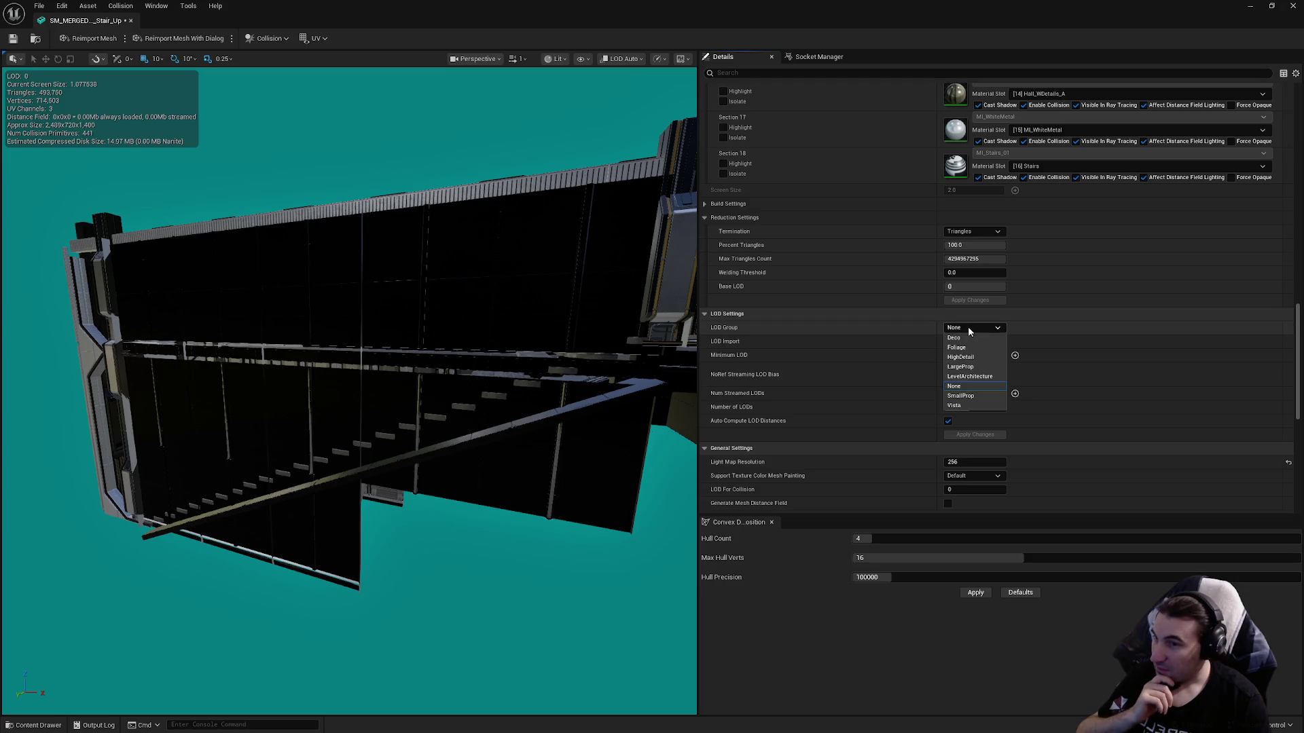
Set LOD Group to LargeProp, confirm it, and uncheck Auto Compute LOD Distances.
{"action": "left_click", "coordinate": [968, 367]}
{"action": "left_click", "coordinate": [731, 392]}
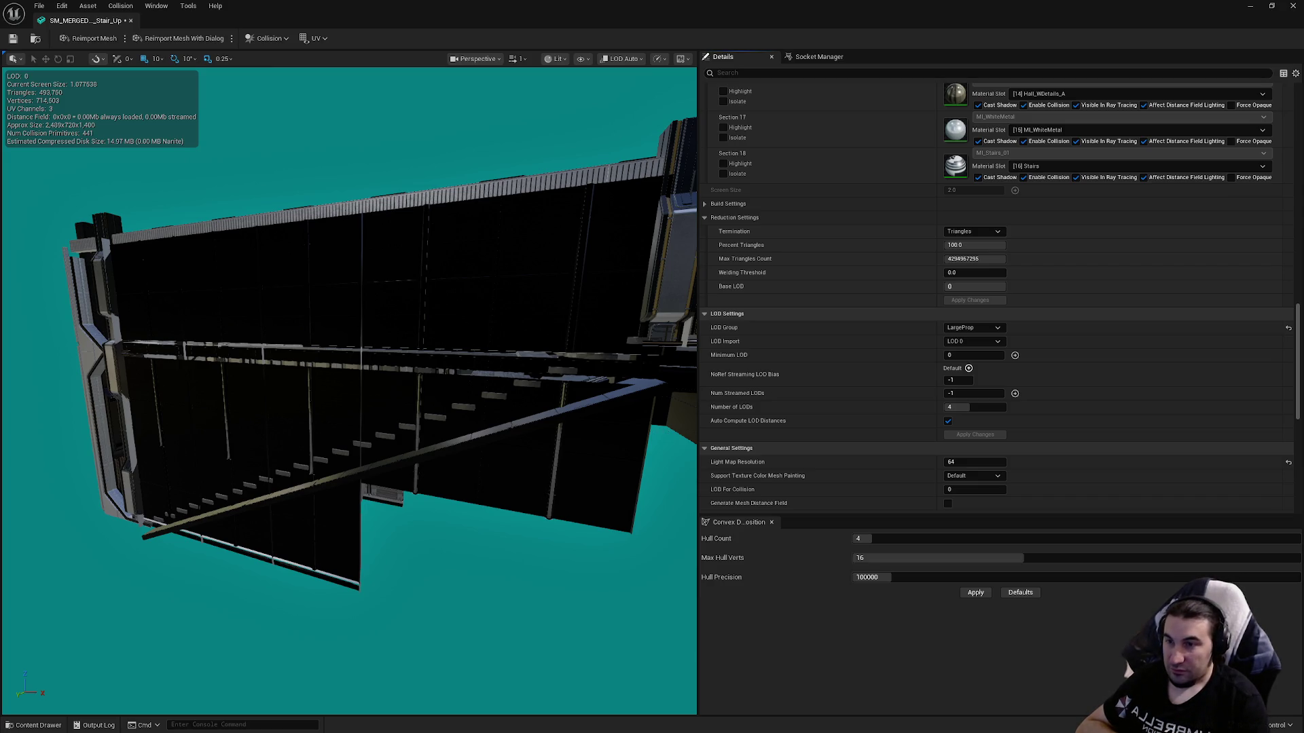
{"action": "left_click", "coordinate": [947, 424]}
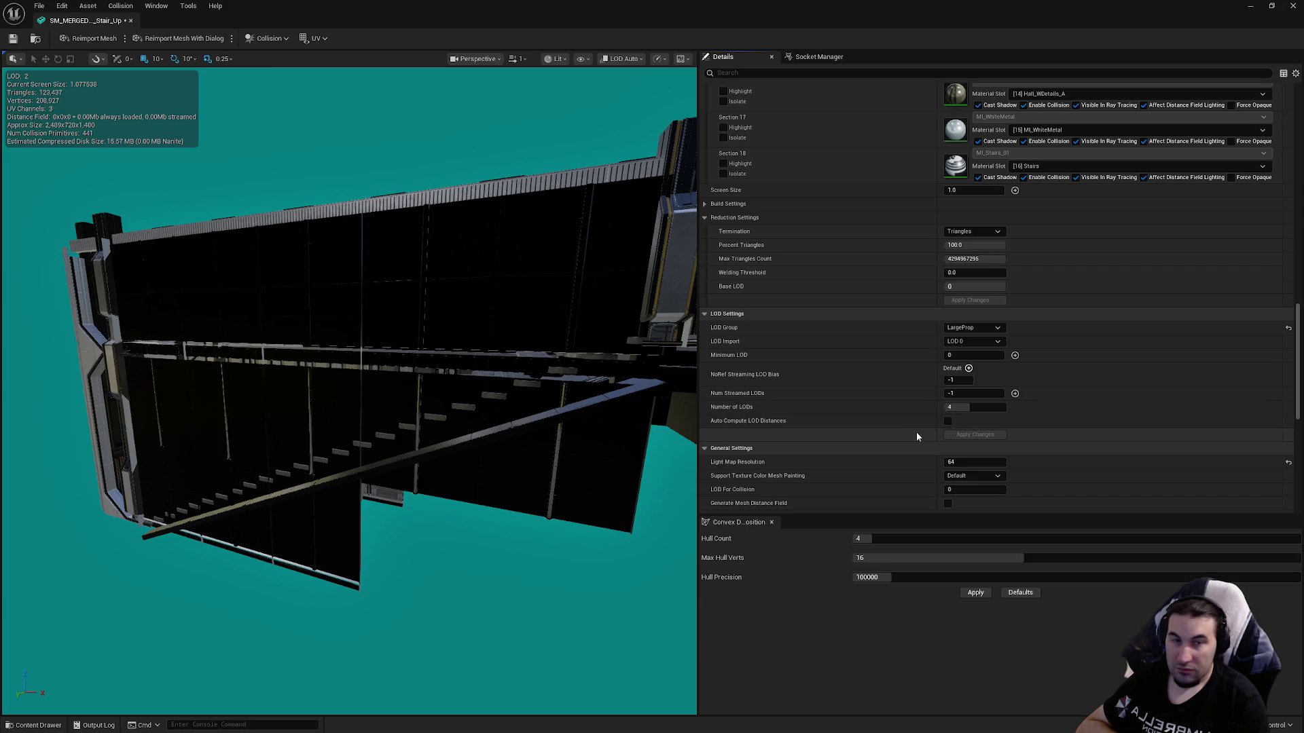